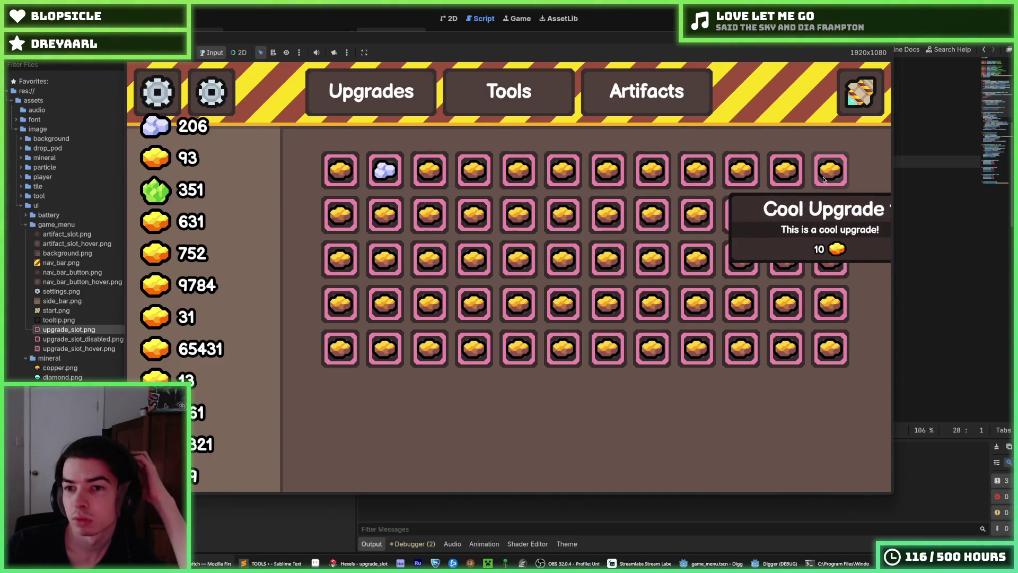
Stop the running game and put the caret at the end of the _can_craft signature in game_menu.gd
key("alt+F4")
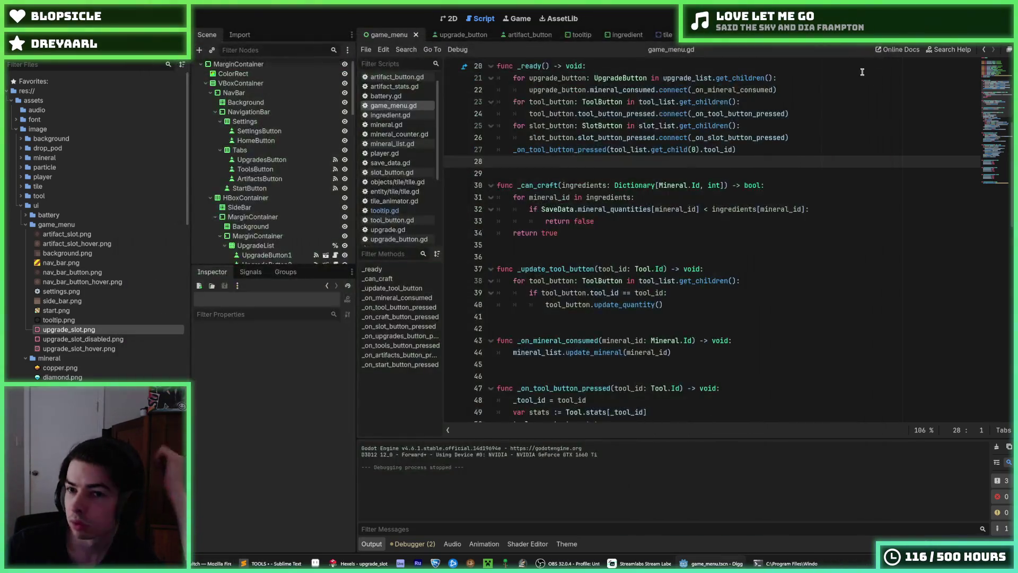
left_click(770, 186)
left_click(767, 194)
left_click(772, 187)
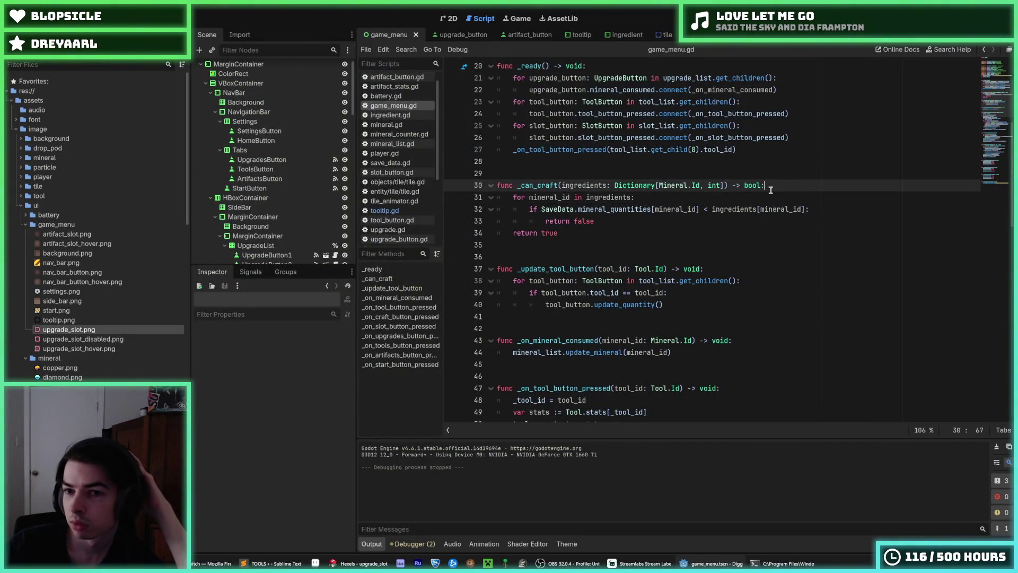
left_click(770, 193)
left_click(772, 187)
left_click(770, 196)
left_click(772, 187)
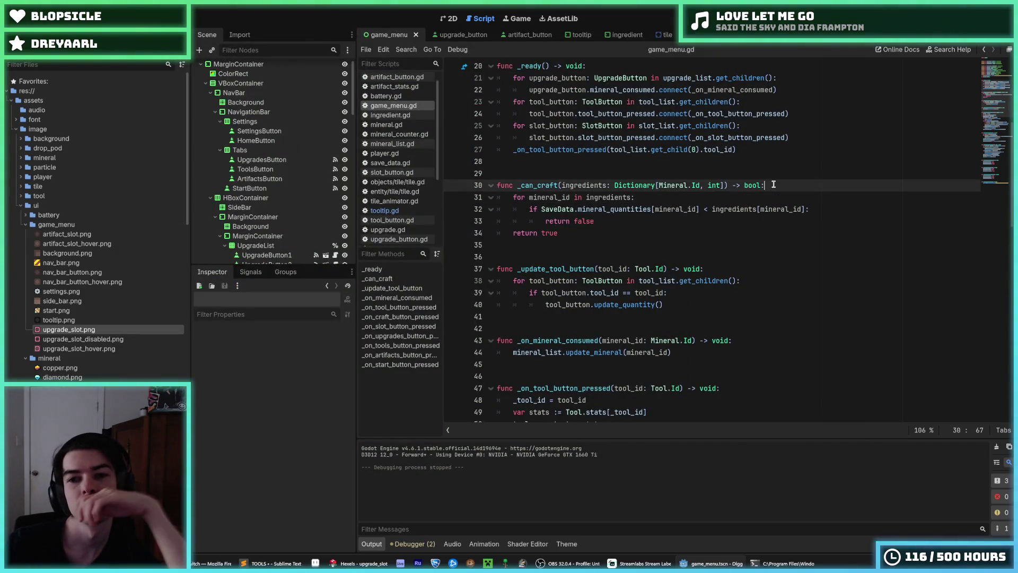
left_click(768, 201)
left_click(772, 189)
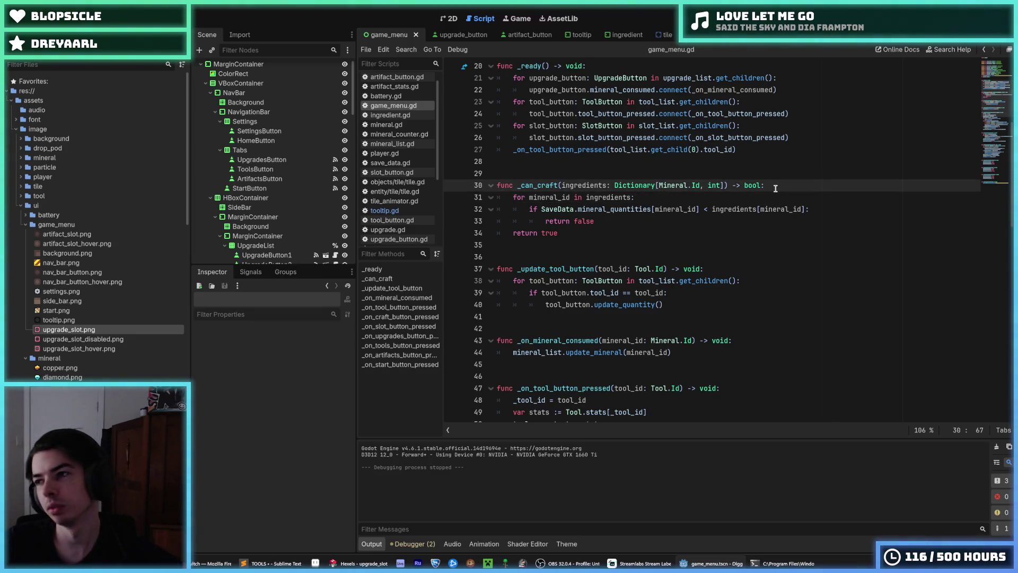
scroll(759, 228, "up", 4)
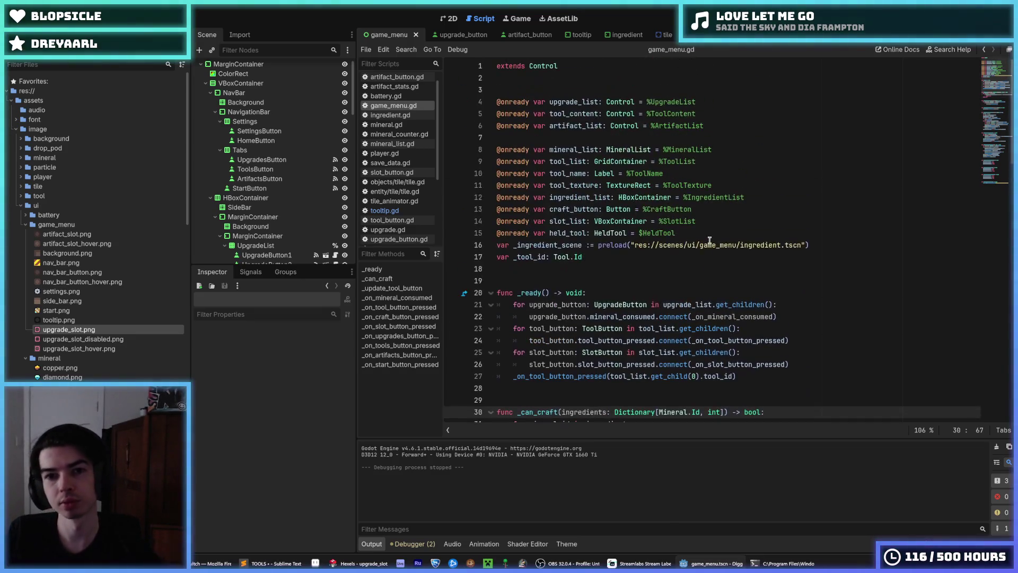
Look through the upgrade_button, artifact_button and game_menu scenes, then switch to the tooltip scene
left_click(459, 35)
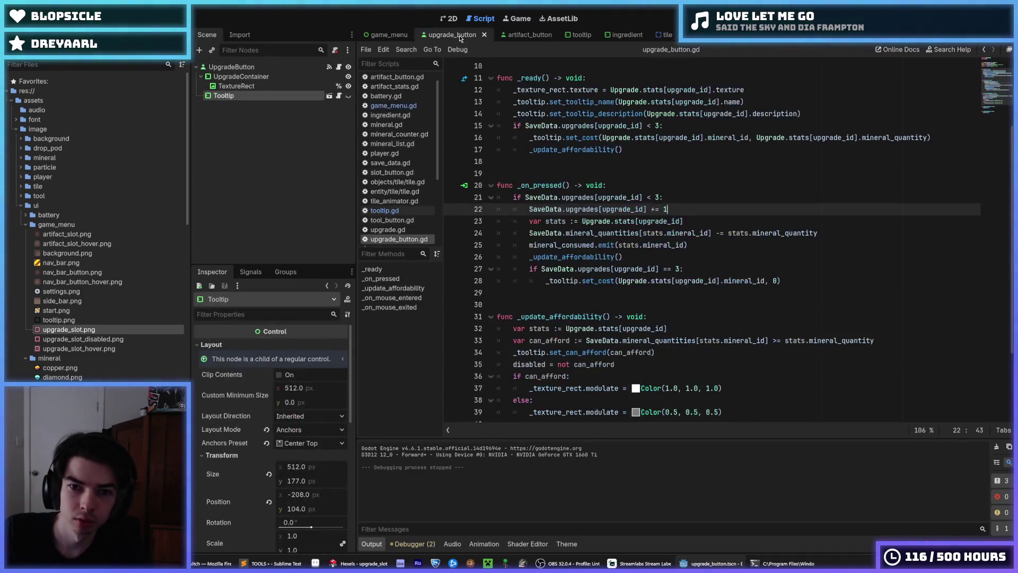
left_click(523, 35)
left_click(456, 35)
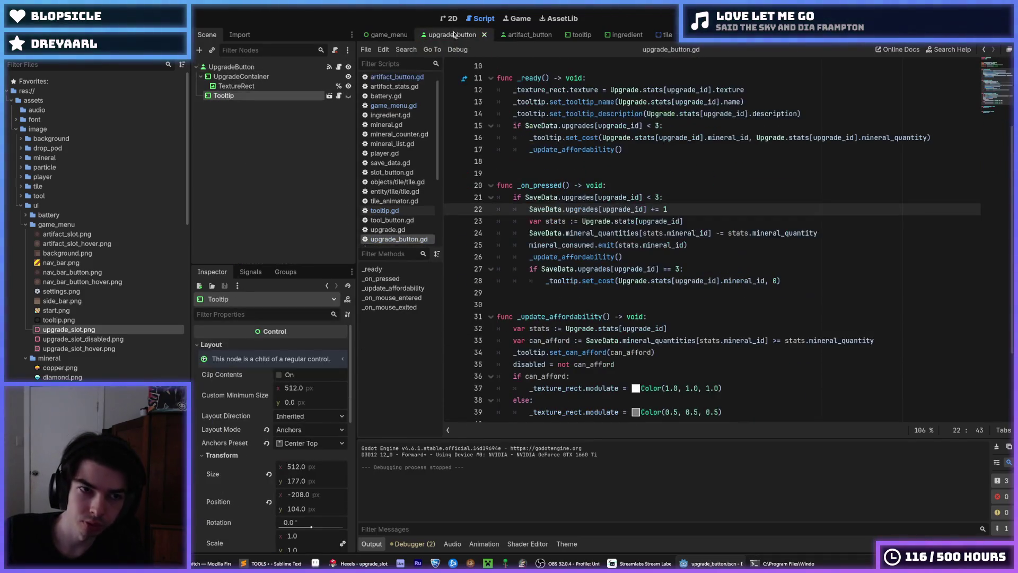
left_click(397, 35)
scroll(501, 180, "down", 5)
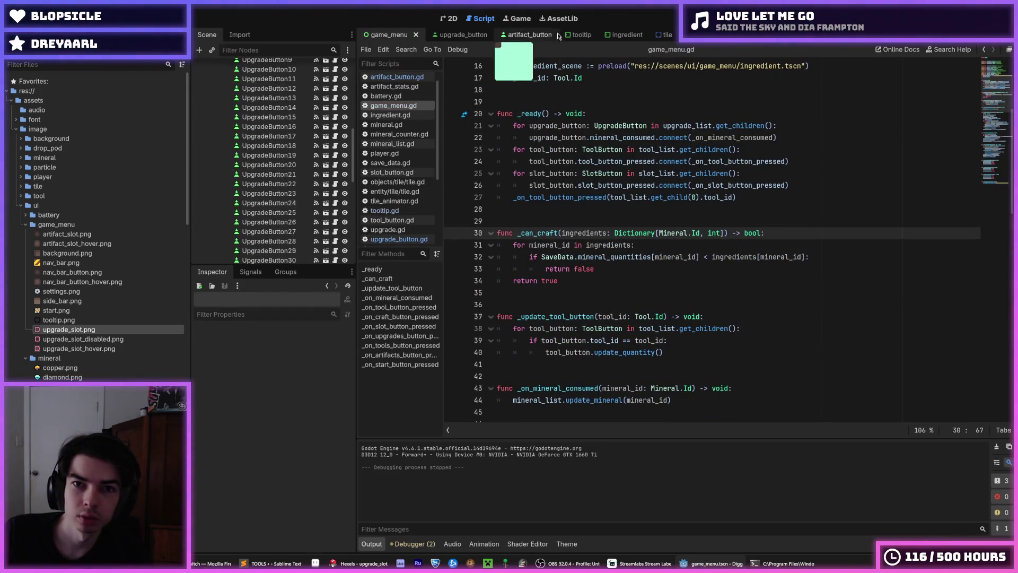
left_click(582, 36)
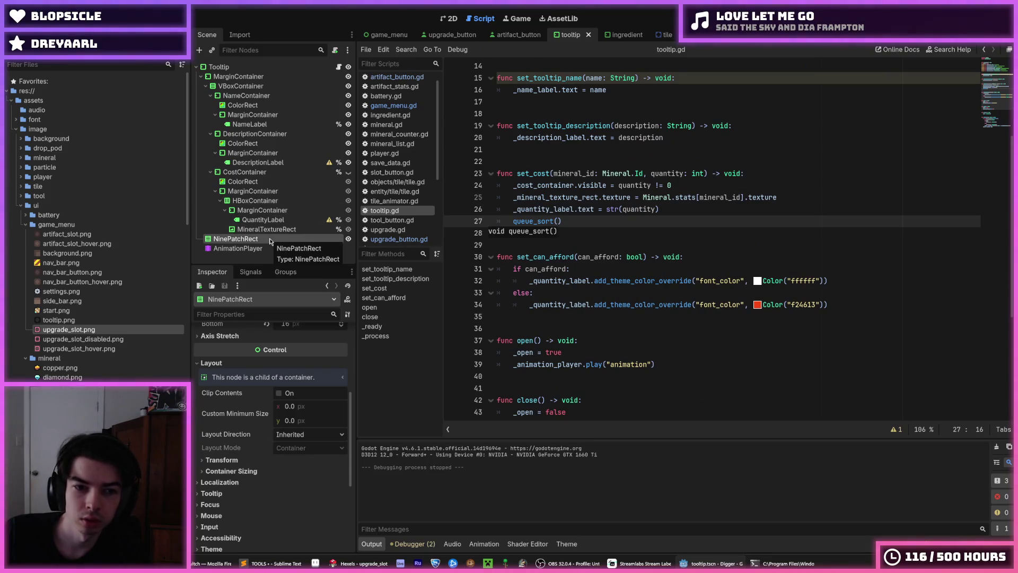
Expand and collapse NinePatchRect's Container Sizing, then expand Transform to show its 512 × 121 size
scroll(262, 355, "up", 5)
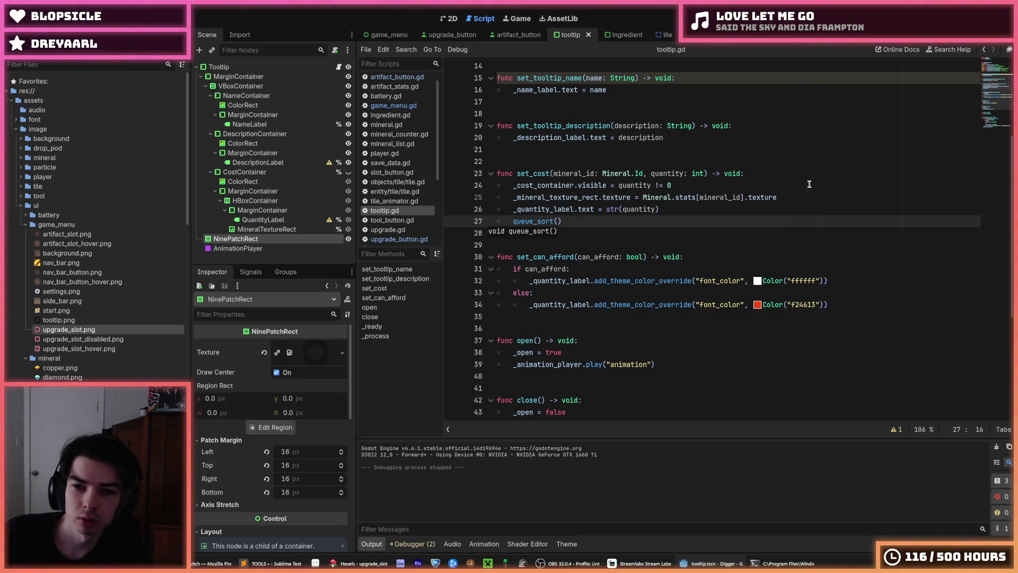
left_click(589, 220)
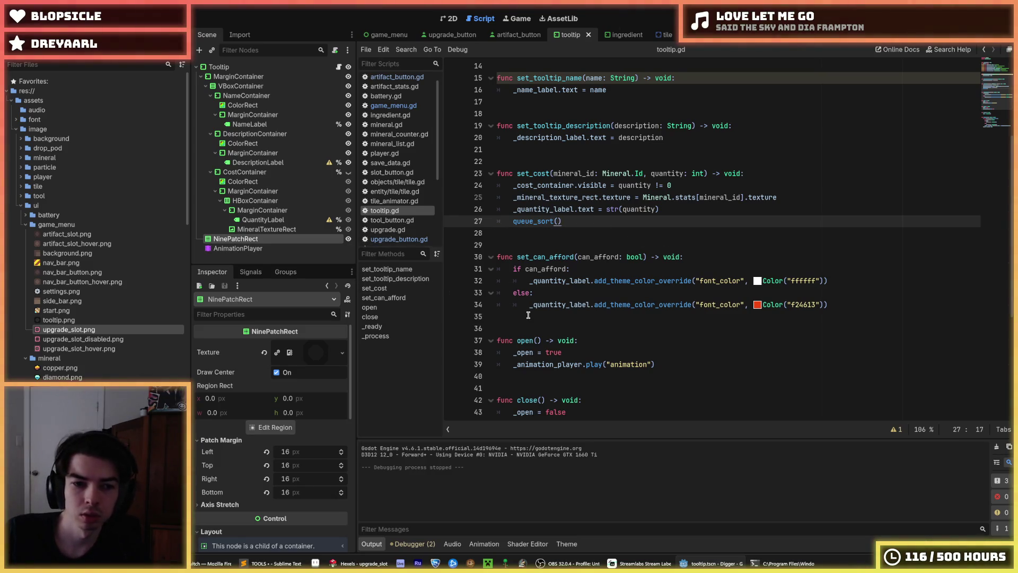
scroll(221, 460, "down", 5)
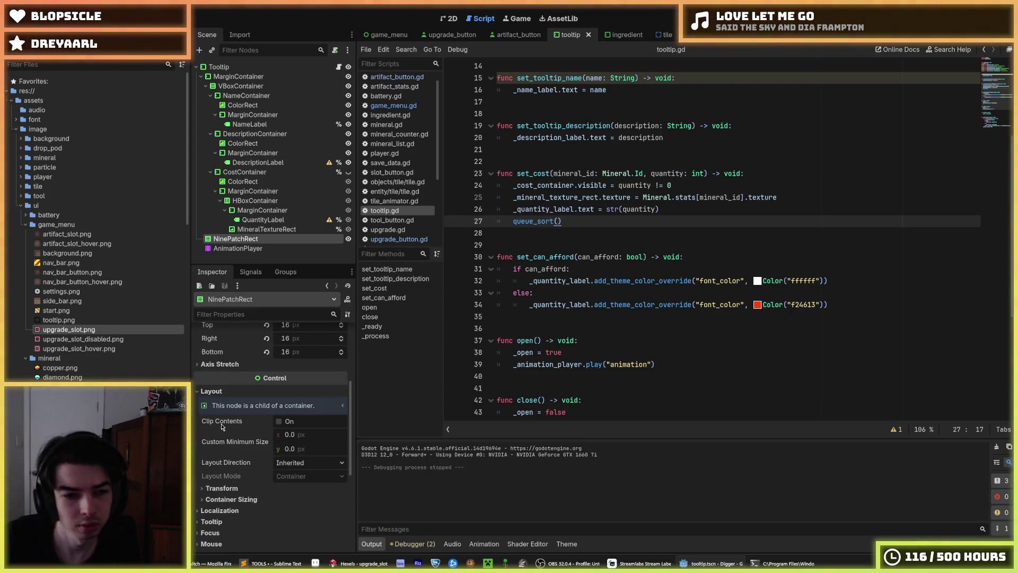
left_click(232, 499)
scroll(245, 457, "down", 4)
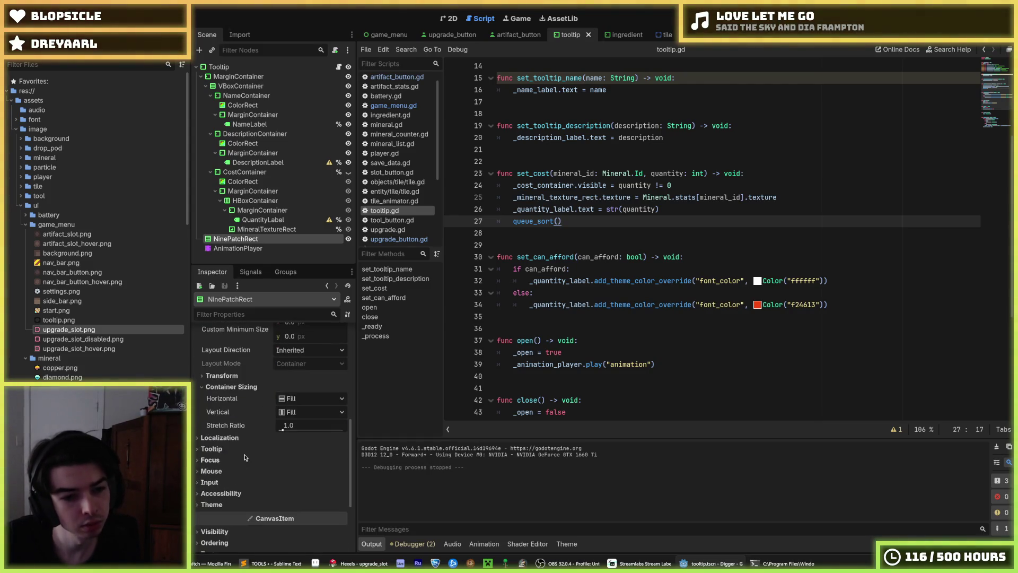
left_click(310, 411)
left_click(251, 389)
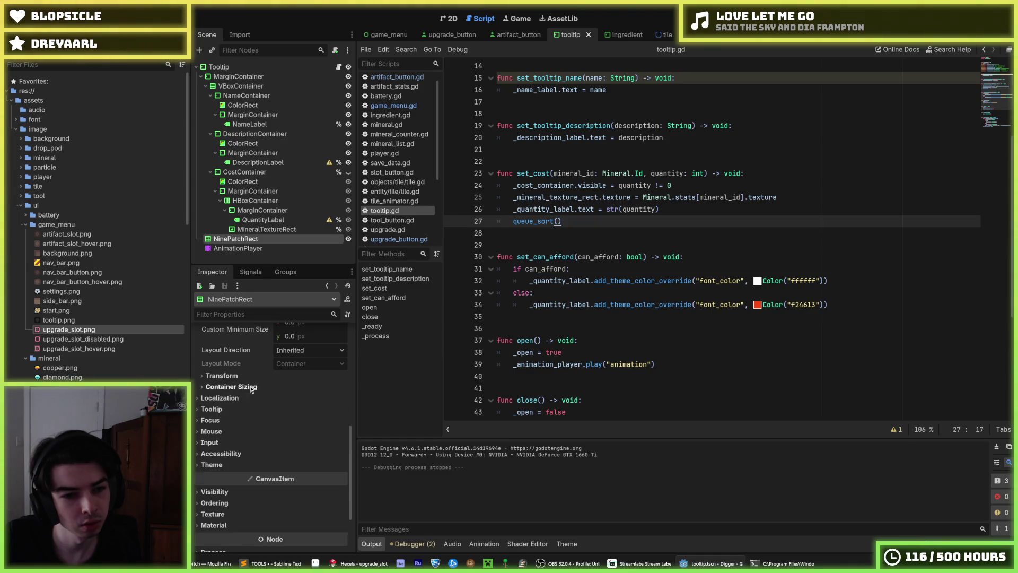
left_click(222, 376)
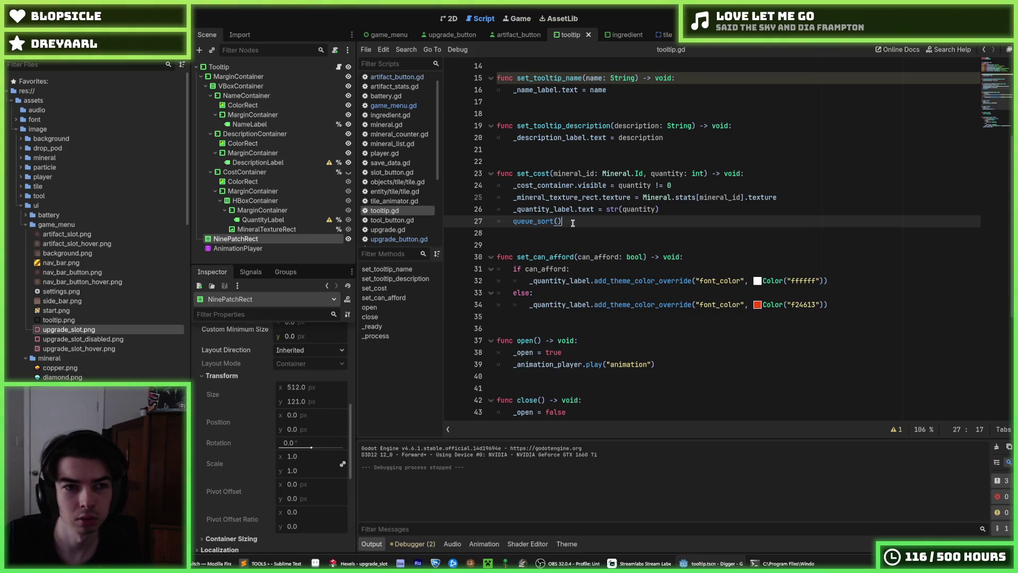
Draft line 27 as call_deferred(queue_sort) and delete the leftover print() line
key("Return")
type("print")
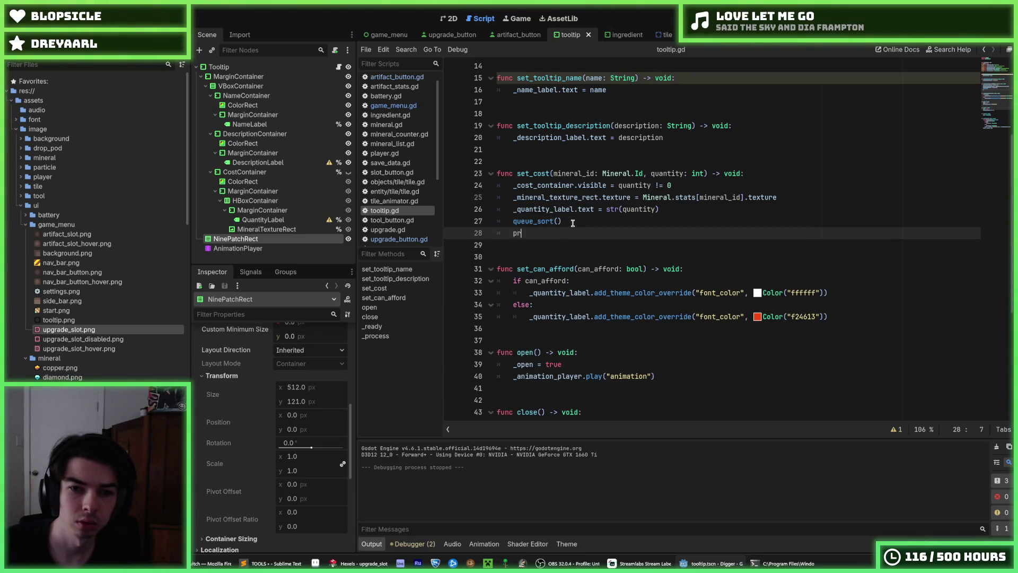
type("(")
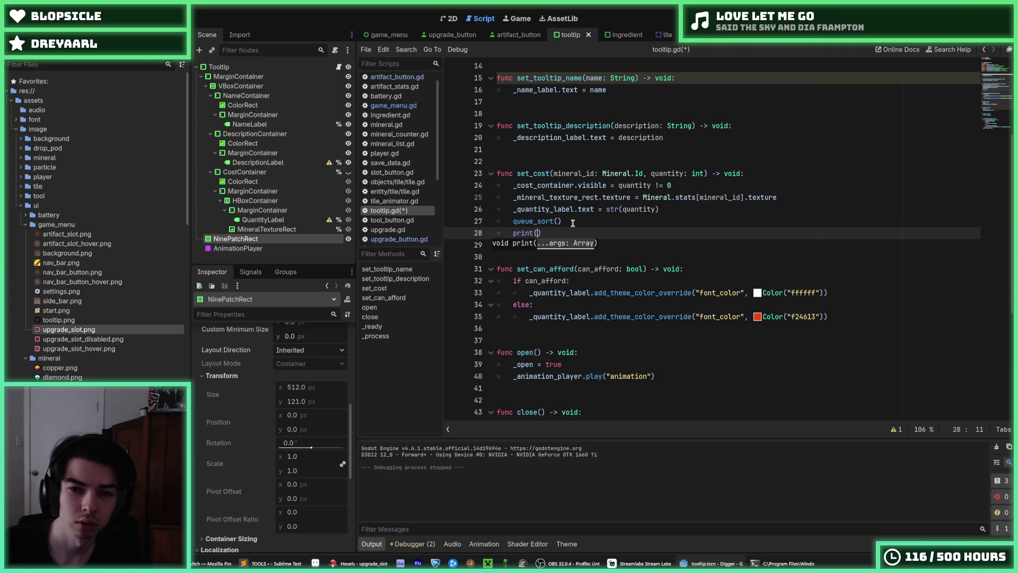
key("Up")
type("queue_de")
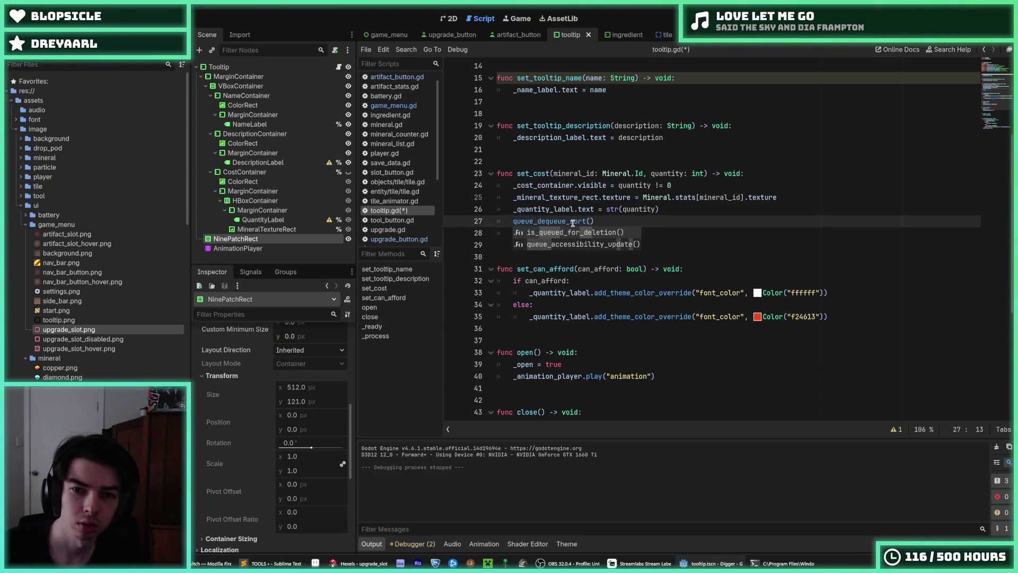
key("BackSpace")
key("BackSpace")
key("BackSpace")
type("cal")
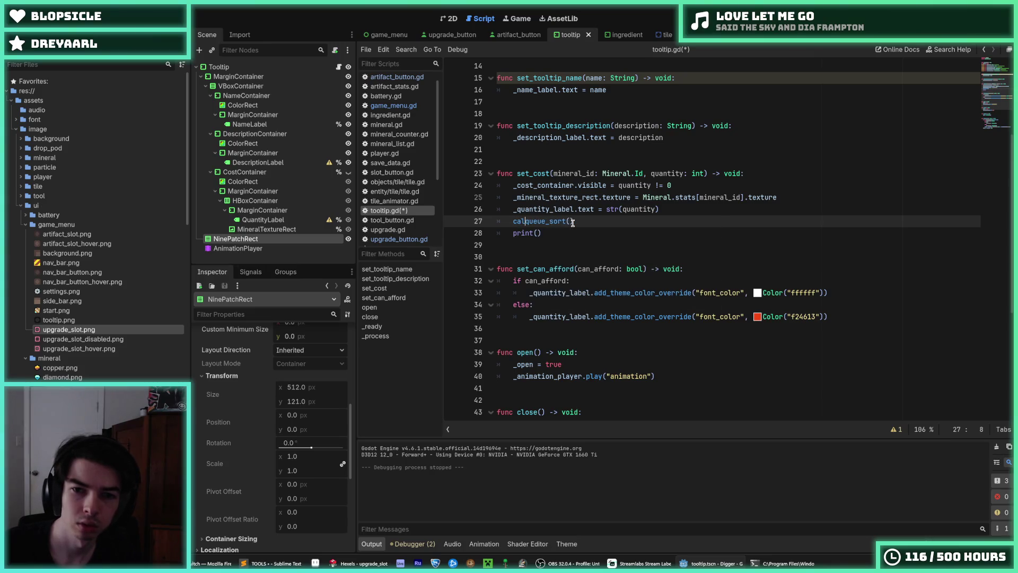
type("l_deferred(")
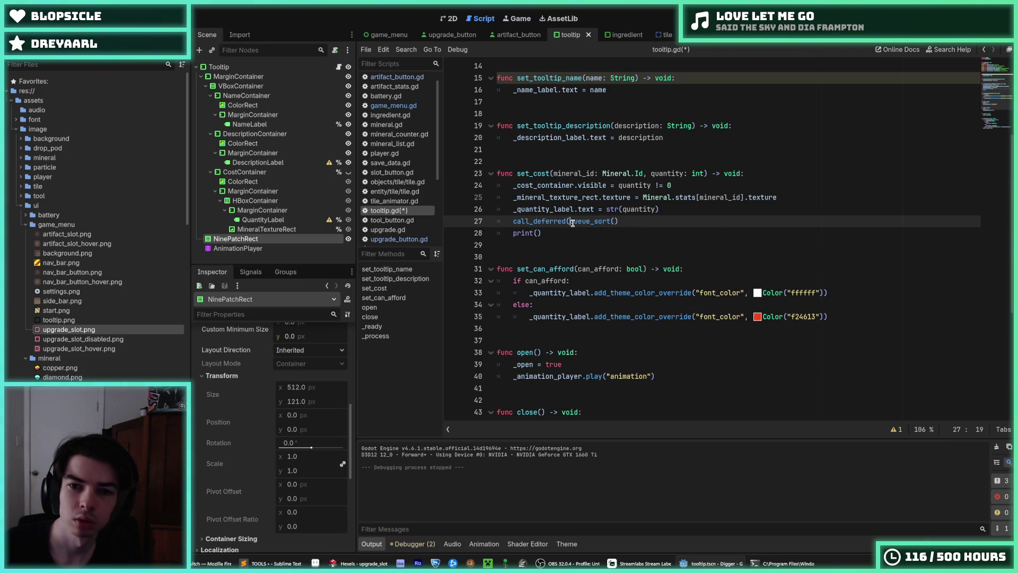
key("End")
key("Left")
key("BackSpace")
key("Down")
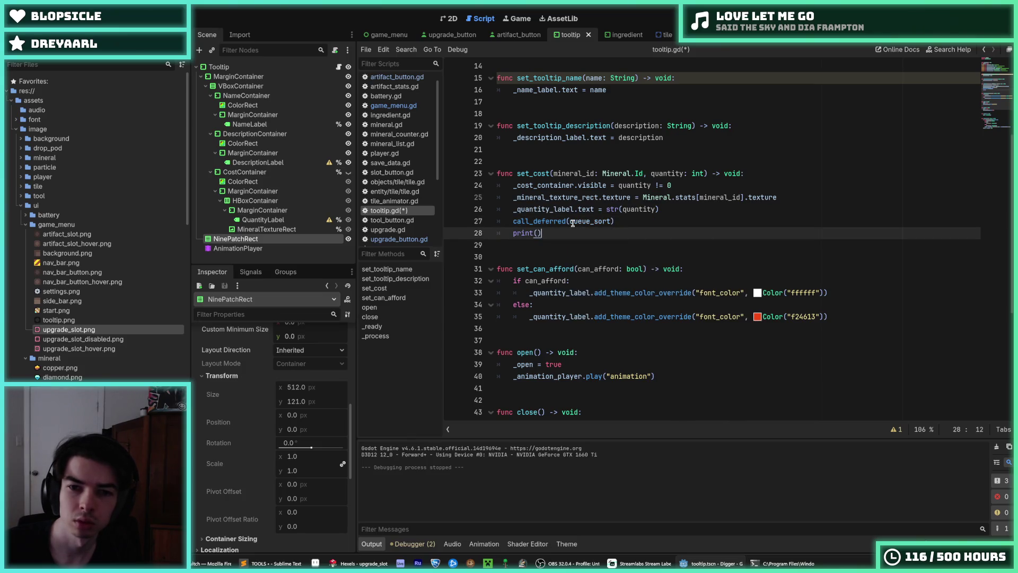
key("shift+Home")
key("BackSpace")
key("BackSpace")
key("BackSpace")
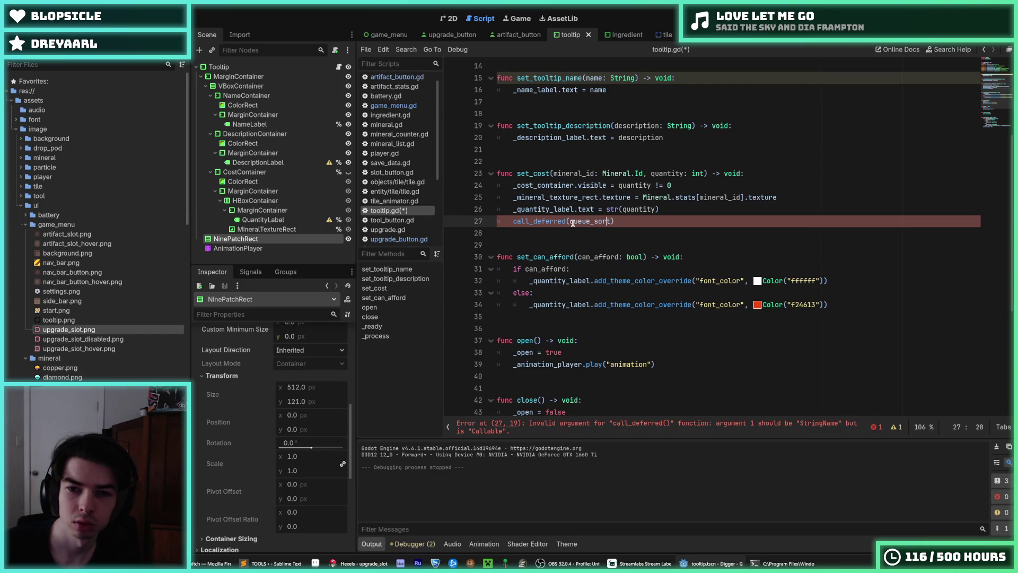
Rewrite line 27 as queue_sort.call_deferred(), save tooltip.gd, and run the game with F5
key("ctrl+space")
key("Left")
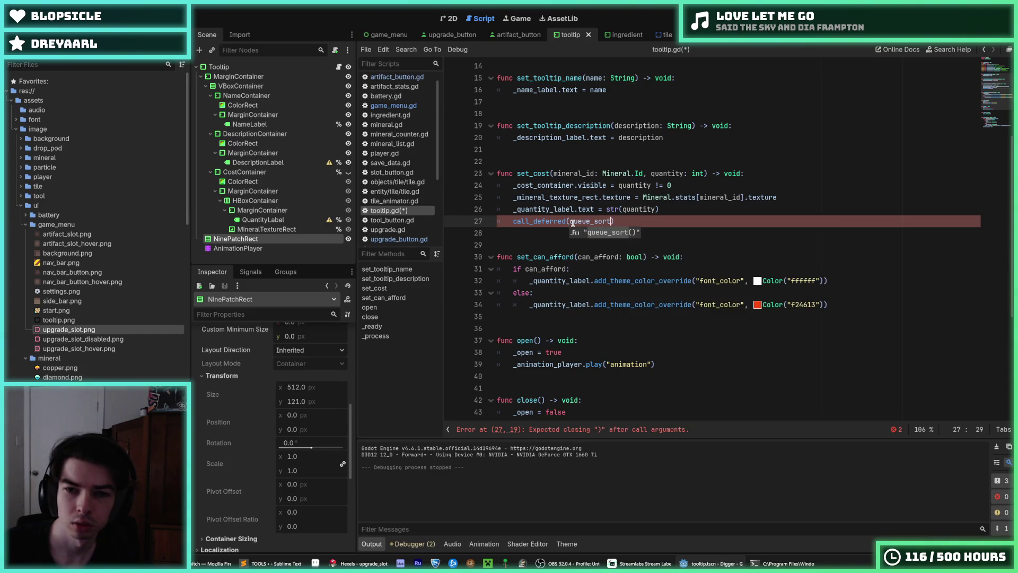
key("Right")
key("ctrl+BackSpace")
key("Home")
type("queue_sort.")
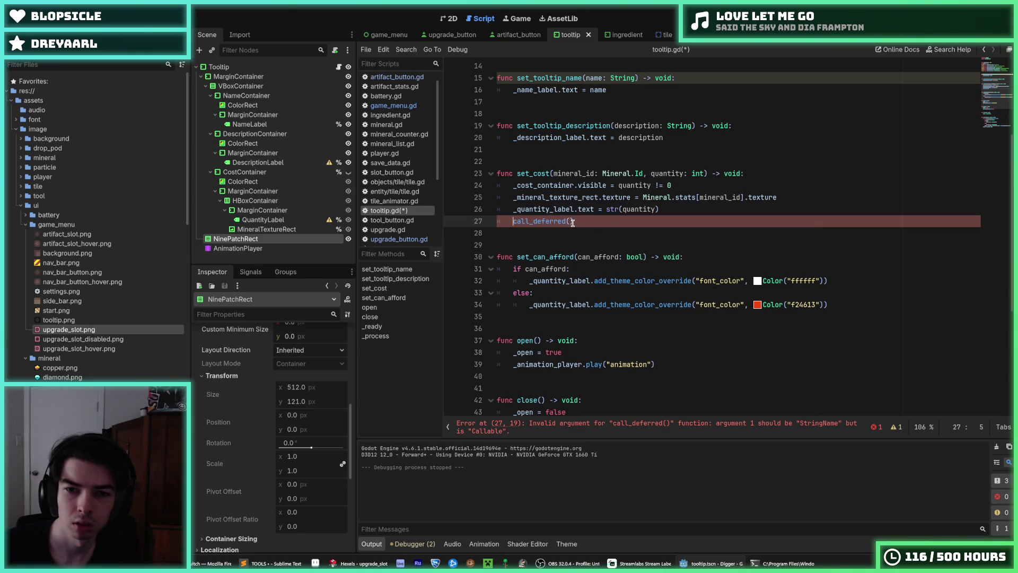
key("Up")
key("End")
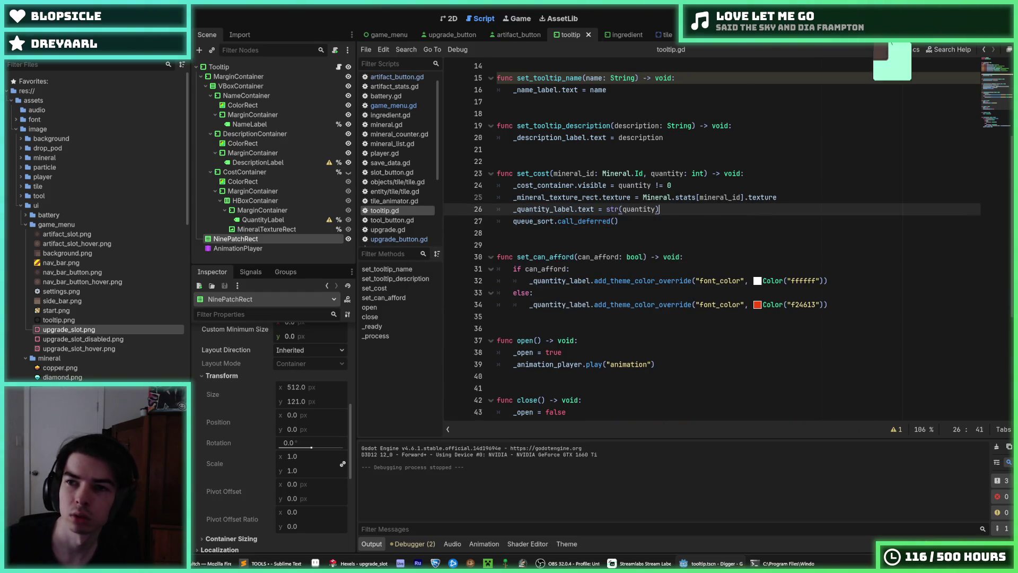
key("F5")
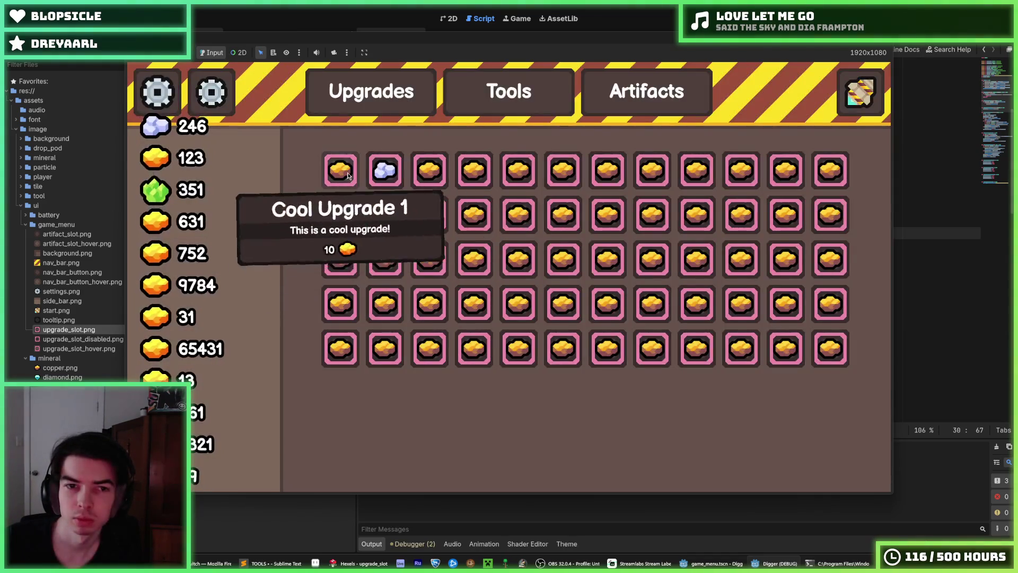
Buy Cool Upgrade 1, dropping the second mineral count from 123 to 93, then stop the game
left_click(348, 176)
left_click(348, 176)
left_click(349, 176)
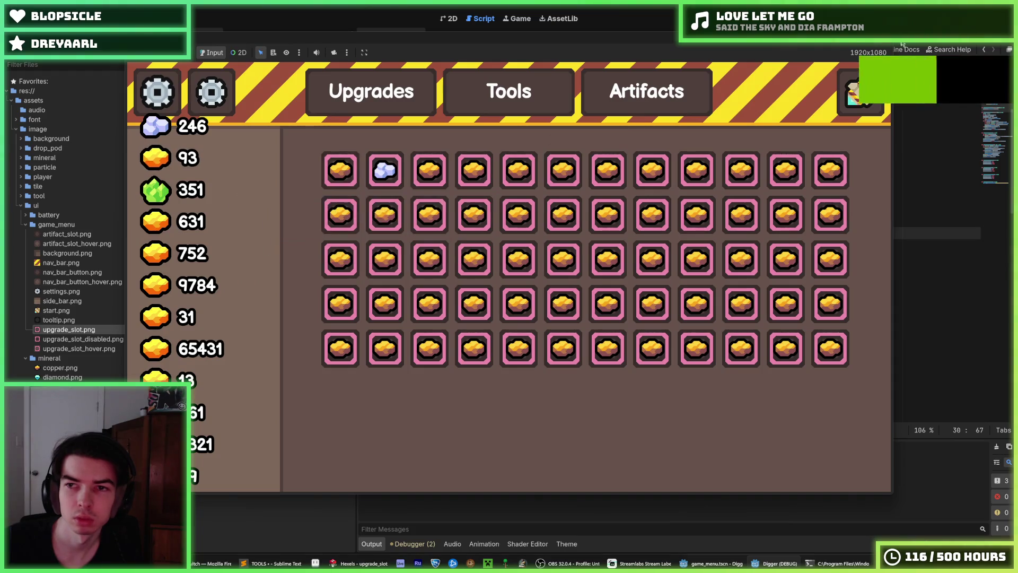
left_click(901, 44)
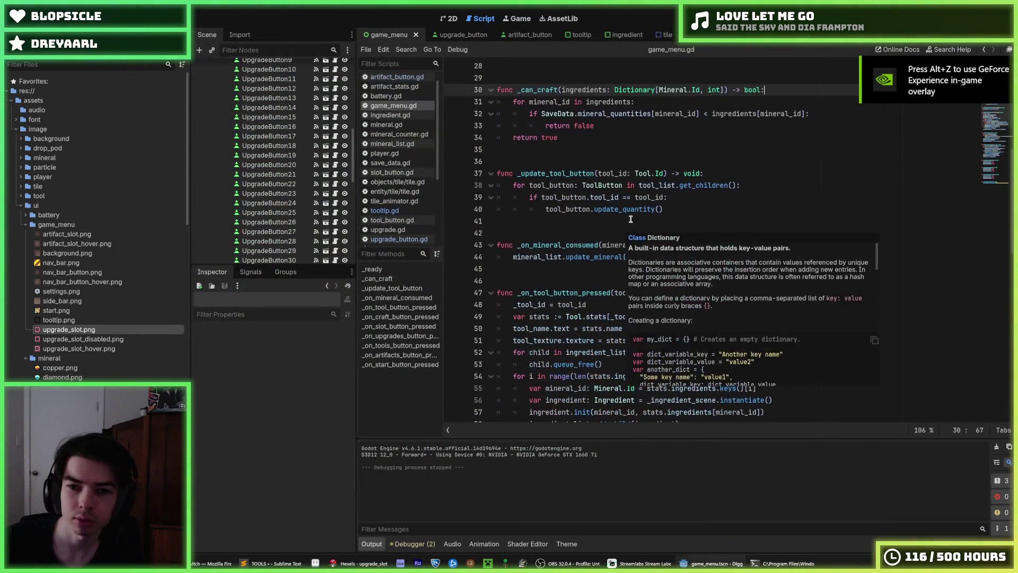
In tooltip.gd, change line 27 from queue_sort.call_deferred() back to a direct queue_sort() call
left_click(631, 185)
left_click(631, 161)
scroll(630, 161, "up", 3)
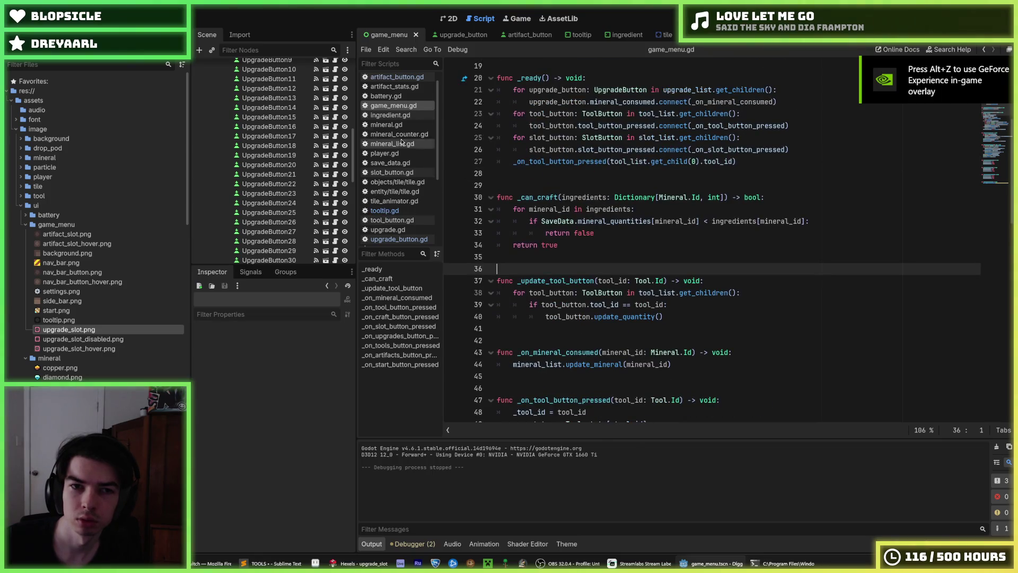
scroll(402, 142, "up", 1)
scroll(265, 159, "up", 10)
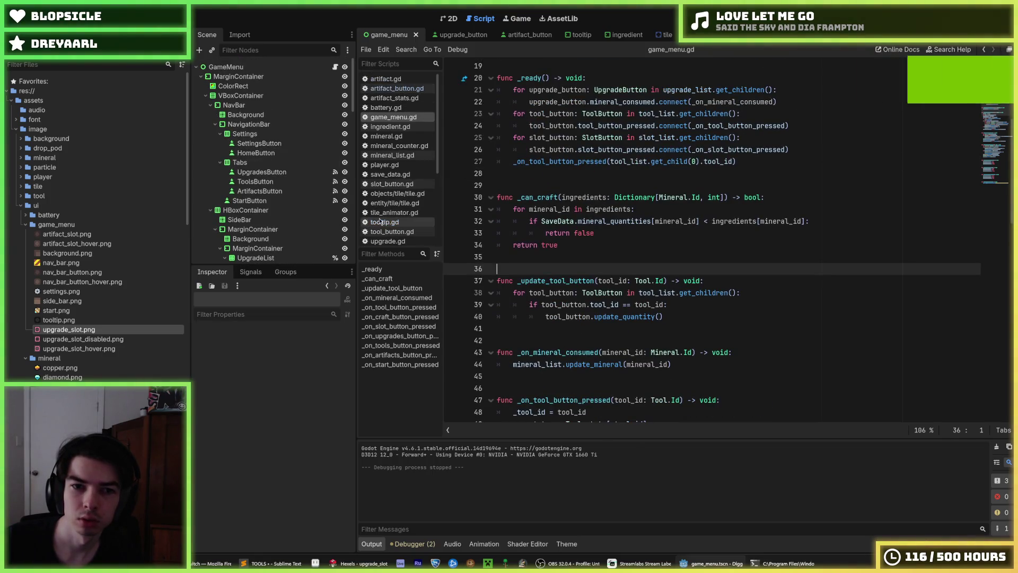
left_click(380, 221)
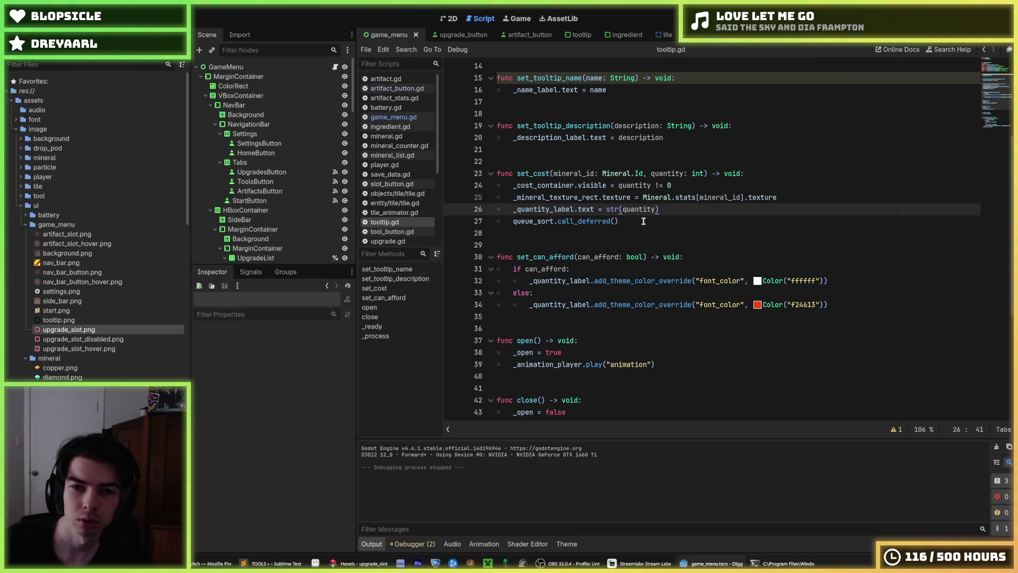
scroll(643, 221, "down", 5)
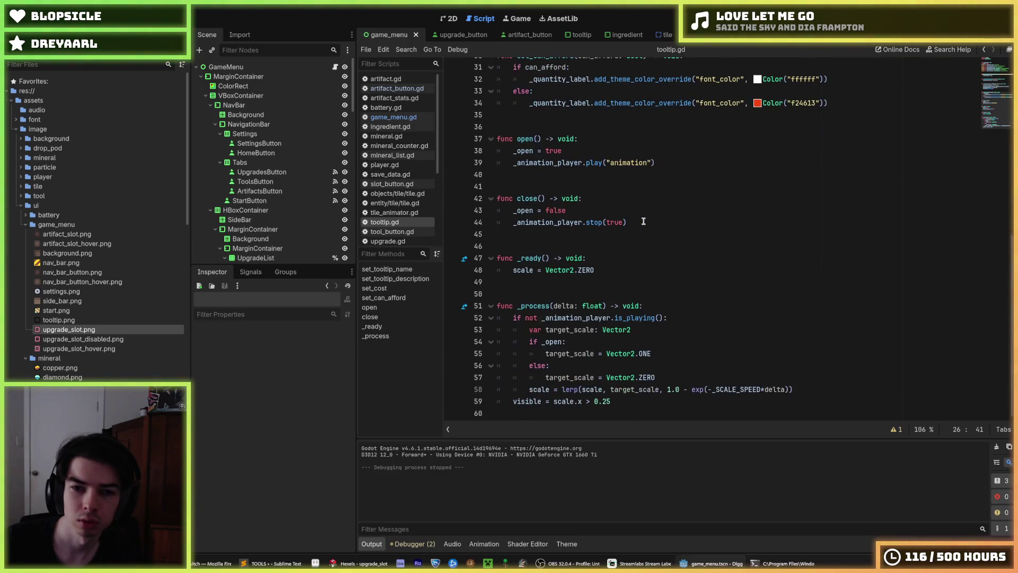
scroll(644, 221, "up", 6)
scroll(643, 221, "up", 3)
scroll(634, 224, "down", 3)
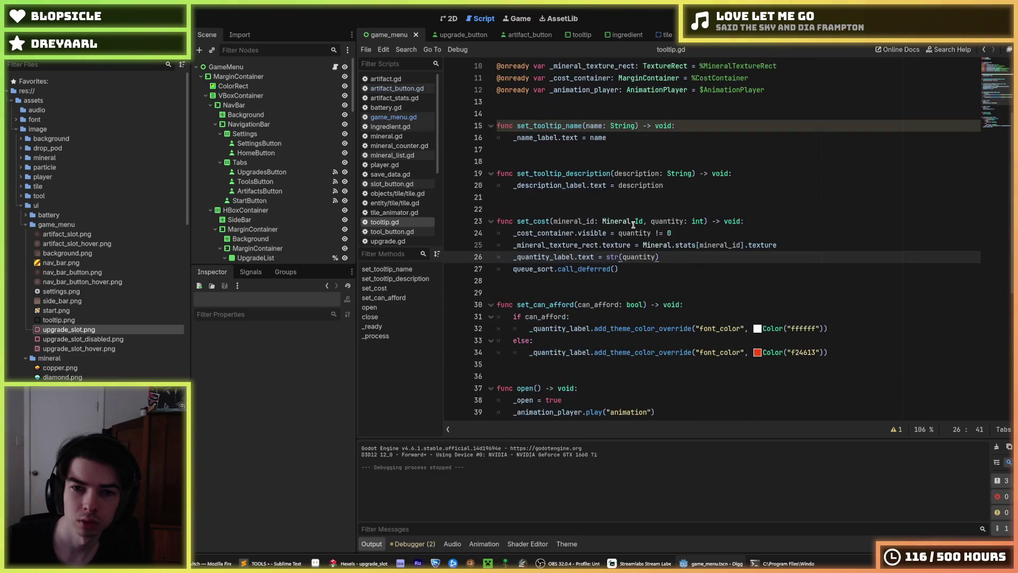
scroll(629, 221, "down", 2)
scroll(642, 220, "down", 1)
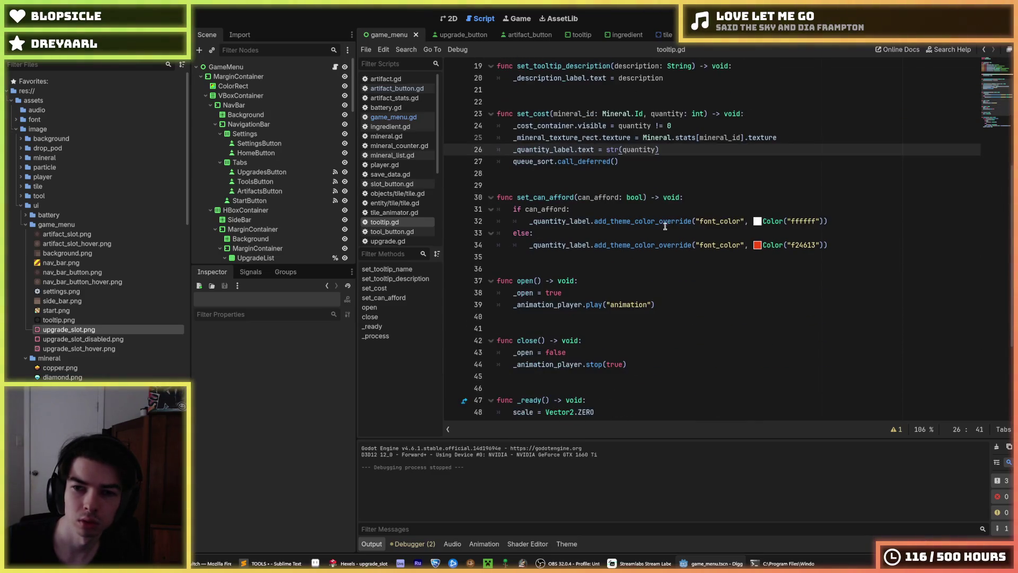
left_click(641, 163)
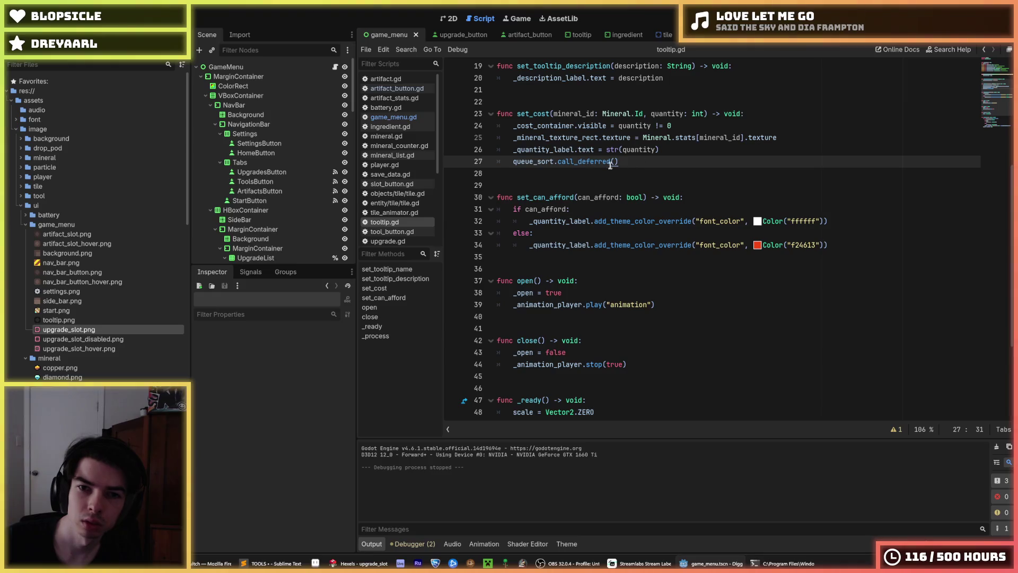
left_click_drag(641, 163, 555, 162)
type("(")
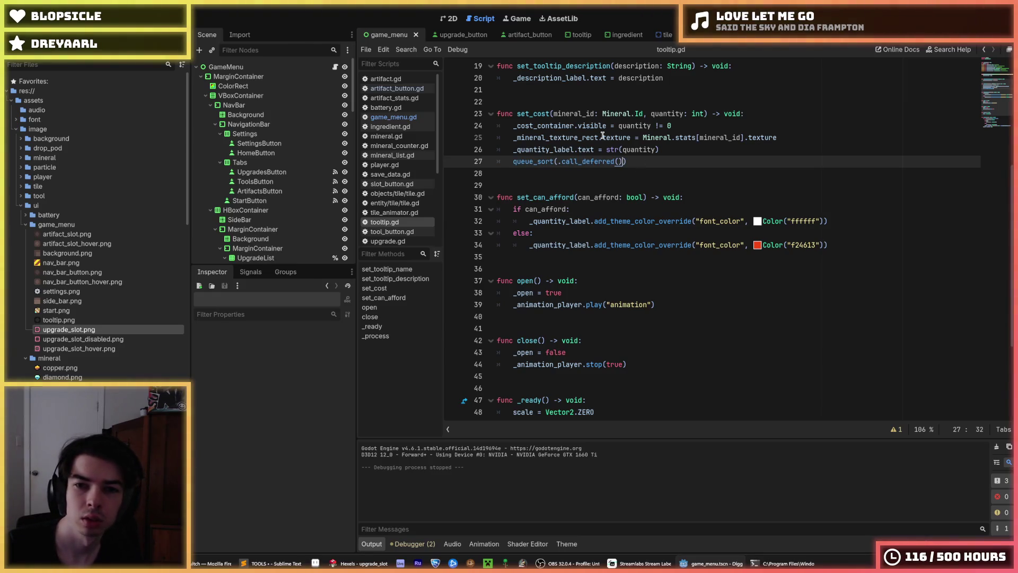
key("BackSpace")
key("BackSpace")
key("BackSpace")
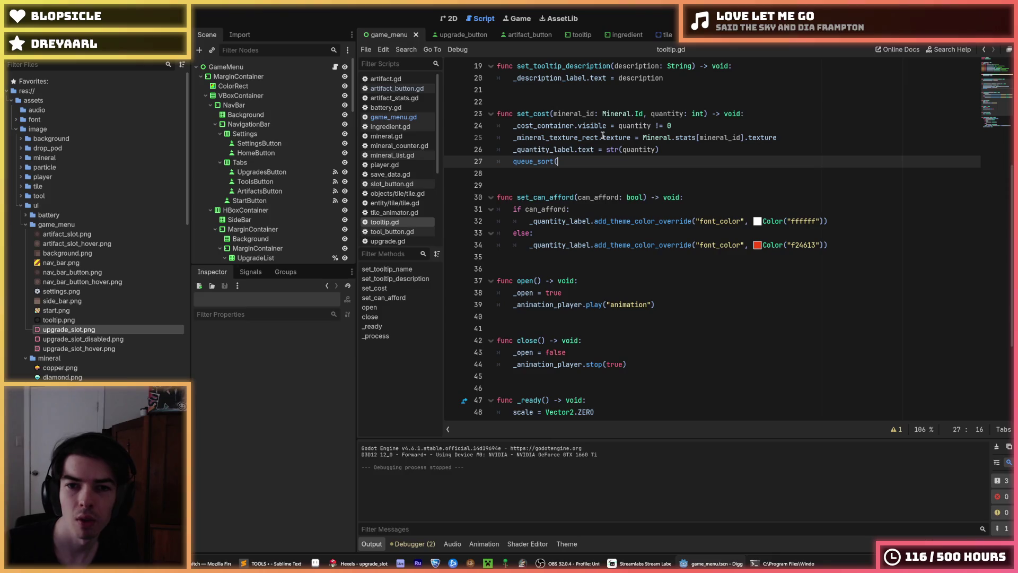
type(")")
Review the scale reset in _ready, the is_playing check in _process, and the _open reset in close
scroll(607, 306, "down", 4)
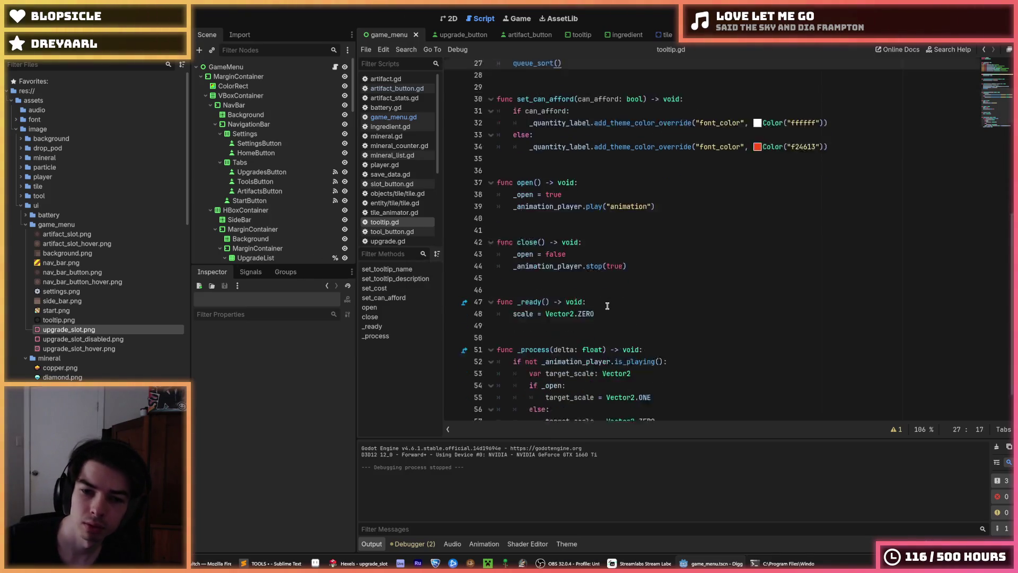
scroll(607, 306, "down", 2)
left_click(626, 268)
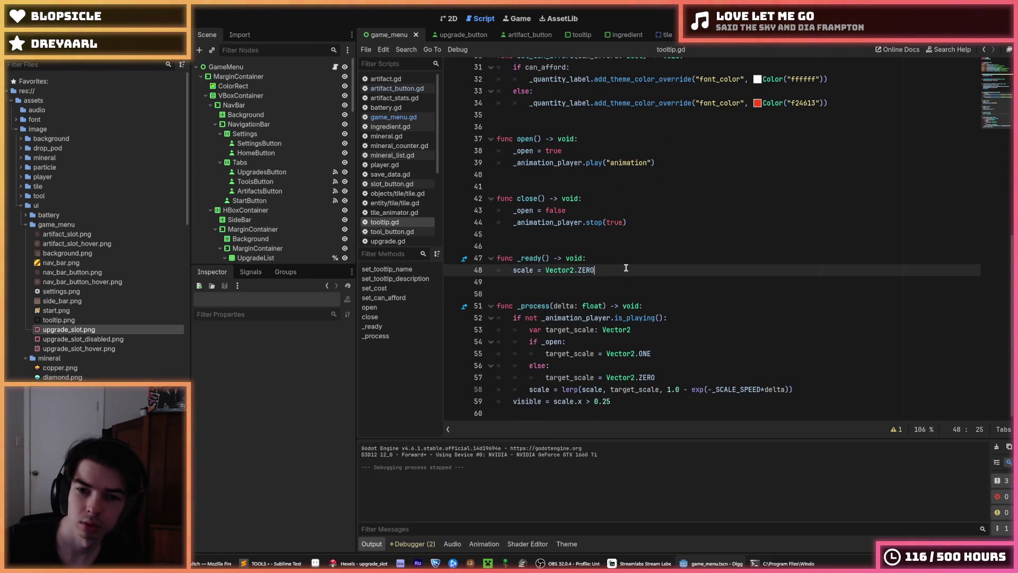
left_click(680, 316)
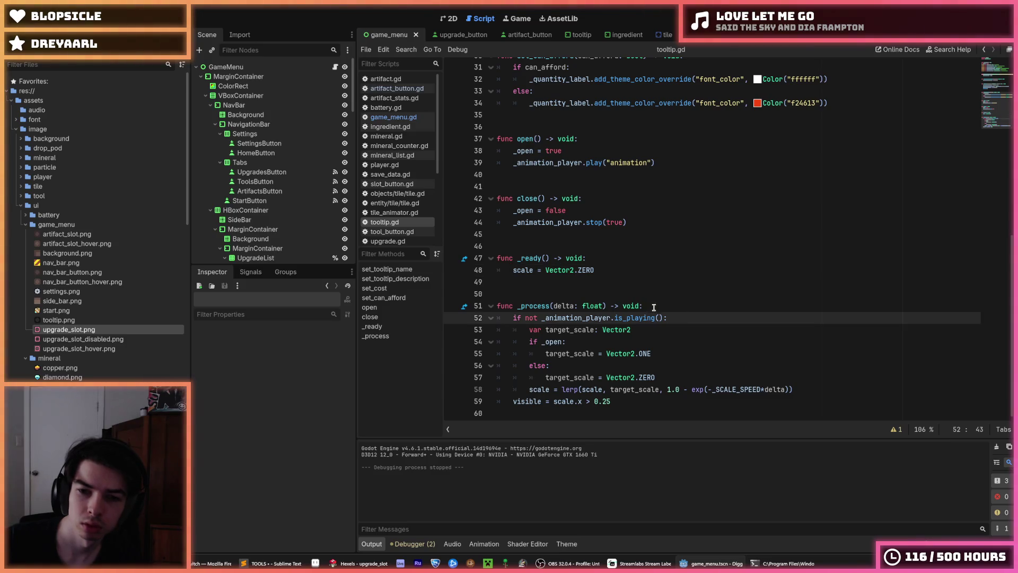
left_click(668, 306)
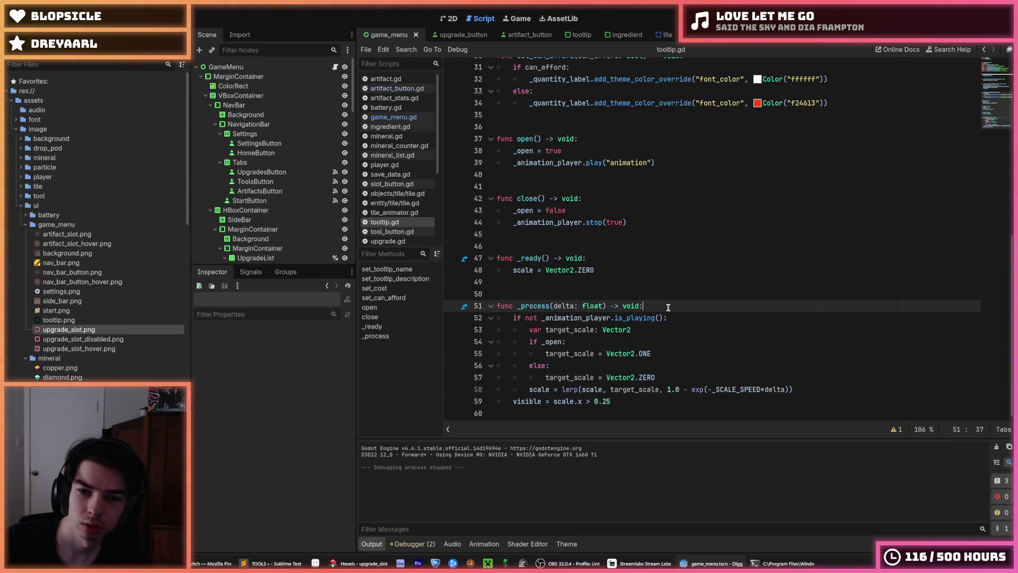
left_click(629, 263)
left_click(617, 266)
left_click(647, 205)
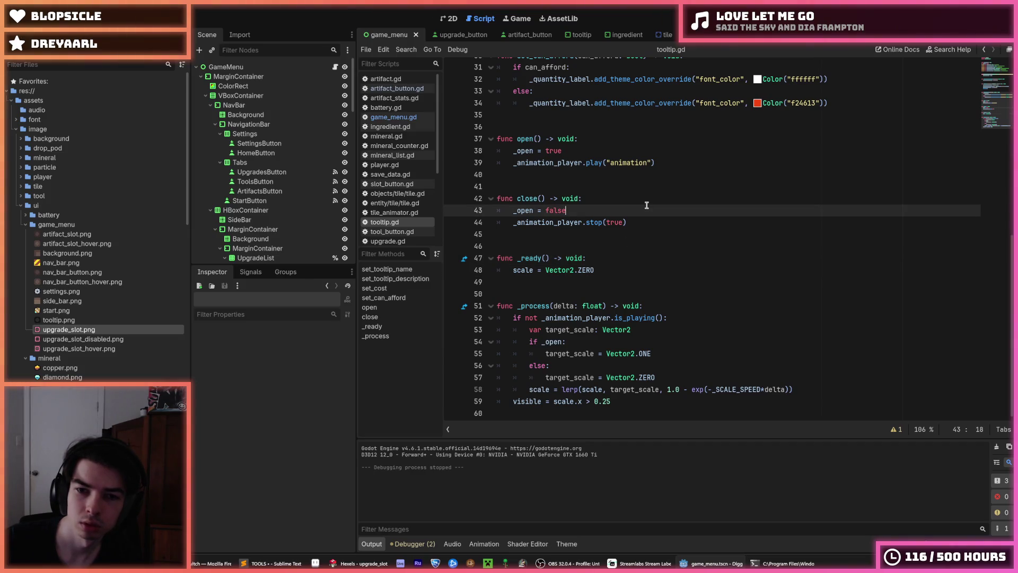
Add an else branch printing size after the scale lerp in _process, save, and run with F5
left_click(769, 390)
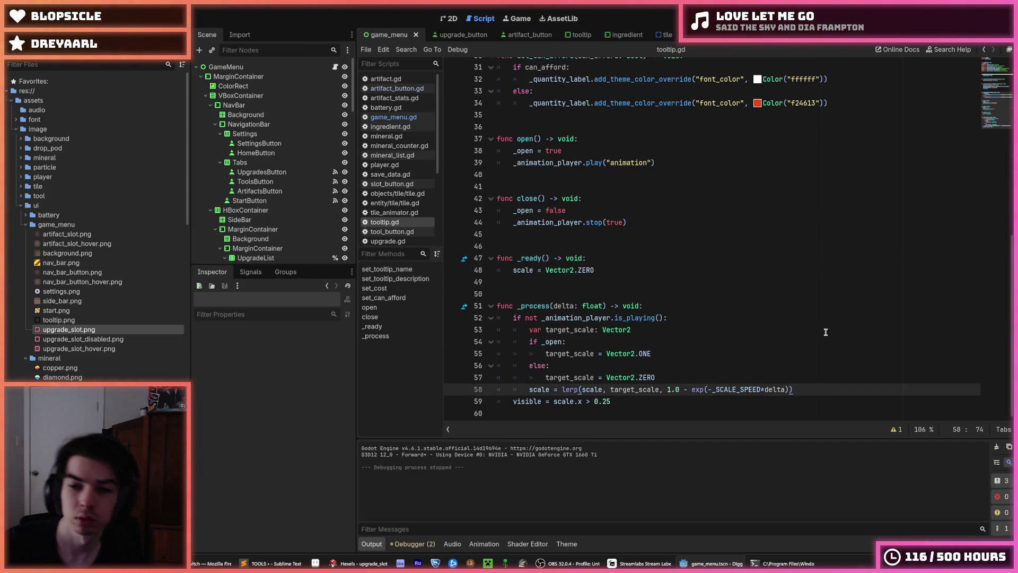
key("Return")
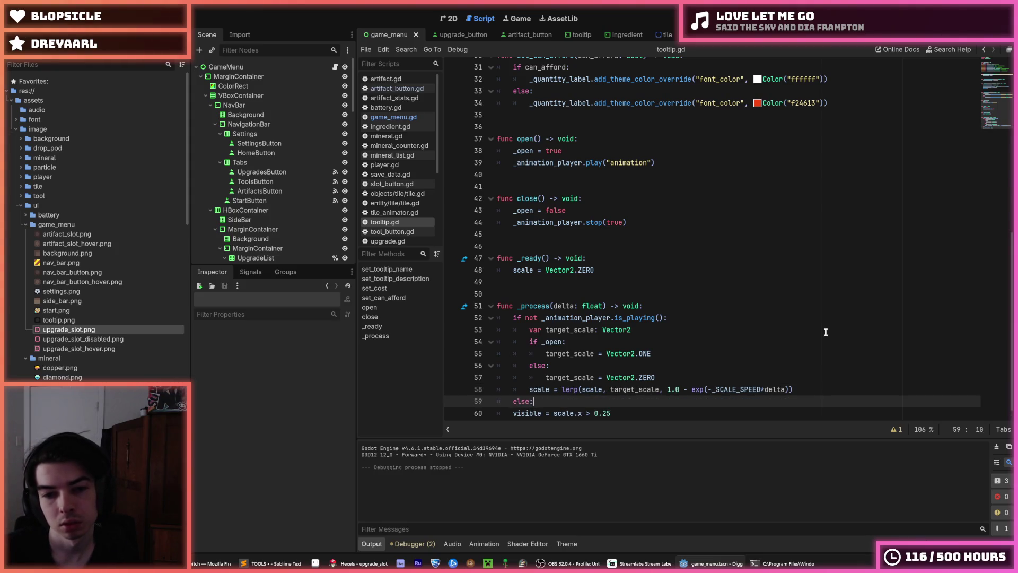
key("Return")
type("int(size")
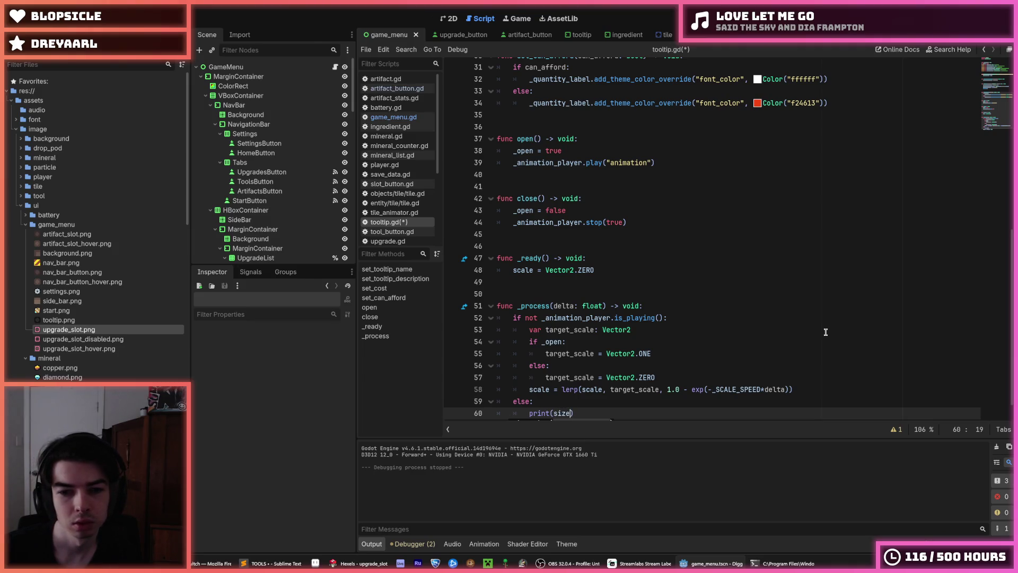
key("ctrl+s")
left_click(826, 332)
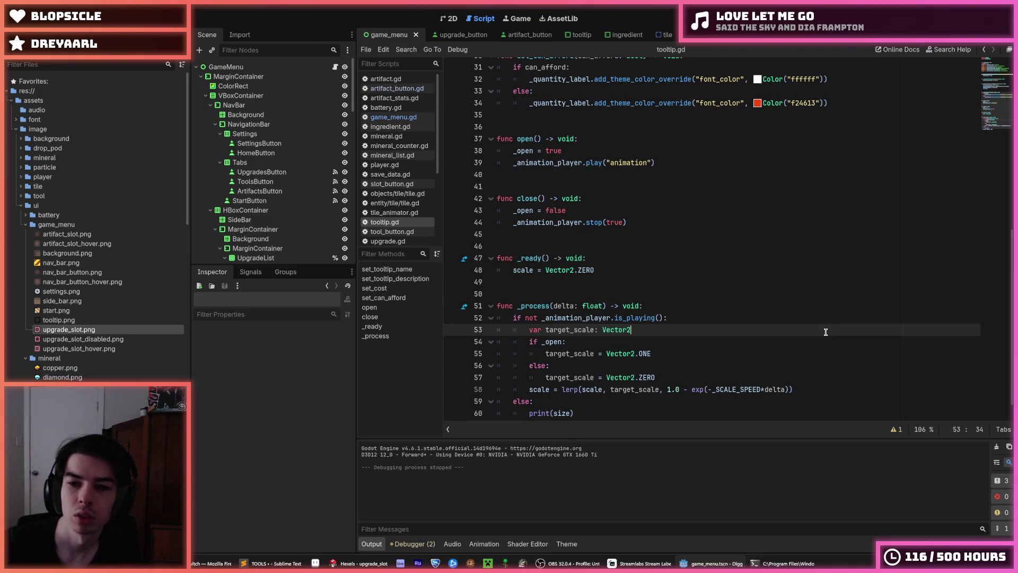
key("F5")
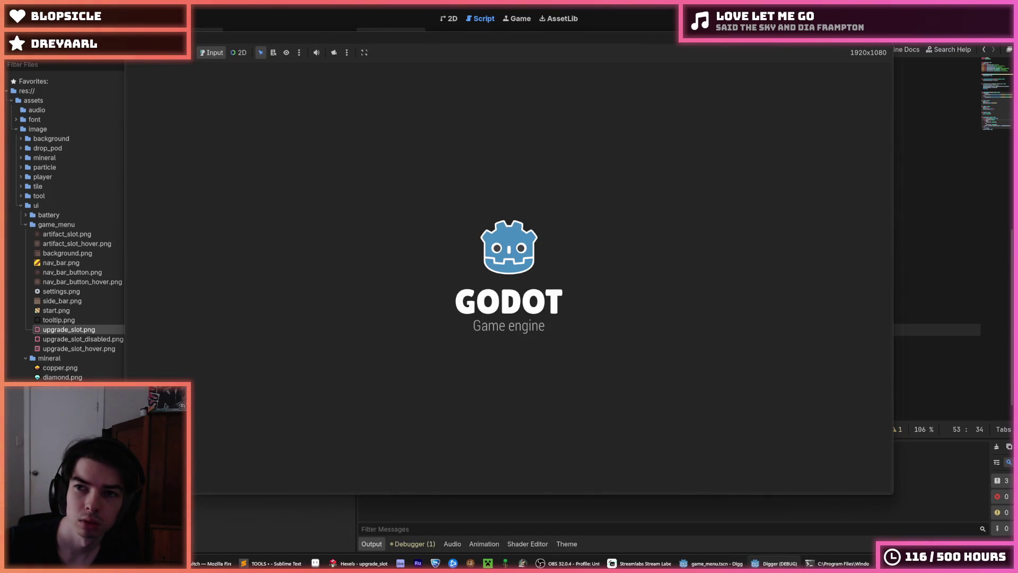
Relaunch the game, buy the first upgrade three times, and close it; Output prints (512.0, 177.0)
key("F8")
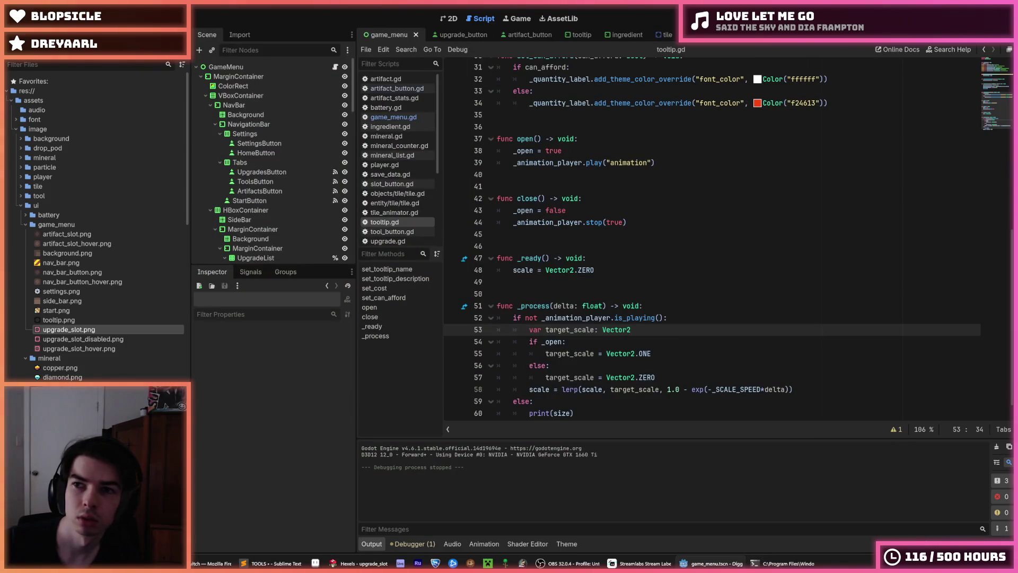
key("F5")
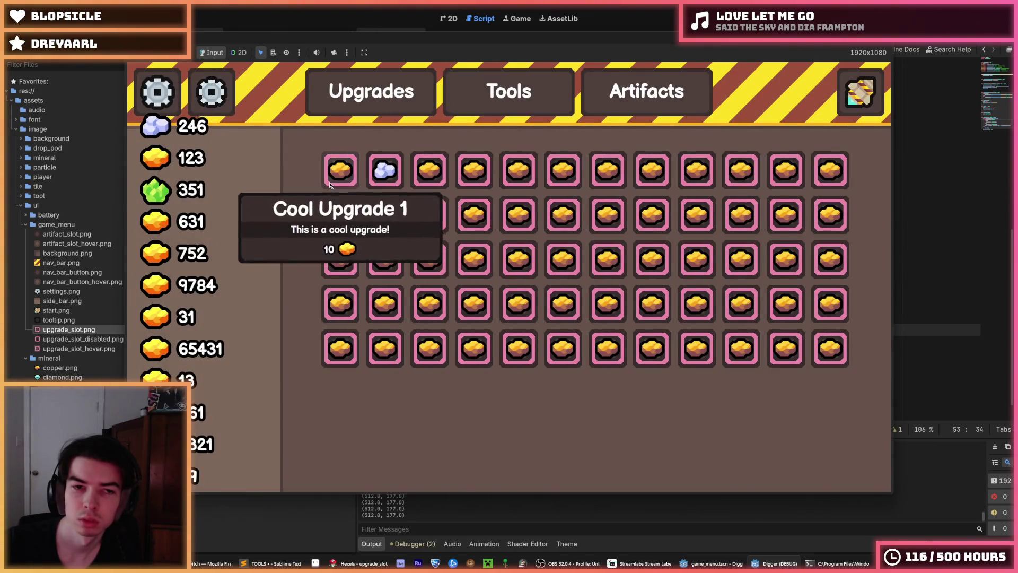
left_click(337, 182)
left_click(337, 182)
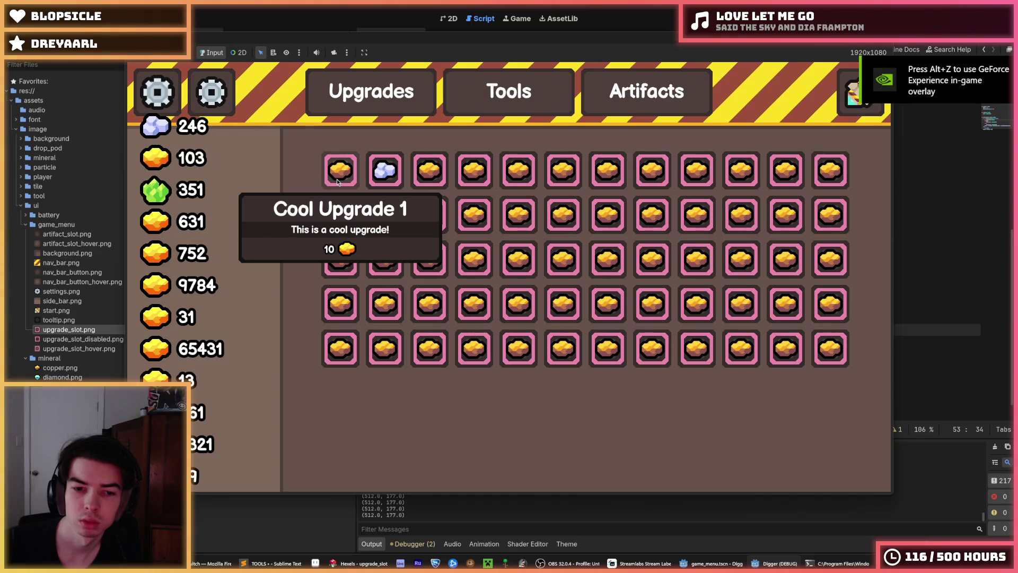
left_click(336, 179)
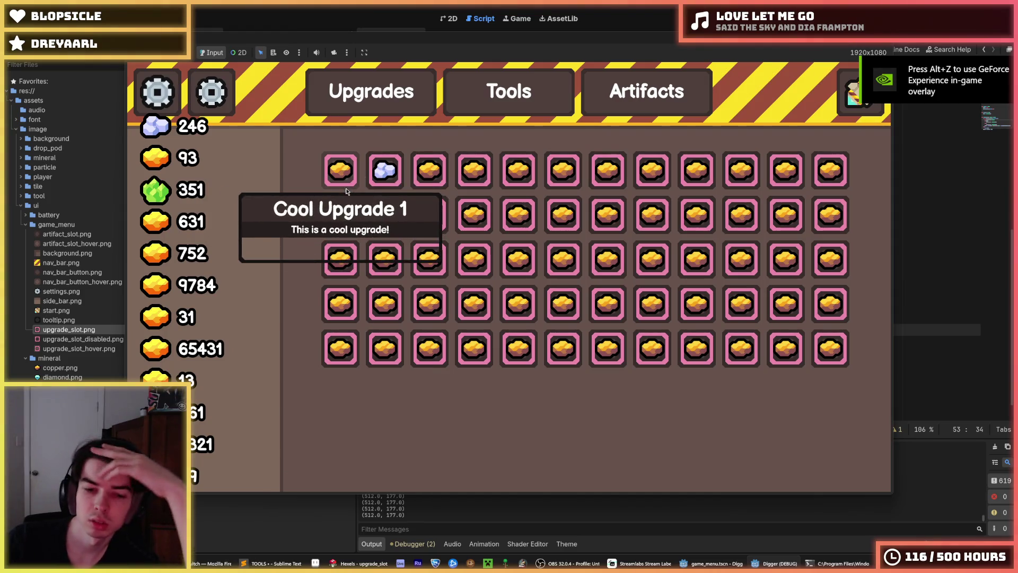
key("alt+F4")
scroll(288, 212, "down", 5)
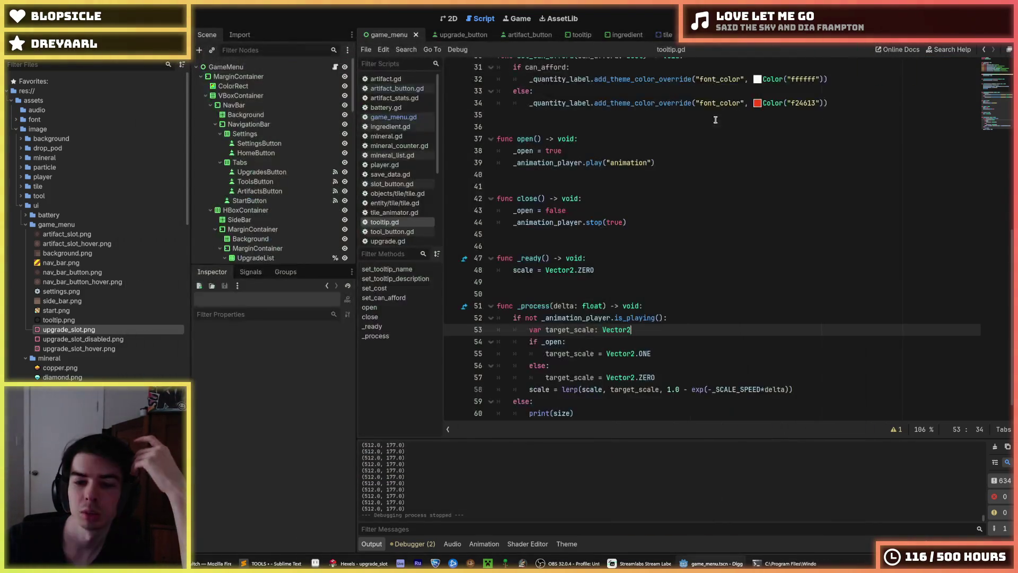
Cycle through the artifact_button and upgrade_button scenes, then show the tooltip's Name/Description panel in 2D
scroll(287, 213, "down", 15)
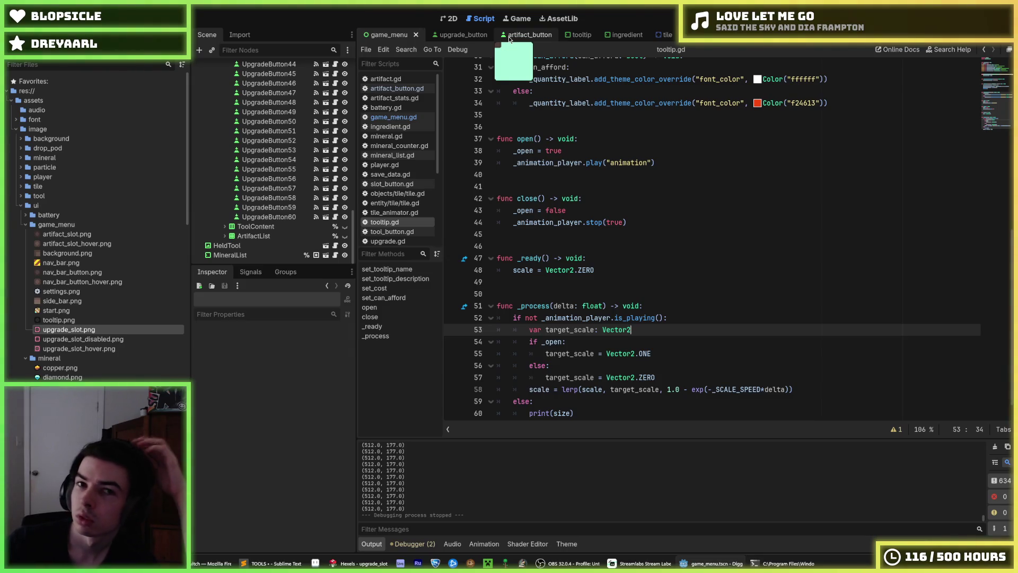
left_click(509, 39)
left_click(439, 40)
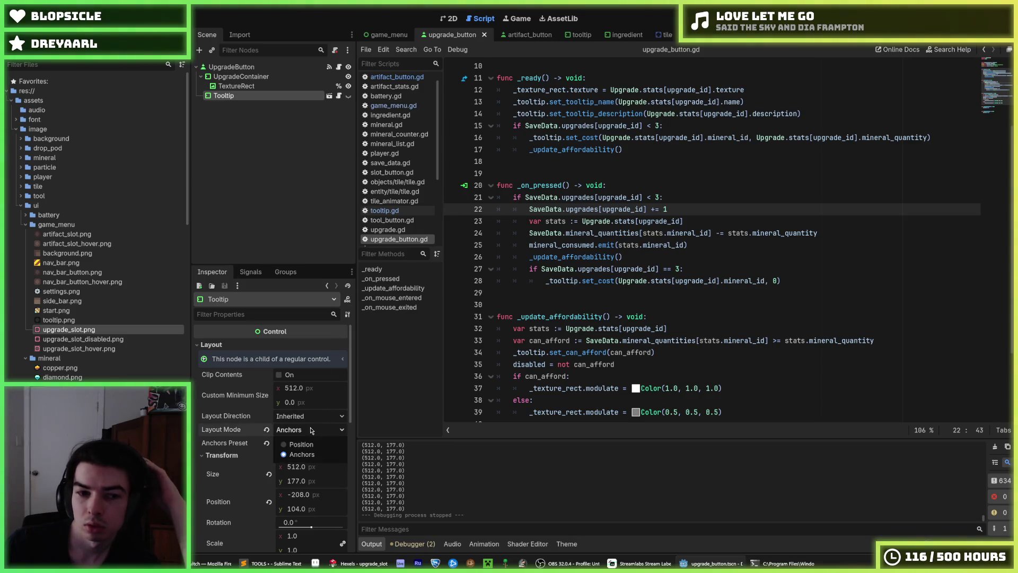
left_click(518, 35)
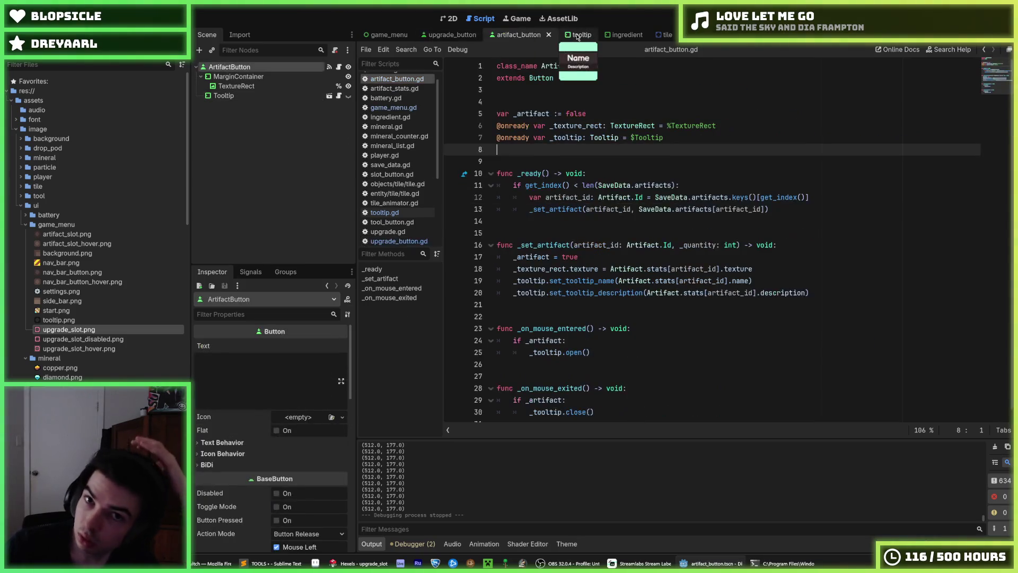
left_click(578, 35)
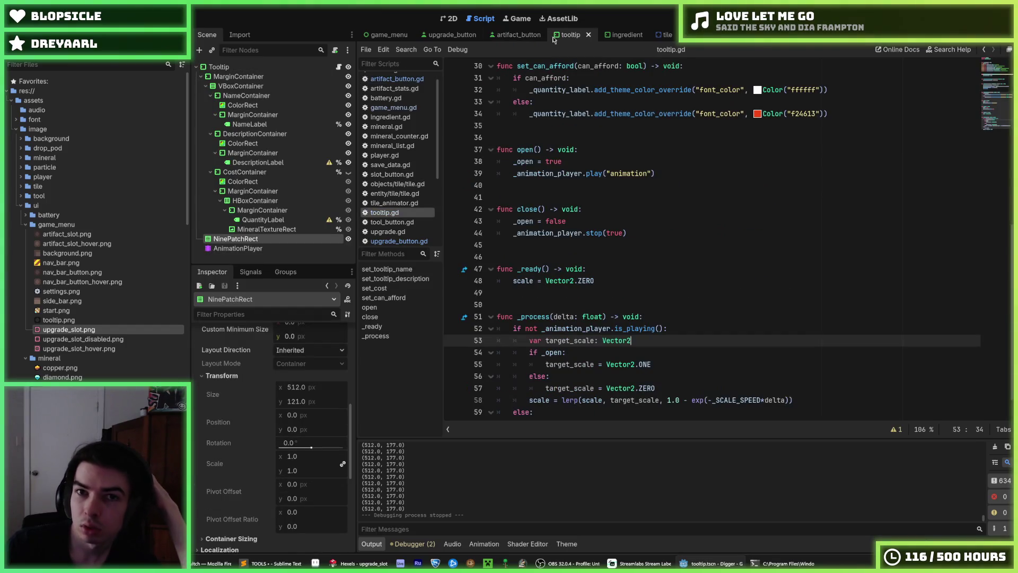
left_click(454, 22)
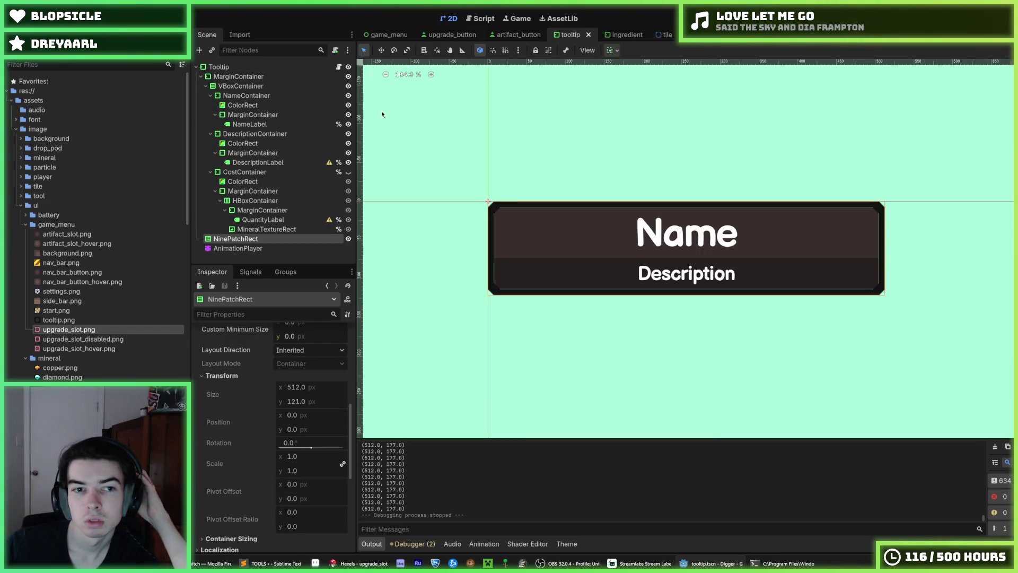
left_click(348, 171)
left_click(348, 172)
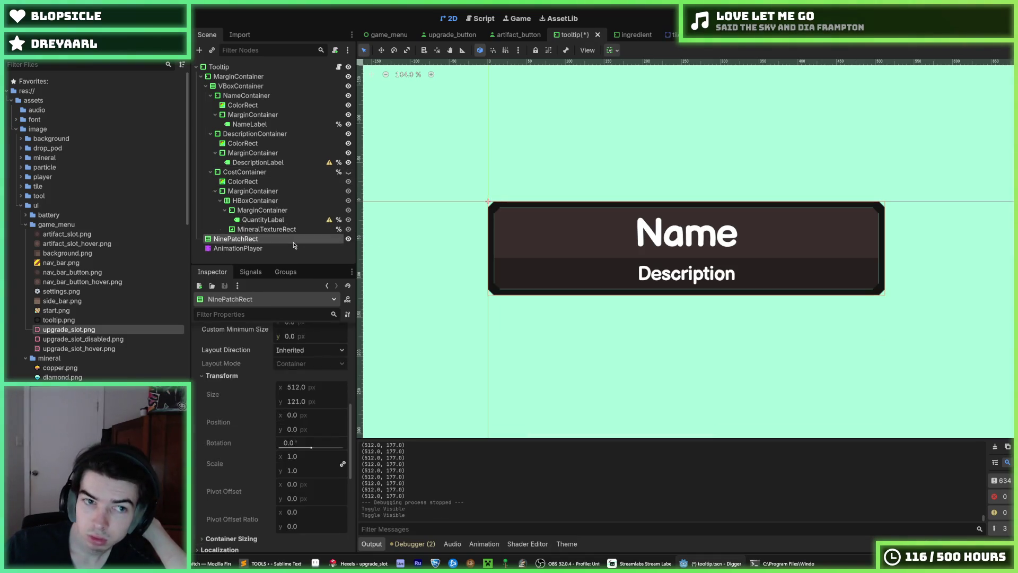
scroll(236, 393, "up", 1)
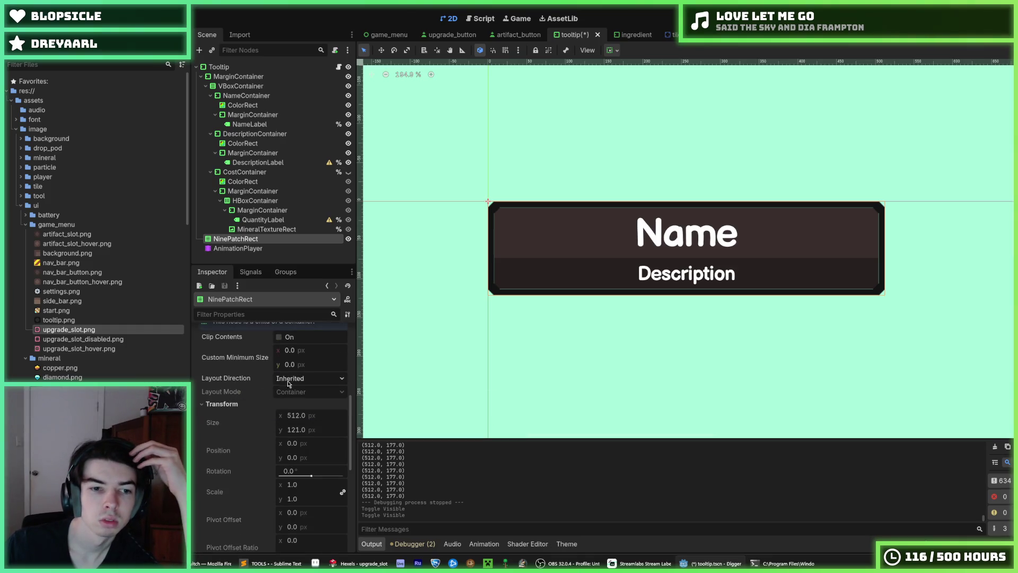
left_click(290, 379)
left_click(290, 380)
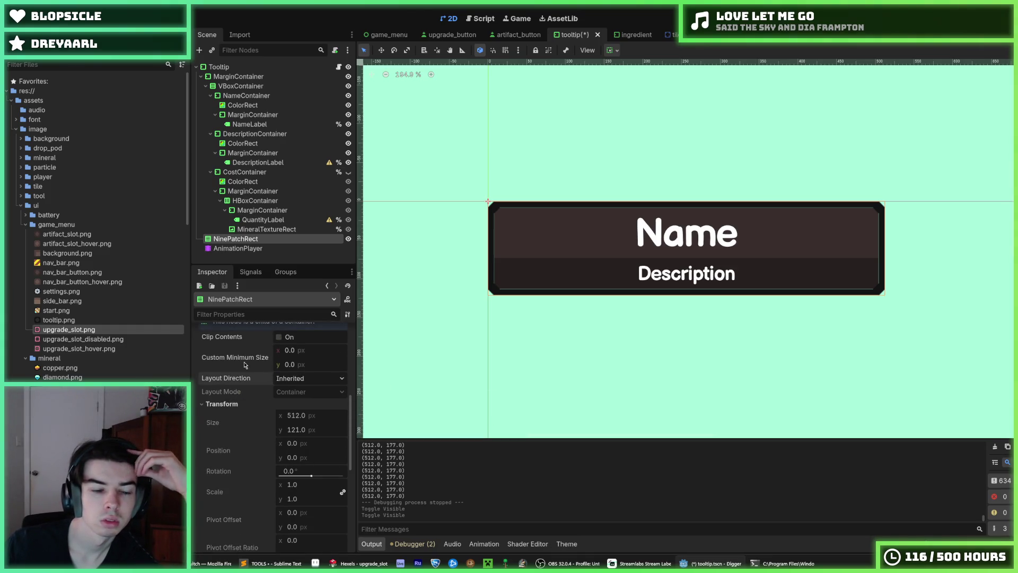
scroll(249, 358, "down", 8)
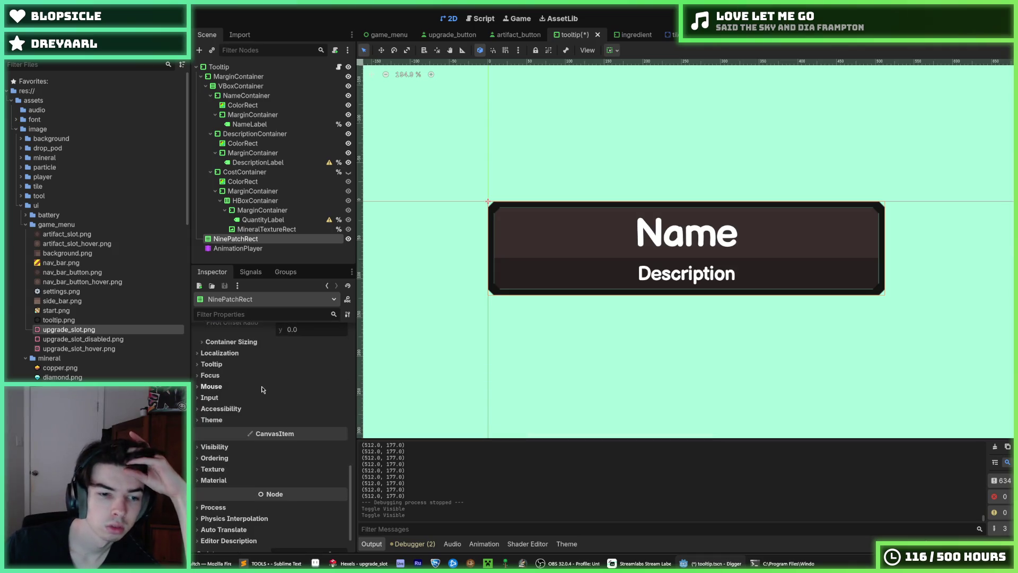
left_click(246, 344)
left_click(246, 345)
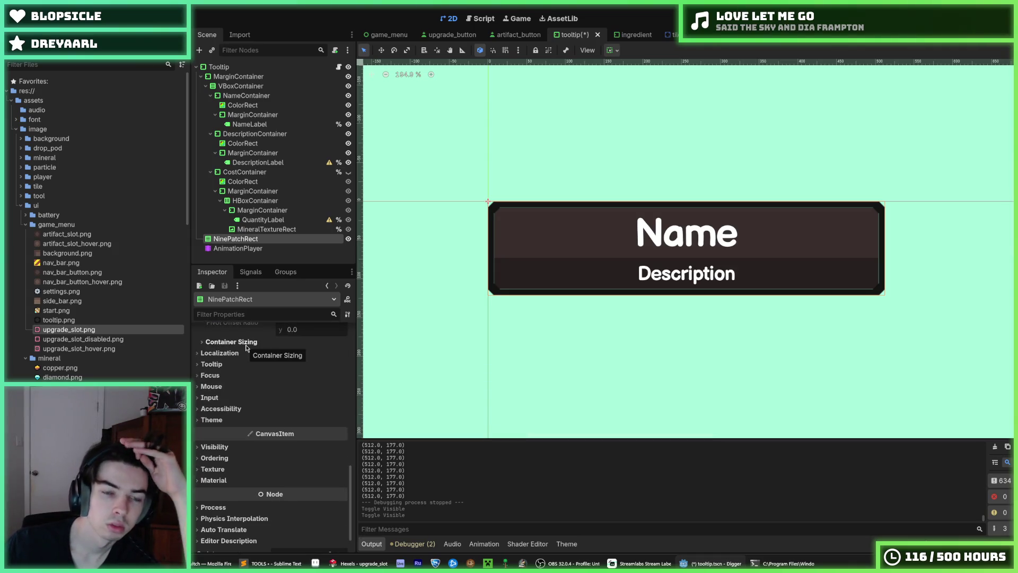
left_click(246, 343)
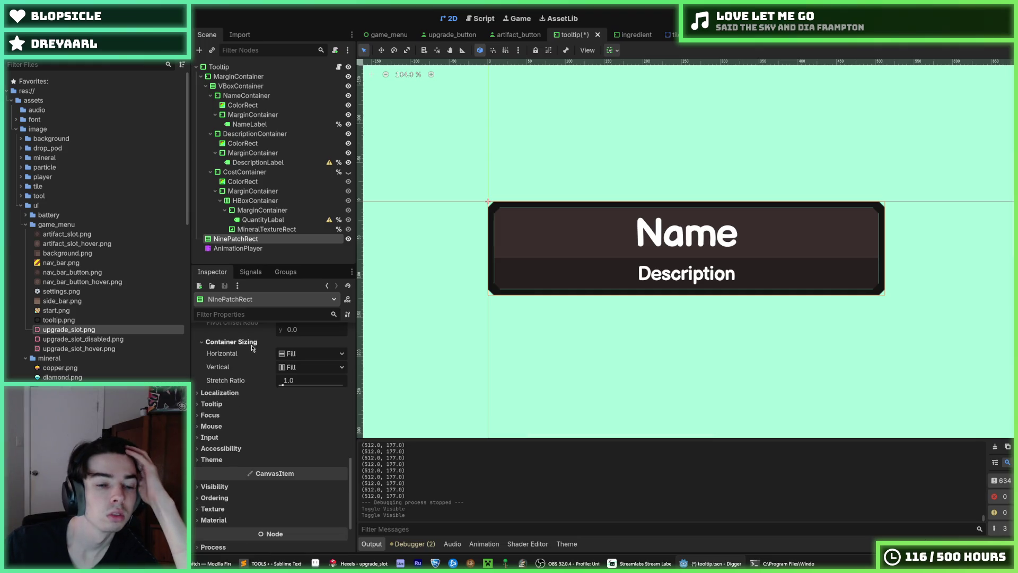
left_click(295, 353)
left_click(310, 389)
left_click(300, 353)
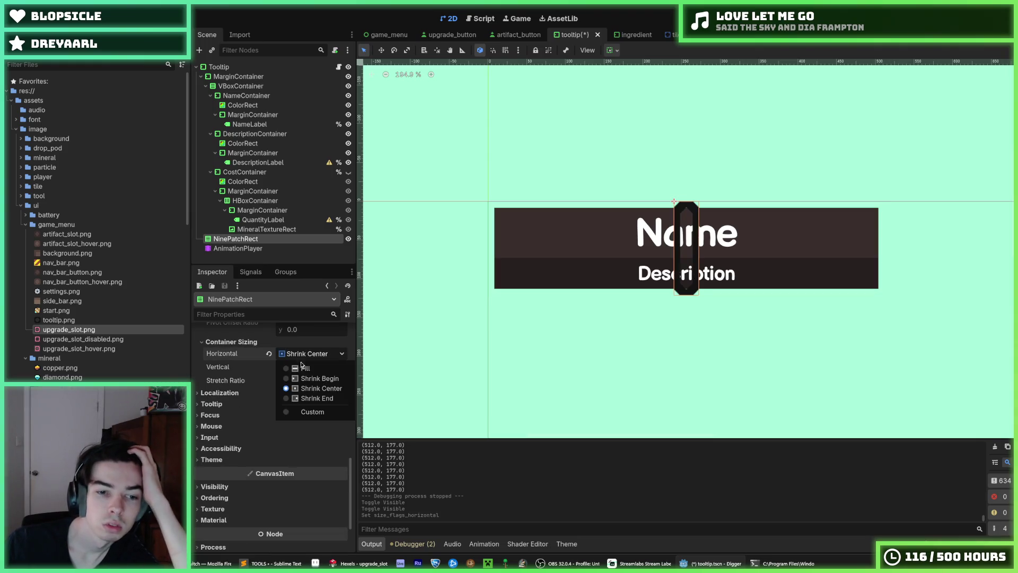
left_click(305, 368)
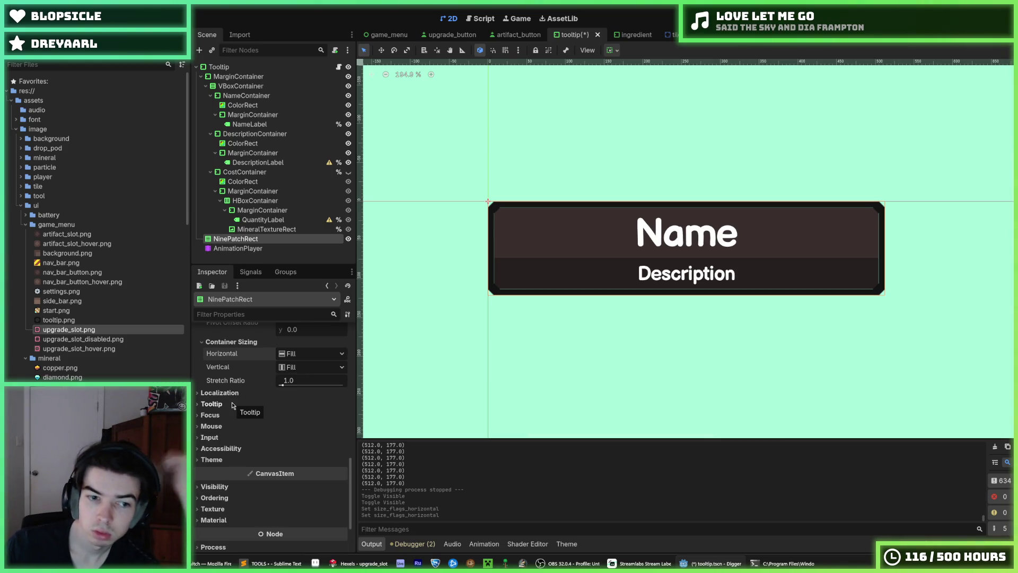
scroll(216, 460, "down", 2)
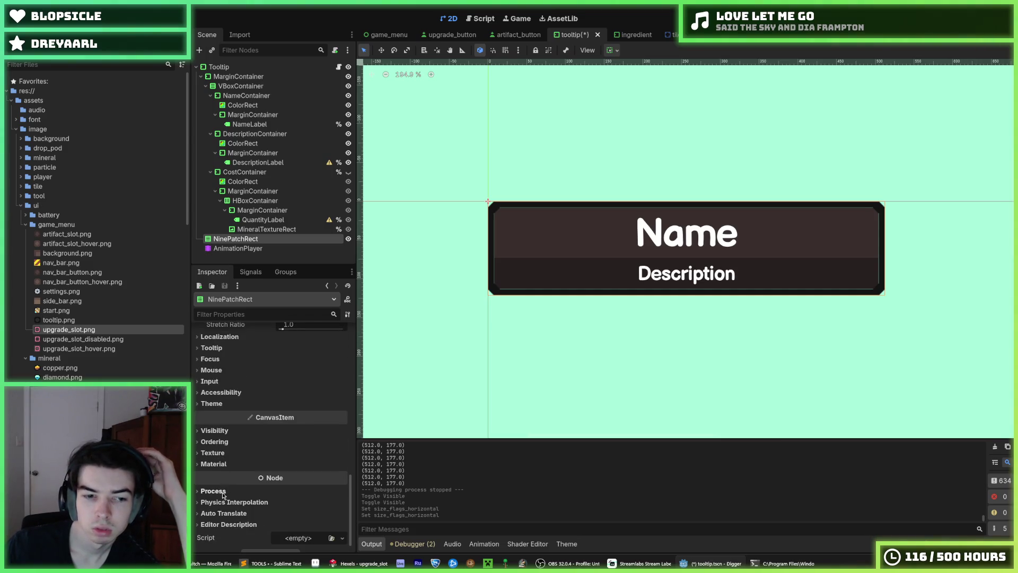
scroll(222, 496, "up", 2)
scroll(223, 497, "up", 10)
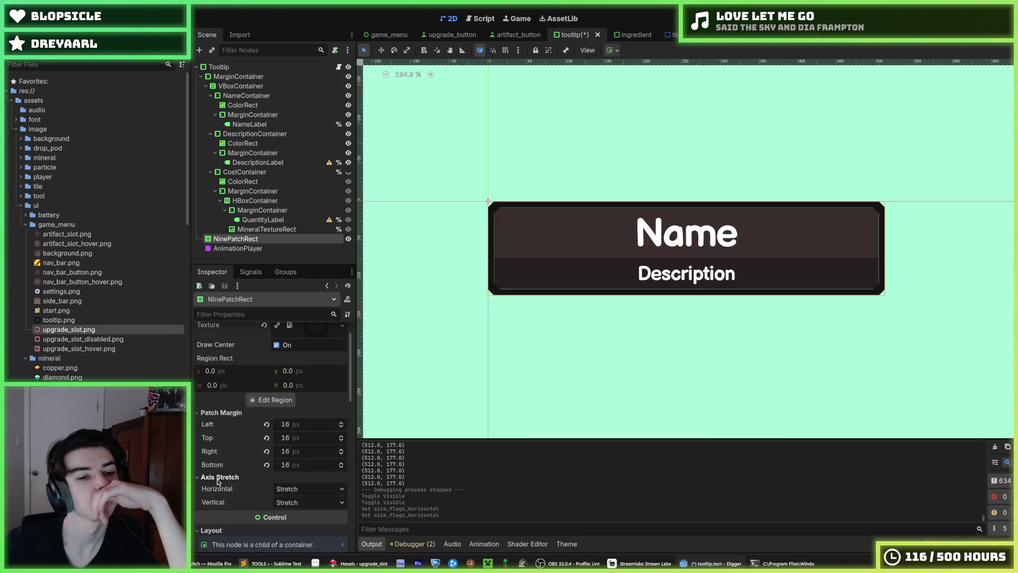
scroll(218, 483, "up", 1)
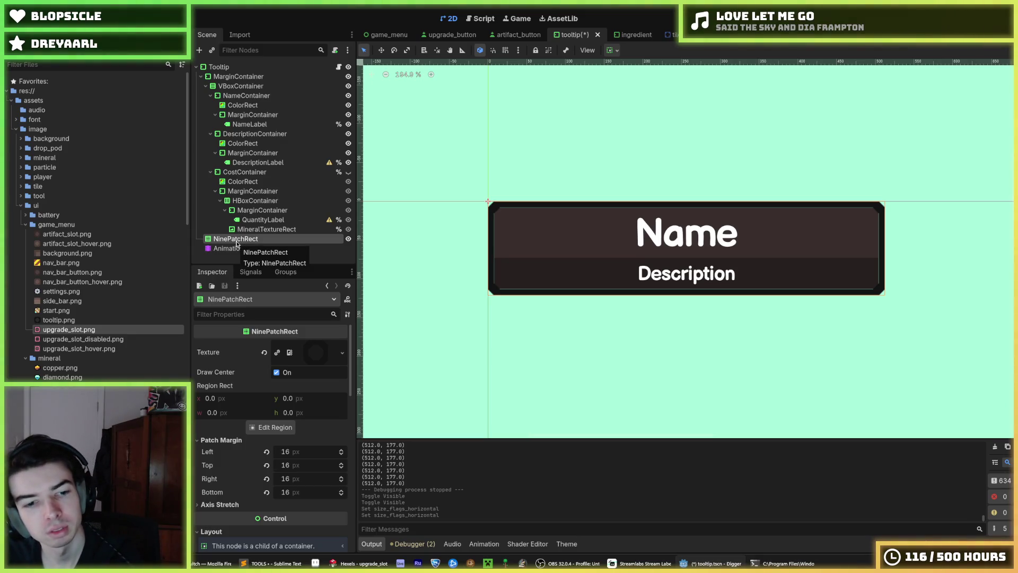
scroll(210, 377, "down", 5)
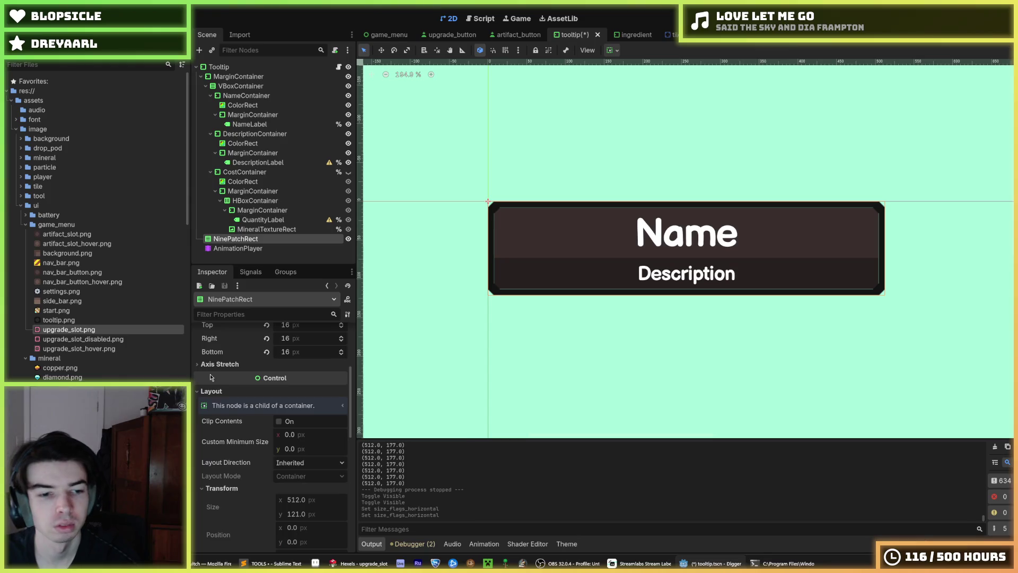
scroll(210, 377, "down", 5)
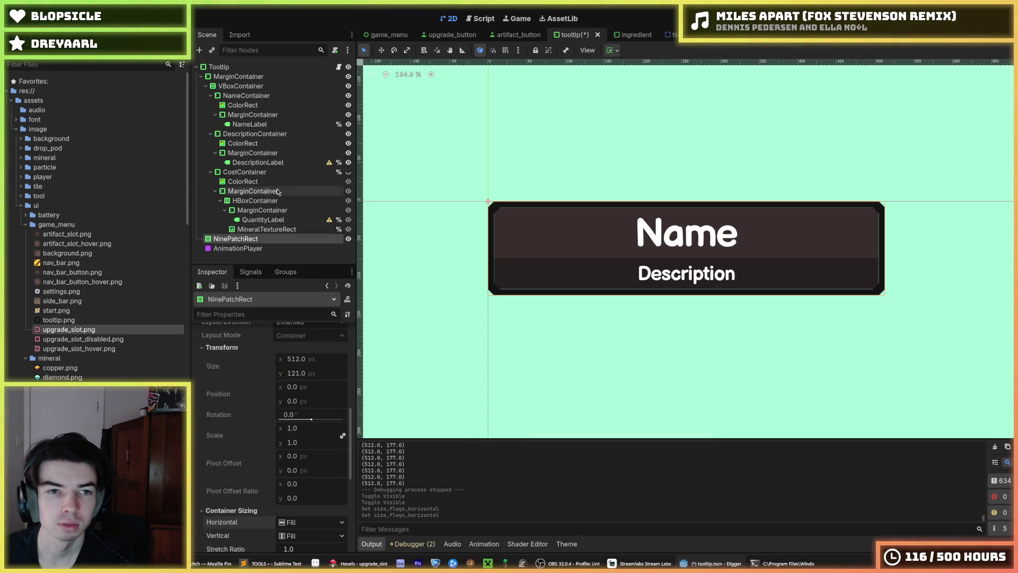
Select CostContainer and test toggling its visibility via the eye icon and Visible property
left_click(288, 172)
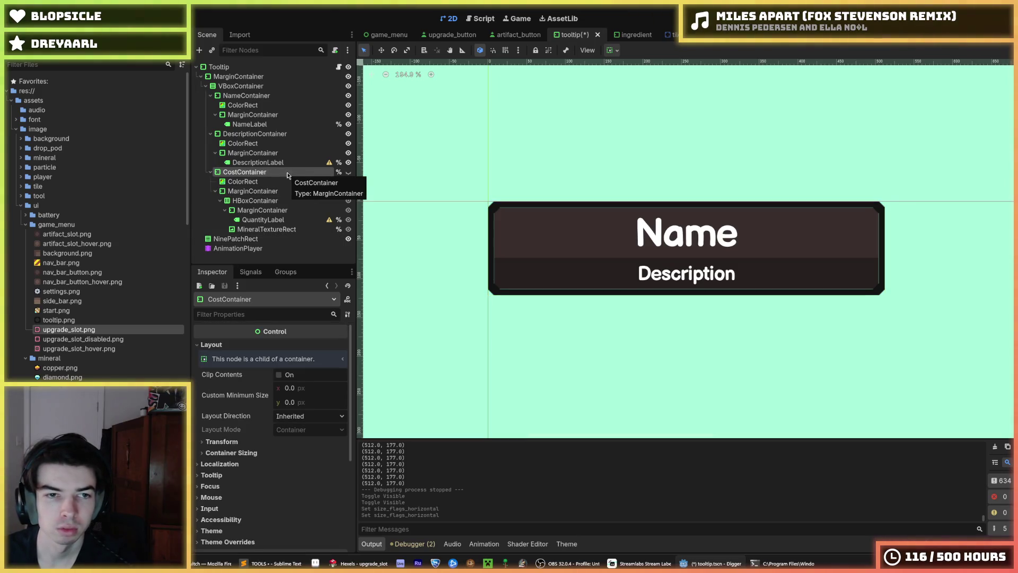
left_click(346, 174)
left_click(346, 174)
scroll(239, 392, "down", 5)
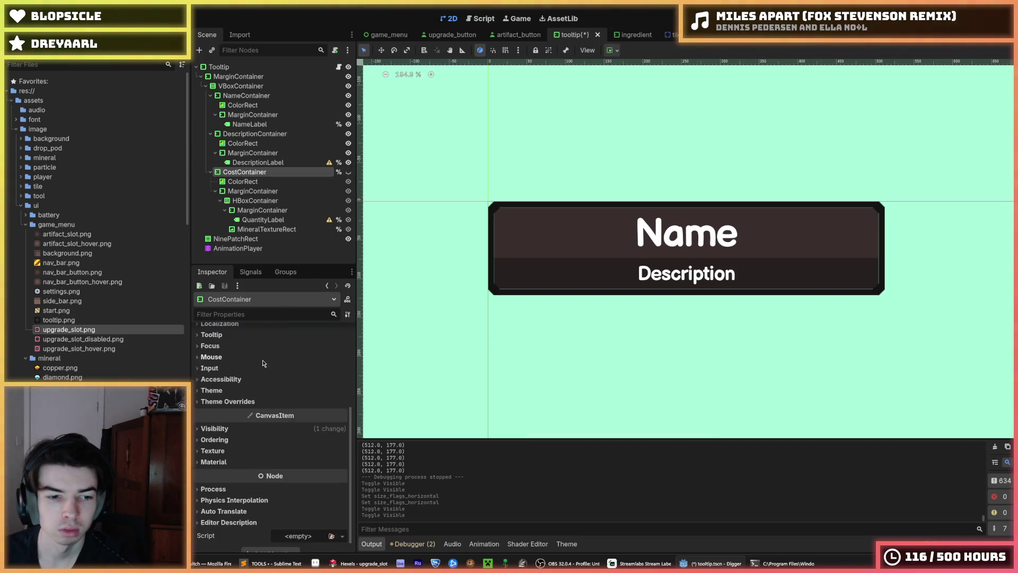
left_click(214, 429)
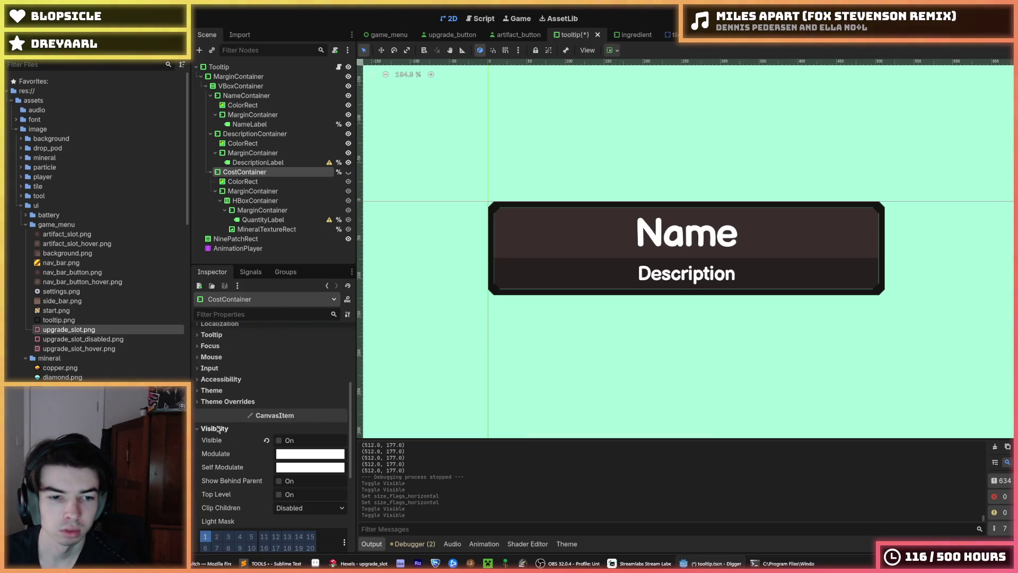
left_click(279, 440)
left_click(279, 441)
left_click(279, 441)
left_click(279, 441)
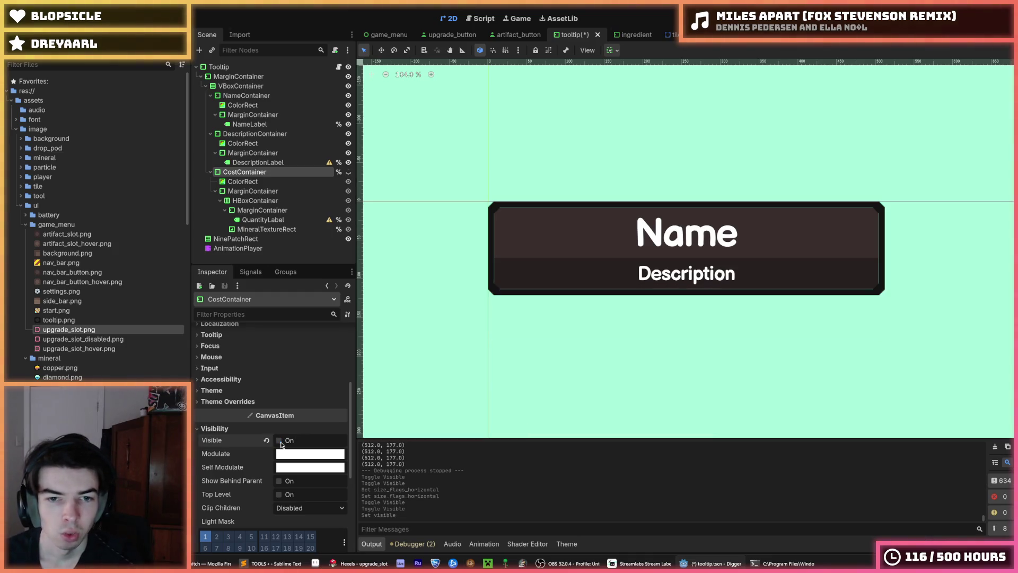
left_click(279, 441)
left_click(279, 441)
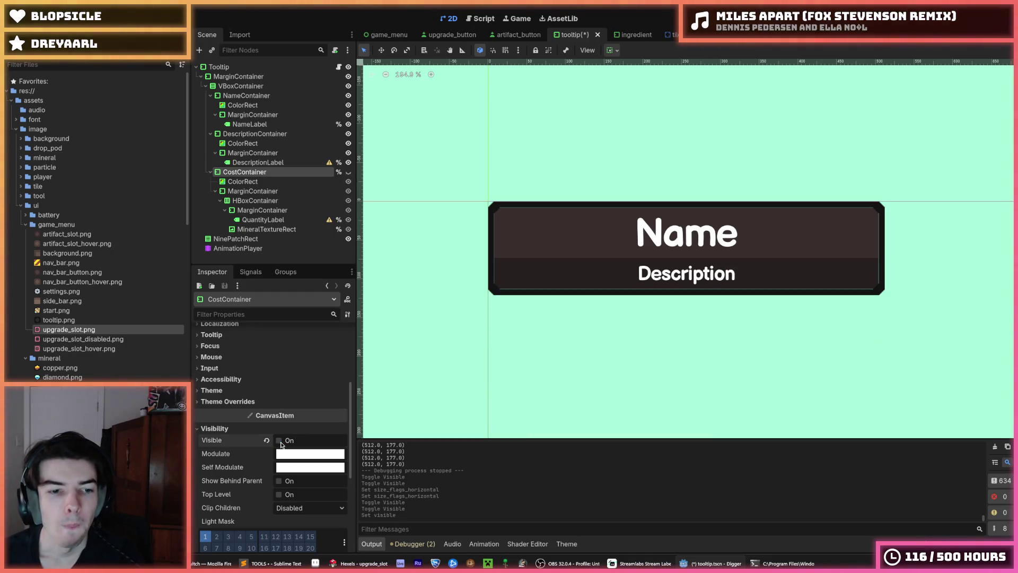
scroll(217, 478, "up", 5)
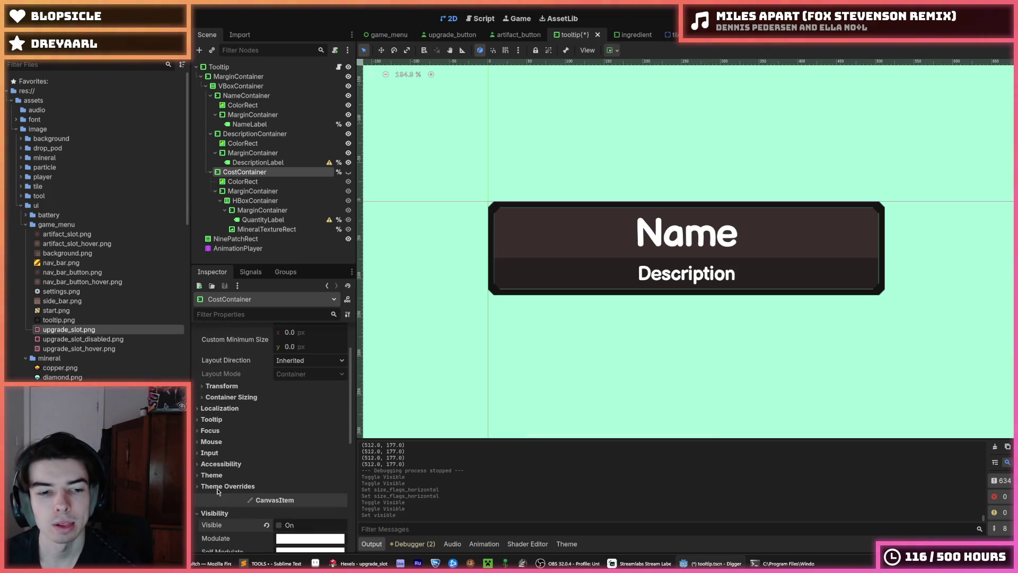
left_click(227, 417)
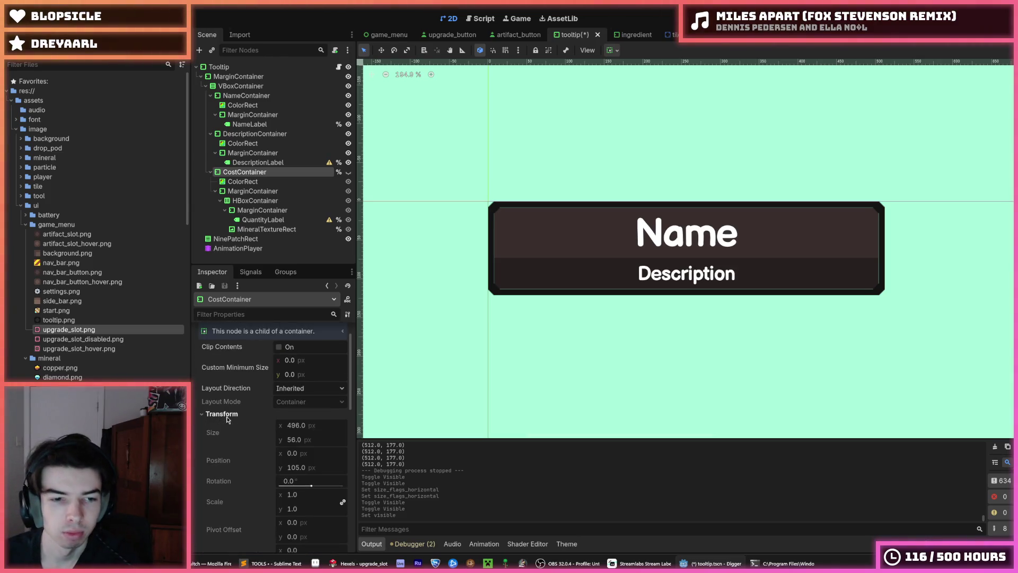
left_click(227, 416)
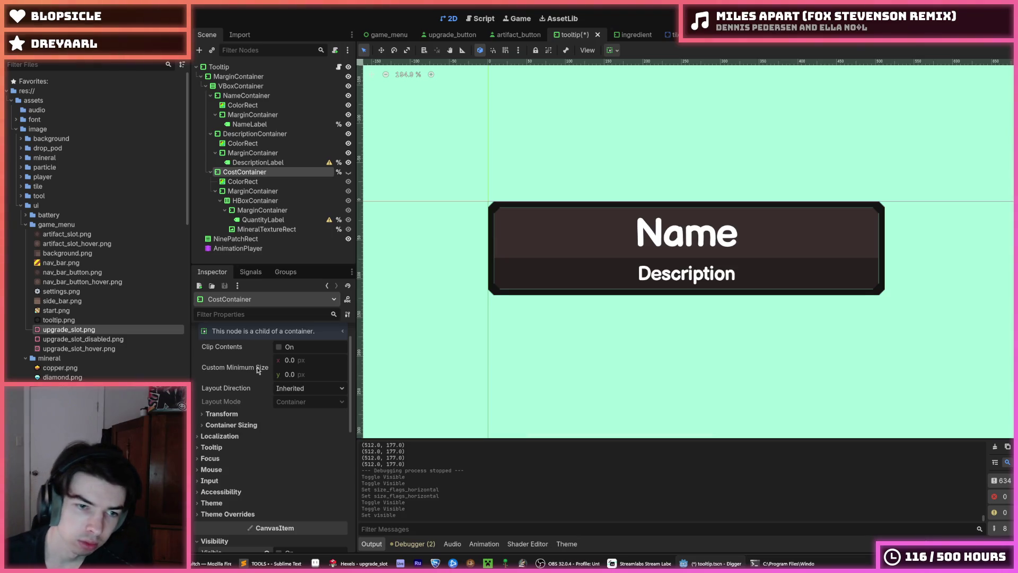
Enable Clip Contents on CostContainer, test hiding the cost row and border, and save the scene
left_click(278, 347)
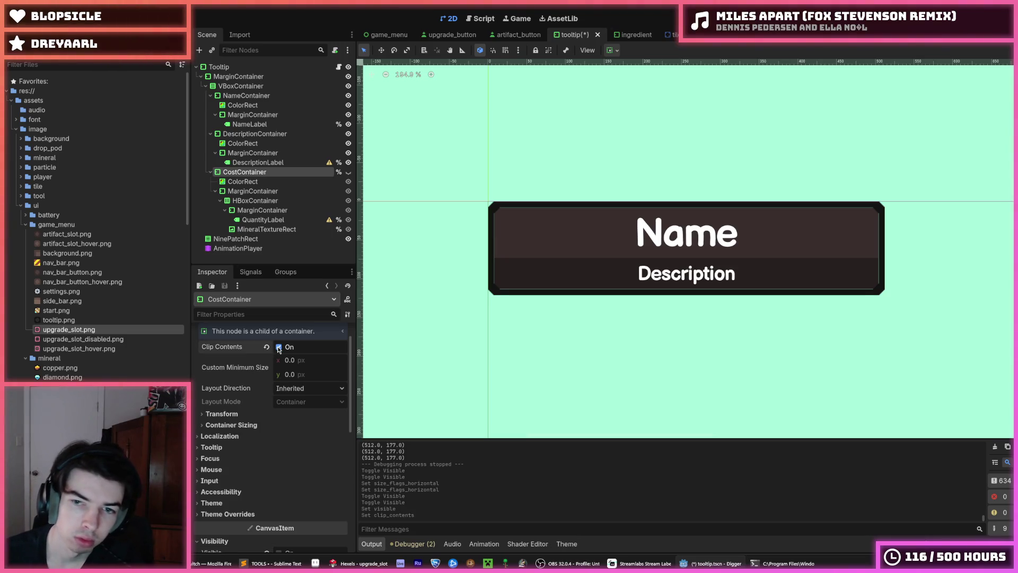
left_click(349, 172)
left_click(279, 348)
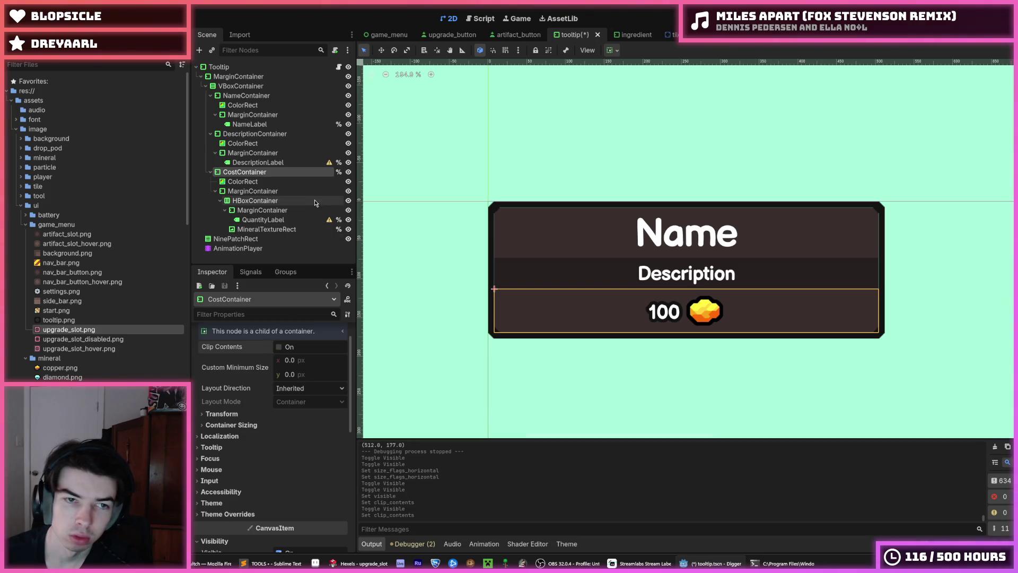
left_click(348, 172)
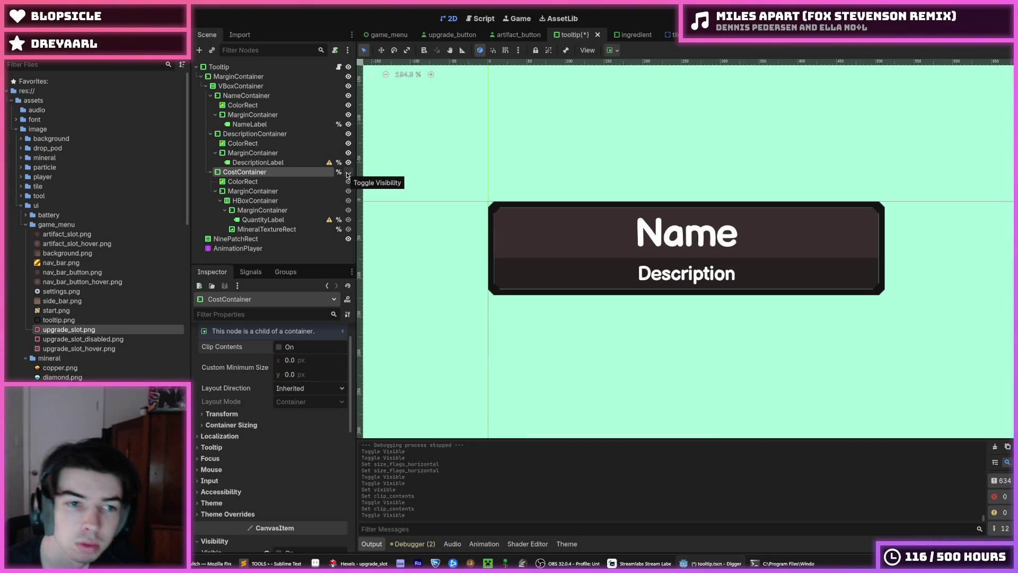
left_click(348, 173)
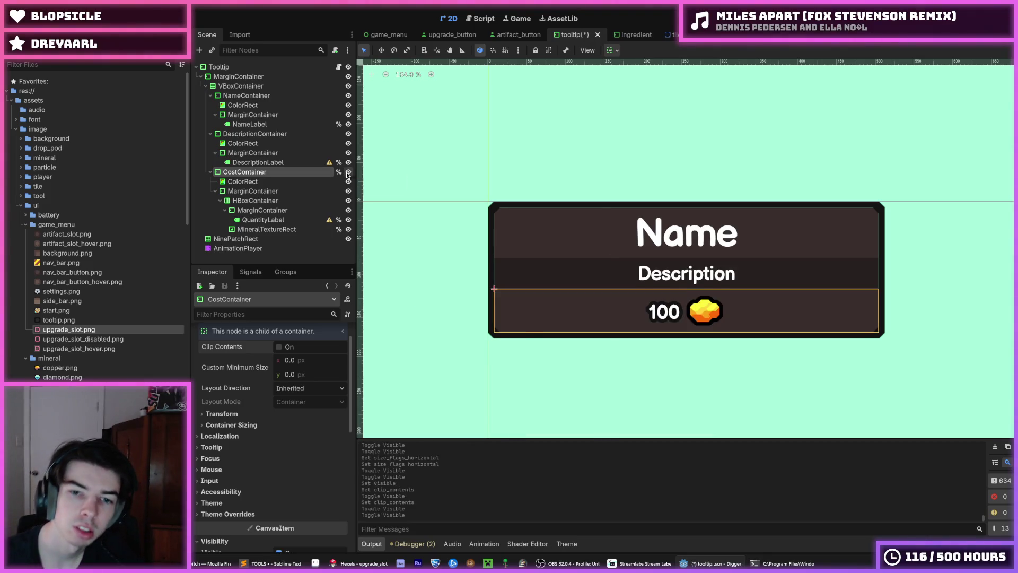
left_click(348, 172)
left_click(348, 172)
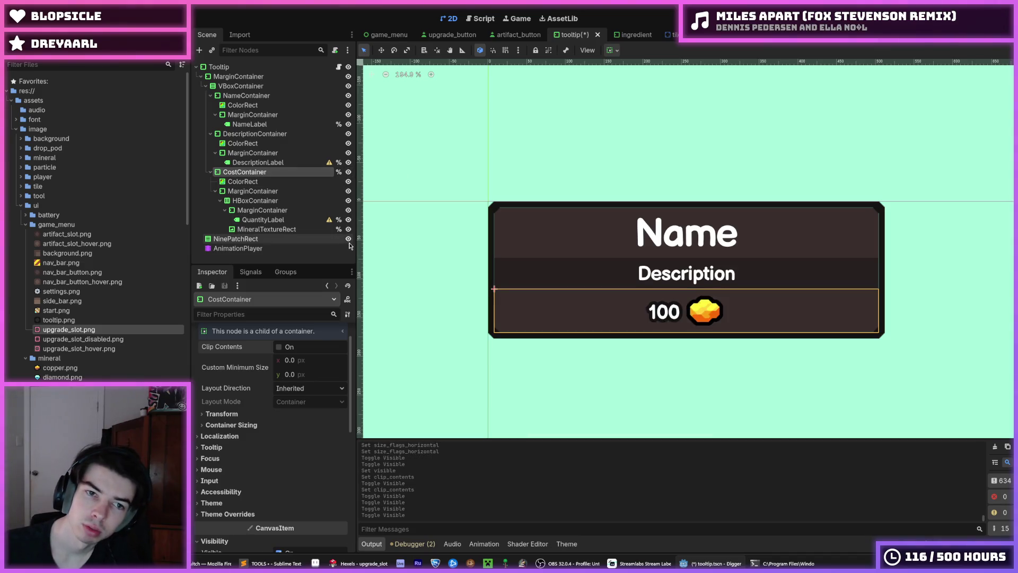
left_click(348, 240)
left_click(348, 239)
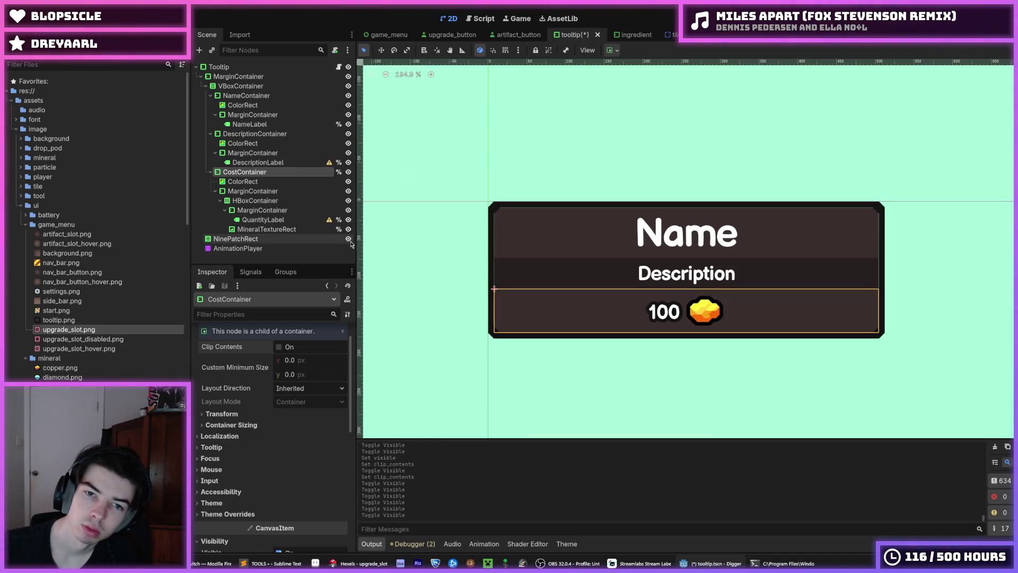
left_click(349, 172)
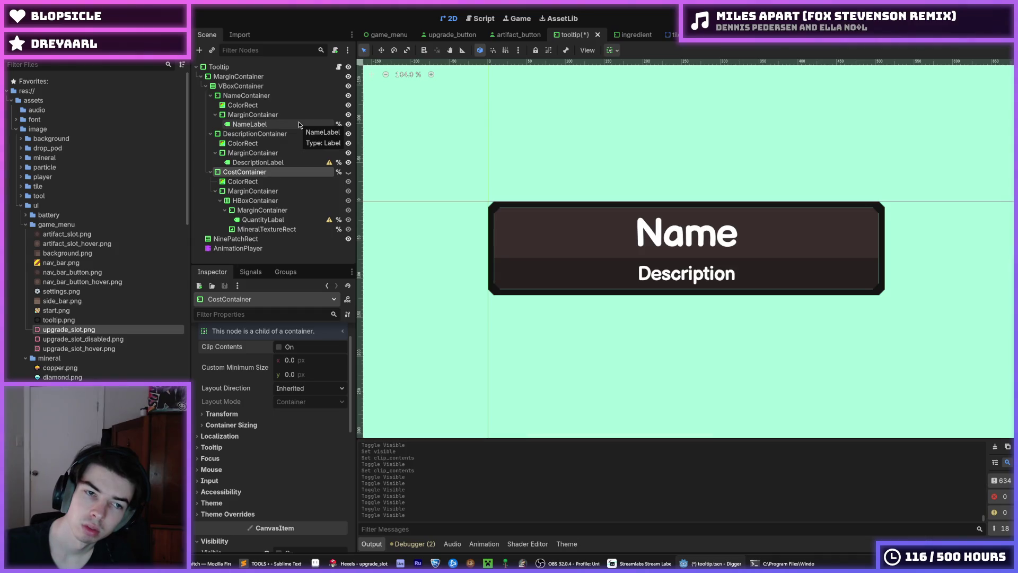
left_click(349, 172)
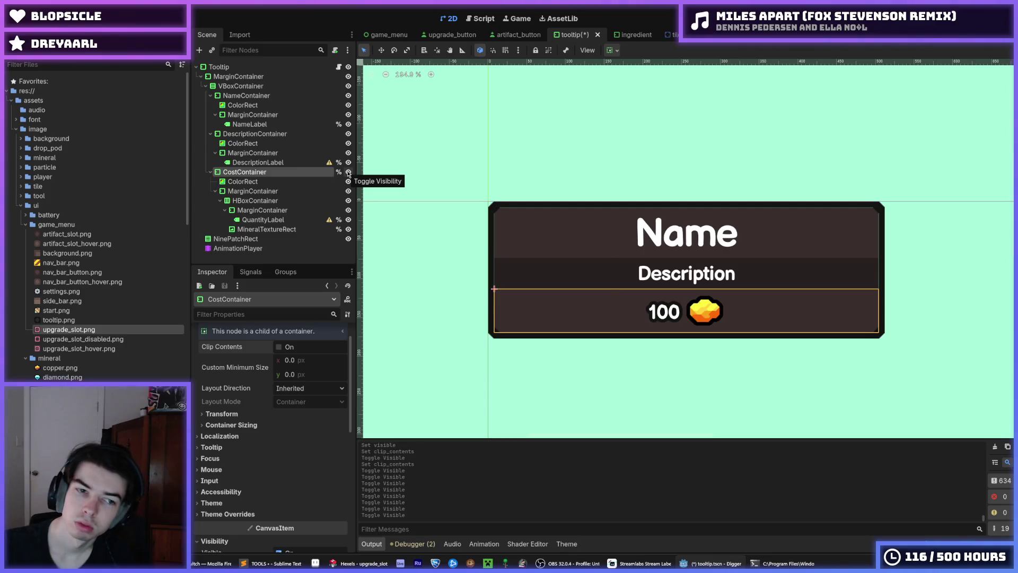
key("ctrl+s")
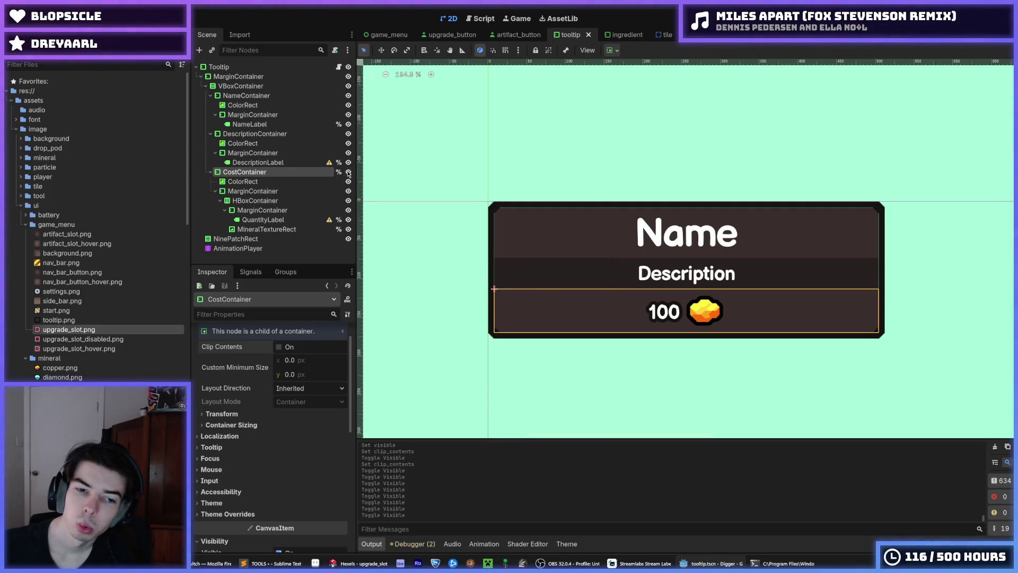
Leave the cost row hidden, save the scene, and open the Tooltip node's script
left_click(348, 172)
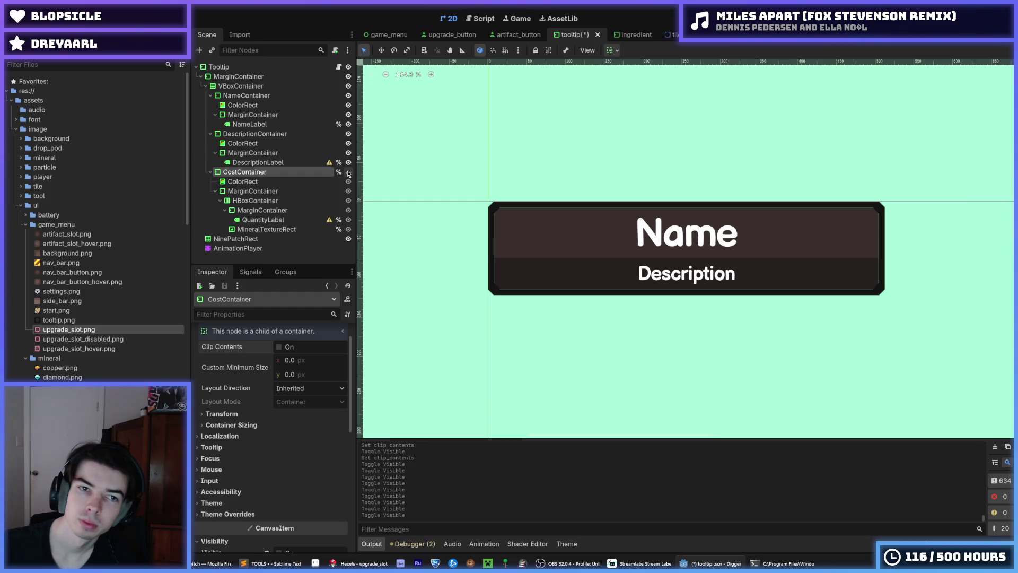
left_click(348, 172)
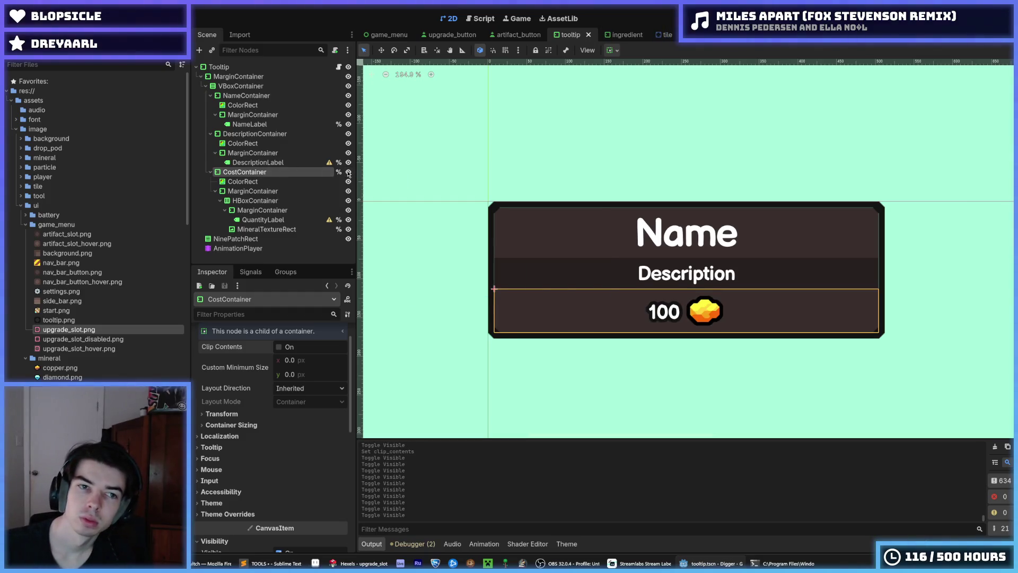
left_click(349, 173)
key("ctrl+s")
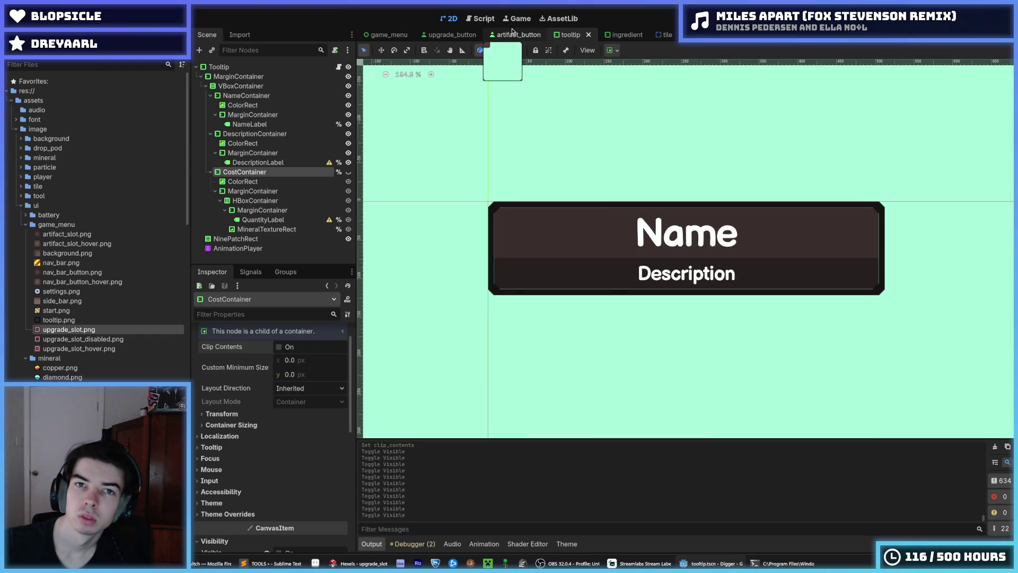
left_click(514, 34)
left_click(570, 35)
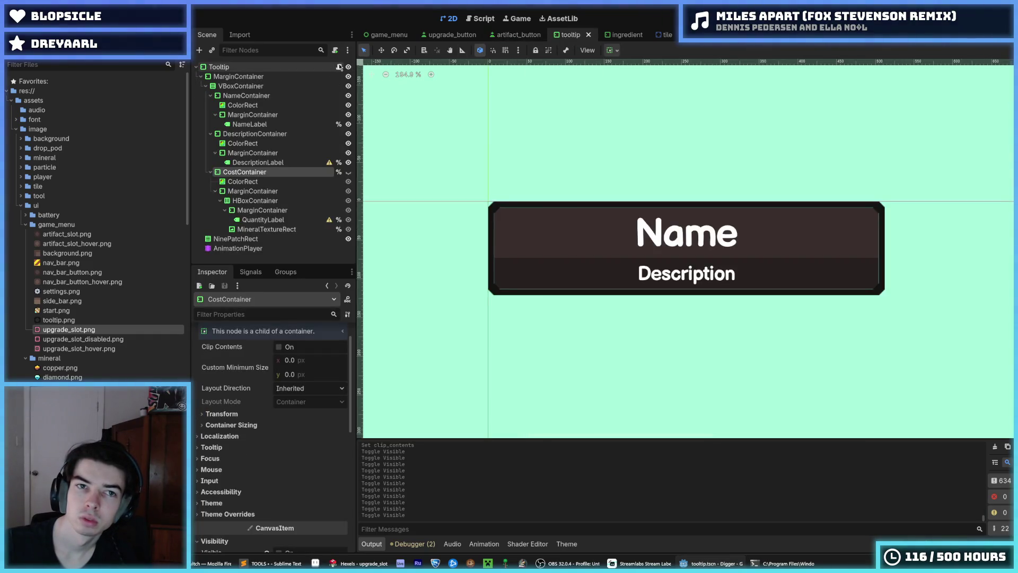
left_click(338, 67)
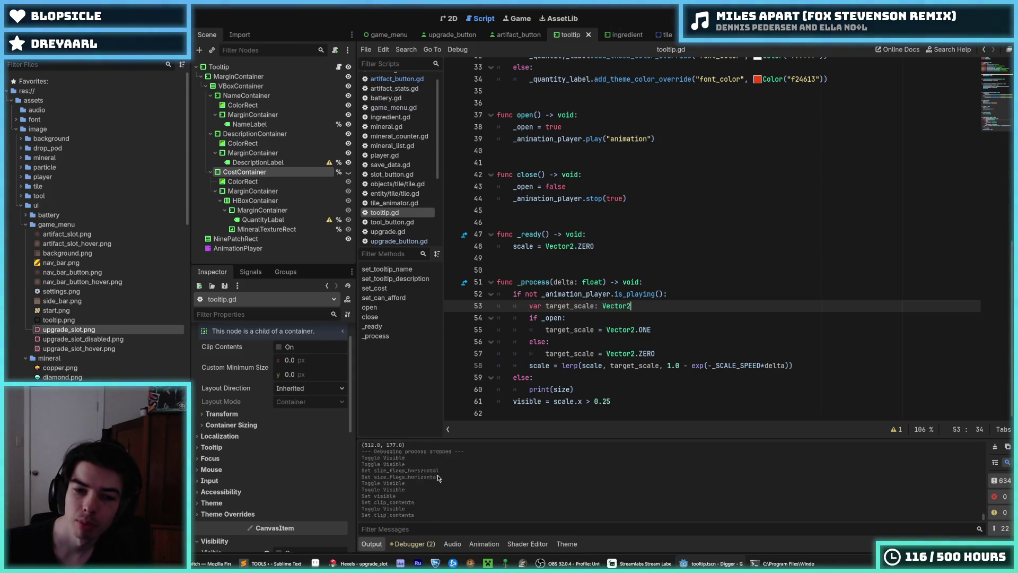
Replace queue_sort() on line 27 with a pasted grid_container size-reset line, stripping its prefixes
left_click(584, 388)
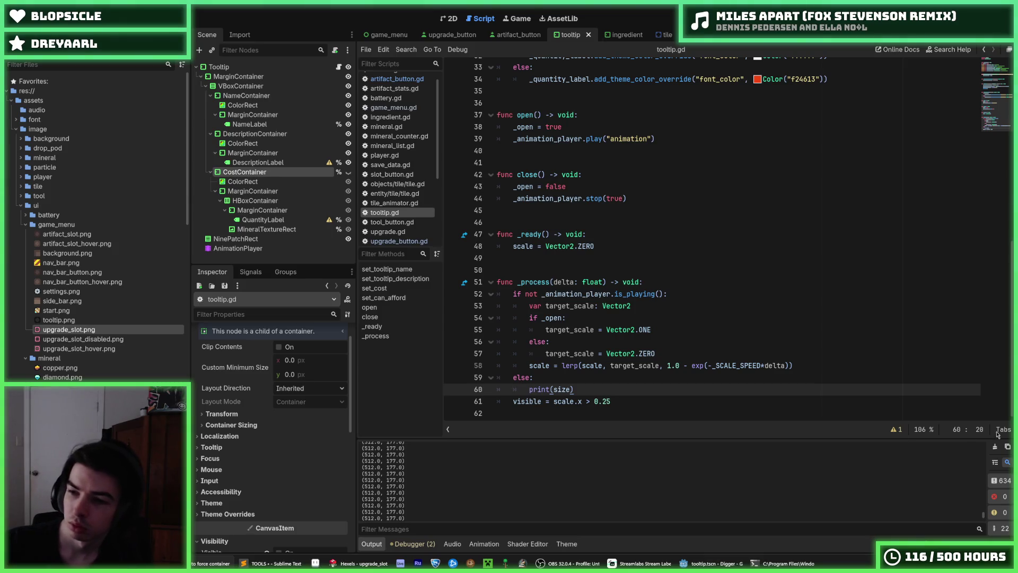
scroll(624, 264, "up", 7)
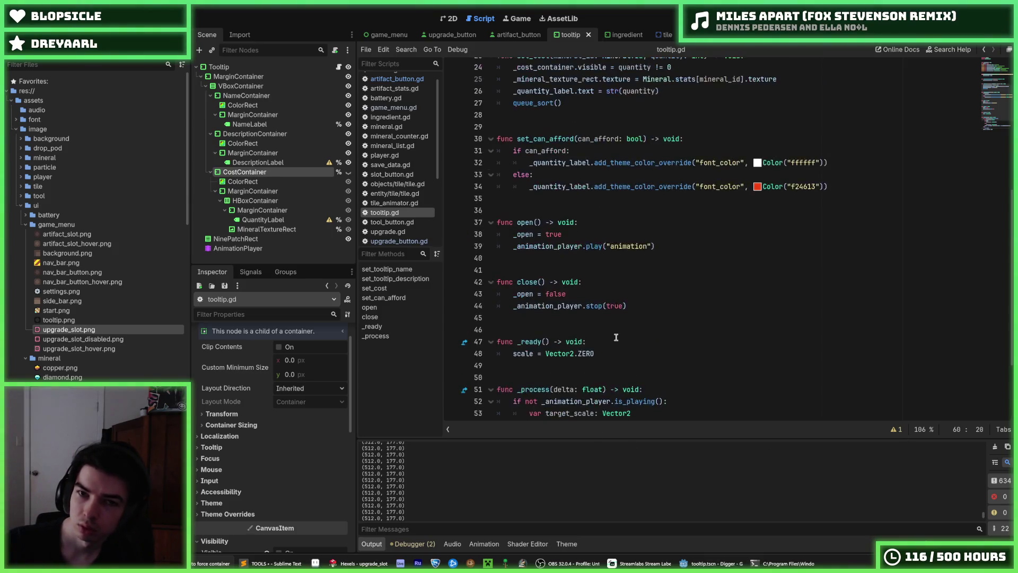
left_click(620, 234)
key("ctrl+z")
key("ctrl+z")
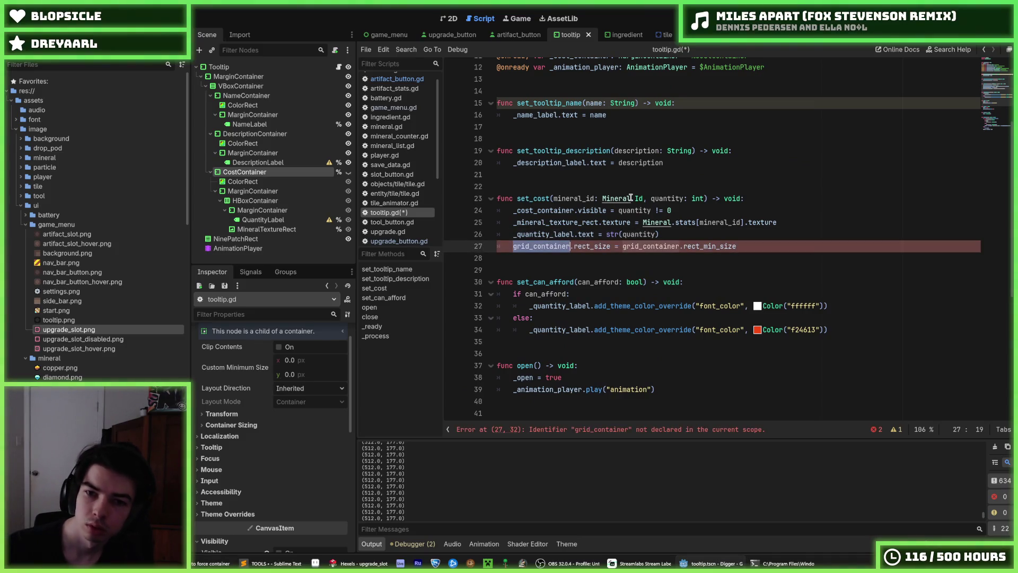
key("ctrl+d")
key("Delete")
key("Delete")
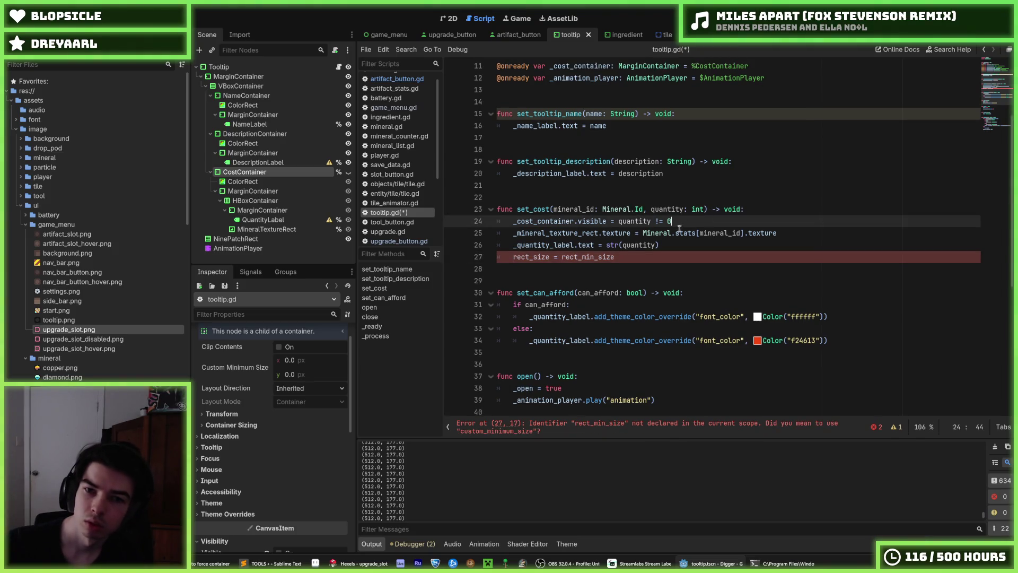
Rewrite line 27 as size = custom_minimum_size, save tooltip.gd, and run the game with F5
left_click(620, 245)
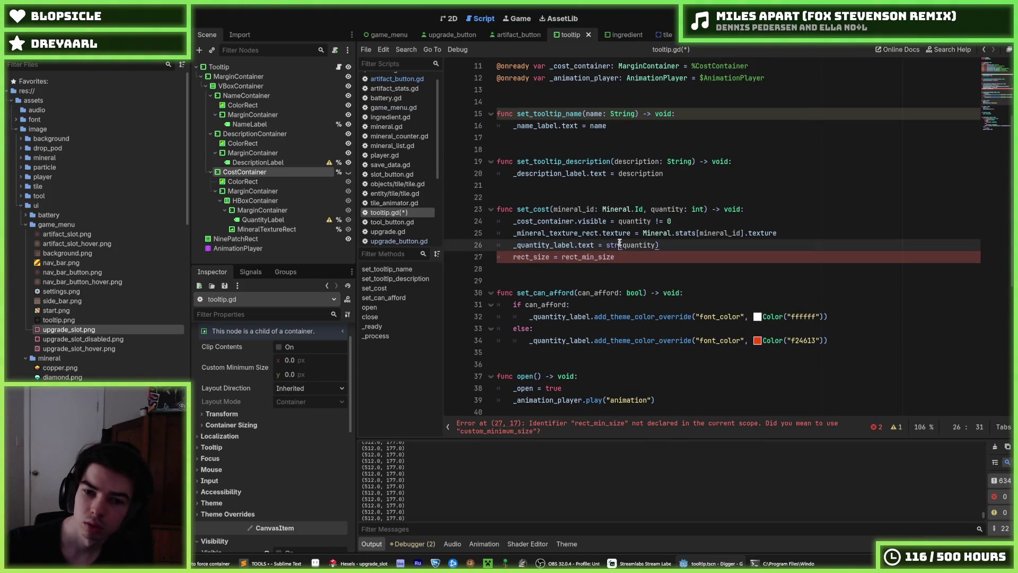
double_click(533, 258)
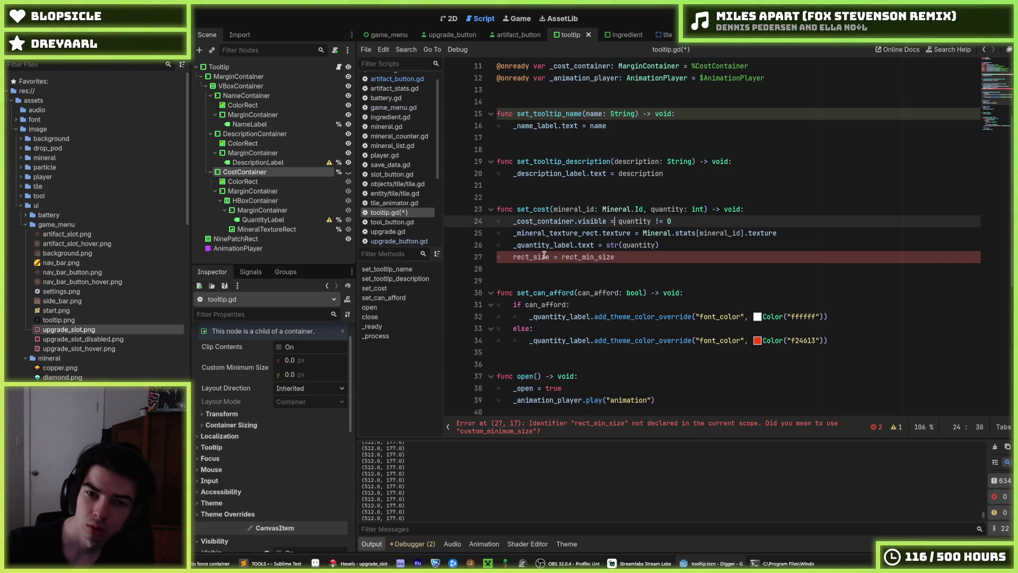
type("size")
key("End")
key("BackSpace")
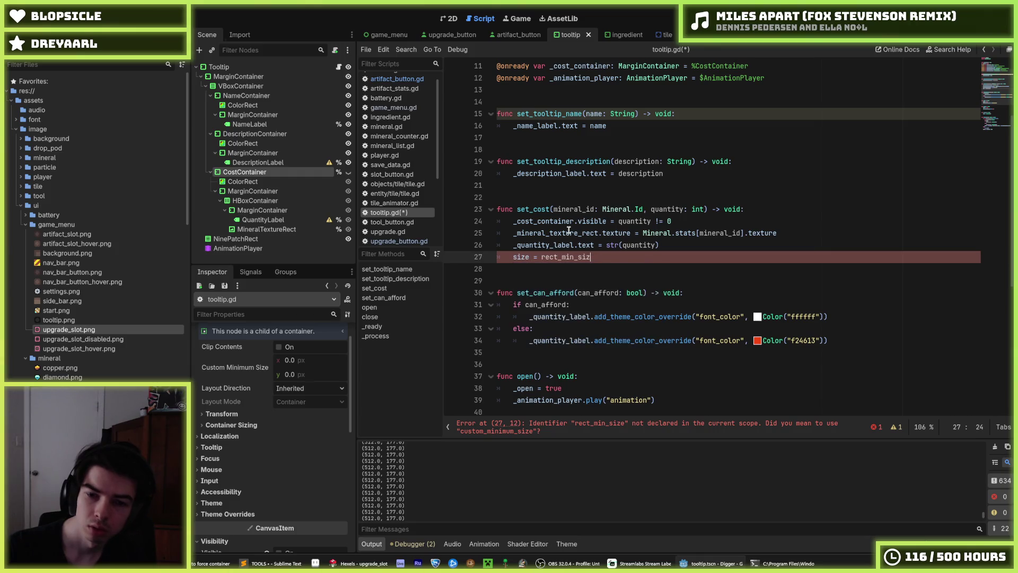
type("om_mi")
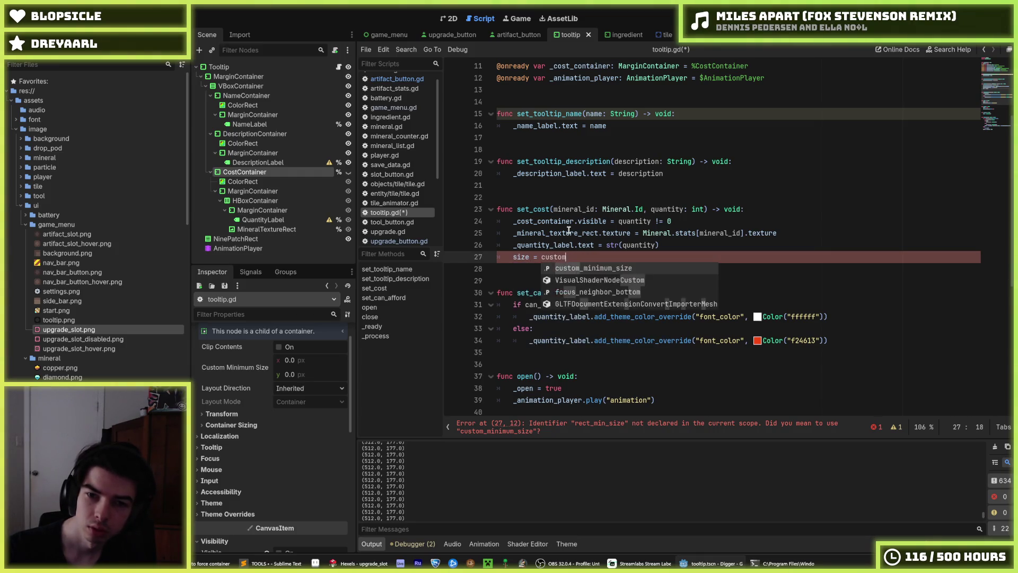
key("Return")
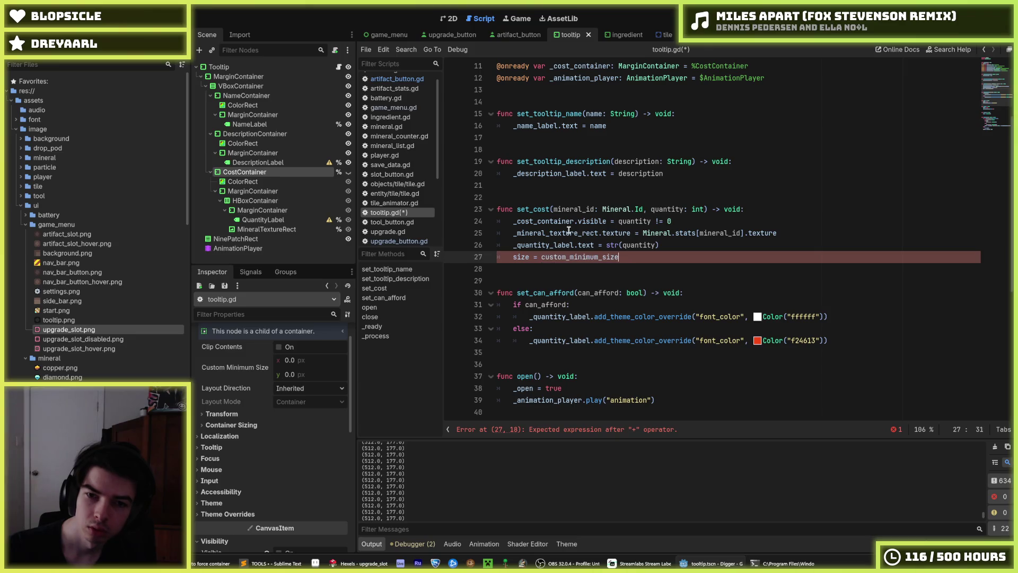
key("ctrl+s")
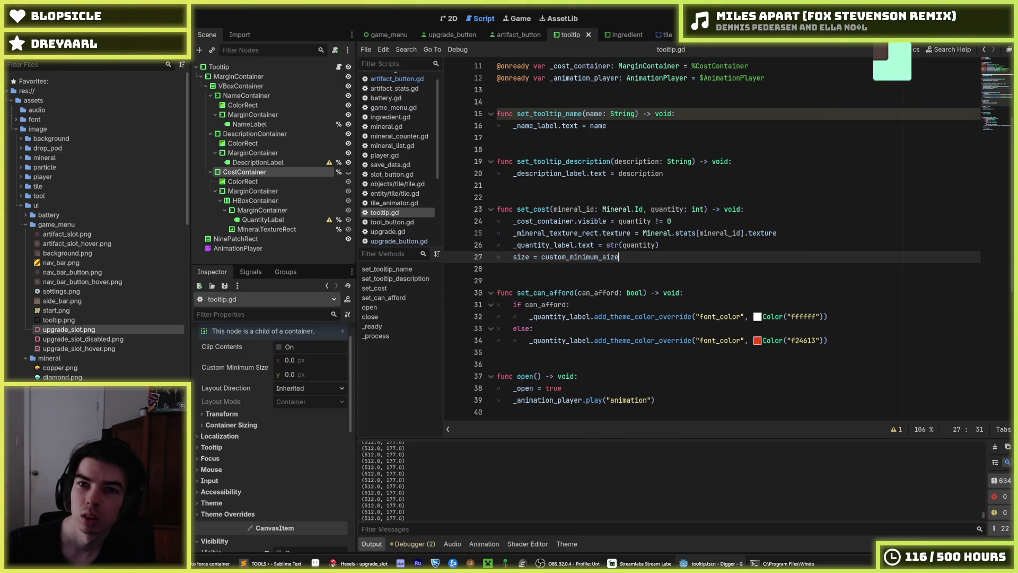
key("F5")
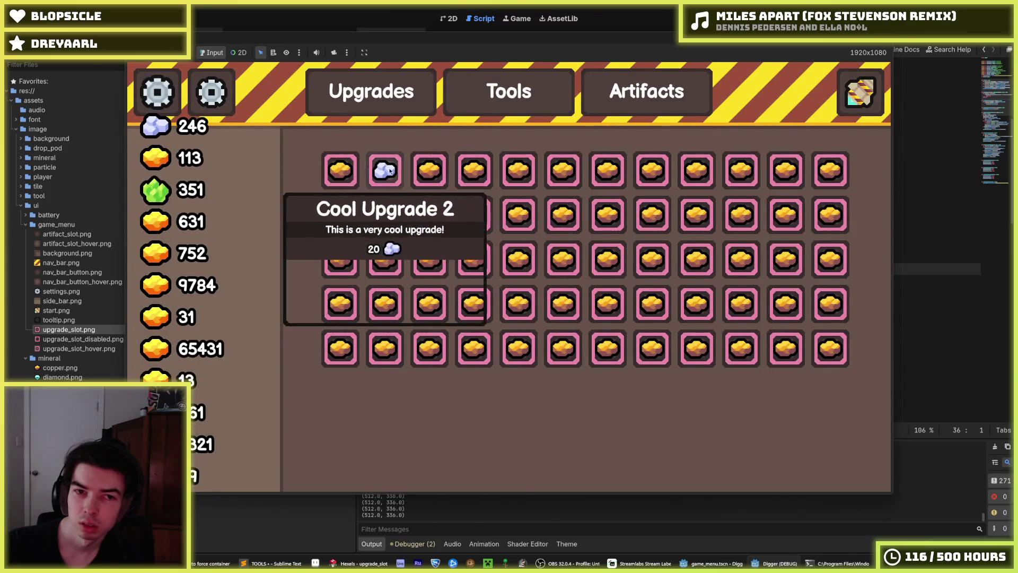
Buy Cool Upgrade 1 once to check its tooltip, then stop the game with F8
left_click(342, 170)
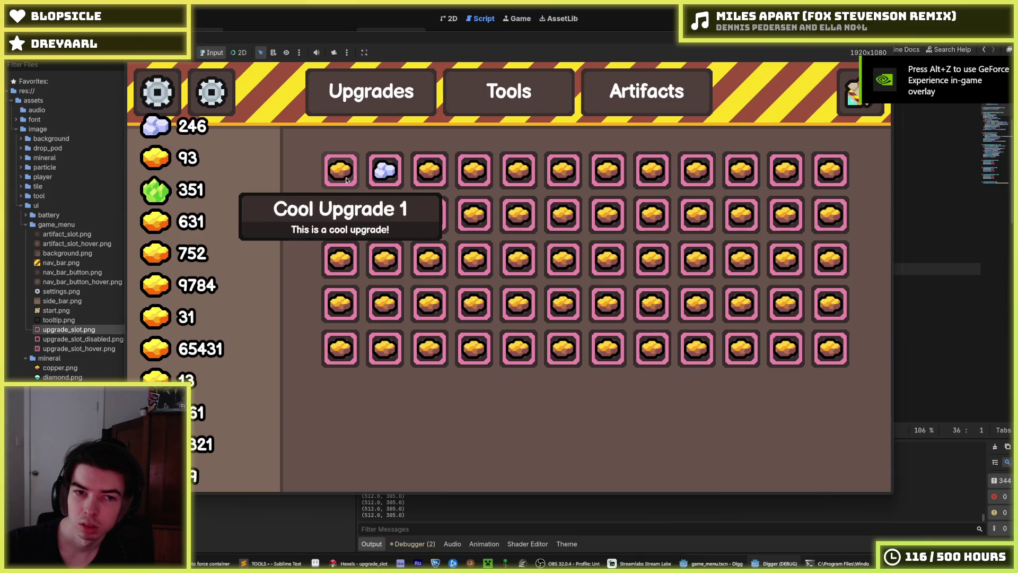
key("F8")
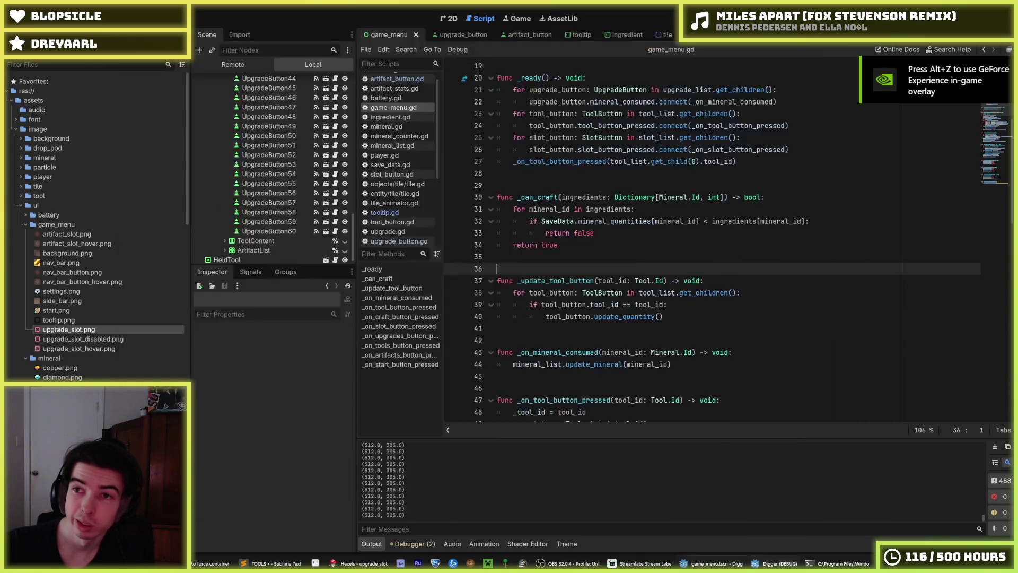
Browse the open scene tabs and switch to the tooltip scene in the 2D view
scroll(265, 215, "up", 10)
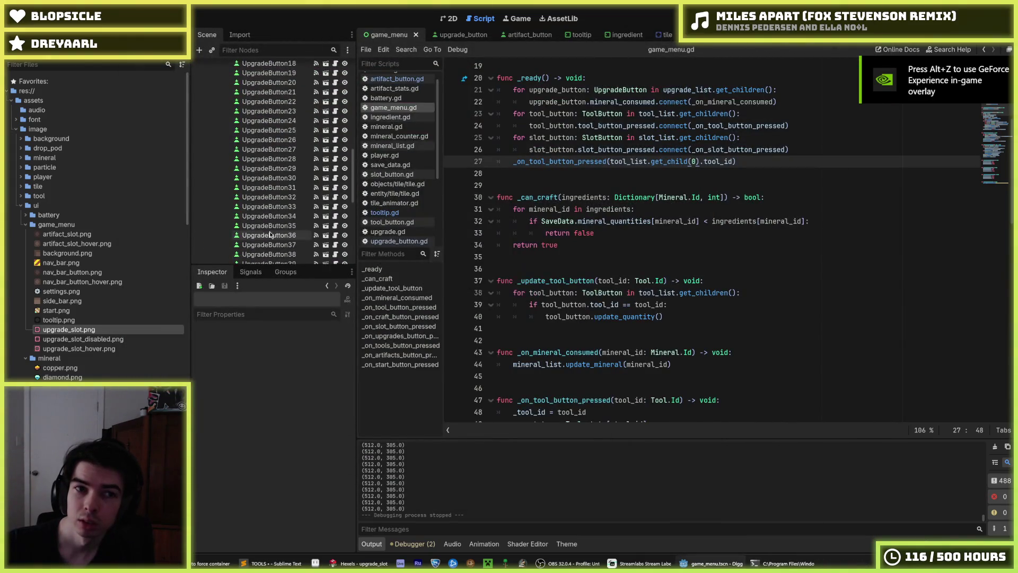
left_click(451, 35)
left_click(382, 38)
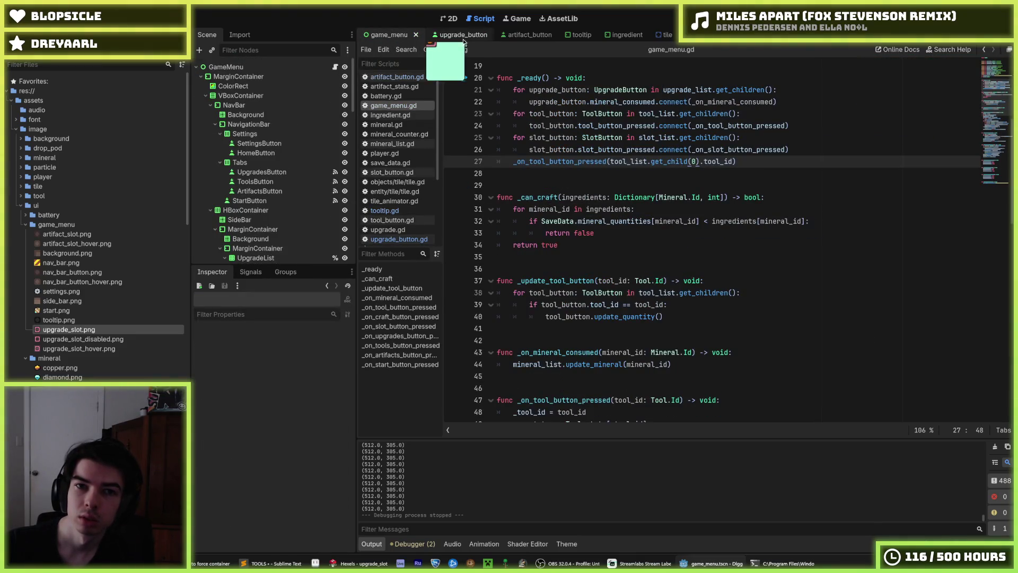
left_click(432, 37)
left_click(388, 34)
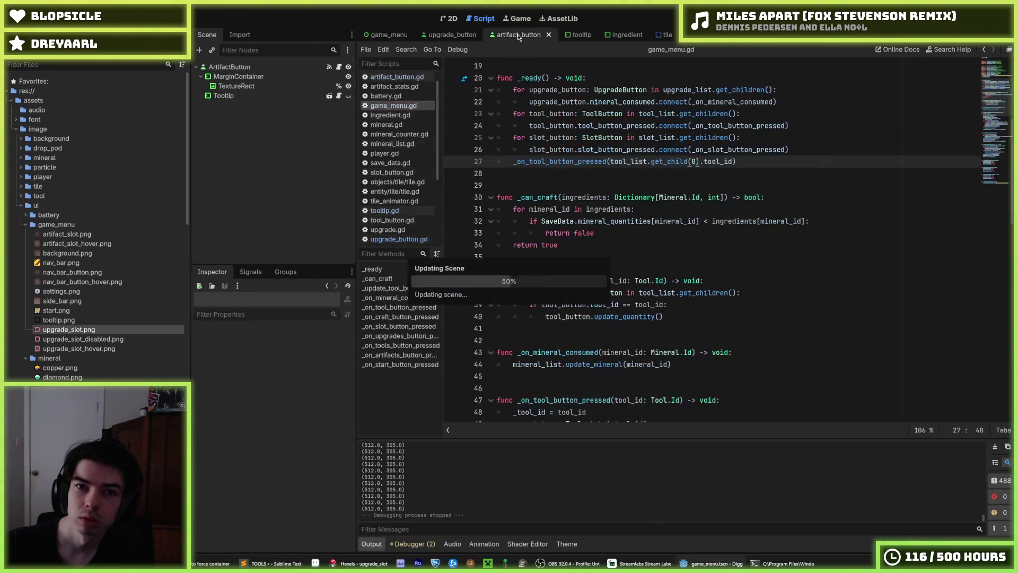
left_click(452, 35)
left_click(451, 20)
left_click(523, 34)
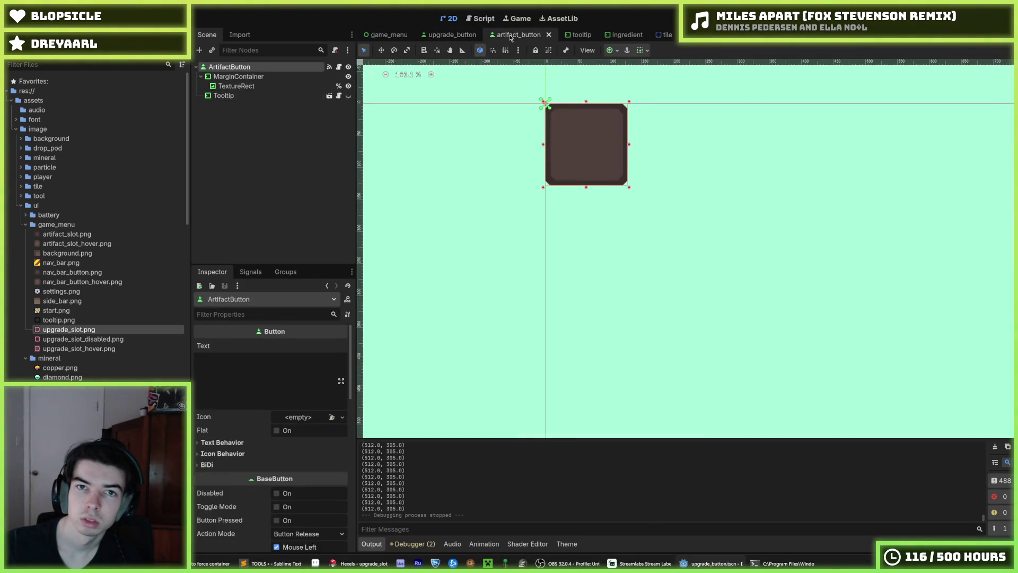
left_click(577, 35)
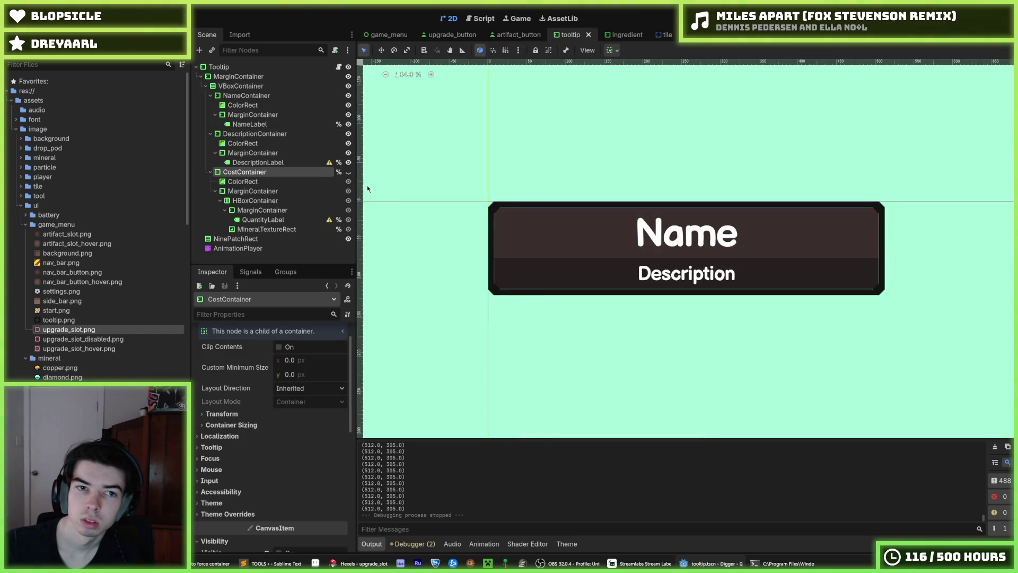
Toggle the CostContainer cost row's visibility on and off twice, then bring up tooltip.gd
left_click(348, 173)
left_click(348, 173)
left_click(348, 173)
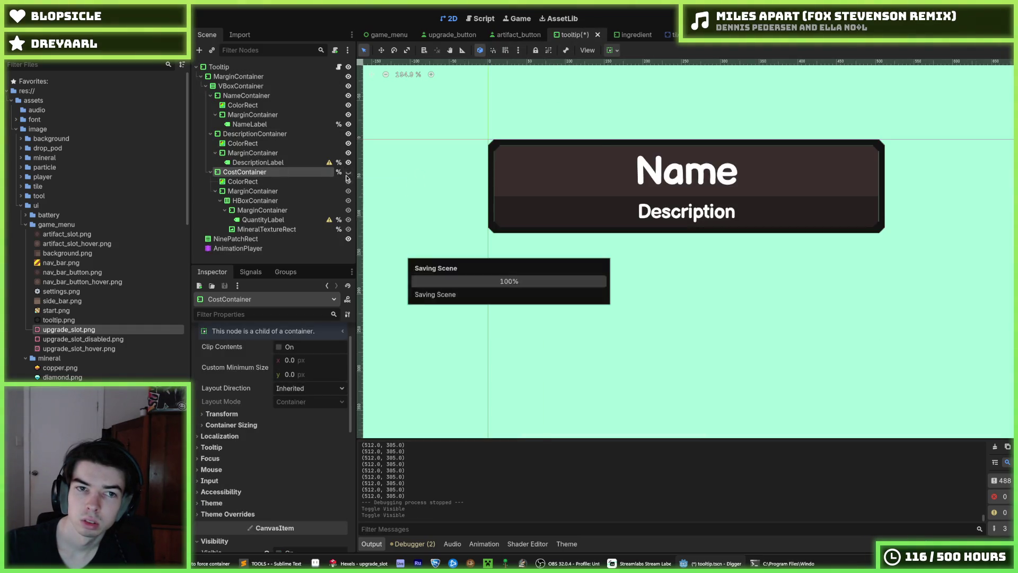
left_click(347, 173)
left_click(338, 66)
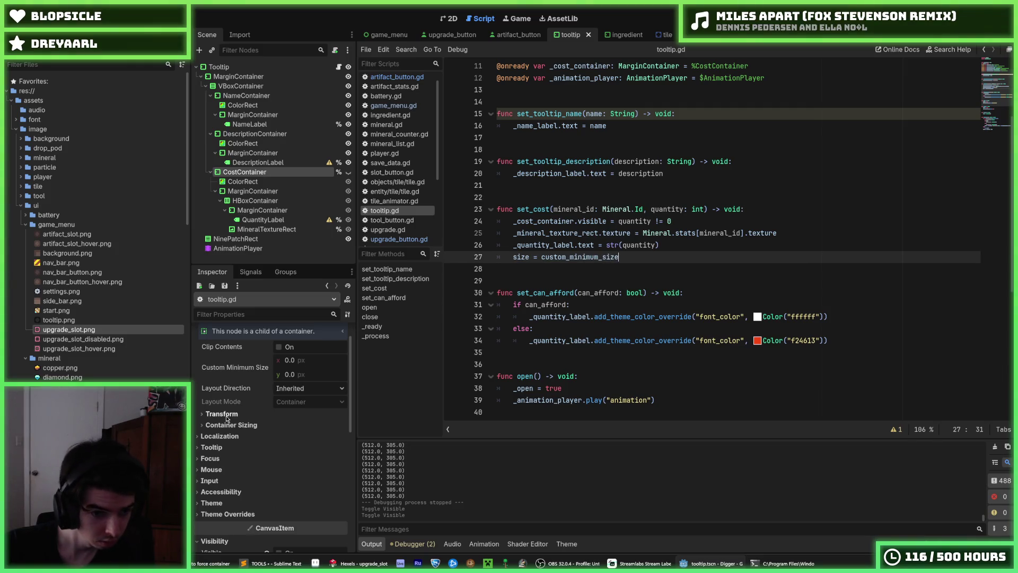
Inspect the Tooltip, CostContainer and NinePatchRect nodes' properties, including their Transform section
left_click(263, 66)
left_click(250, 173)
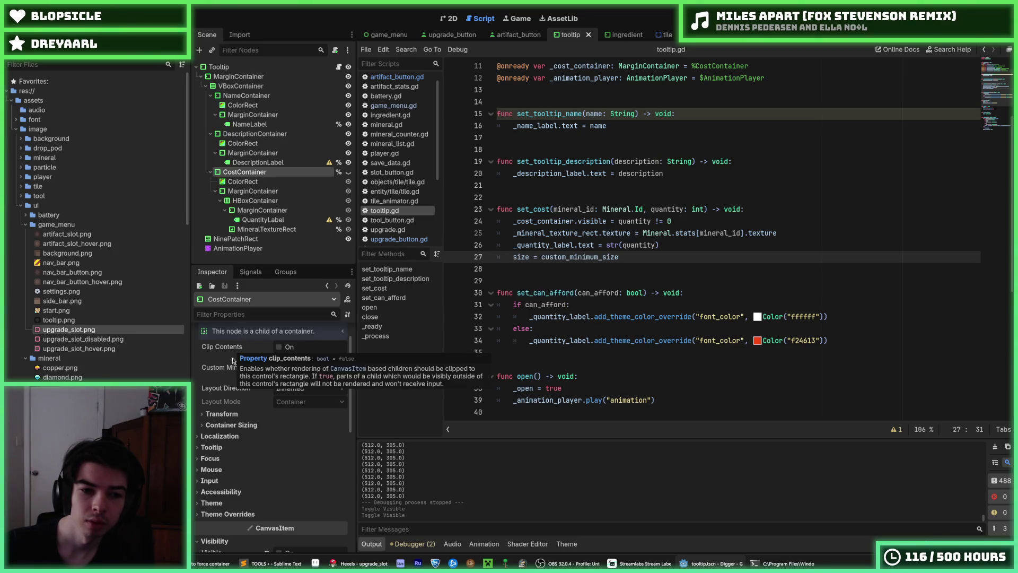
left_click(229, 418)
left_click(230, 418)
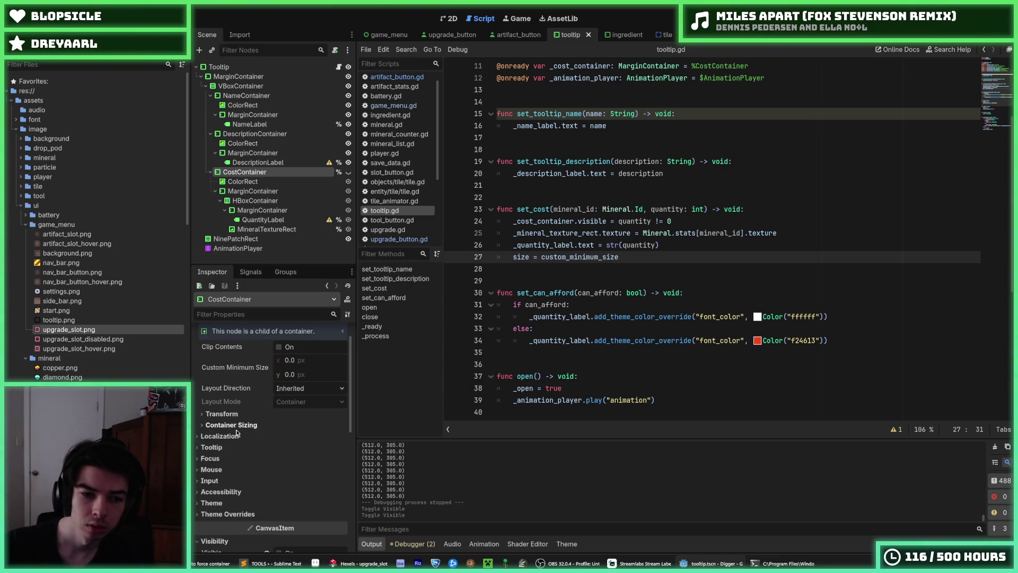
left_click(213, 418)
left_click(213, 418)
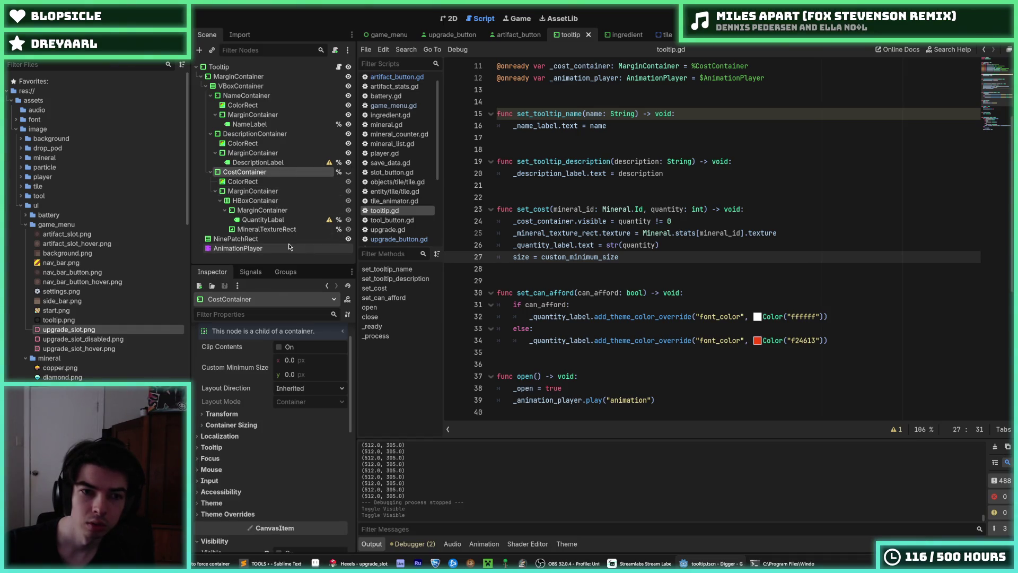
left_click(279, 240)
On the root Tooltip, revert Size and Custom Minimum Size, then undo the minimum size reset
left_click(220, 66)
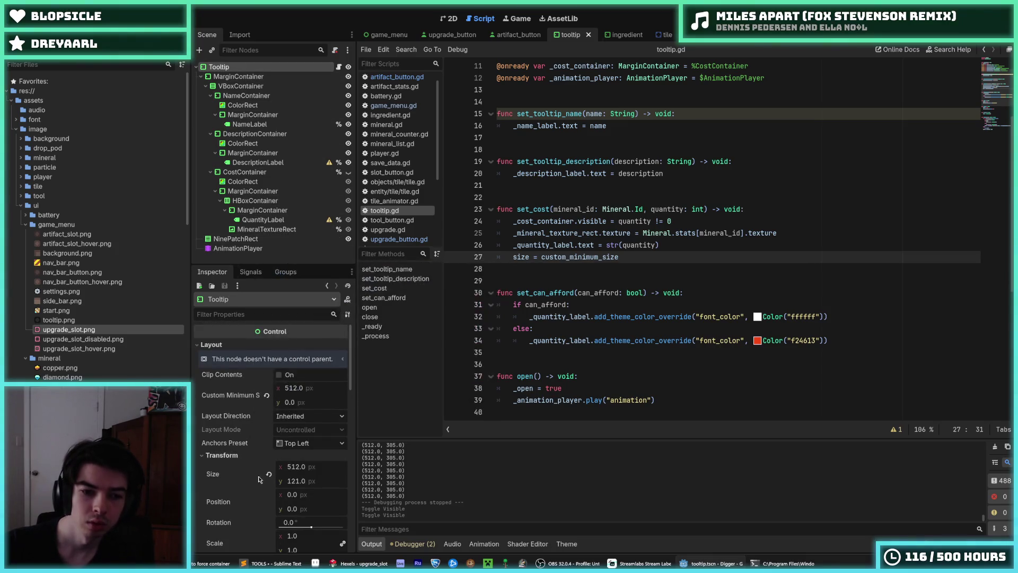
left_click(268, 474)
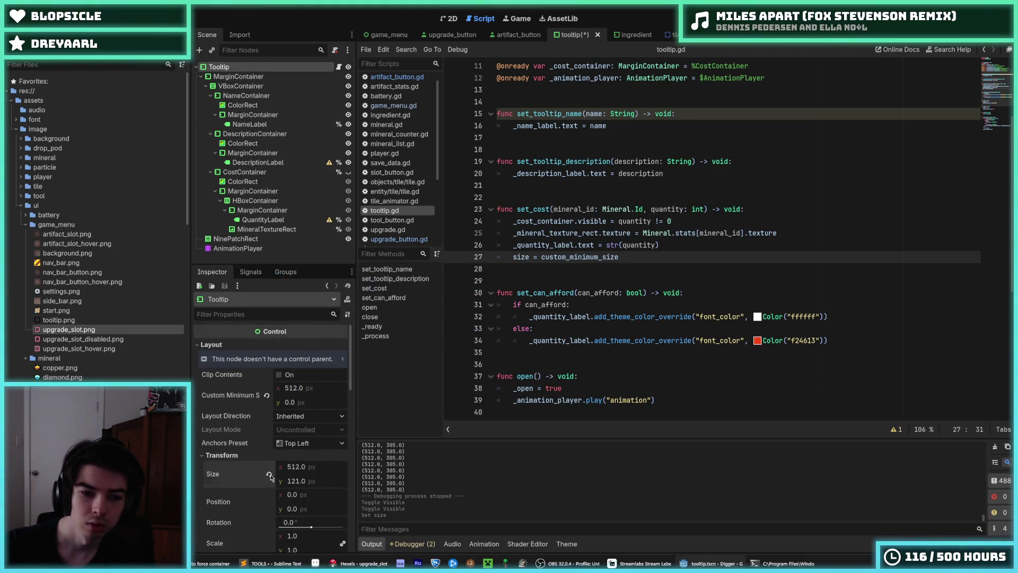
left_click(266, 395)
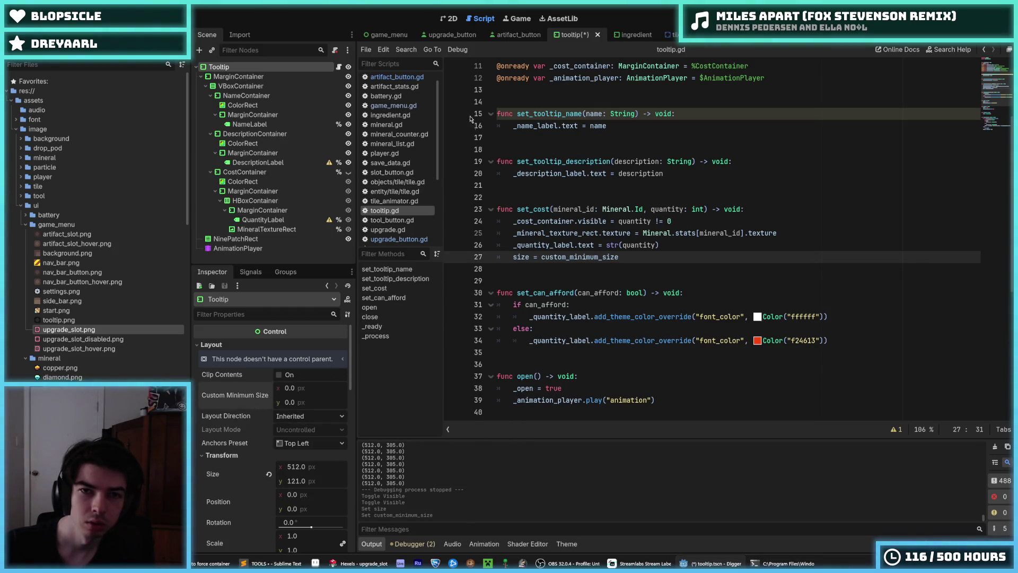
key("ctrl+z")
Retry resetting Custom Minimum Size, undo it to keep the 512 width, and save the scene
left_click(447, 19)
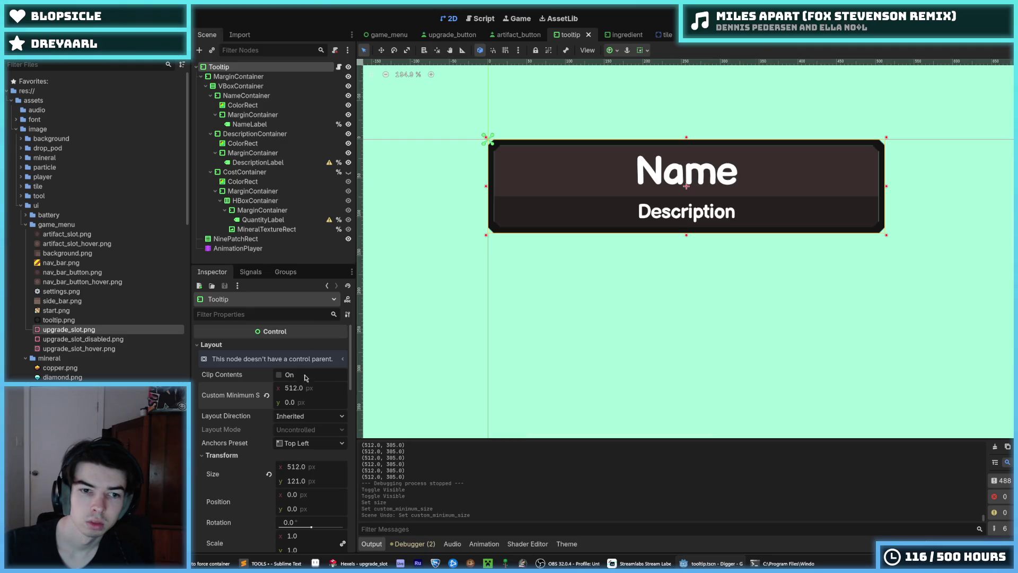
left_click(267, 395)
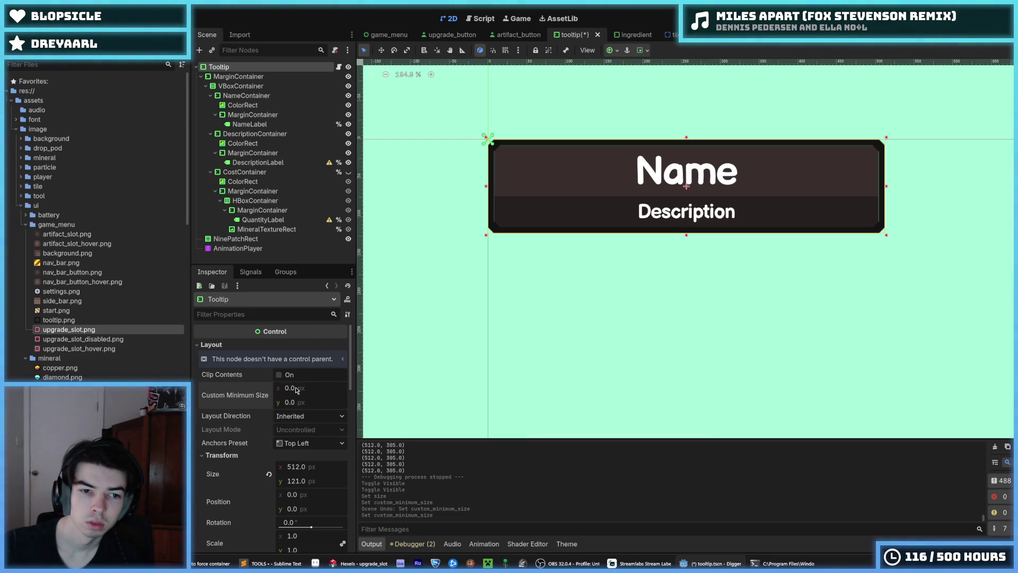
key("ctrl+z")
key("ctrl+s")
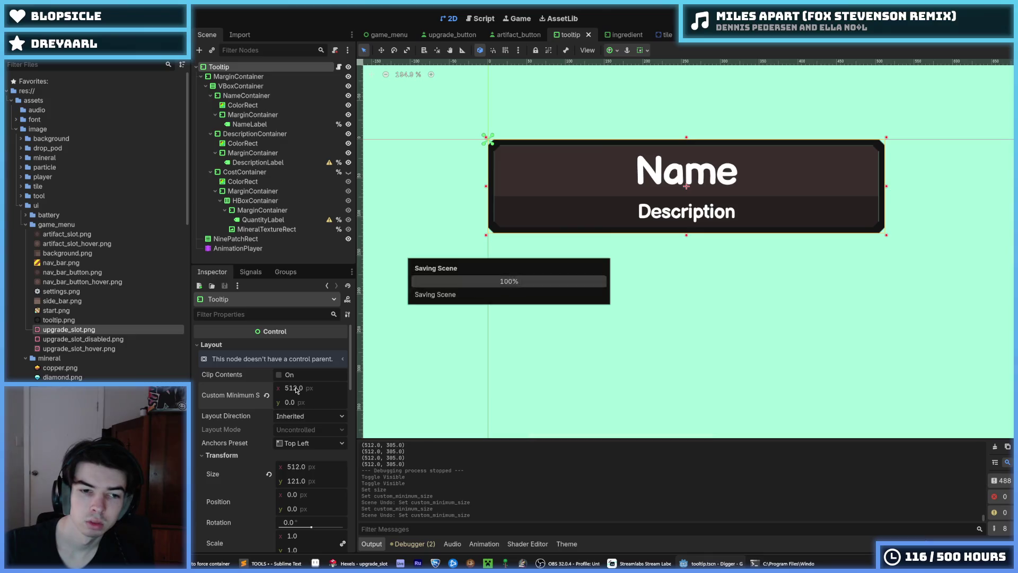
Leave Layout Direction as Inherited, enable Horizontal Expand under Container Sizing, and save
left_click(307, 422)
left_click(306, 421)
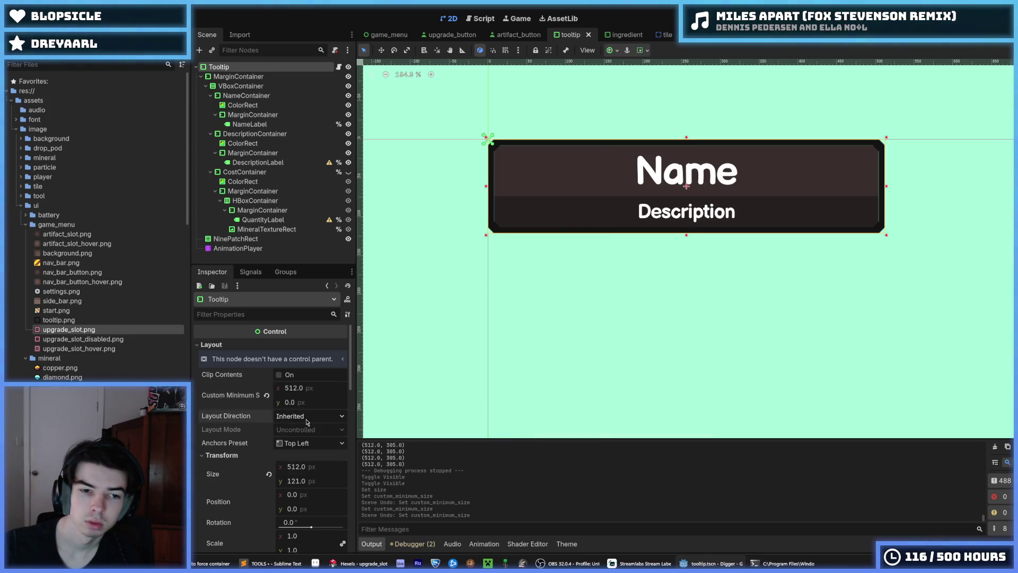
scroll(238, 422, "down", 5)
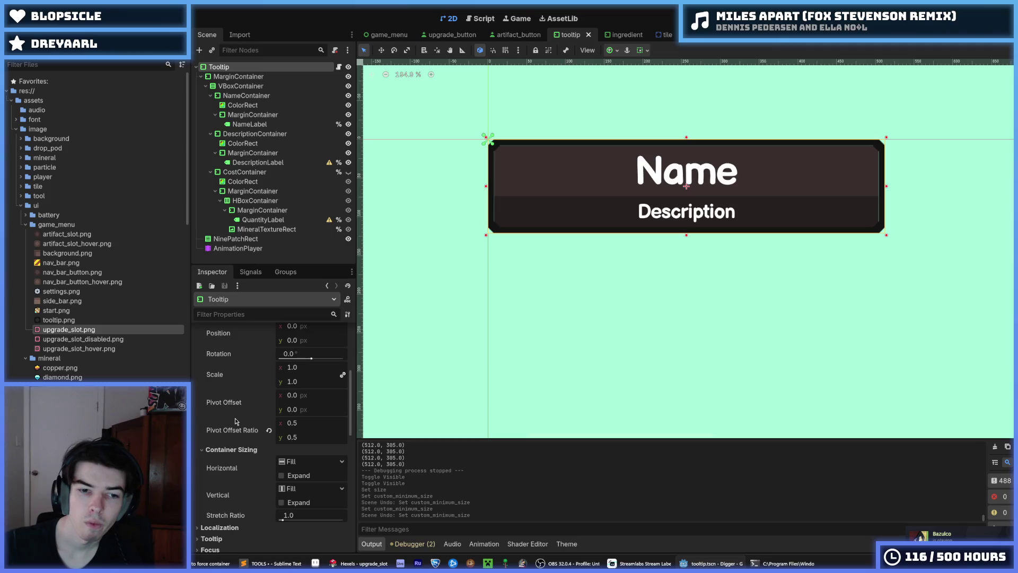
scroll(236, 422, "up", 5)
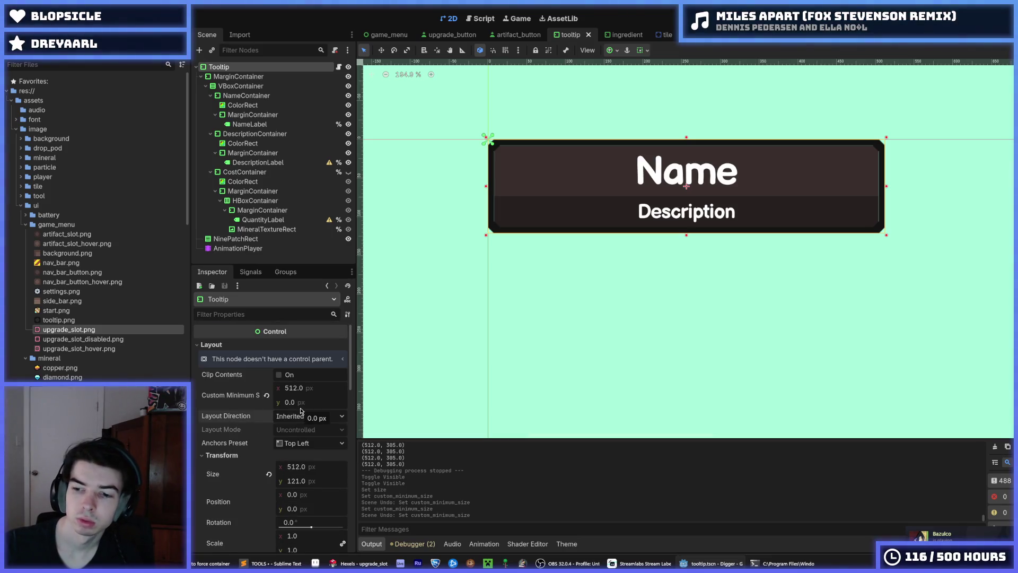
scroll(240, 417, "down", 5)
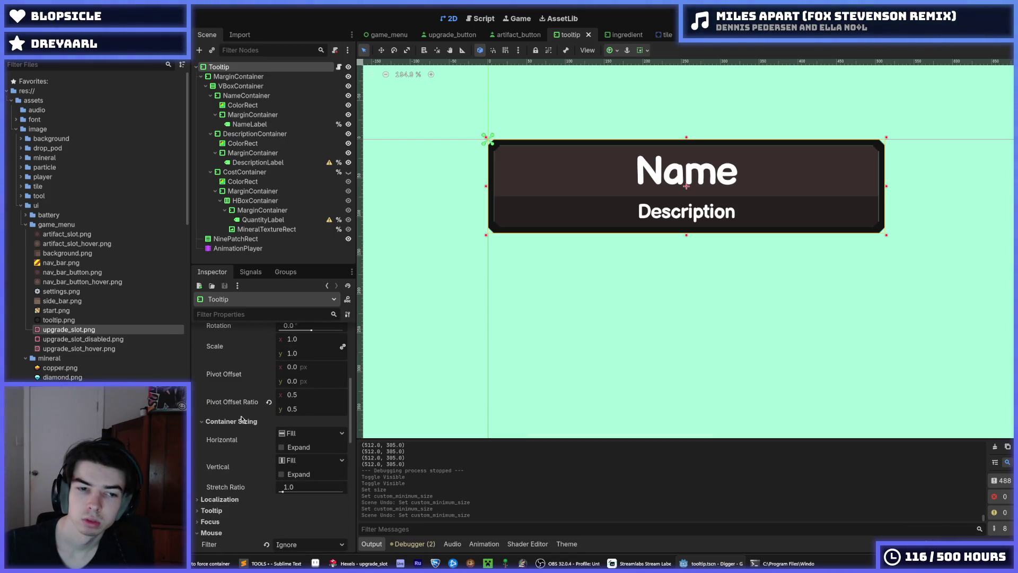
left_click(242, 420)
left_click(242, 420)
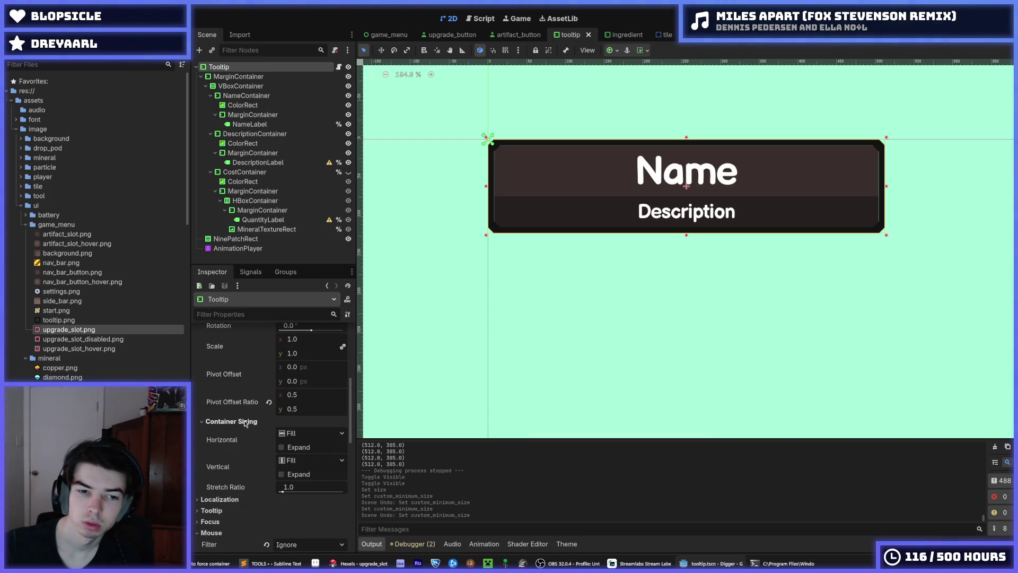
left_click(281, 448)
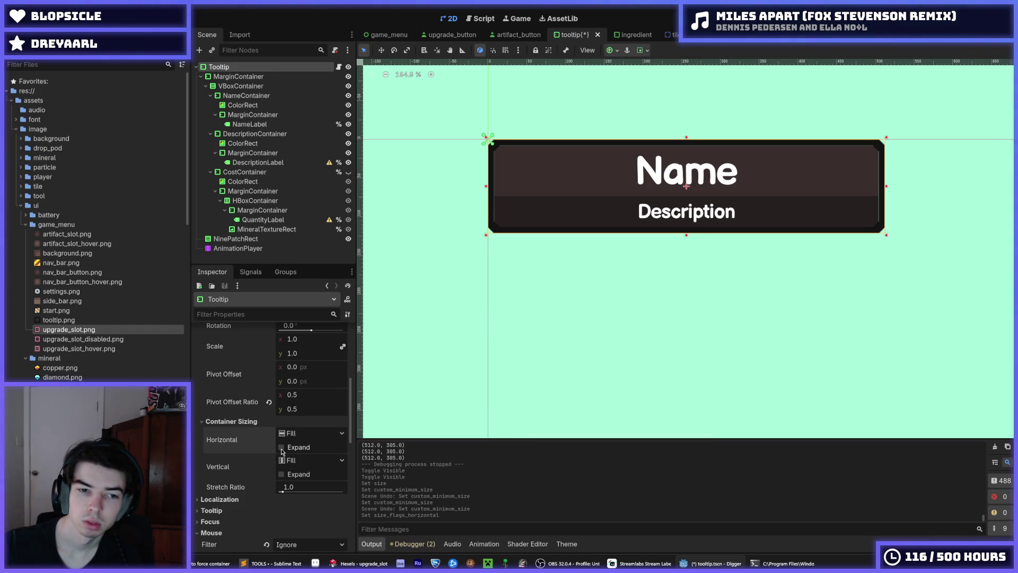
key("ctrl+s")
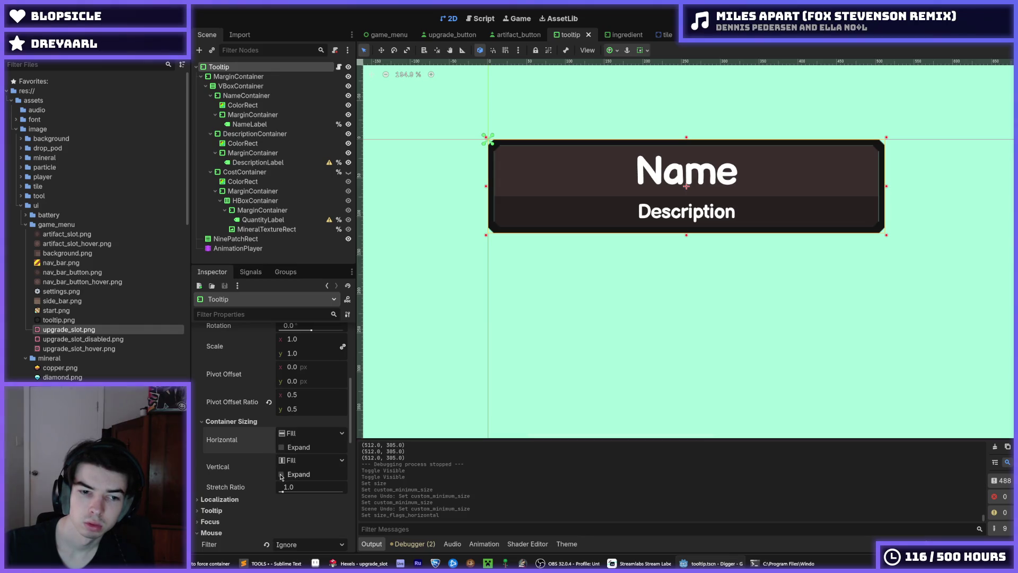
Turn on Vertical Expand, turn off Horizontal Expand, keep NinePatchRect's horizontal sizing at Fill, and save
left_click(282, 474)
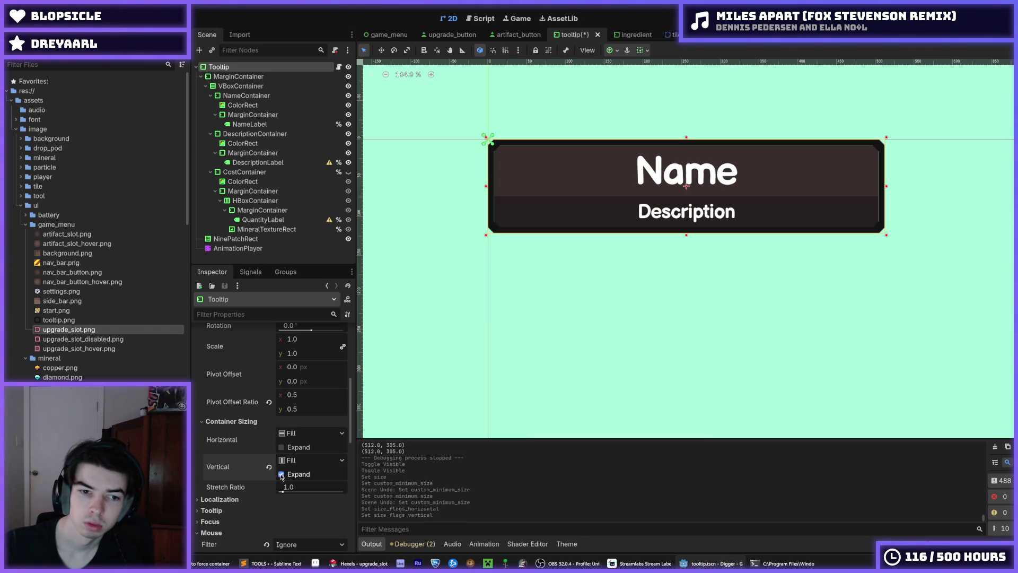
left_click(282, 448)
left_click(281, 448)
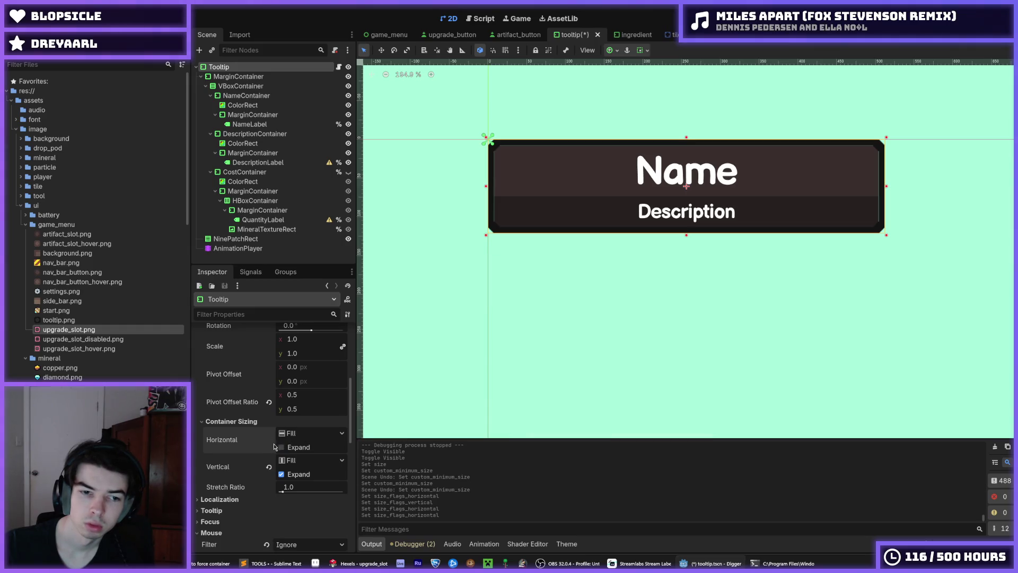
left_click(232, 240)
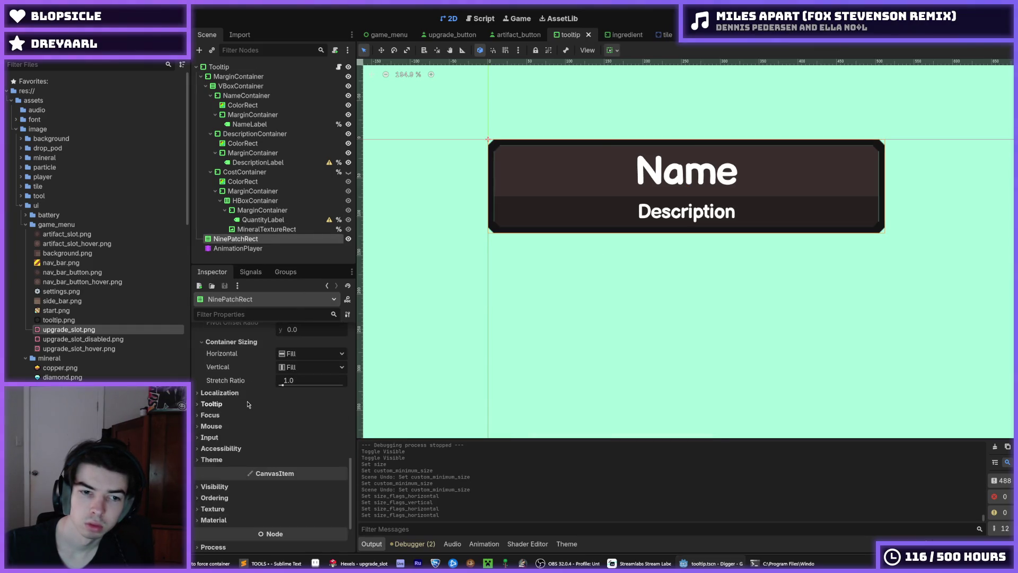
left_click(282, 466)
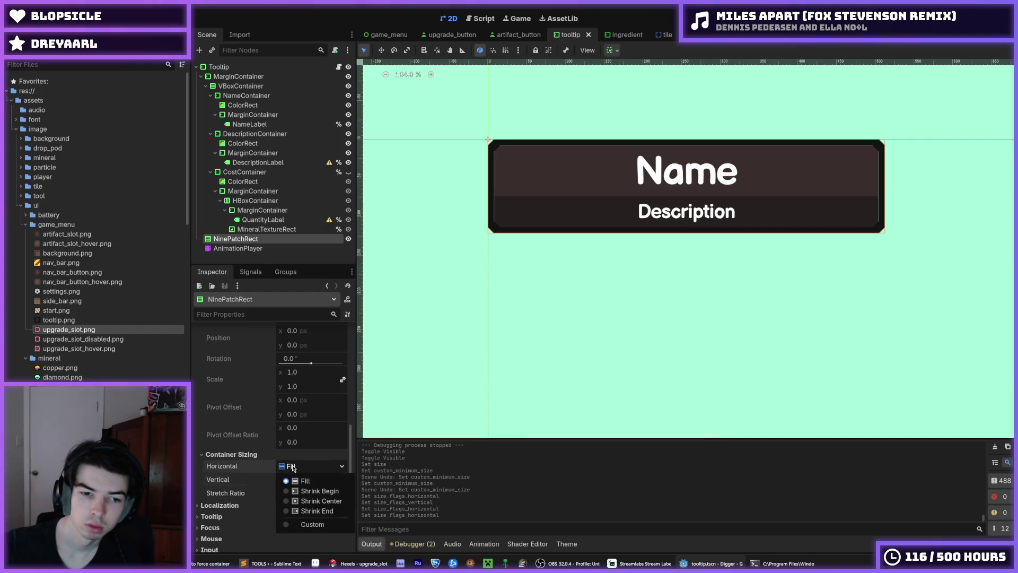
left_click(291, 477)
left_click(239, 69)
key("ctrl+s")
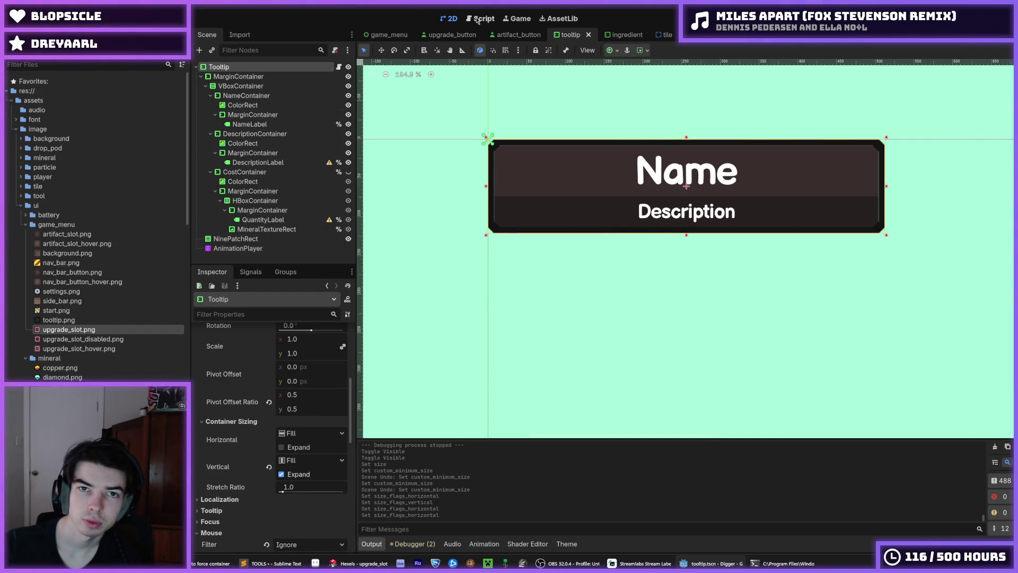
key("ctrl+F3")
key("ctrl+s")
Comment out line 27's size reset in tooltip.gd and run the game from game_menu
key("ctrl+k")
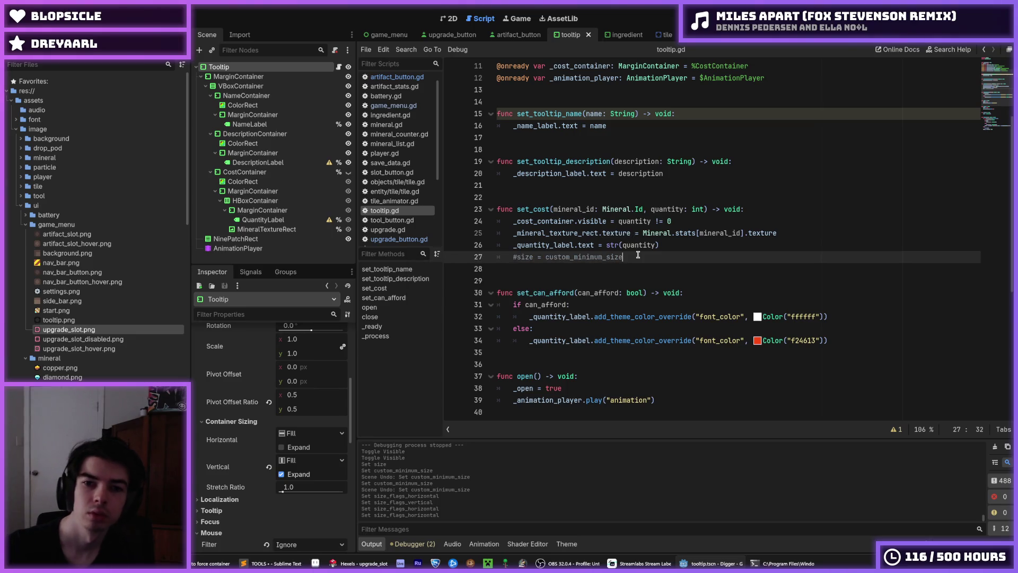
left_click(387, 35)
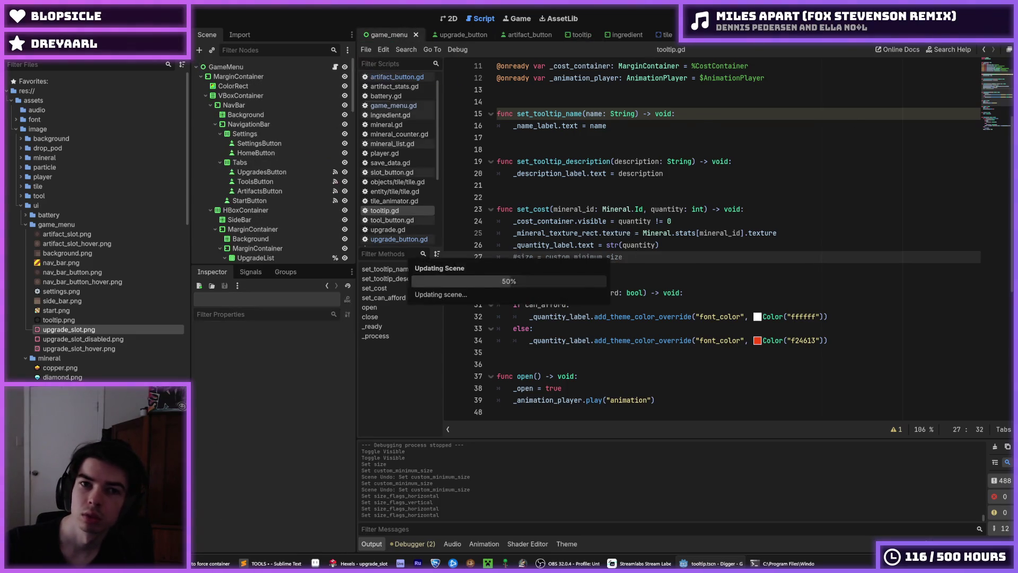
key("F5")
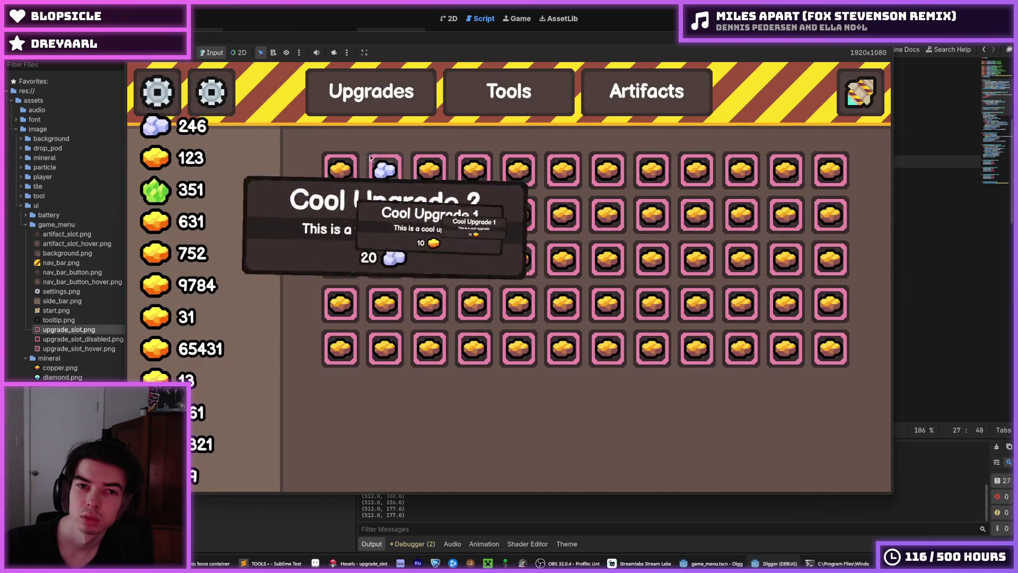
Buy Cool Upgrade 1 once and Cool Upgrade 2 twice, then stop the game
left_click(341, 168)
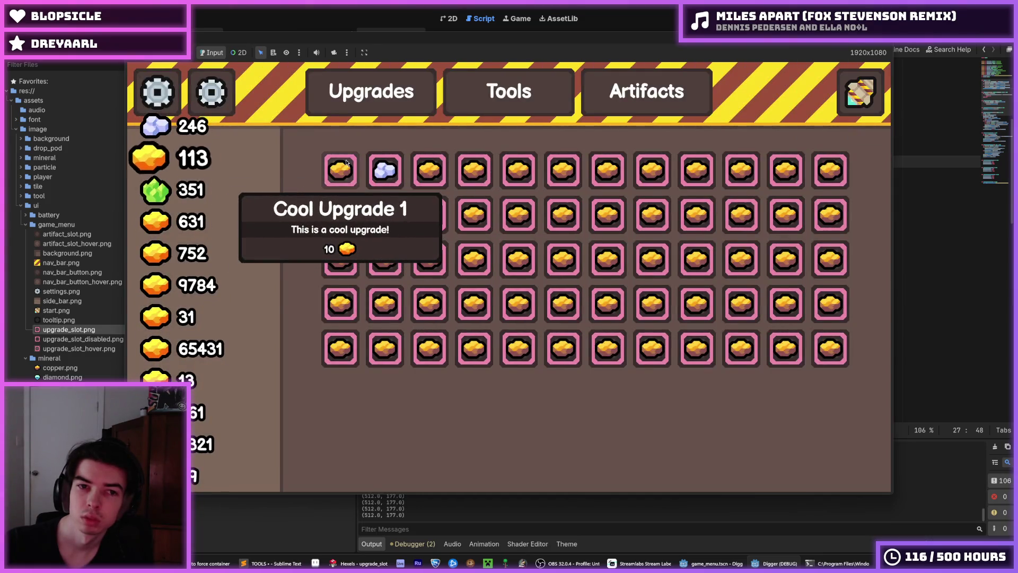
left_click(396, 164)
left_click(396, 165)
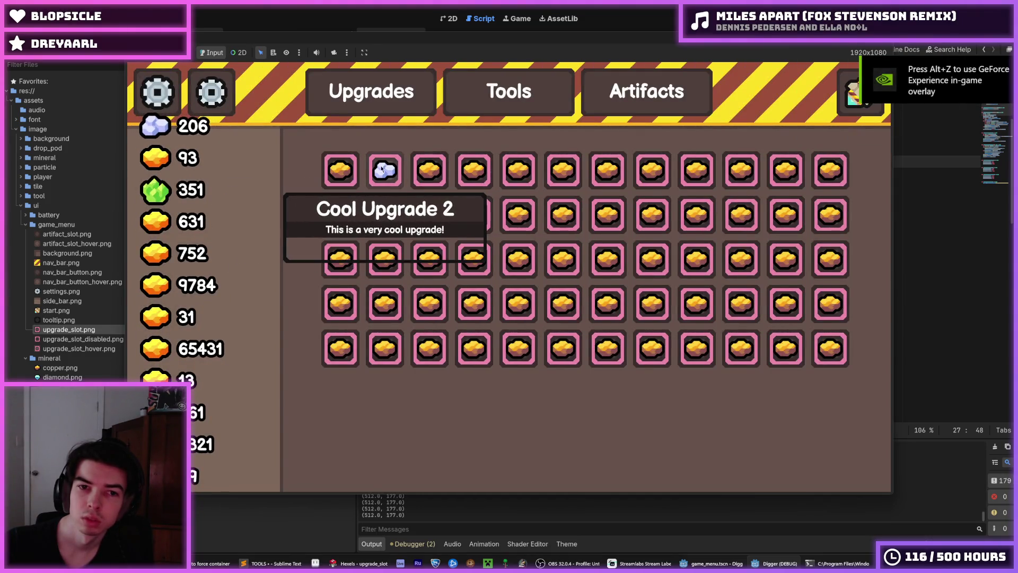
key("F8")
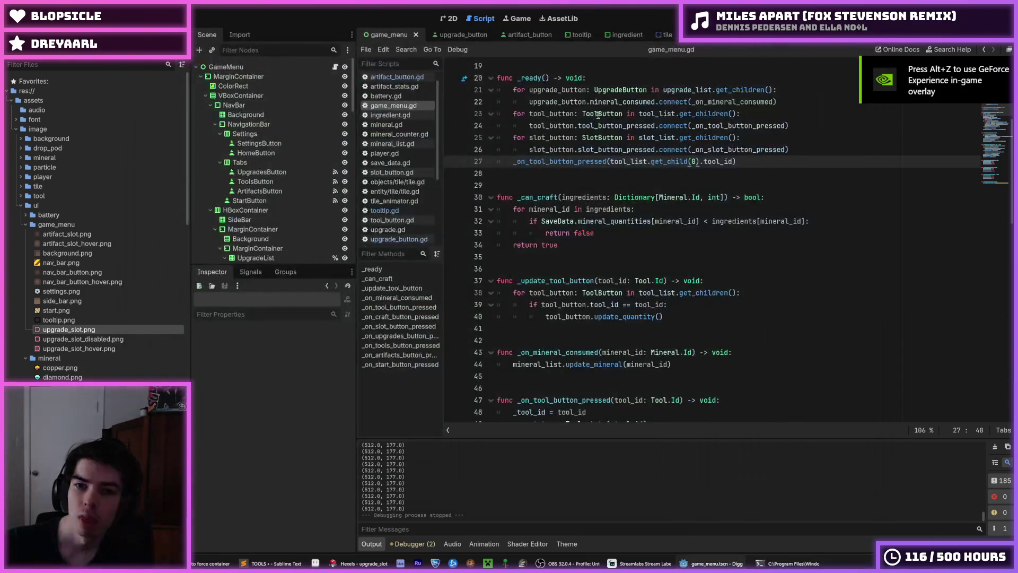
Uncomment the size reset line in tooltip.gd and save the script
left_click(421, 213)
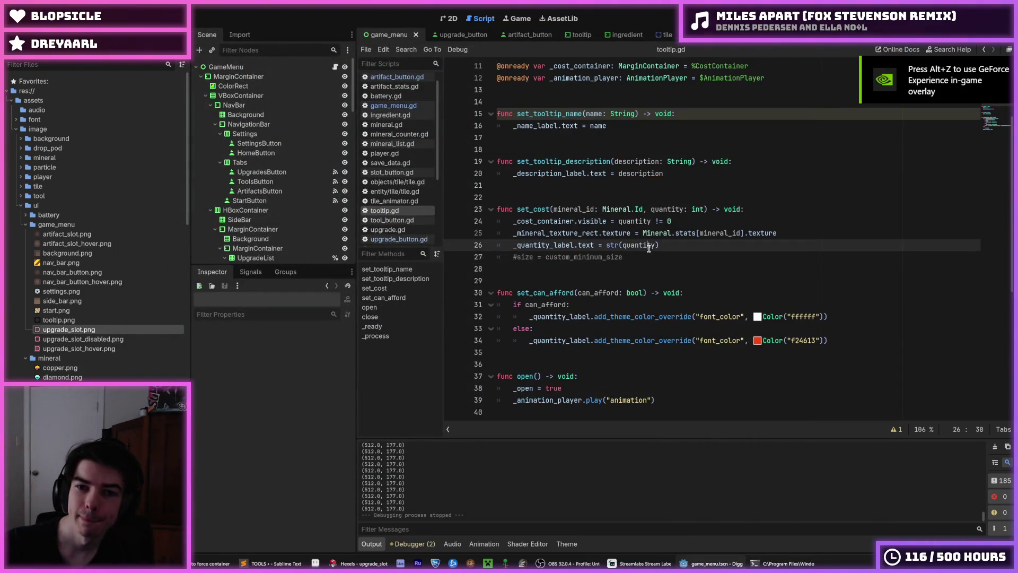
key("ctrl+k")
key("Up")
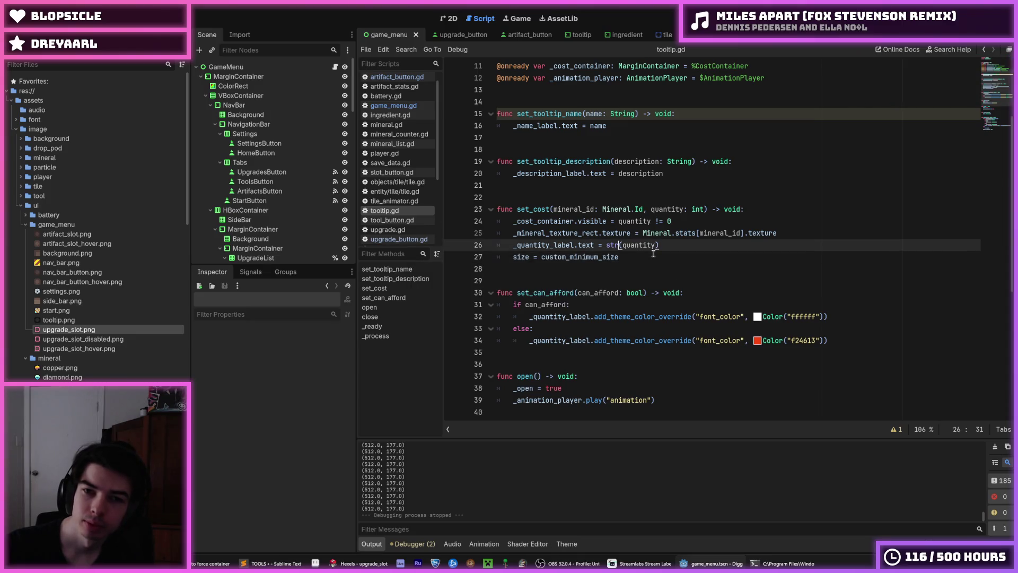
key("ctrl+s")
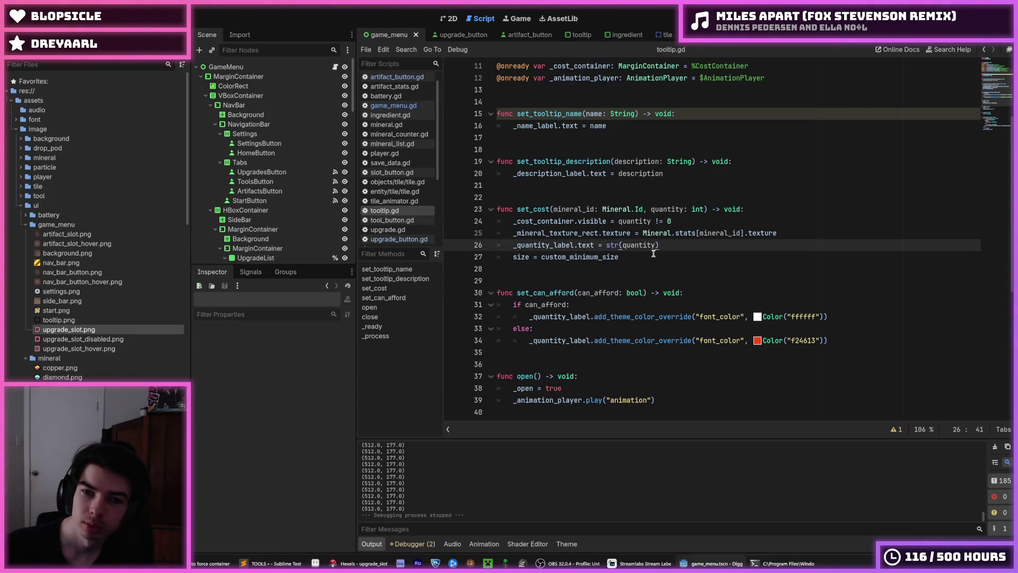
Start wrapping line 27 so it reads '(func size = custom_minimum_size', and save
key("Down")
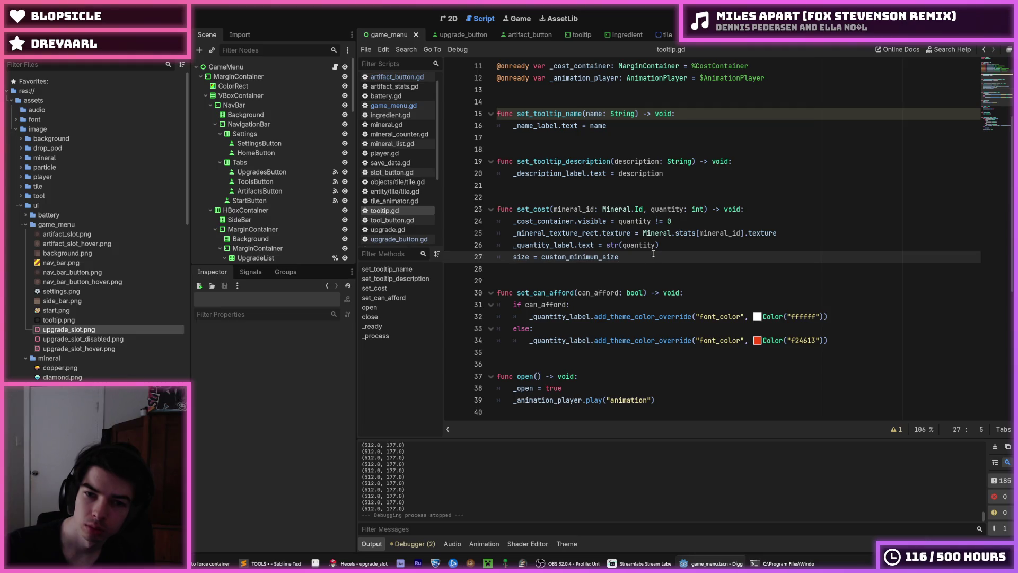
key("Up")
key("End")
key("Down")
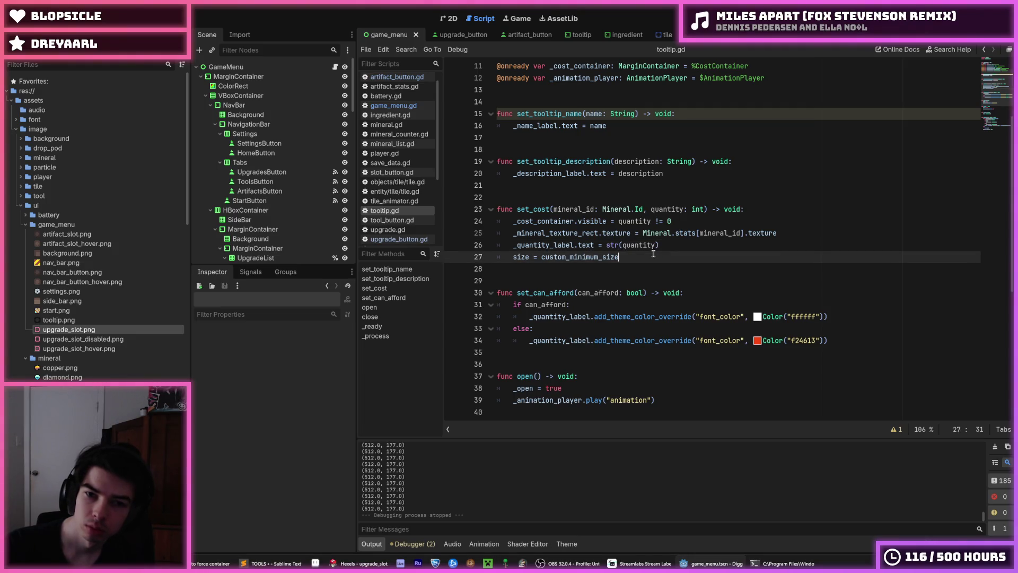
key("ctrl+space")
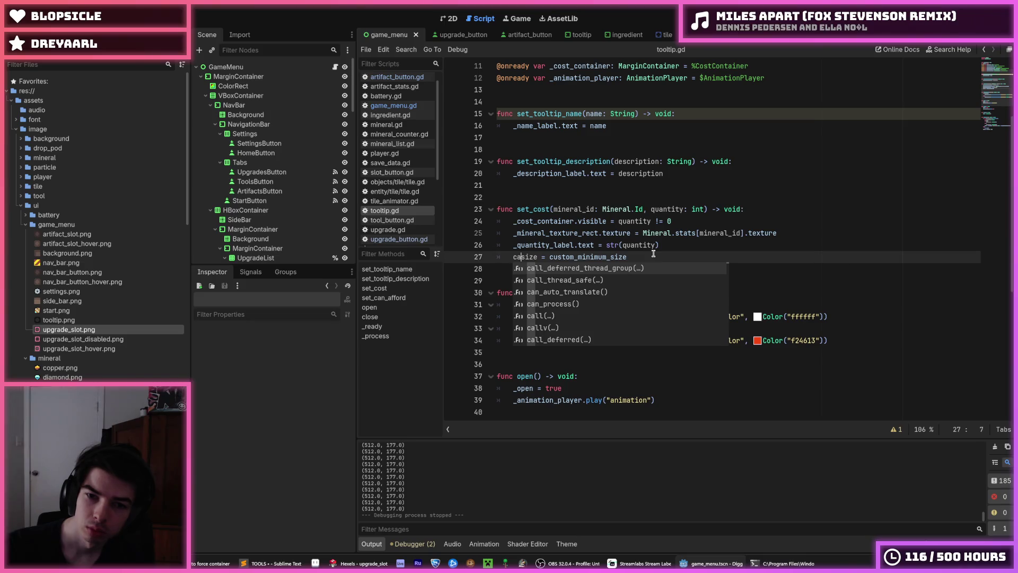
key("Escape")
type("(")
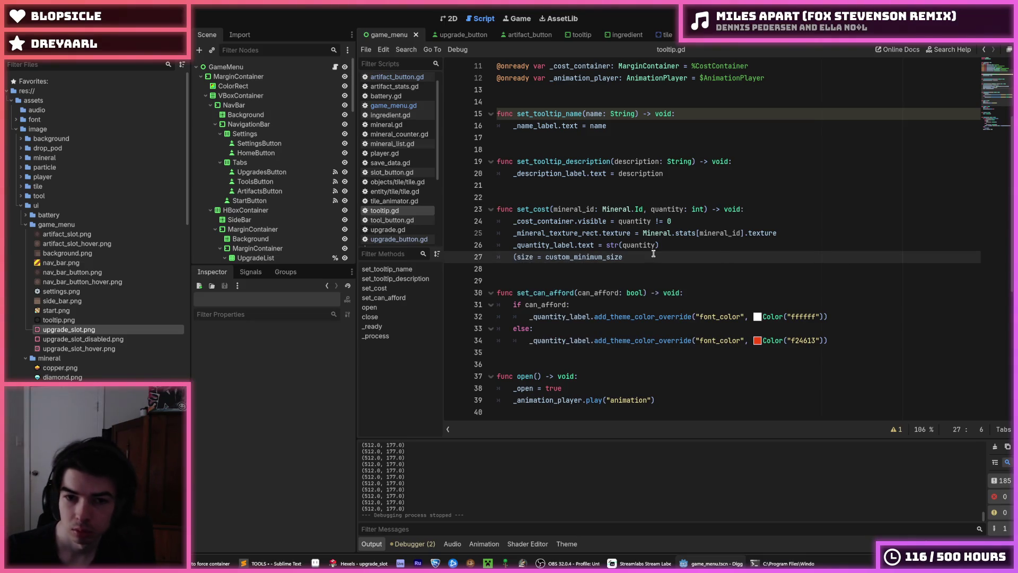
type("Callabl")
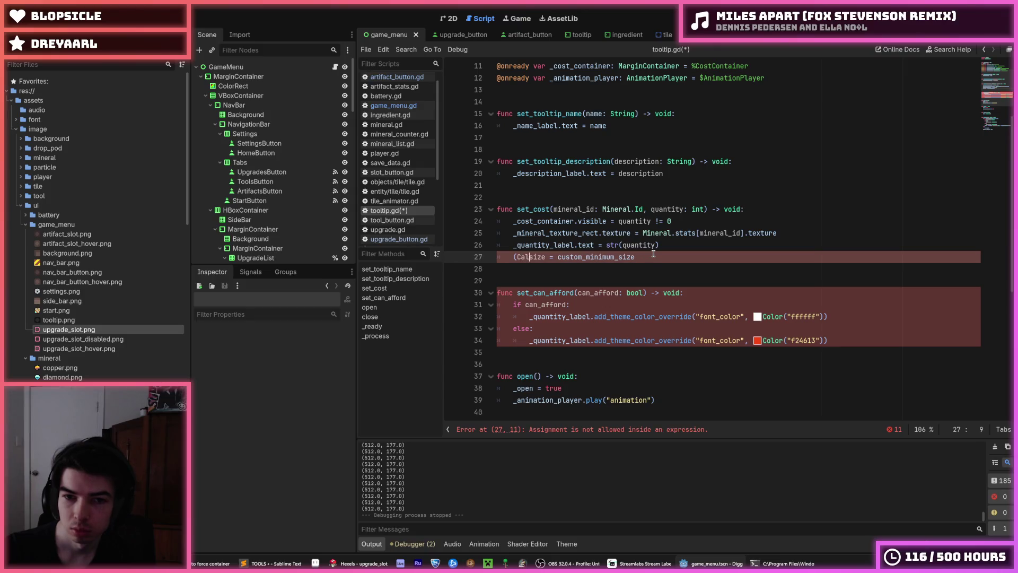
type("e(")
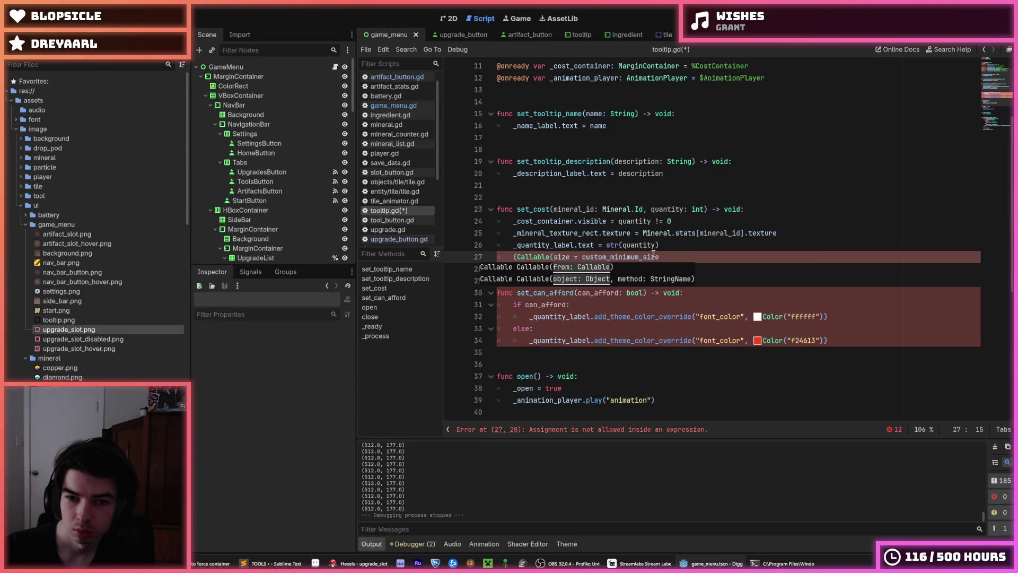
key("BackSpace")
key("BackSpace")
key("BackSpace")
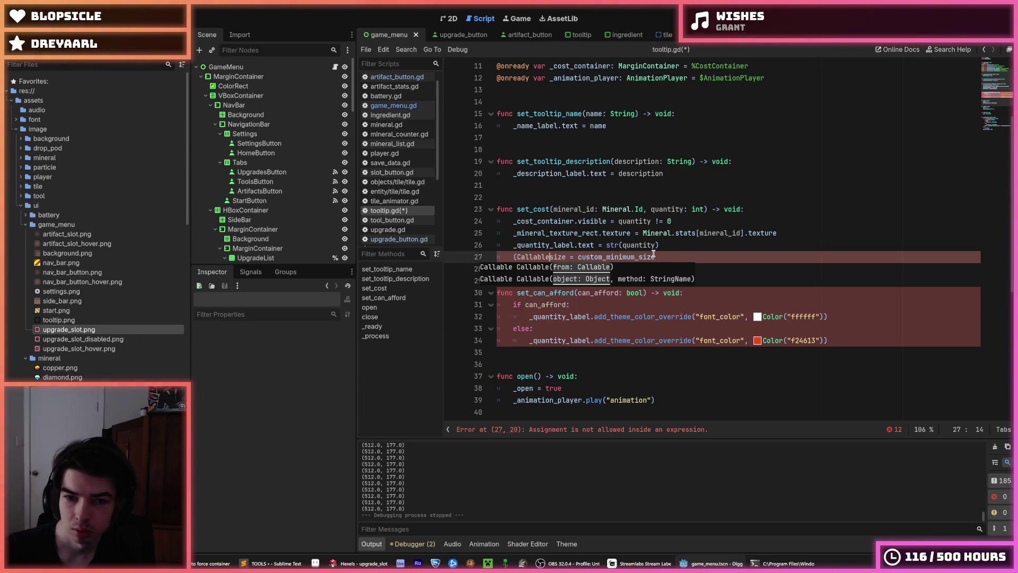
type("func")
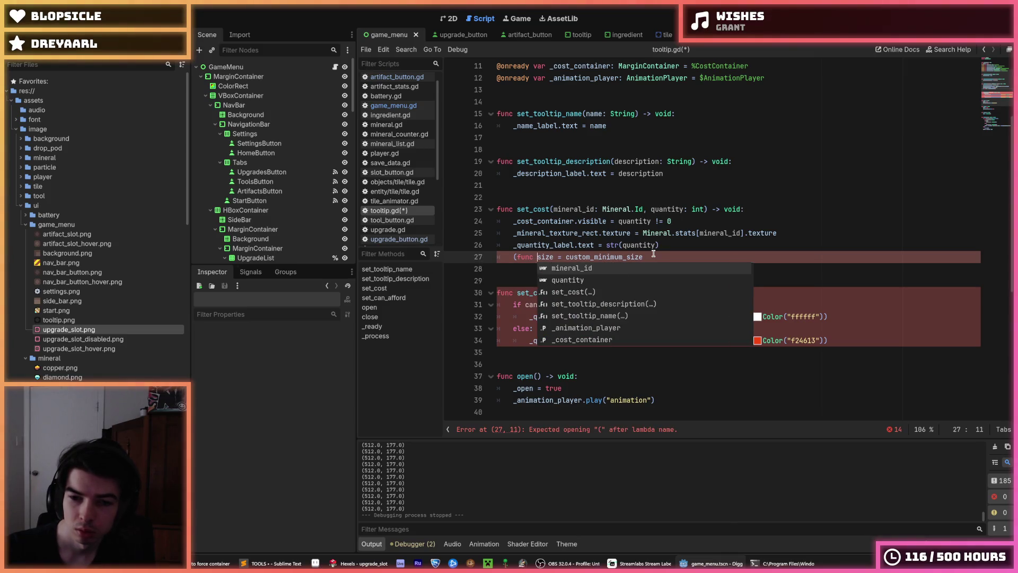
key("ctrl+s")
key("End")
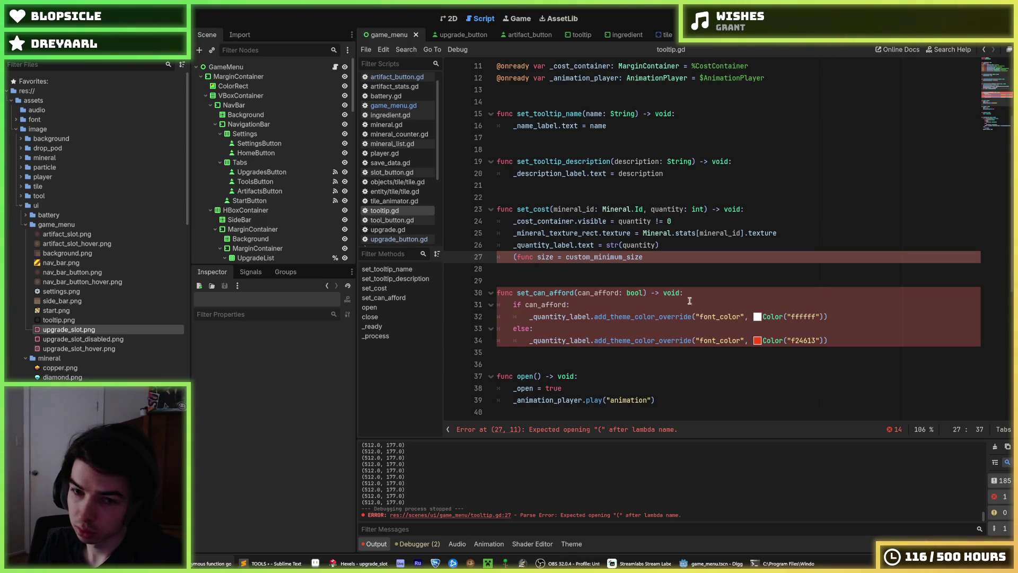
left_click_drag(591, 253, 545, 257)
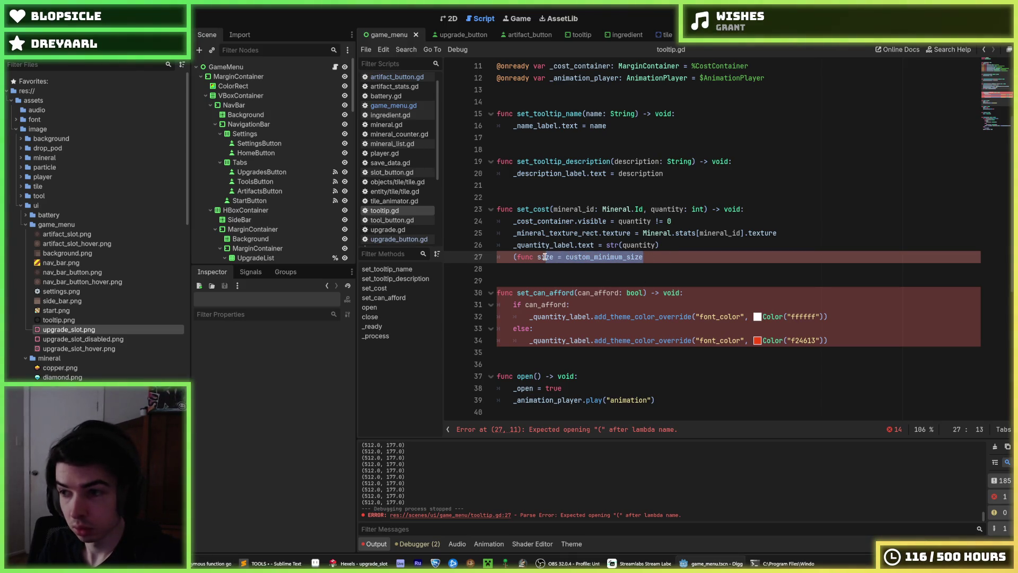
Complete line 27 as (func() -> void: size = custom_minimum_size).call_deferred(), save, and run the game
left_click(540, 255)
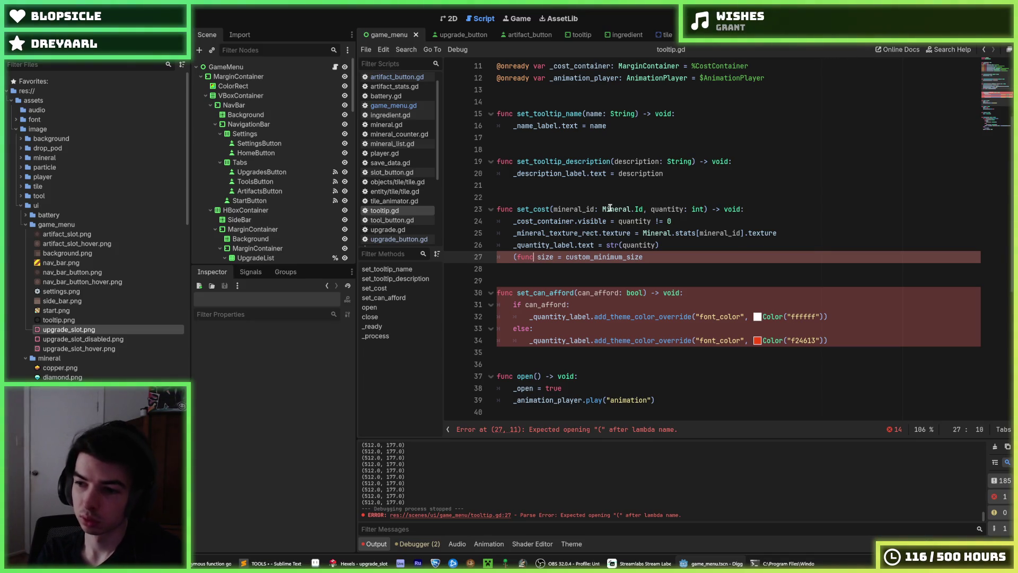
type("()")
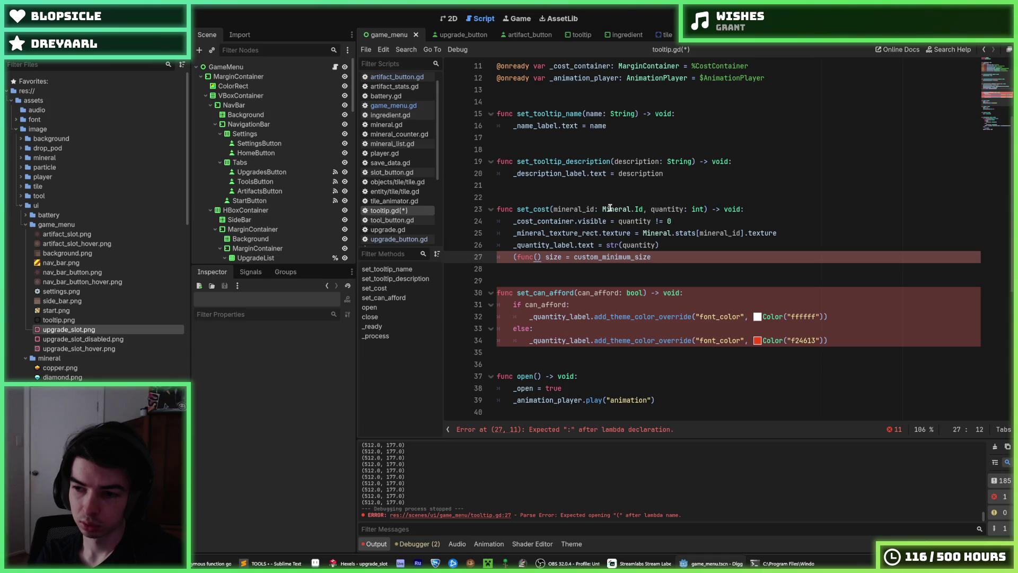
type(" -> void:")
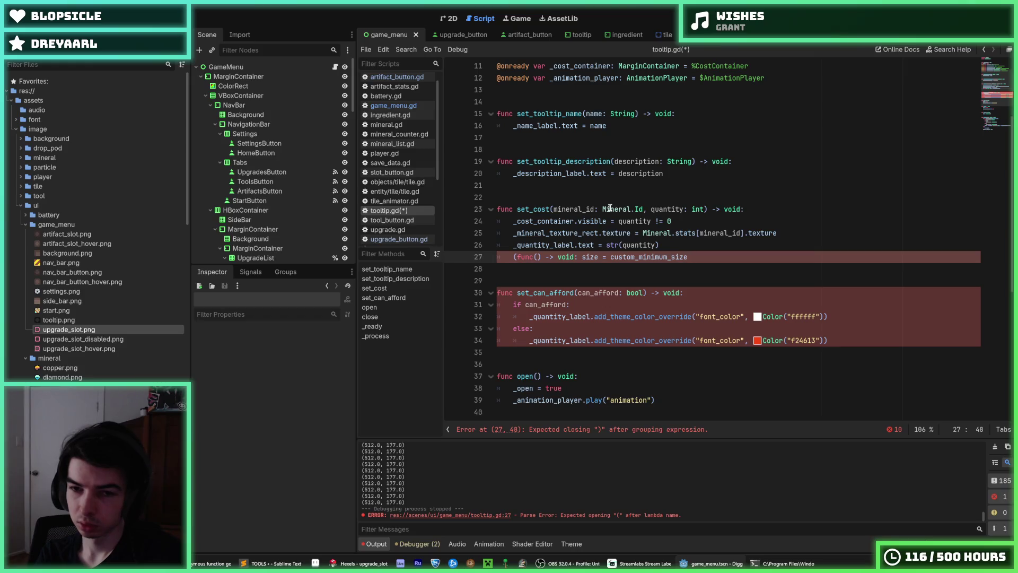
key("Home")
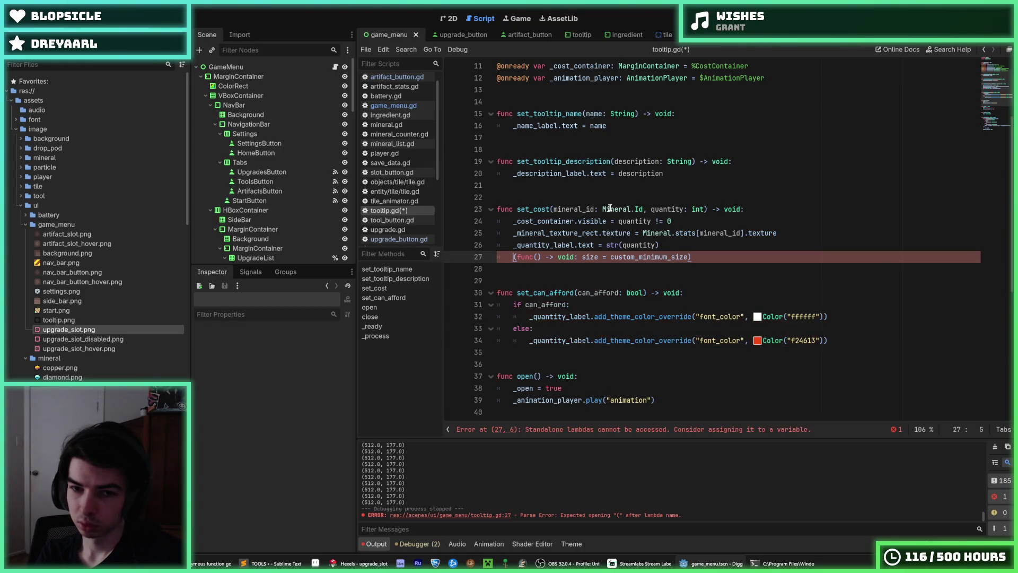
type(".")
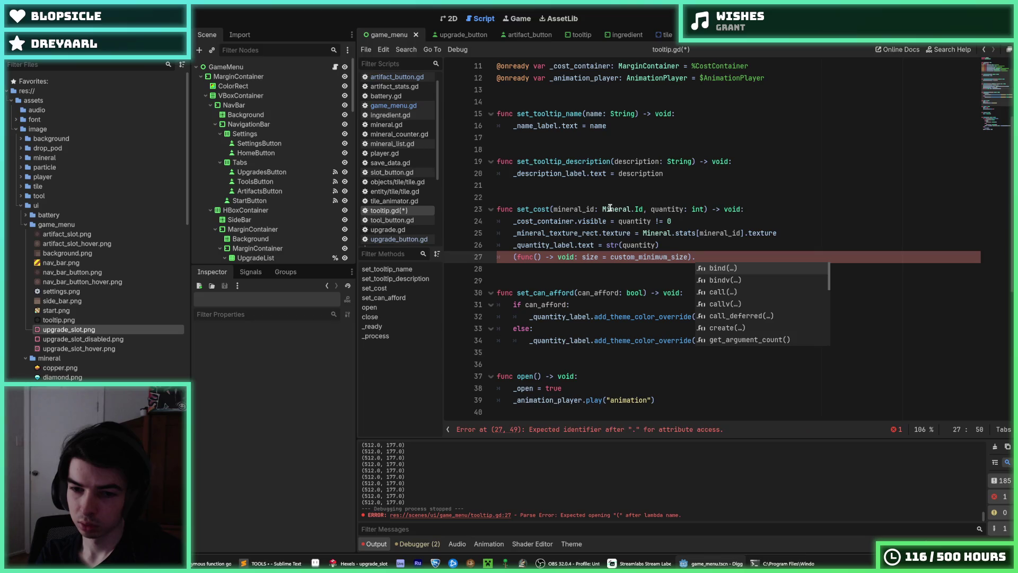
type("call_def")
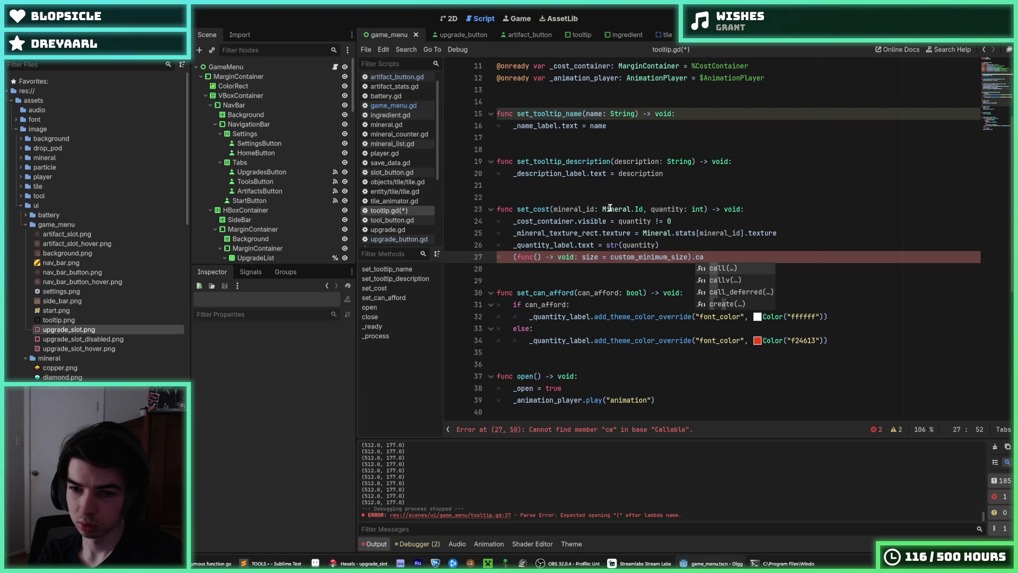
key("Return")
key("ctrl+s")
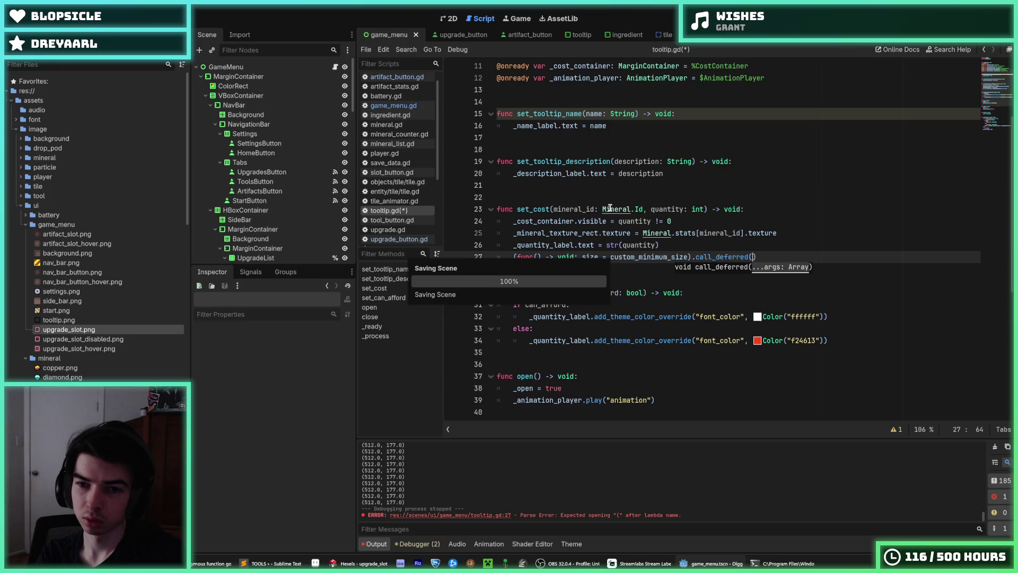
key("Up")
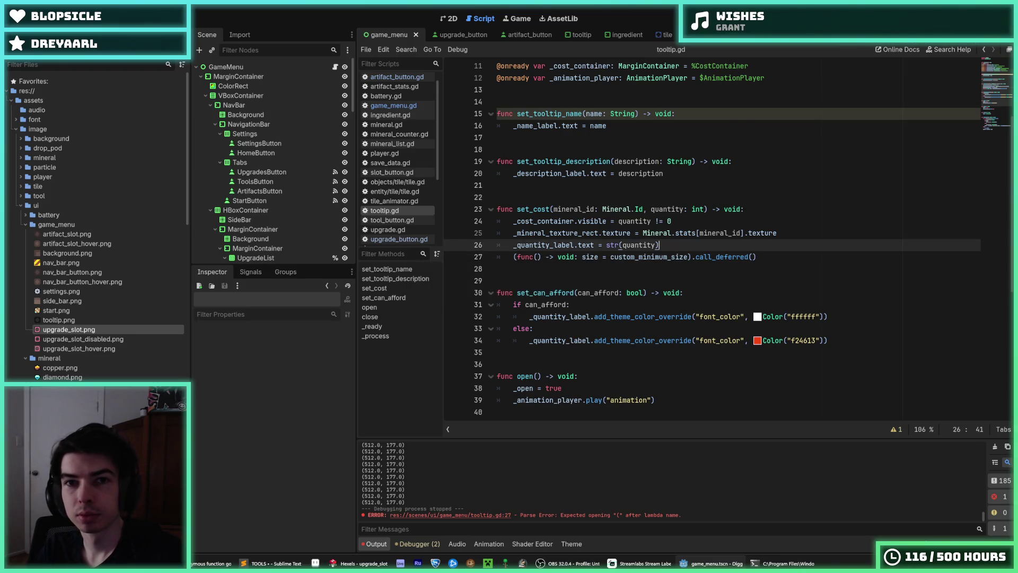
key("F5")
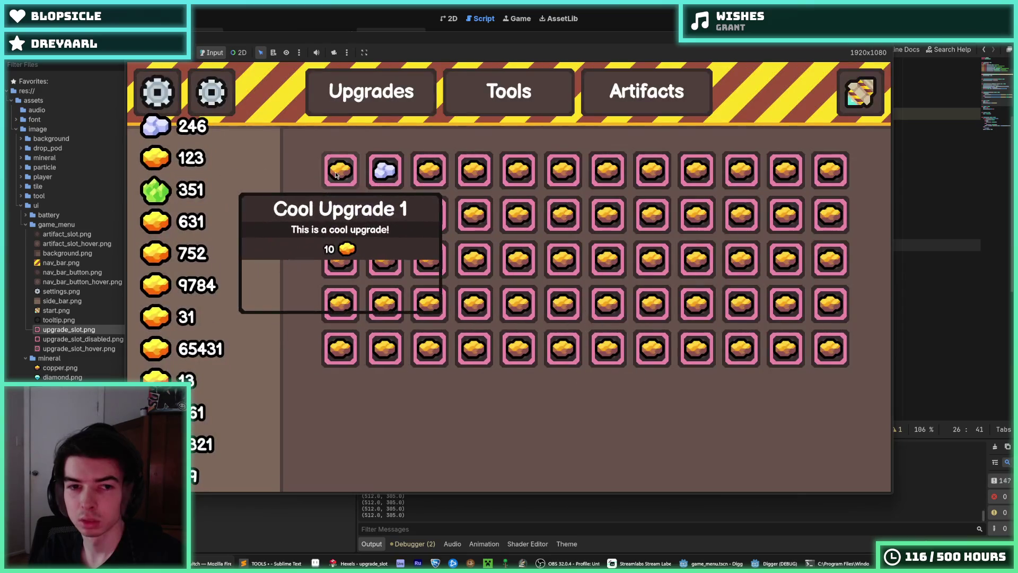
Buy the first upgrade three times and the second twice, stop the game, and save
left_click(337, 174)
left_click(337, 174)
left_click(337, 174)
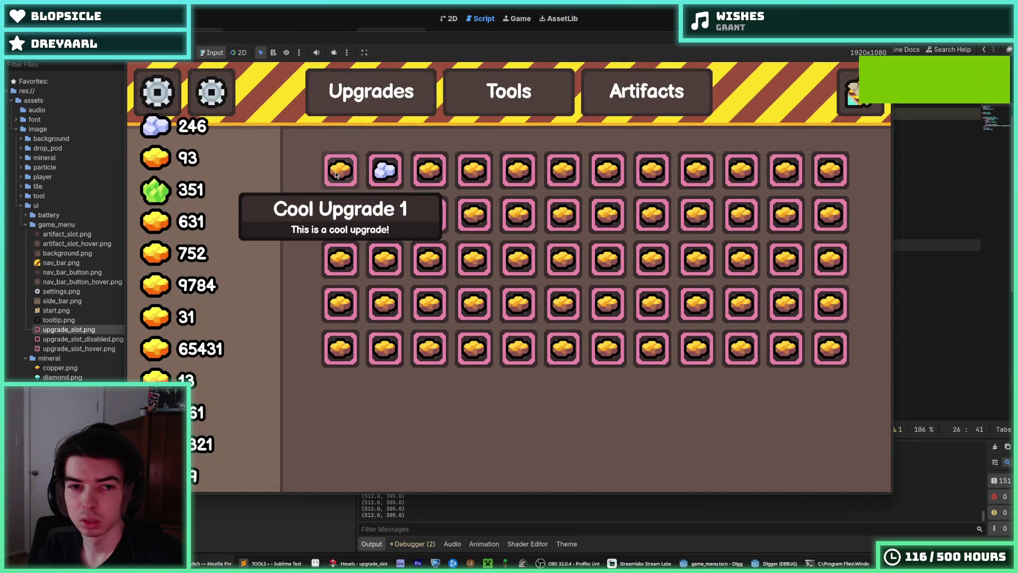
left_click(385, 171)
left_click(385, 171)
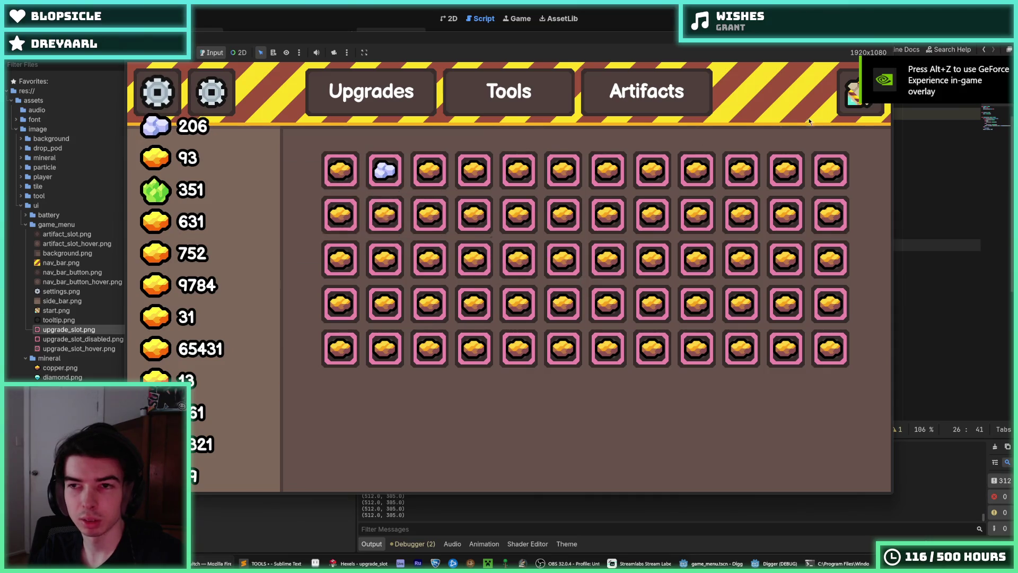
key("F8")
key("ctrl+s")
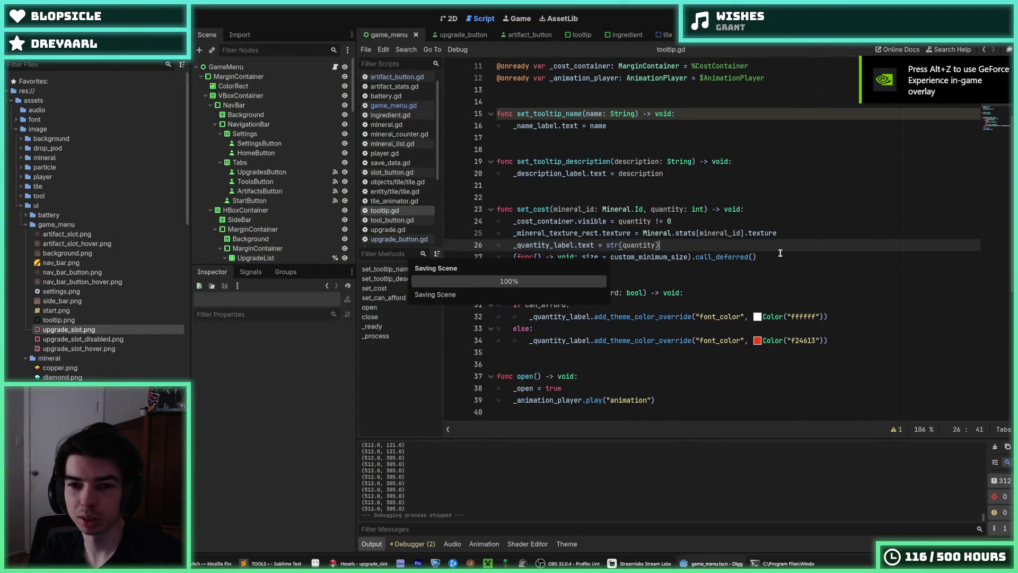
Copy the deferred size-reset line into _ready below the scale line, save, and rerun the game
left_click(511, 256)
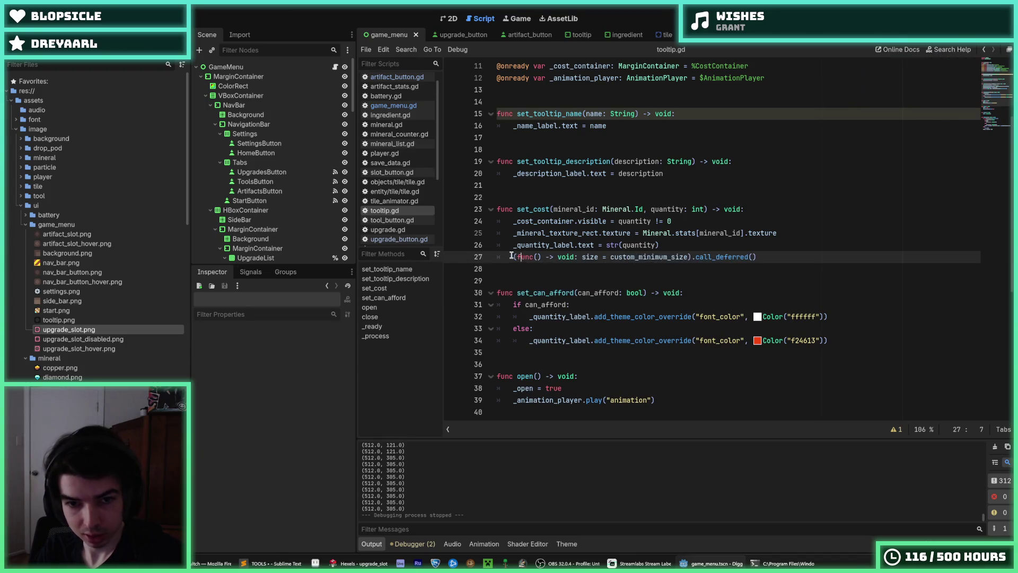
left_click_drag(511, 256, 778, 253)
key("ctrl+c")
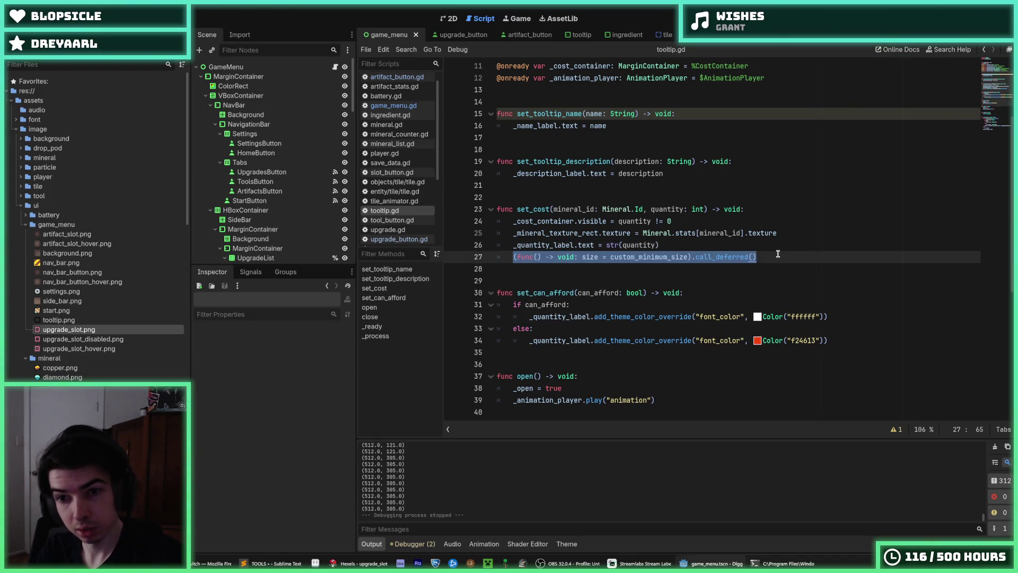
scroll(743, 292, "down", 6)
left_click(608, 294)
key("Return")
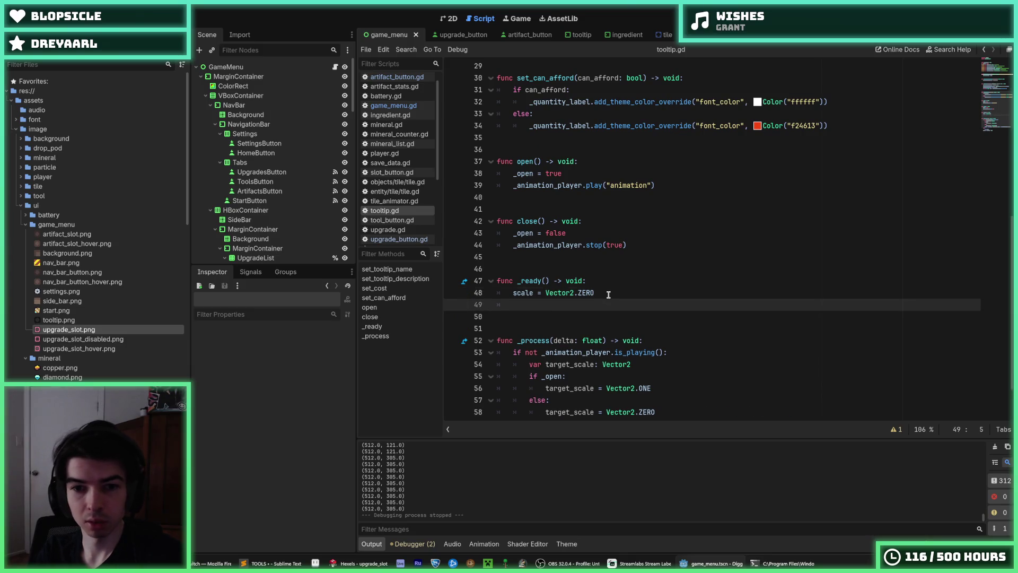
key("ctrl+v")
key("ctrl+s")
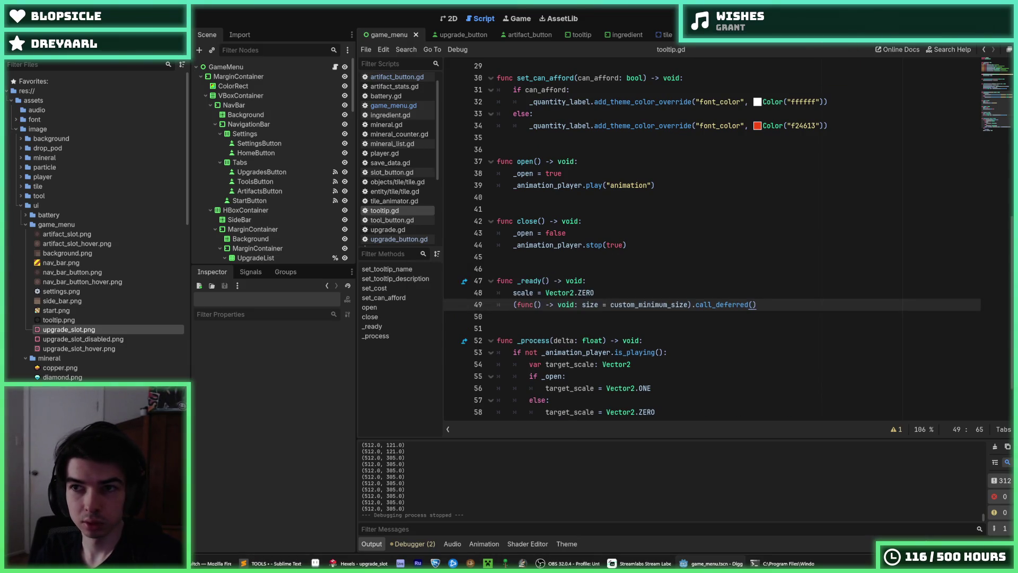
key("F5")
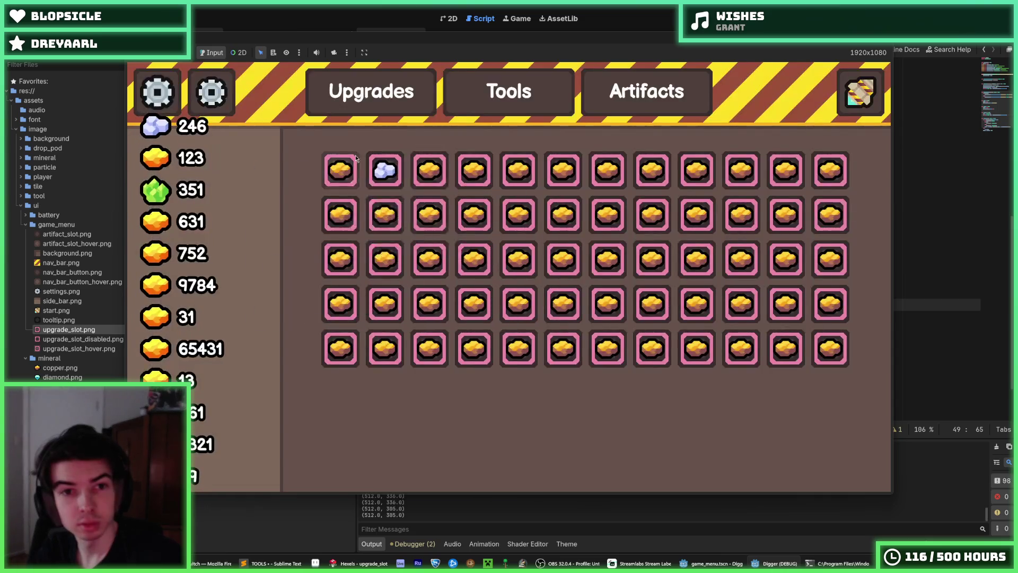
left_click(355, 158)
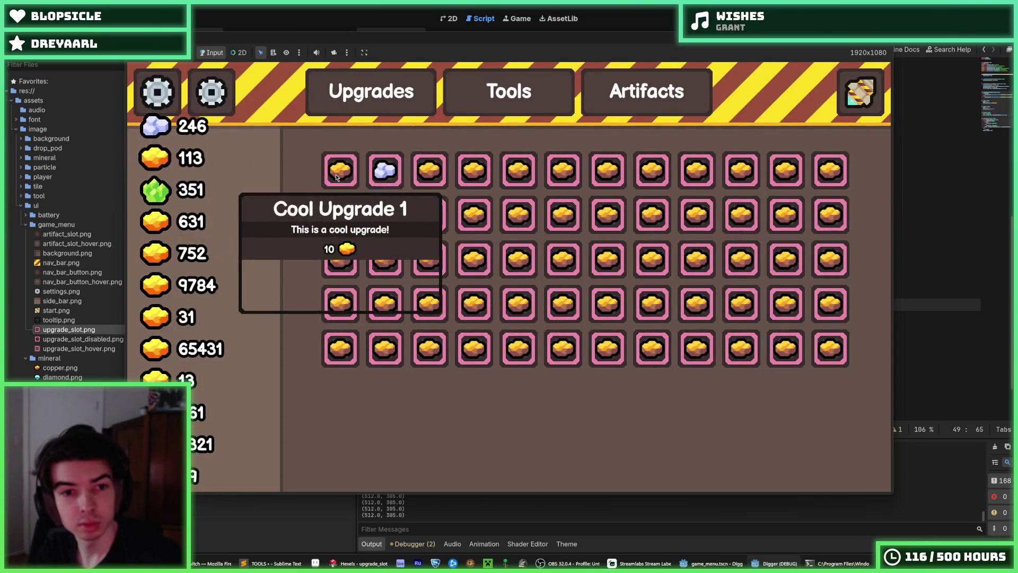
left_click(355, 158)
key("alt+F4")
scroll(732, 255, "up", 6)
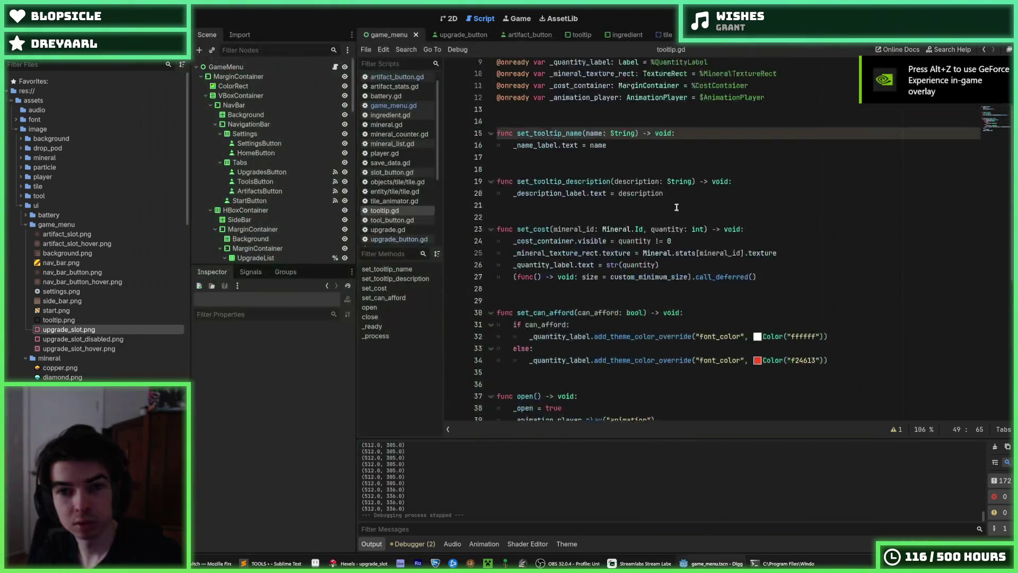
left_click(712, 257)
key("End")
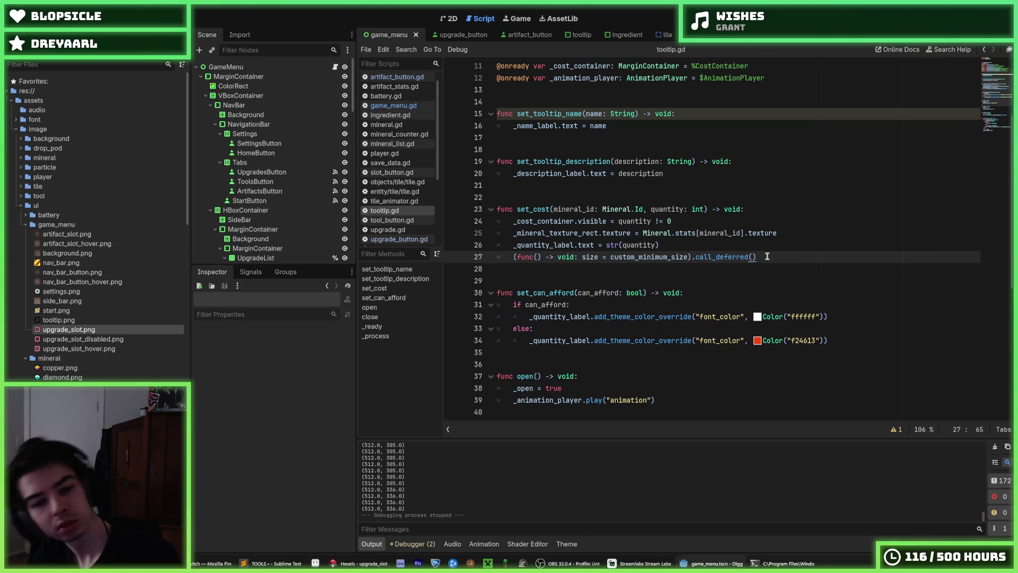
scroll(476, 479, "up", 5)
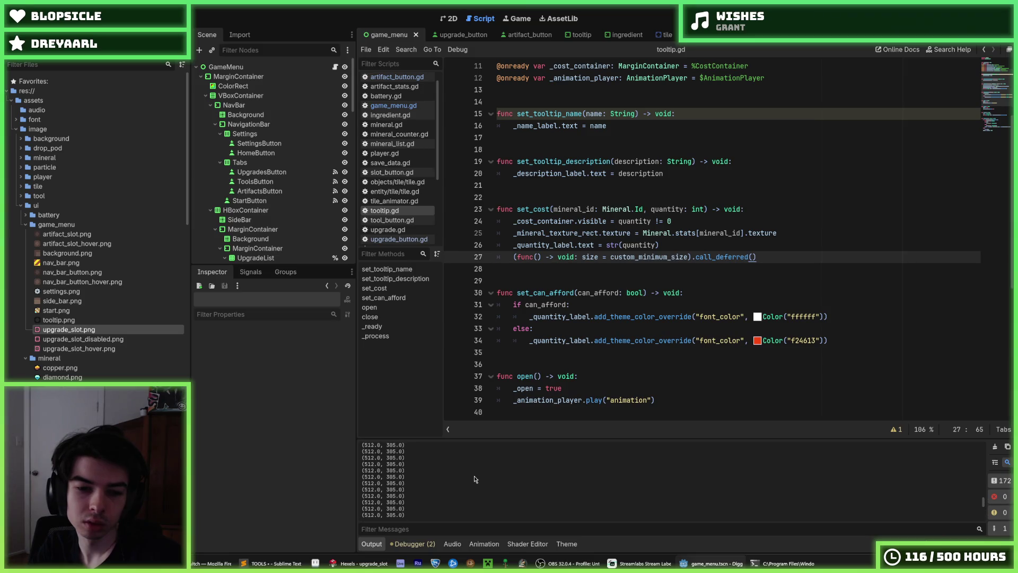
scroll(462, 475, "down", 2)
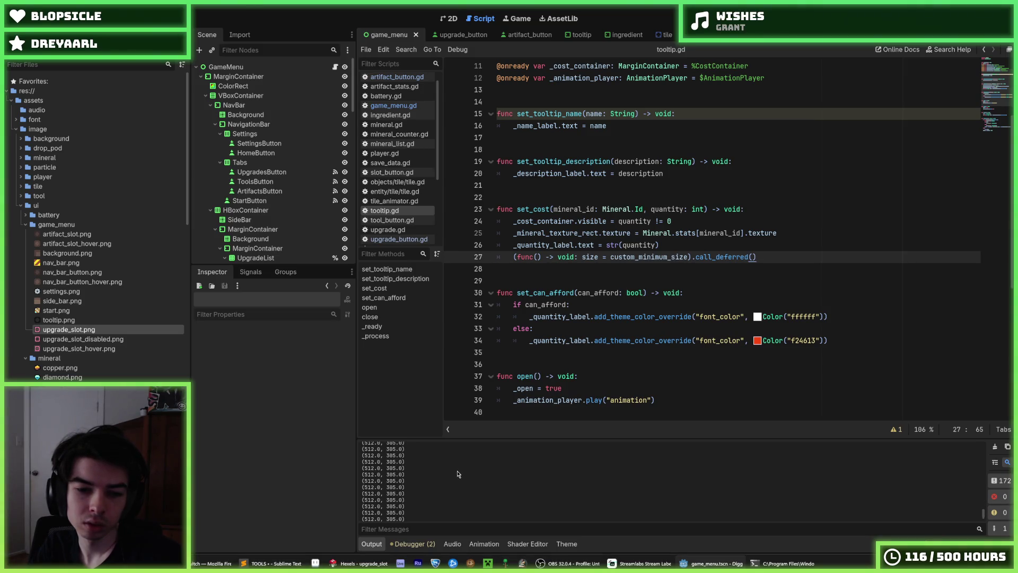
scroll(451, 469, "down", 2)
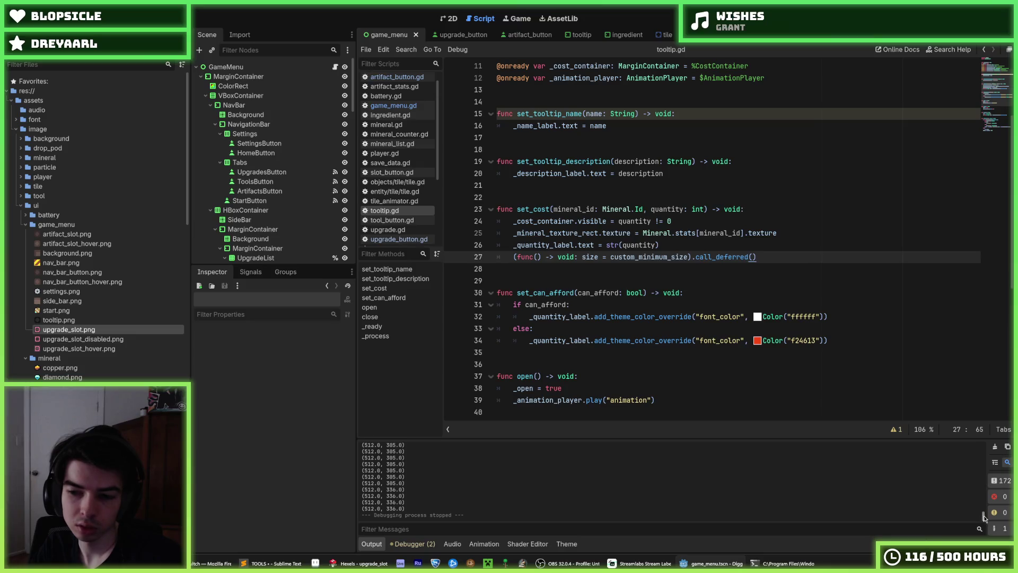
left_click_drag(984, 515, 976, 449)
scroll(975, 450, "down", 5)
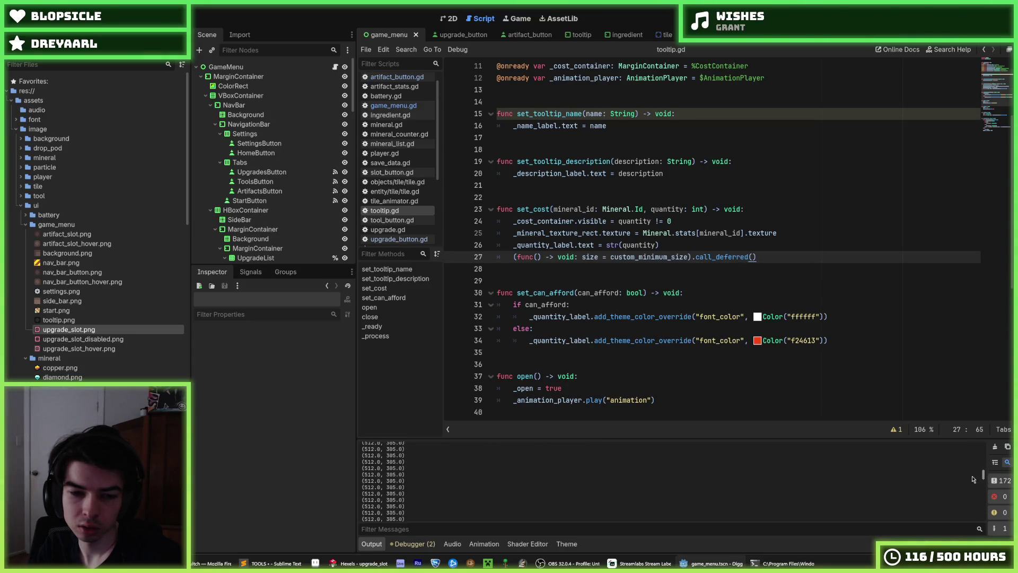
left_click(830, 341)
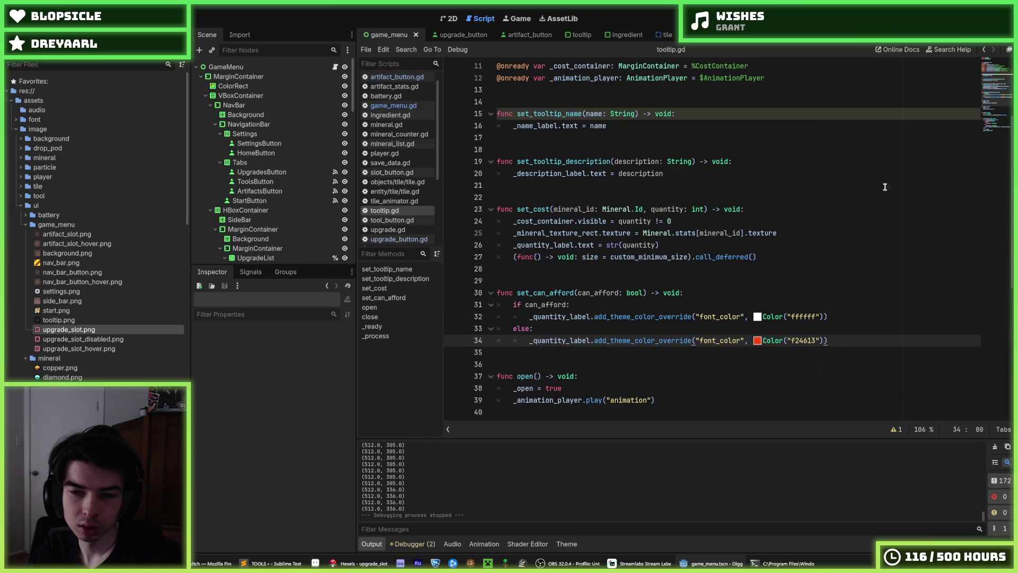
key("F5")
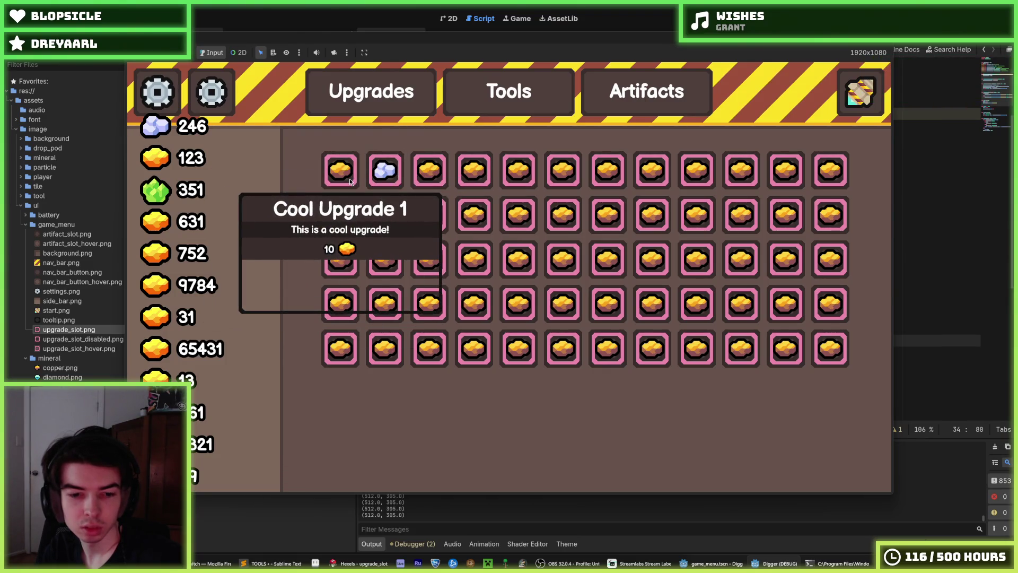
Buy the first upgrade three times until its tooltip drops the cost line, then stop the game
left_click(349, 182)
left_click(348, 181)
left_click(349, 182)
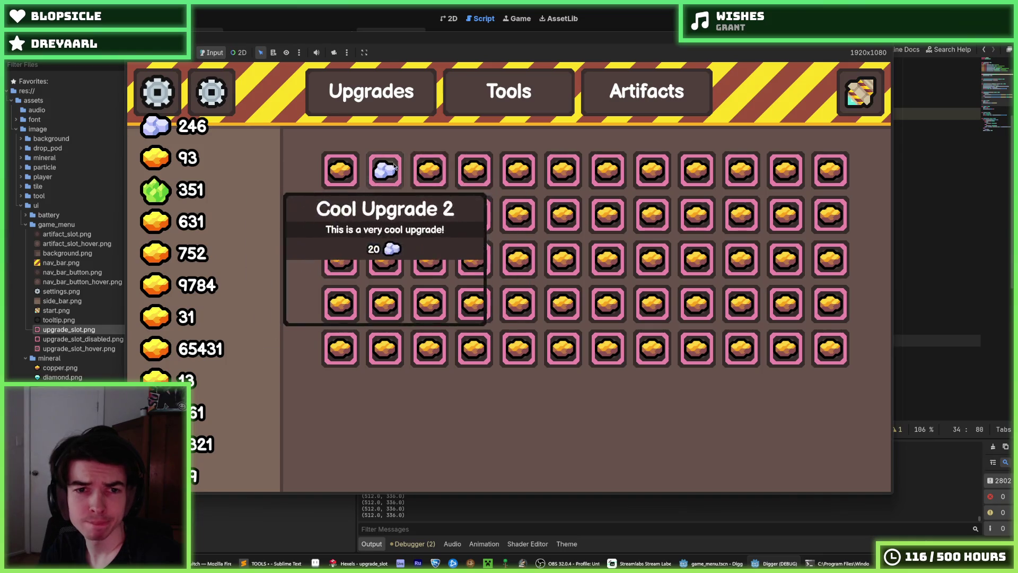
key("F8")
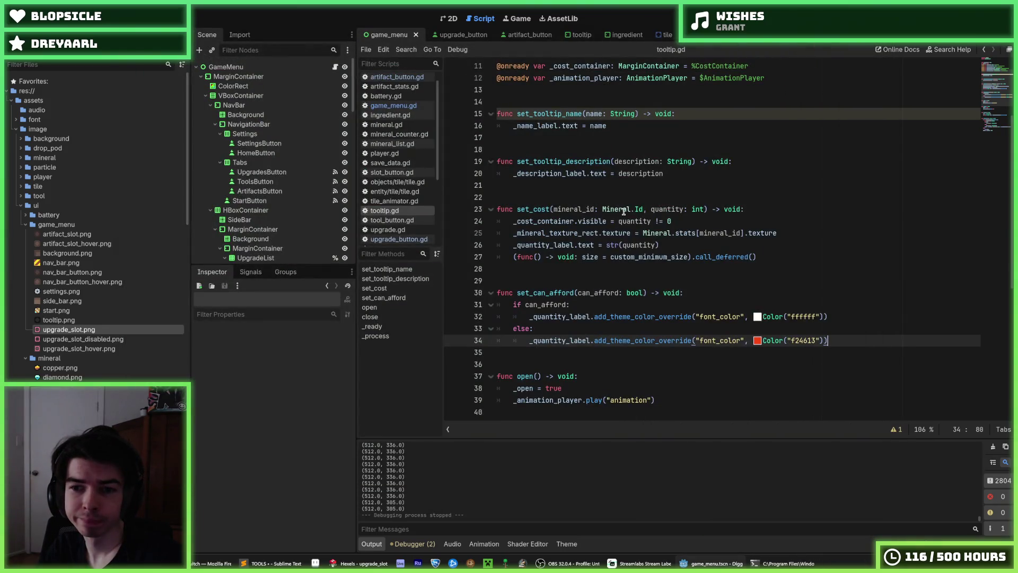
Review the upgrade_button scene and its script
left_click(784, 256)
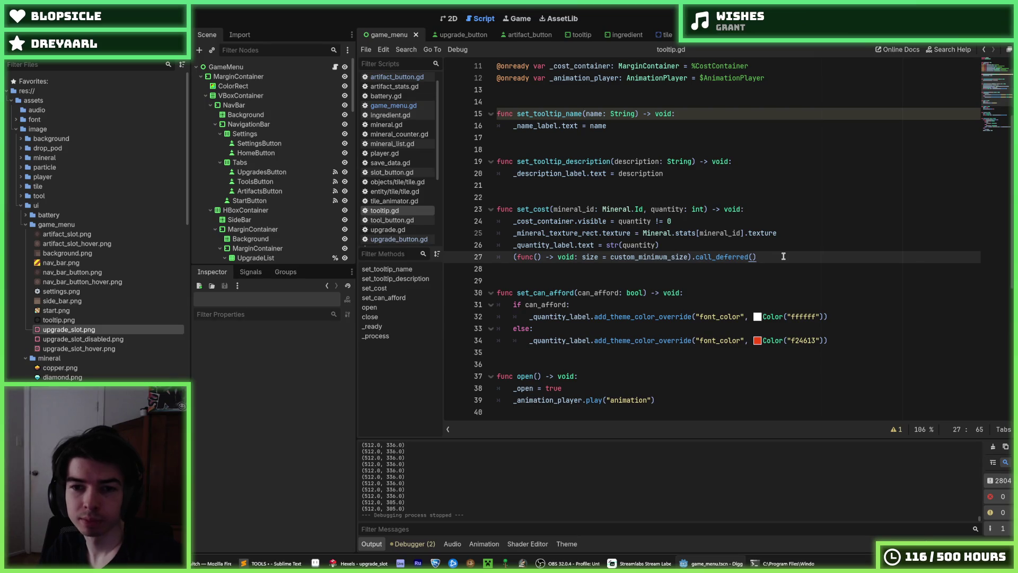
left_click(456, 34)
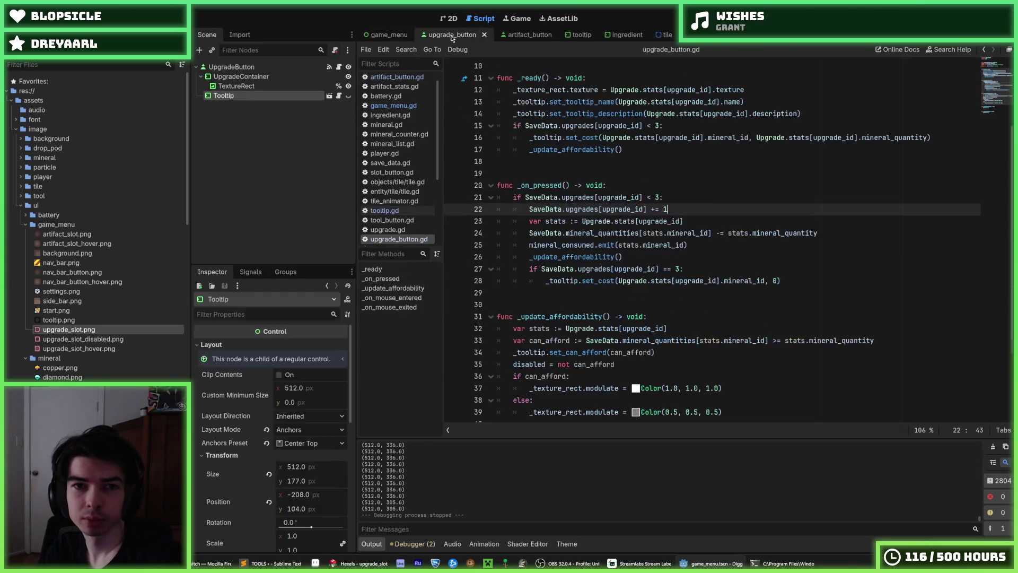
mouse_move(214, 399)
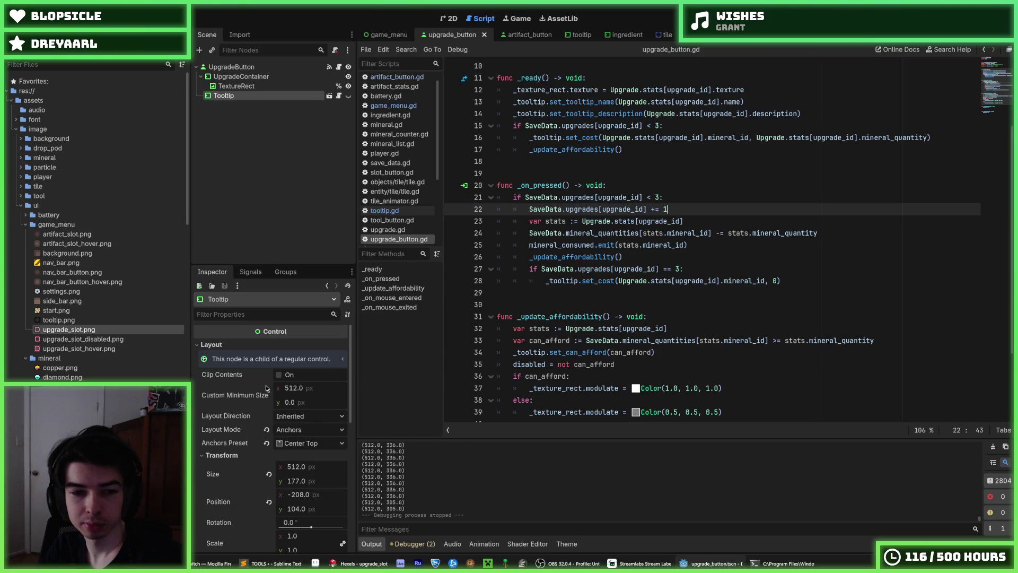
scroll(246, 379, "down", 6)
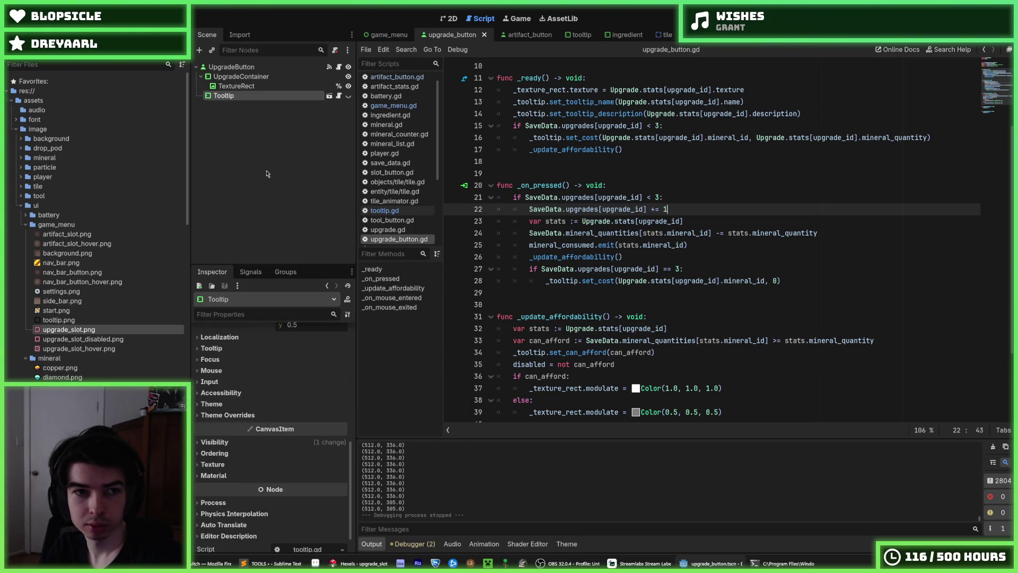
Turn off Vertical Expand on the Tooltip root and save tooltip.gd
left_click(578, 35)
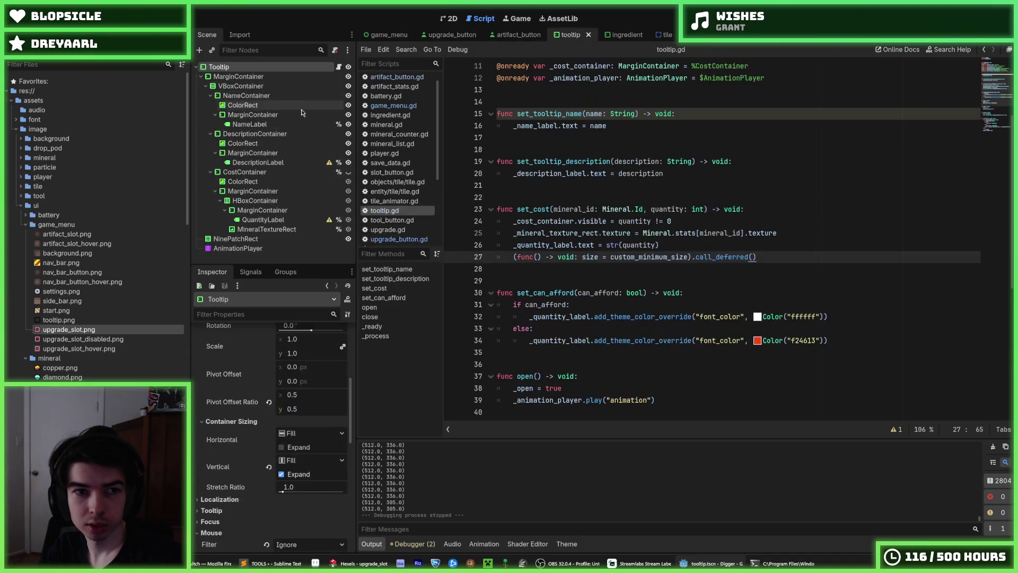
left_click(281, 474)
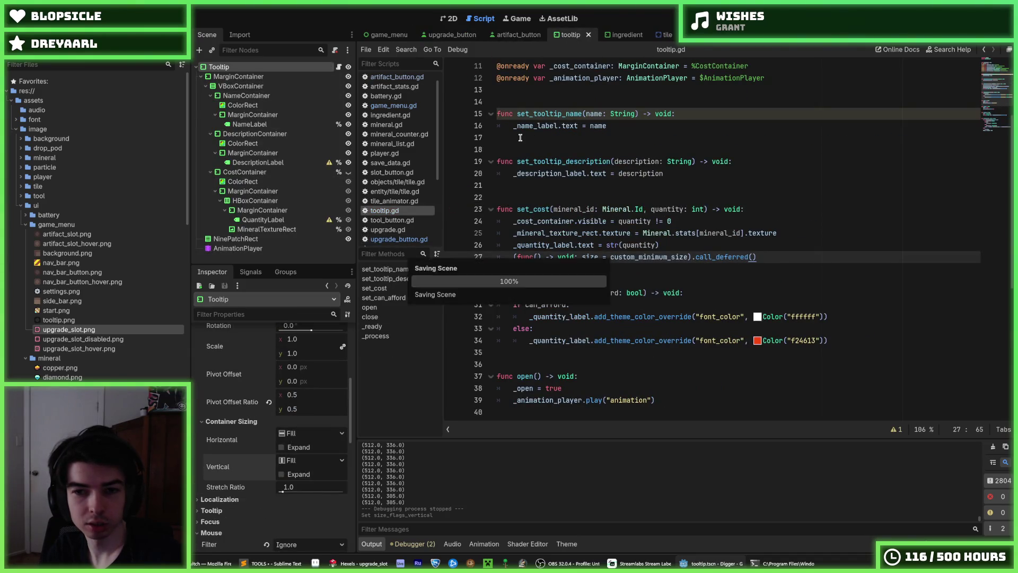
scroll(660, 214, "down", 6)
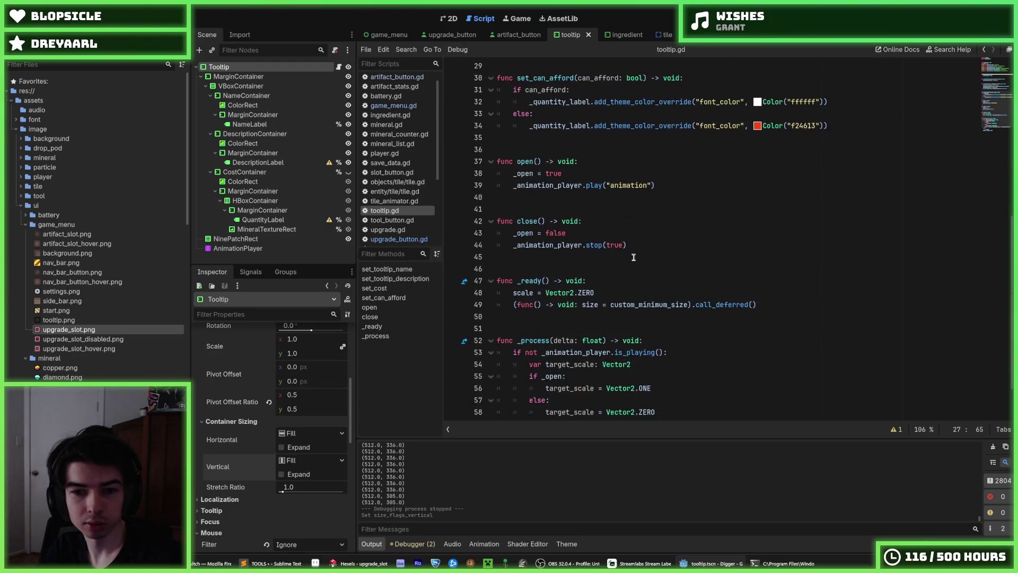
left_click(661, 256)
key("ctrl+s")
left_click(387, 34)
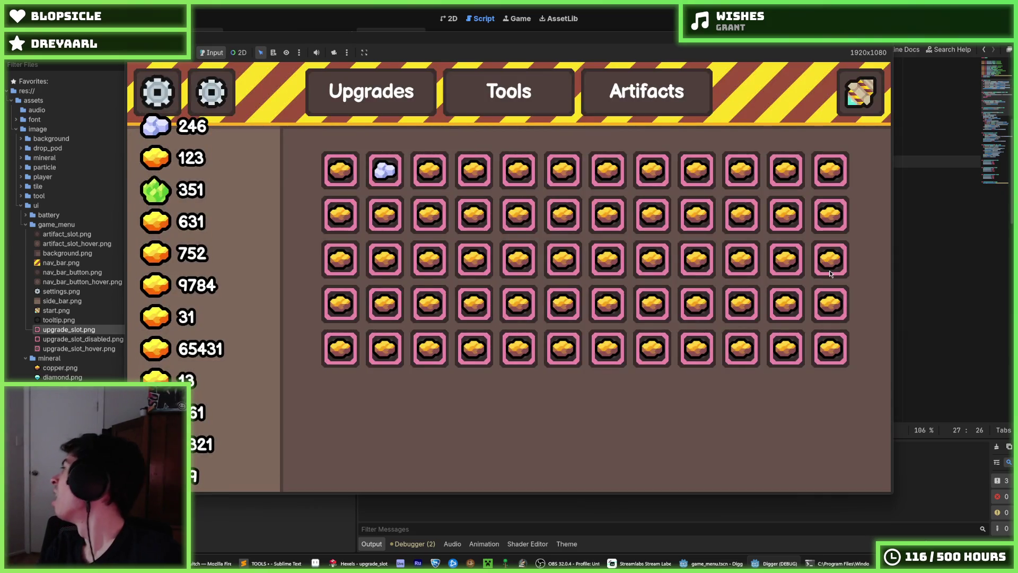
Buy Cool Upgrade 1 twice in the running game, then stop it
left_click(333, 179)
left_click(334, 179)
left_click(334, 179)
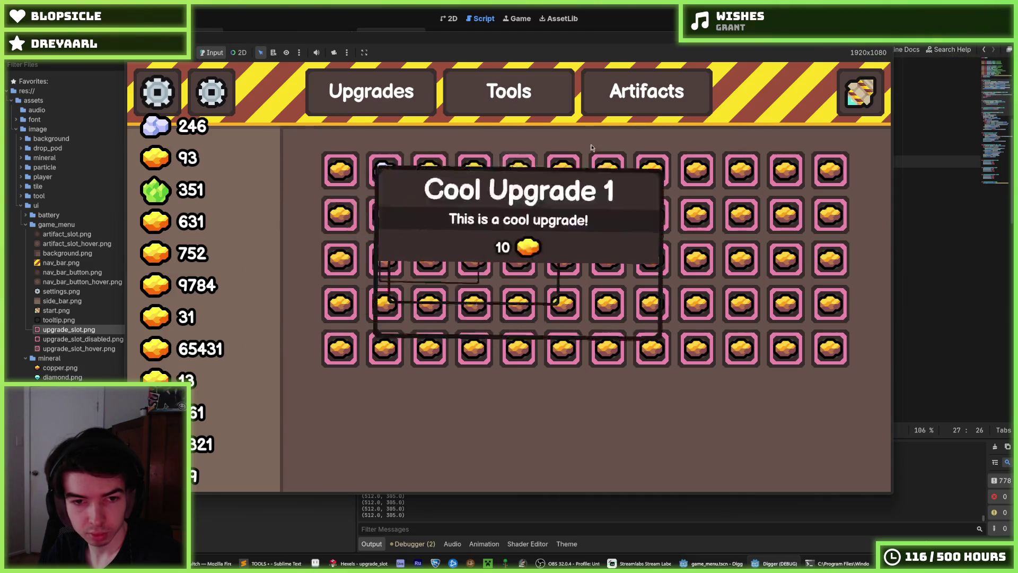
key("F8")
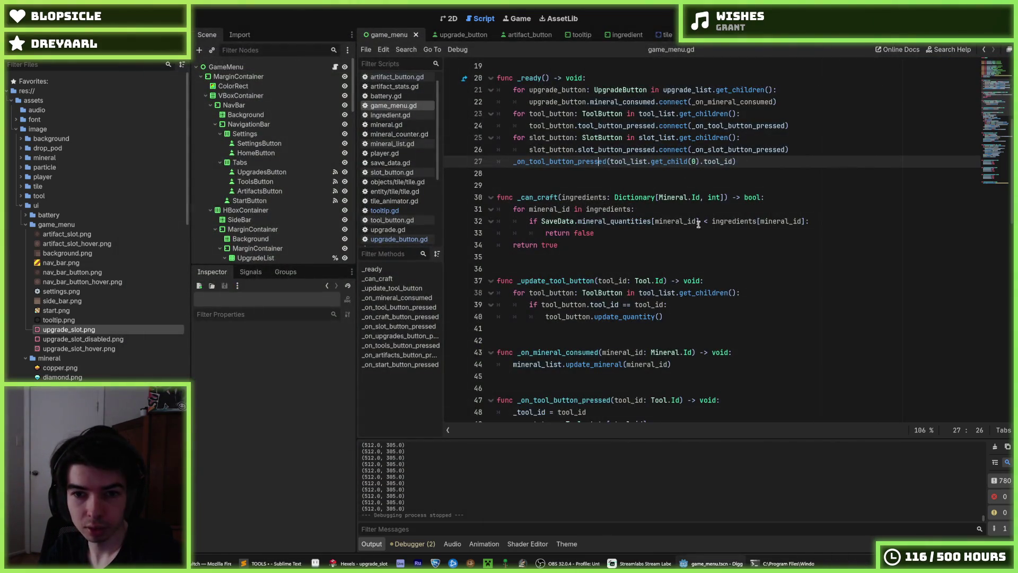
scroll(698, 224, "down", 18)
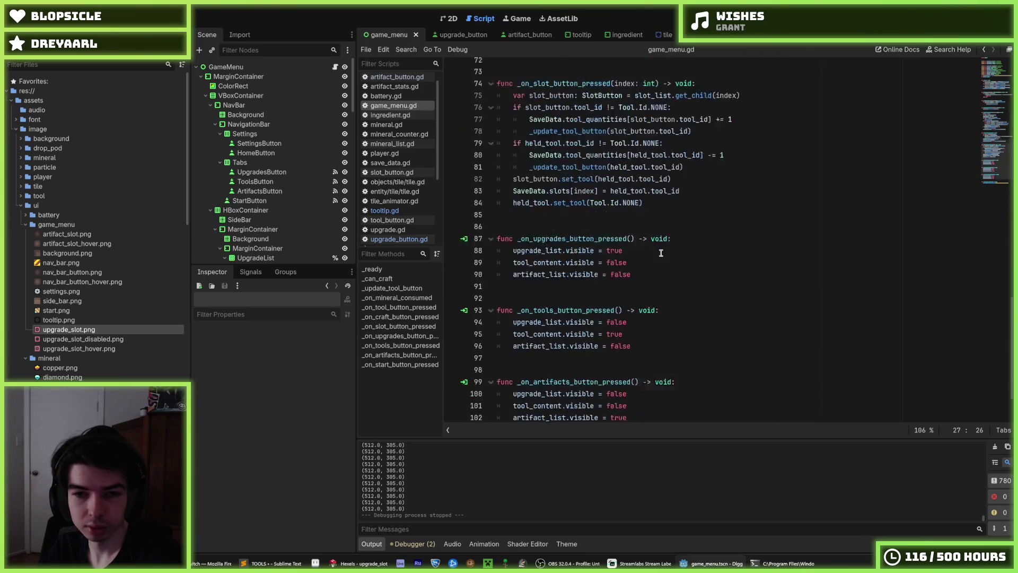
scroll(661, 253, "up", 20)
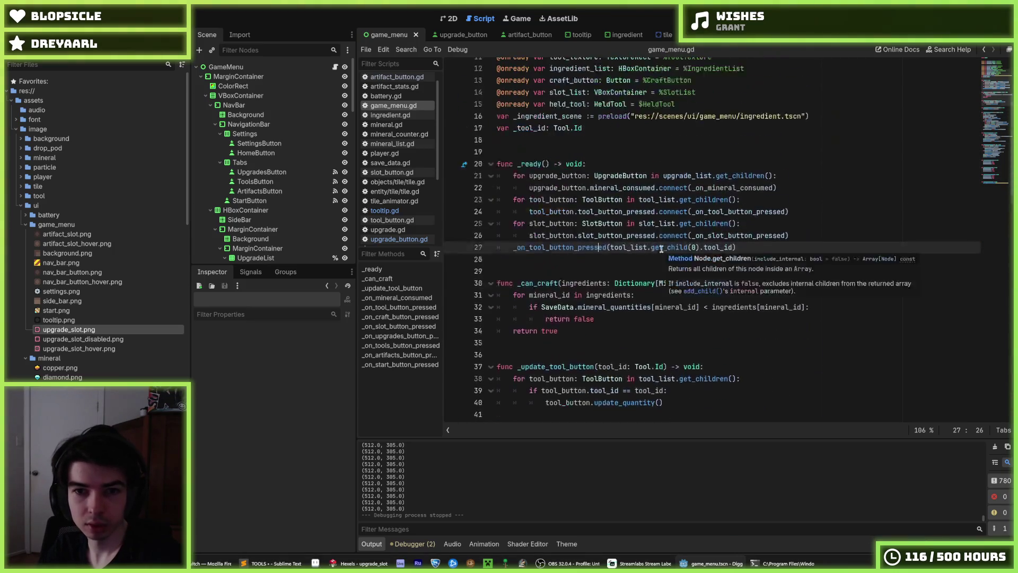
scroll(709, 286, "up", 1)
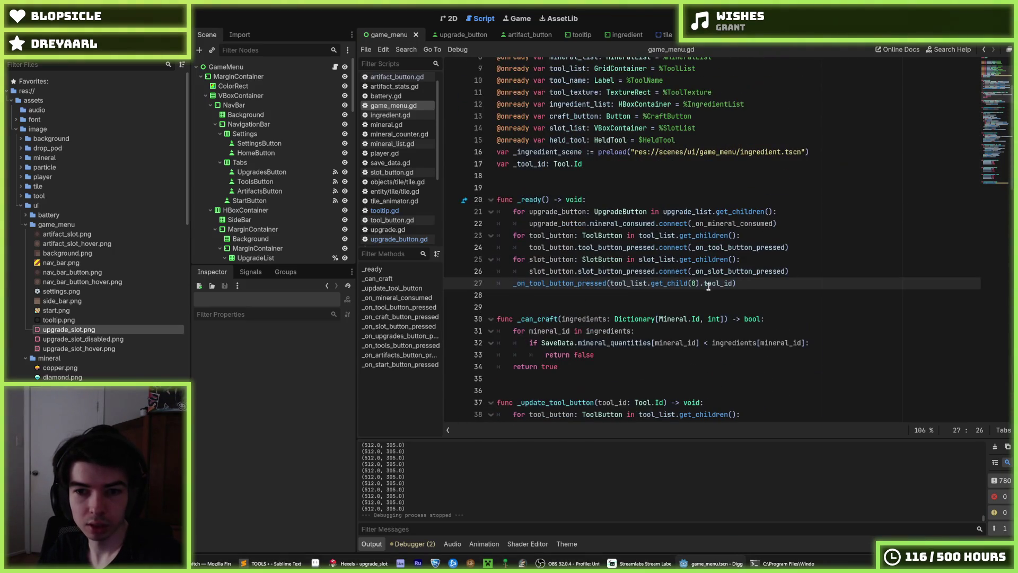
Inspect upgrade_button.gd's _ready calls to the tooltip setup, set_cost and _update_affordability
left_click(456, 35)
scroll(599, 222, "down", 3)
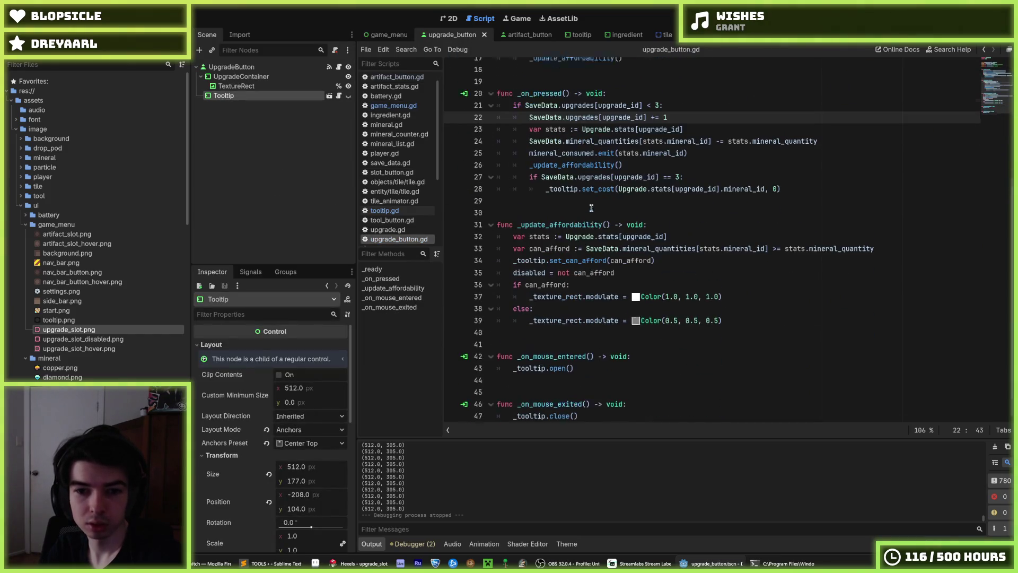
scroll(622, 243, "up", 6)
left_click(657, 256)
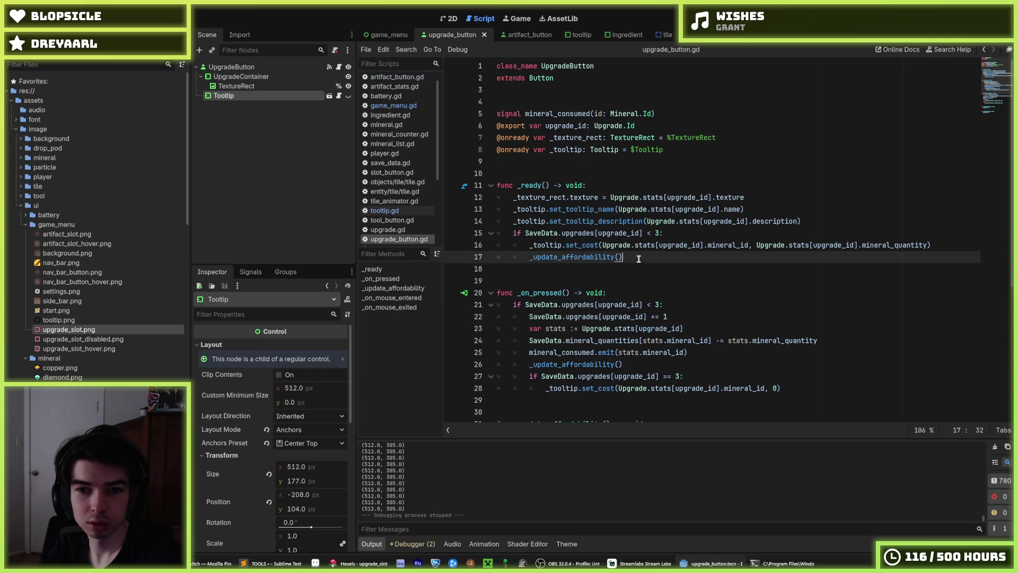
left_click(692, 237)
left_click(682, 258)
left_click(682, 236)
left_click(681, 254)
left_click(683, 235)
left_click(671, 256)
Look through artifact_button, upgrade_button and game_menu scripts in turn
left_click(514, 37)
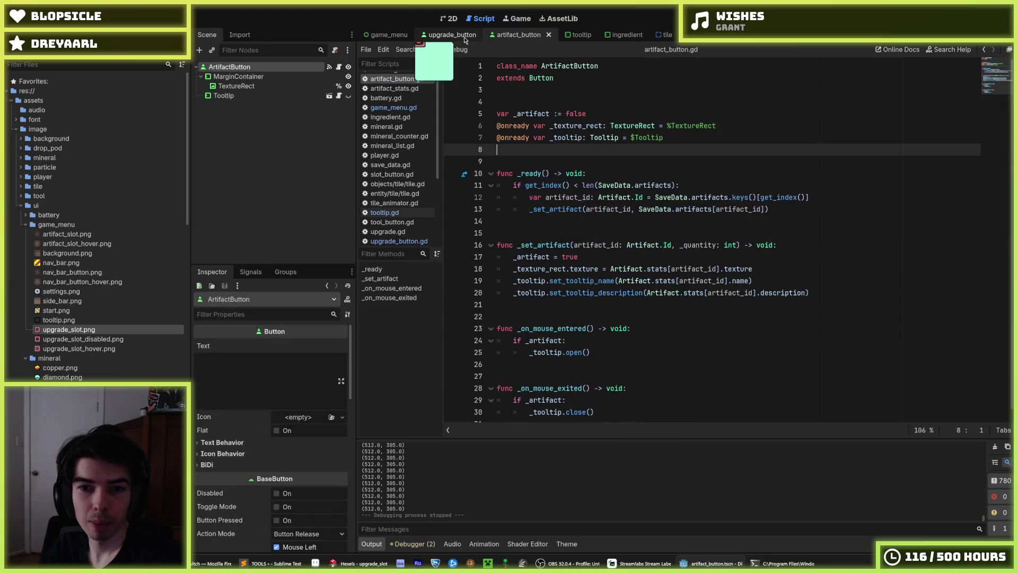
left_click(445, 34)
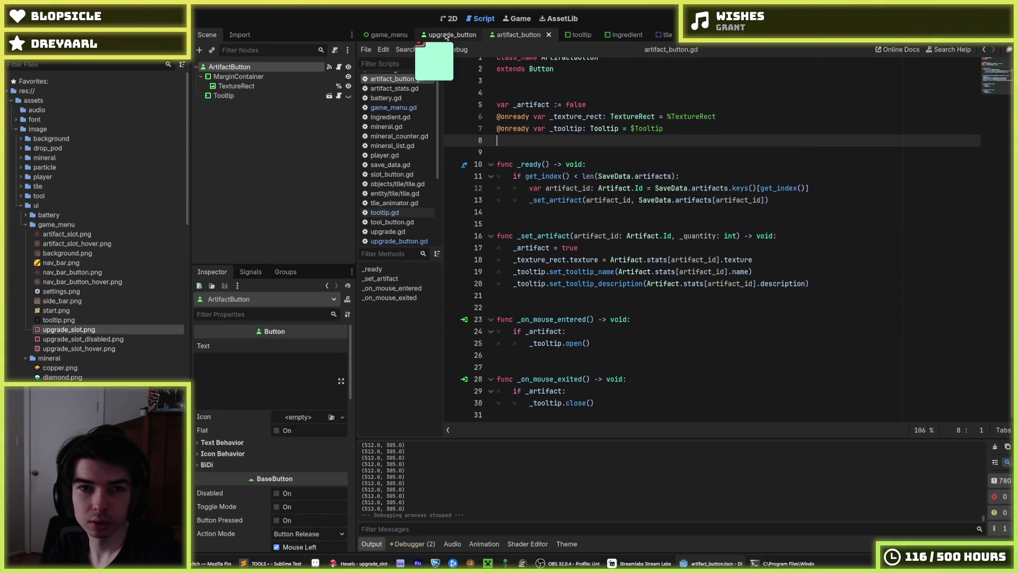
left_click(388, 35)
scroll(549, 116, "down", 10)
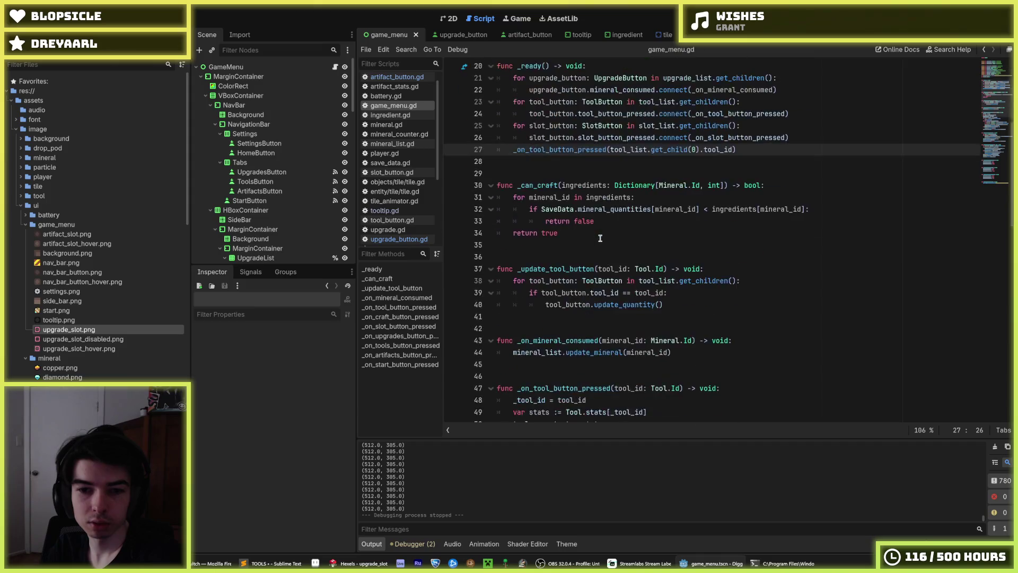
Delete the call_deferred size reset line from _ready in tooltip.gd
left_click(576, 36)
left_click(639, 201)
left_click_drag(766, 246, 747, 233)
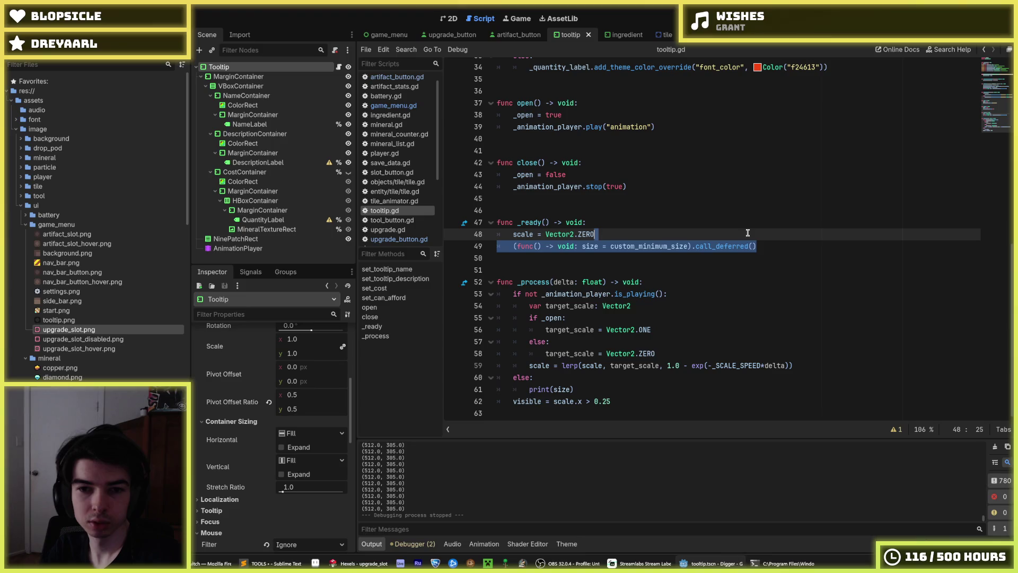
key("BackSpace")
scroll(748, 233, "up", 7)
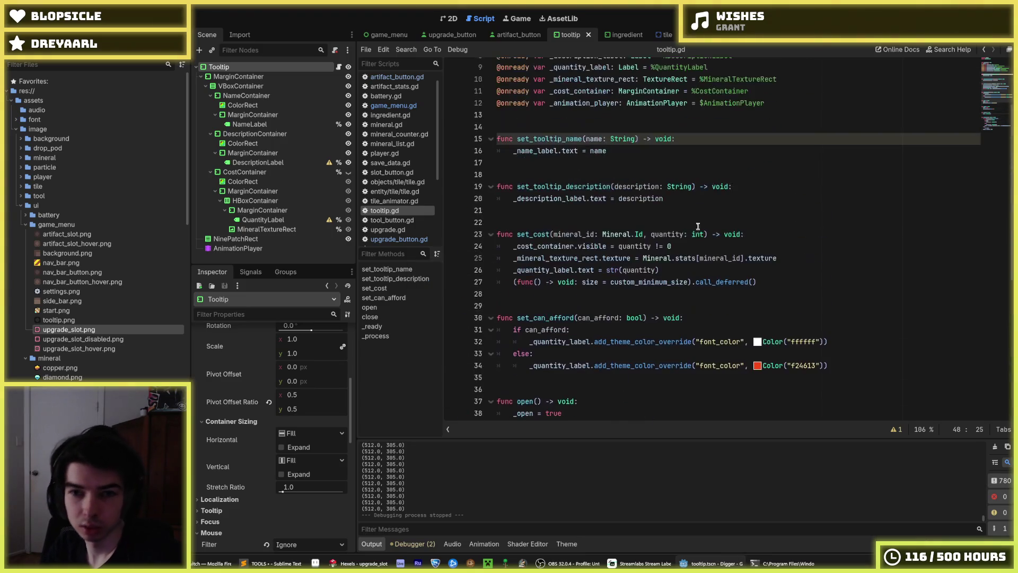
Add 'if not _cost_container.visible:' above the size reset in set_cost
left_click(741, 269)
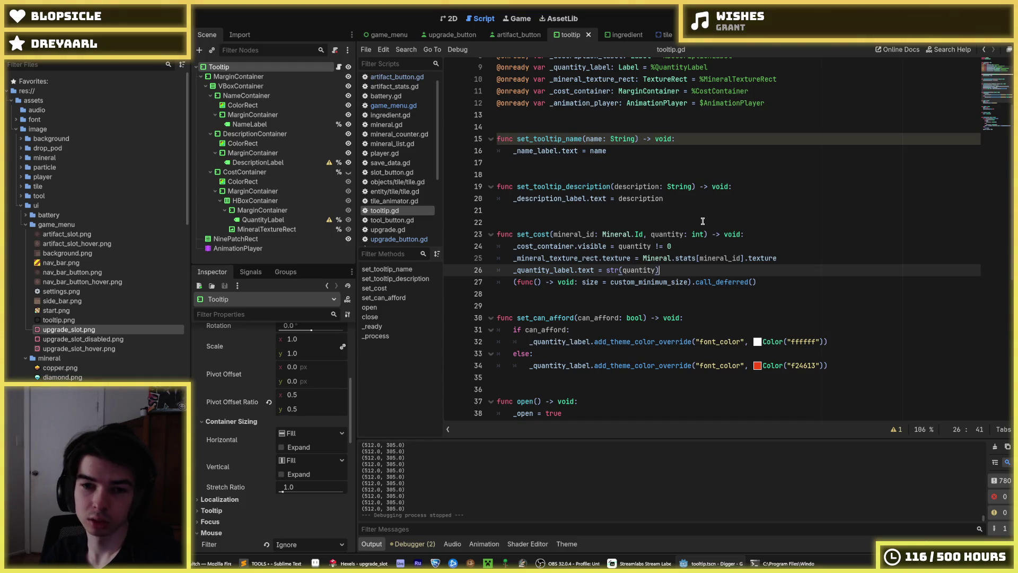
key("Return")
type("if visible = ")
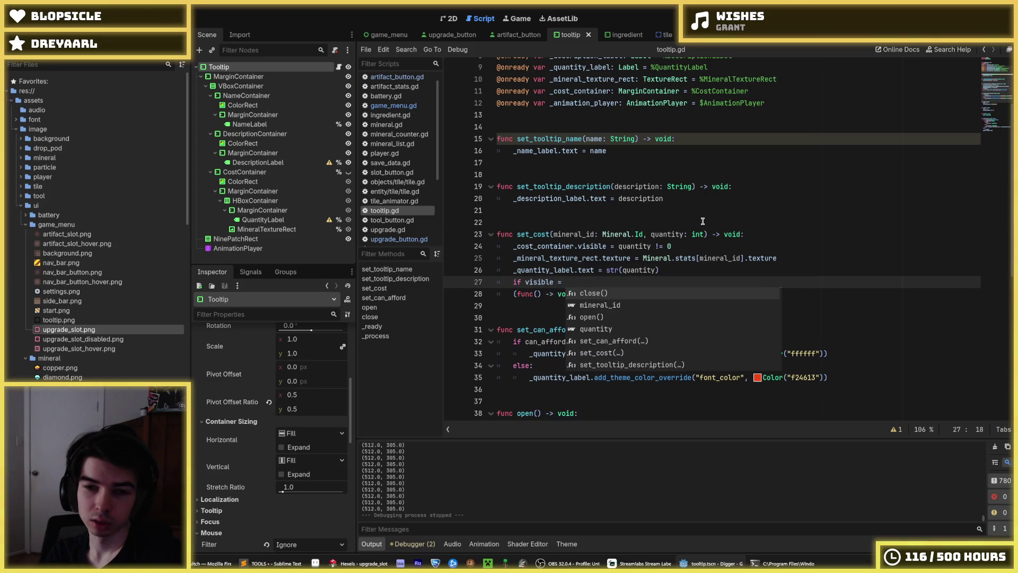
type("false")
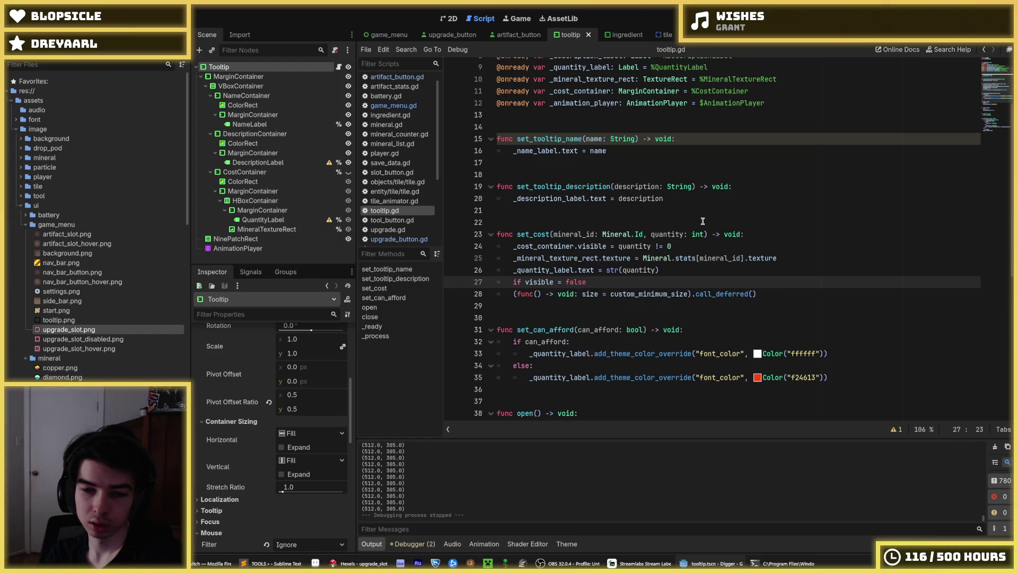
key("Left")
key("Left")
key("Left")
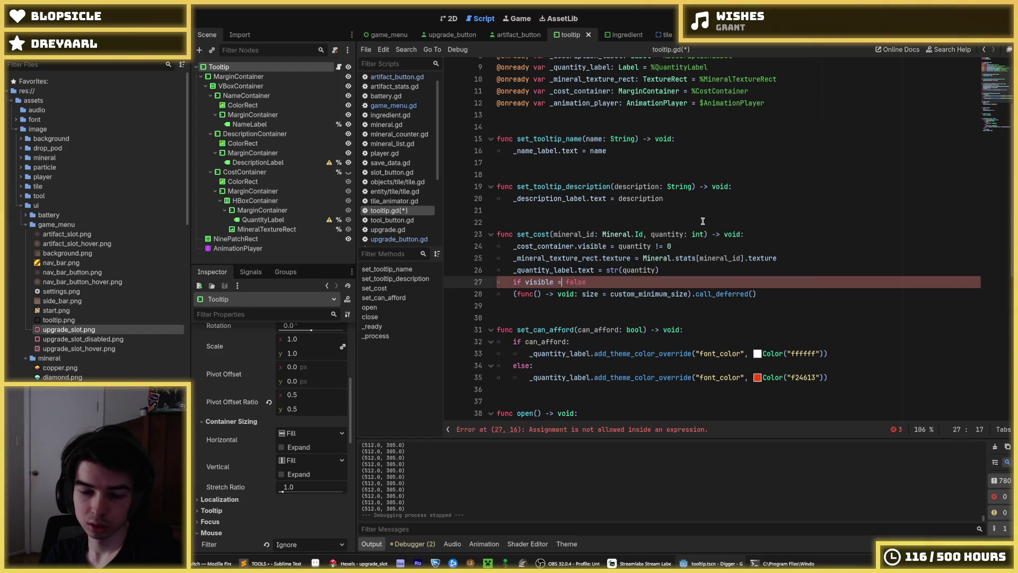
key("BackSpace")
key("BackSpace")
key("BackSpace")
key("BackSpace")
key("BackSpace")
key("BackSpace")
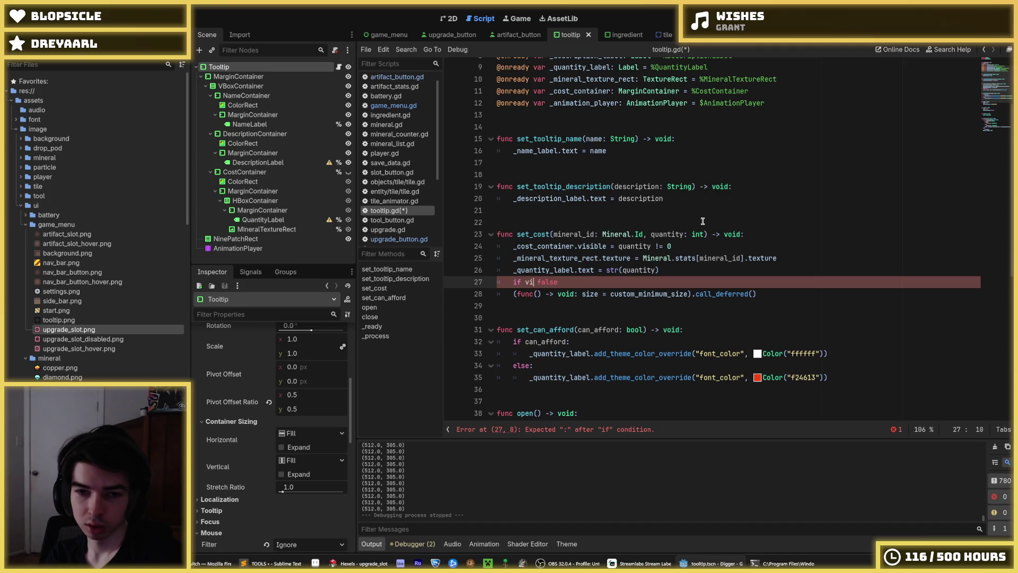
type("n")
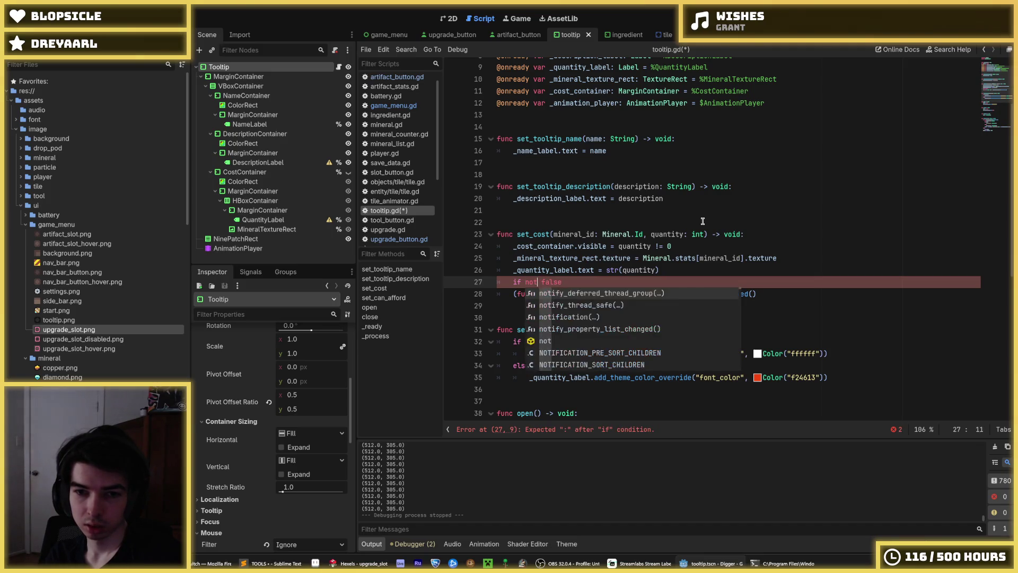
key("BackSpace")
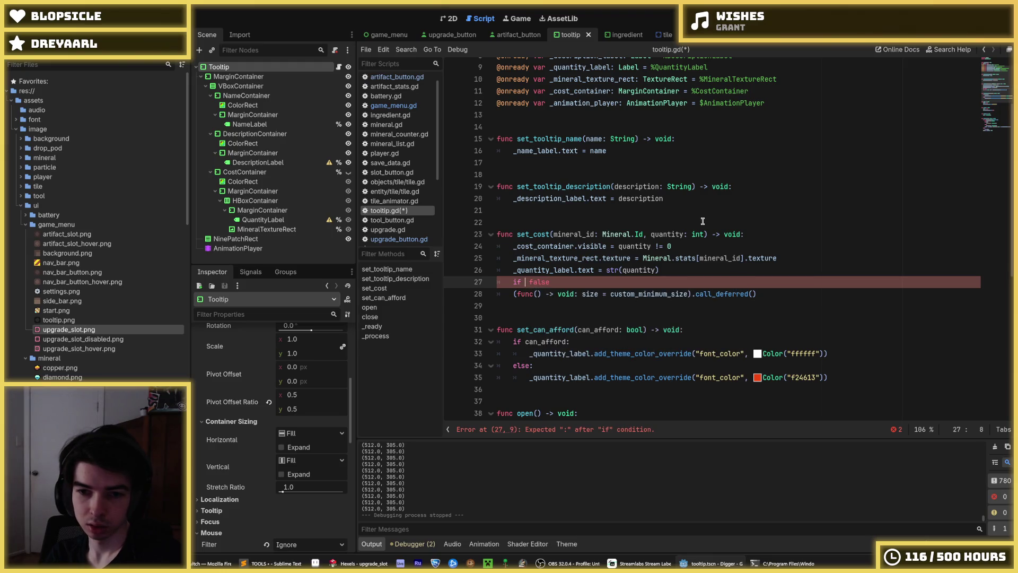
type("_")
type("cost_co")
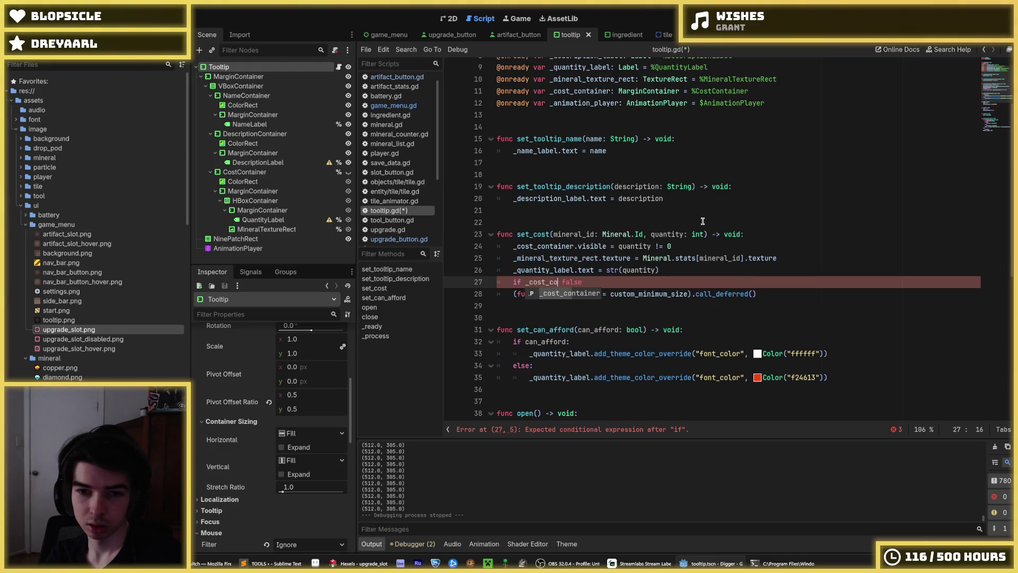
key("Return")
type(".visible")
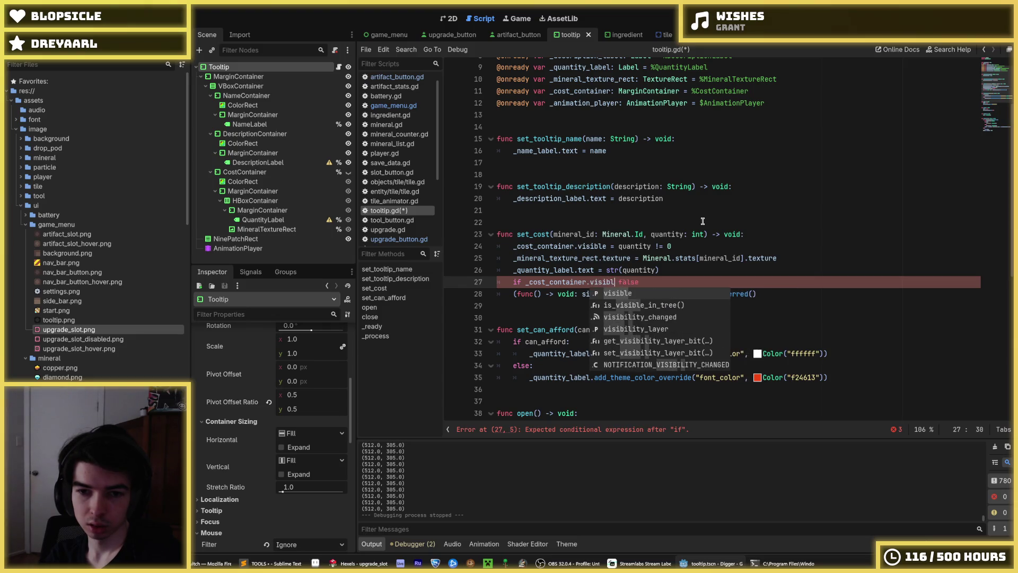
key("Delete")
key("Delete")
key("Delete")
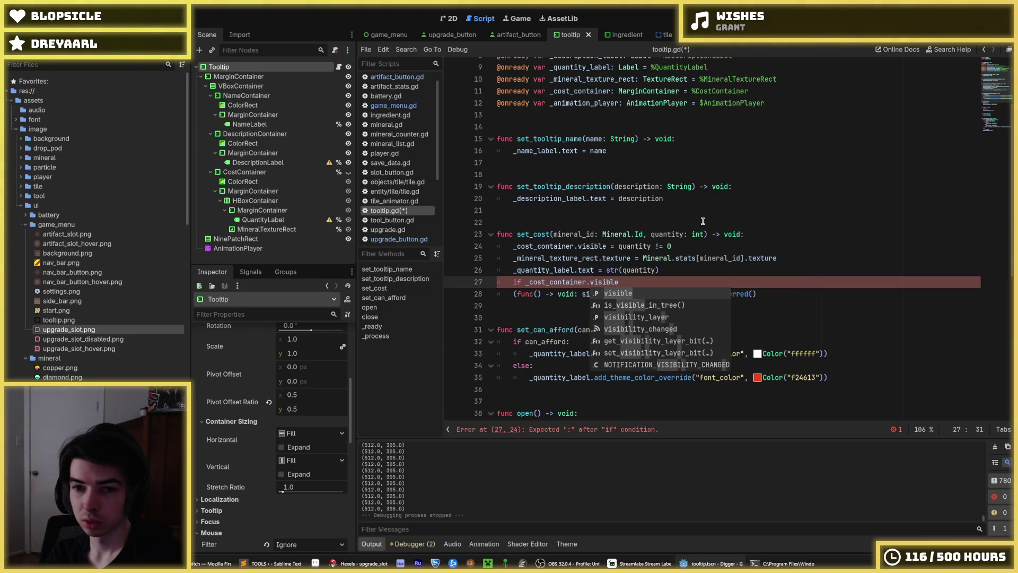
key("Left")
key("Left")
key("Left")
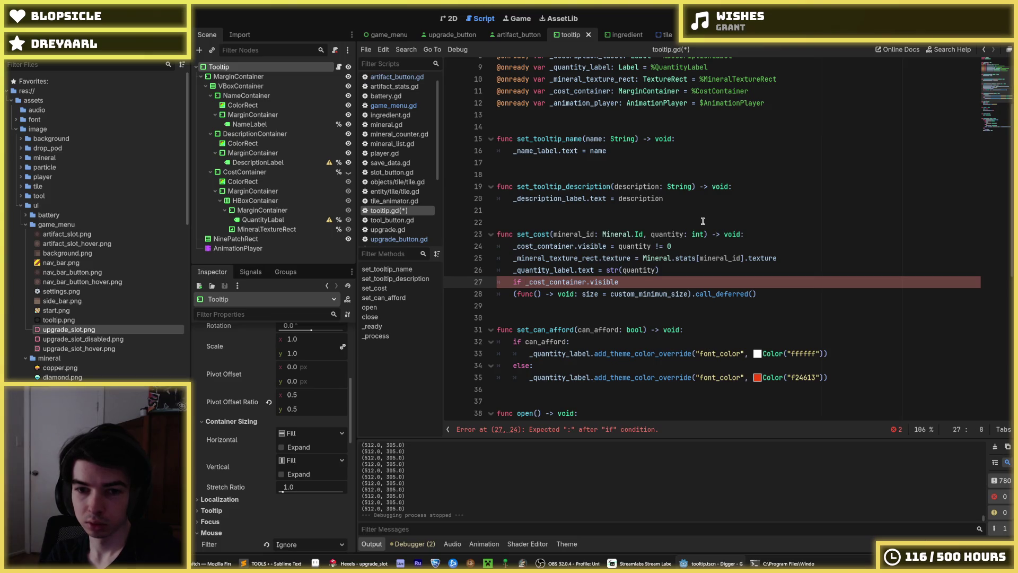
type("not")
key("End")
type(":")
Indent the size reset under the new condition, then save and run with F5
key("Down")
key("Home")
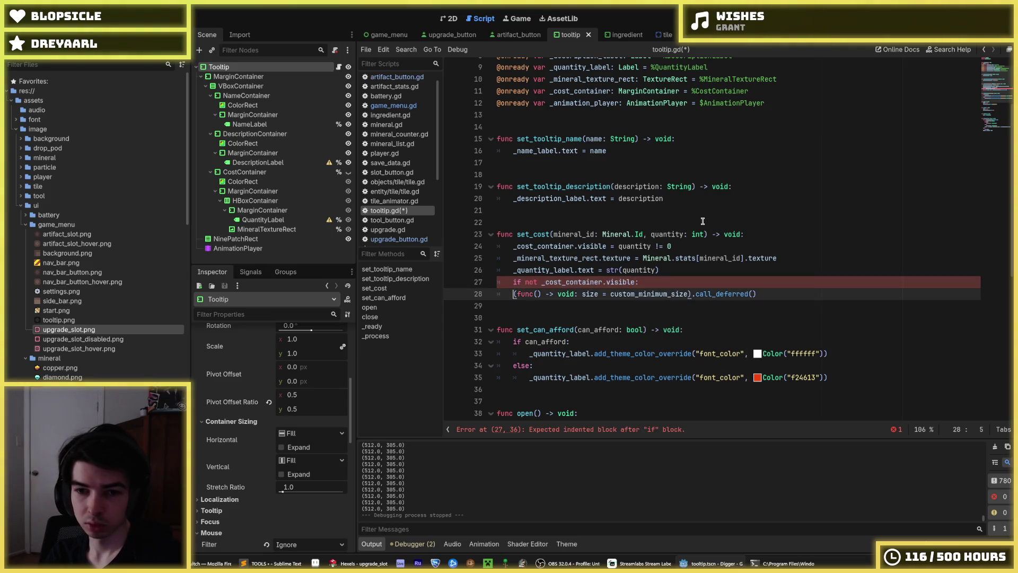
key("Tab")
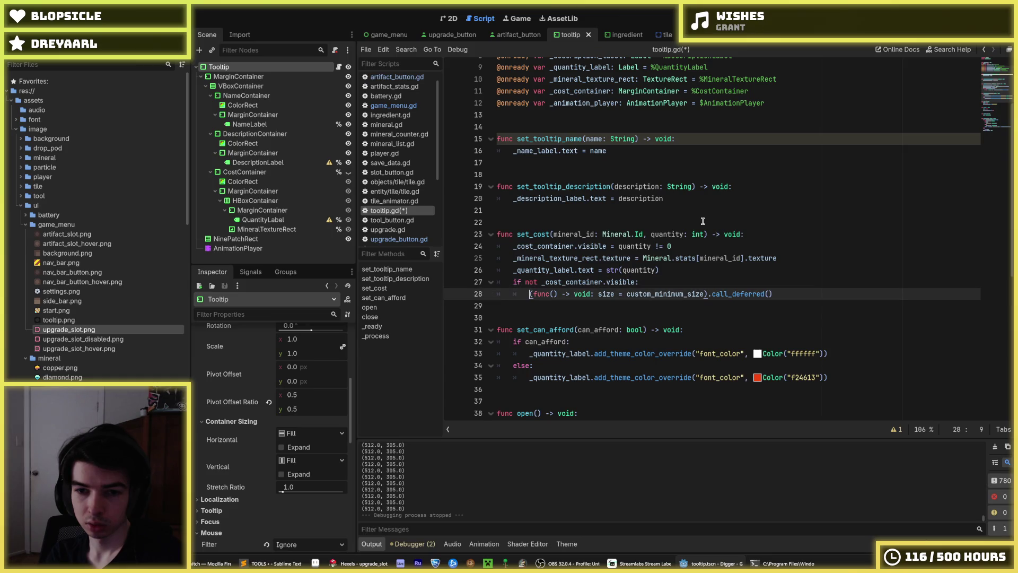
key("Up")
key("End")
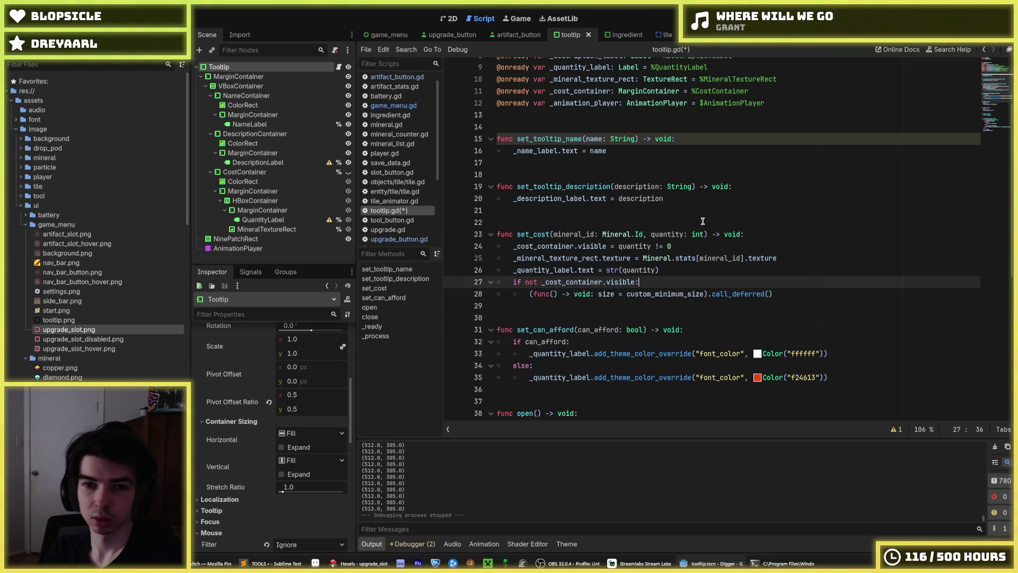
key("F5")
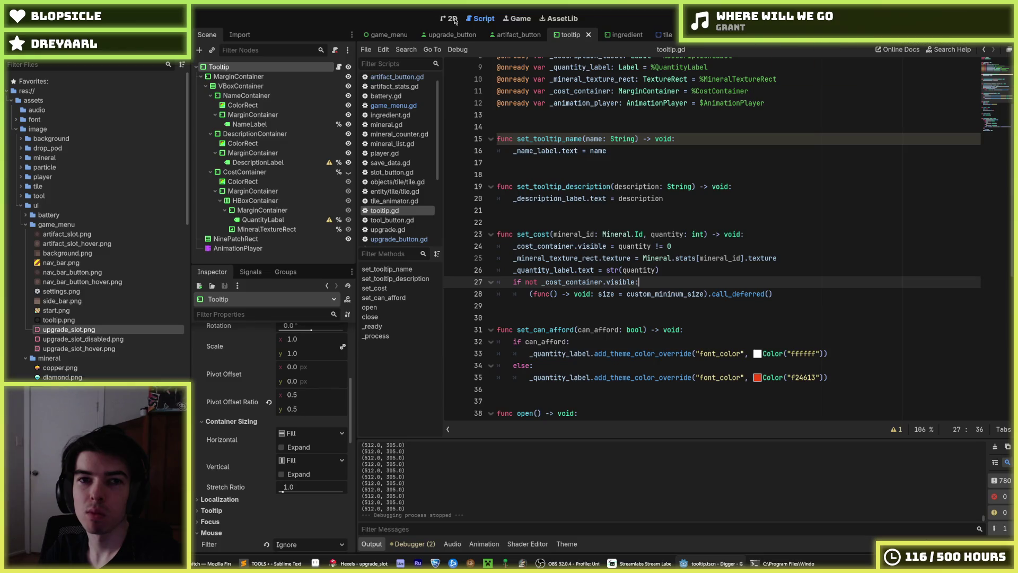
left_click(390, 35)
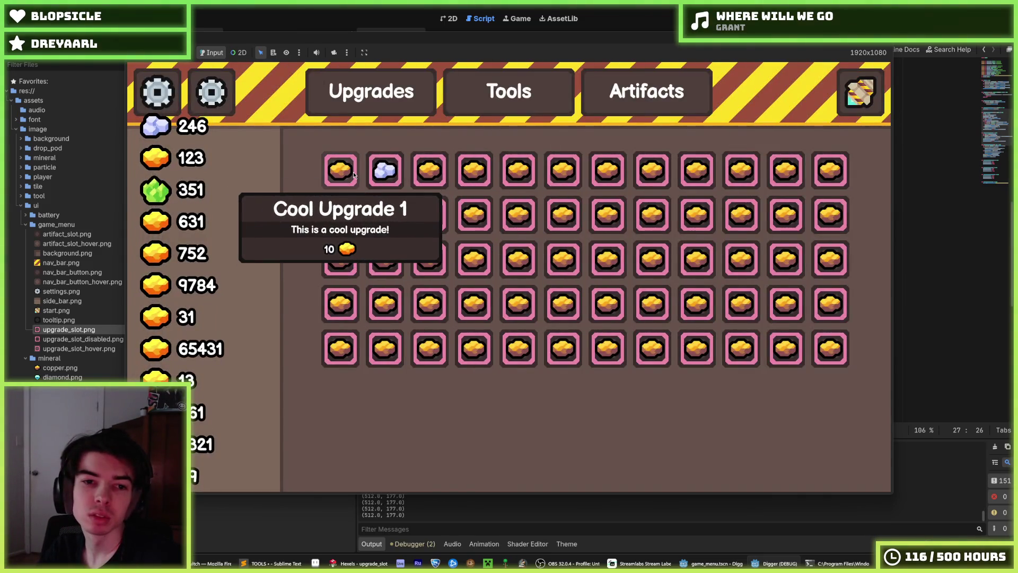
Buy Cool Upgrade 1 three times with copper, then view Artifacts and return to upgrades
left_click(354, 175)
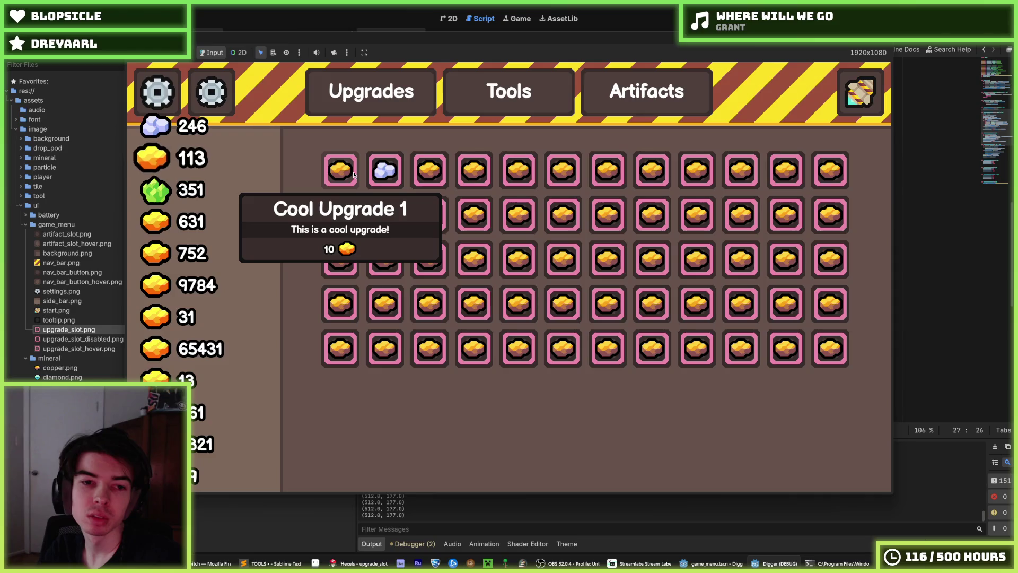
left_click(354, 175)
left_click(354, 175)
mouse_move(399, 170)
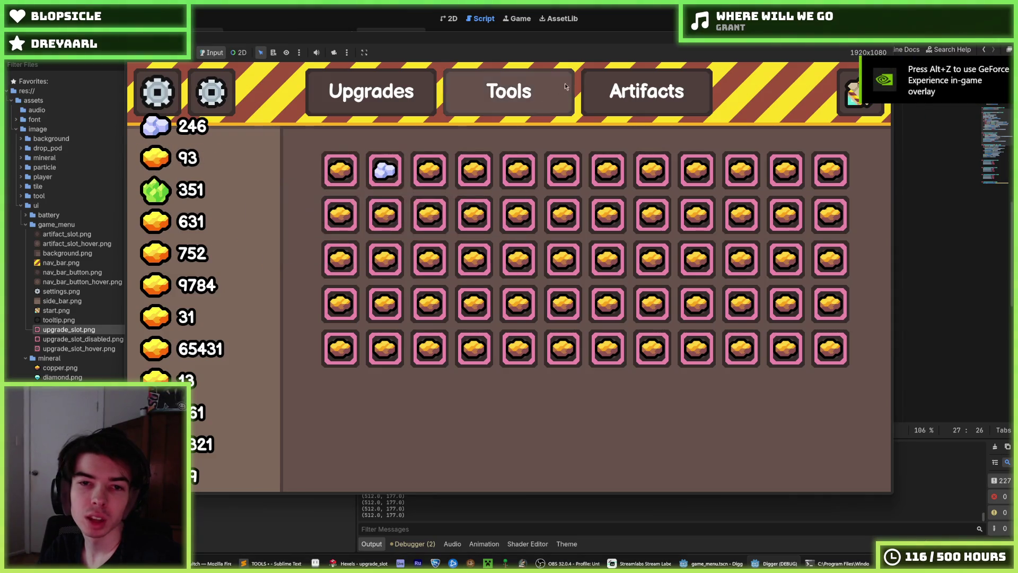
left_click(509, 91)
left_click(400, 113)
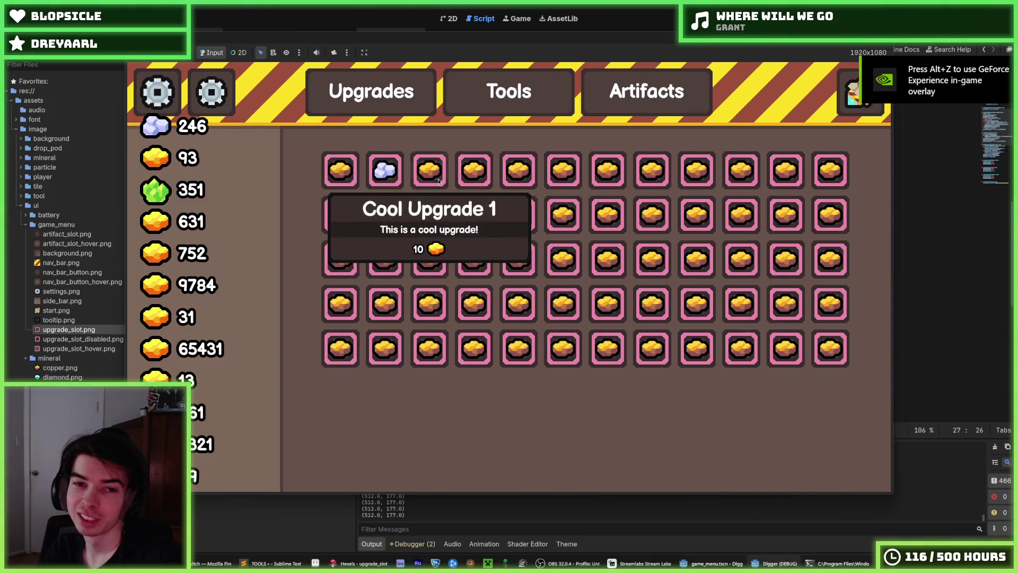
Buy Cool Upgrade 2 twice with diamonds and stop the game
left_click(386, 170)
left_click(386, 171)
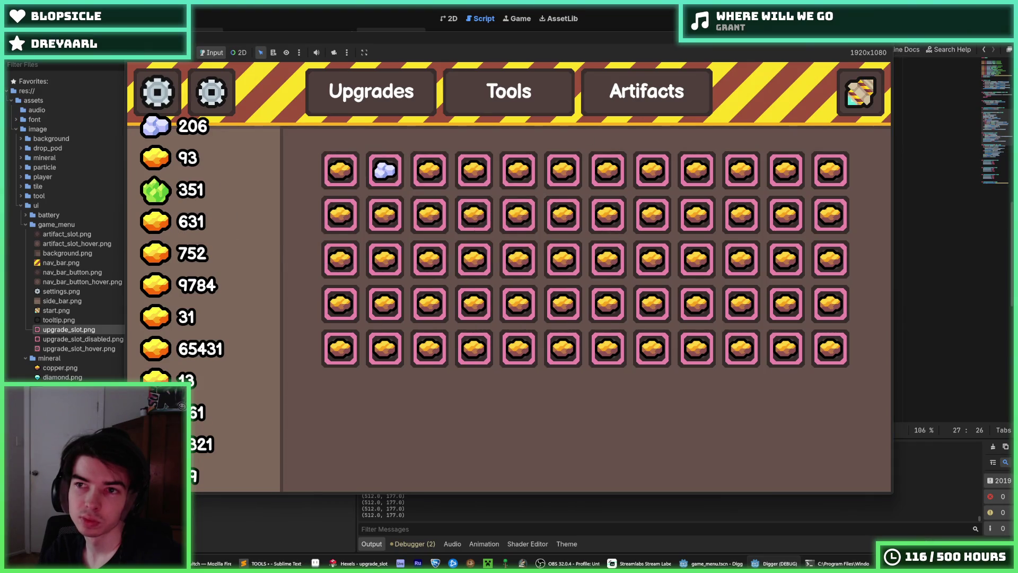
key("F8")
left_click(662, 162)
Open the artifact_button script, then bring up tooltip.gd
scroll(594, 136, "up", 2)
scroll(594, 136, "up", 10)
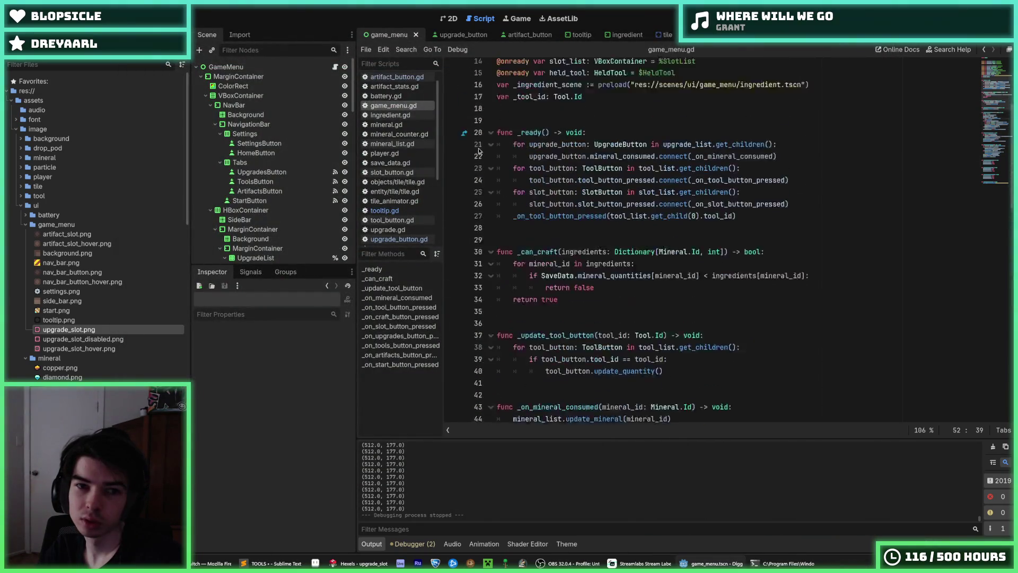
left_click(517, 34)
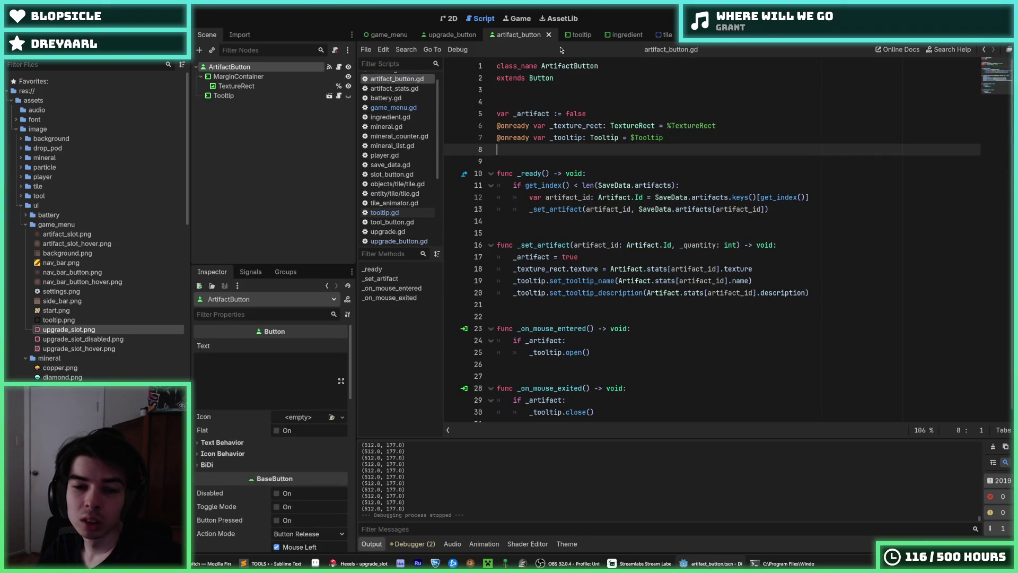
left_click(581, 35)
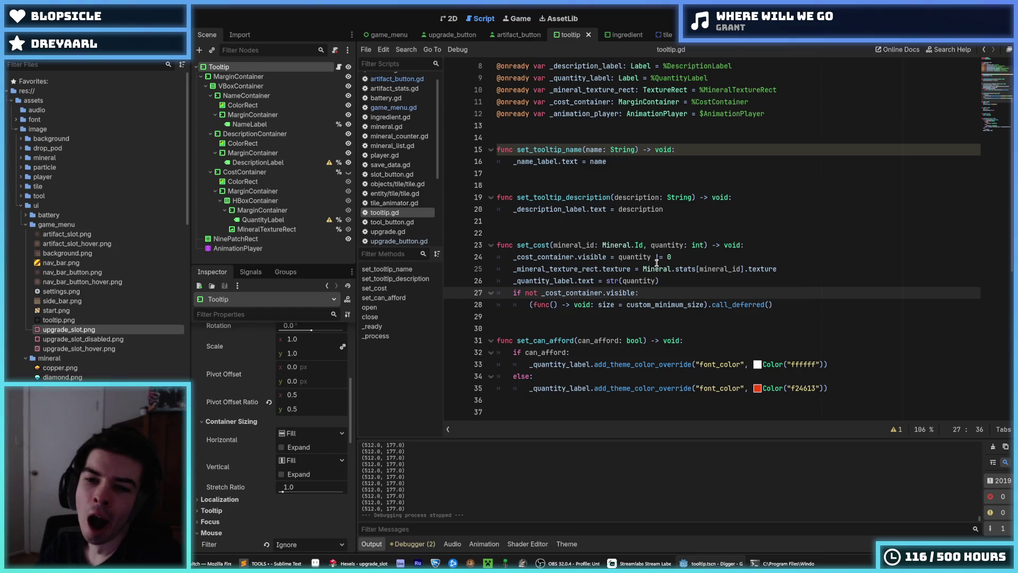
Start a '# godot whyyy…' comment at the end of line 28
left_click(805, 305)
type("# godo")
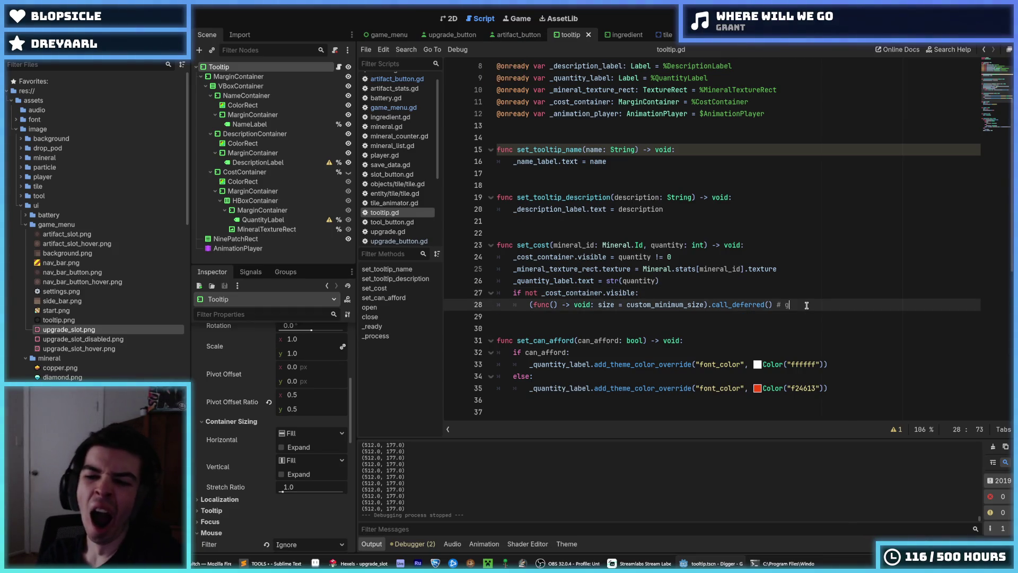
type("t whyyyyyyyyyyyyyyyyyyyyyyyyyyyyyyyy")
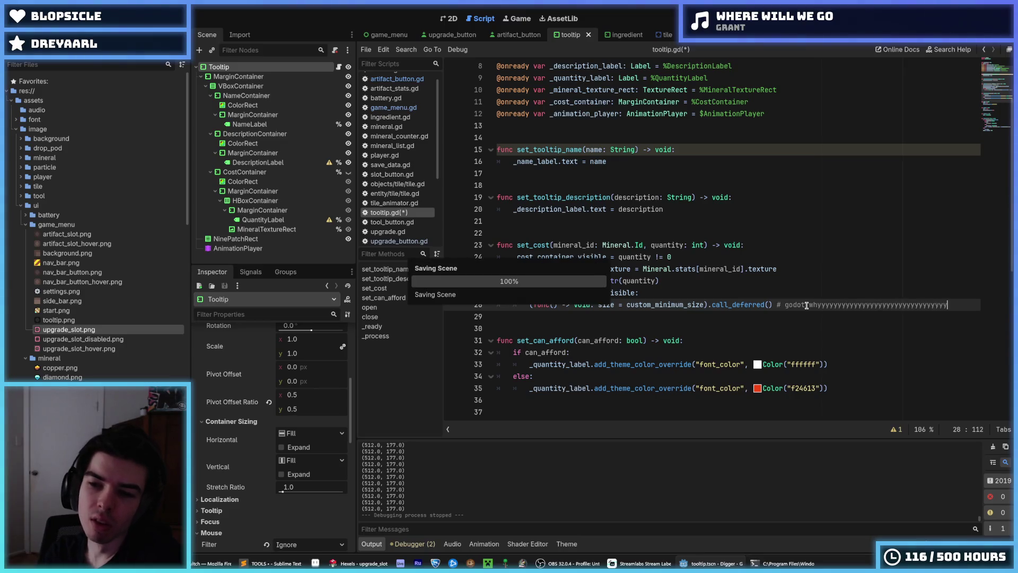
left_click(905, 193)
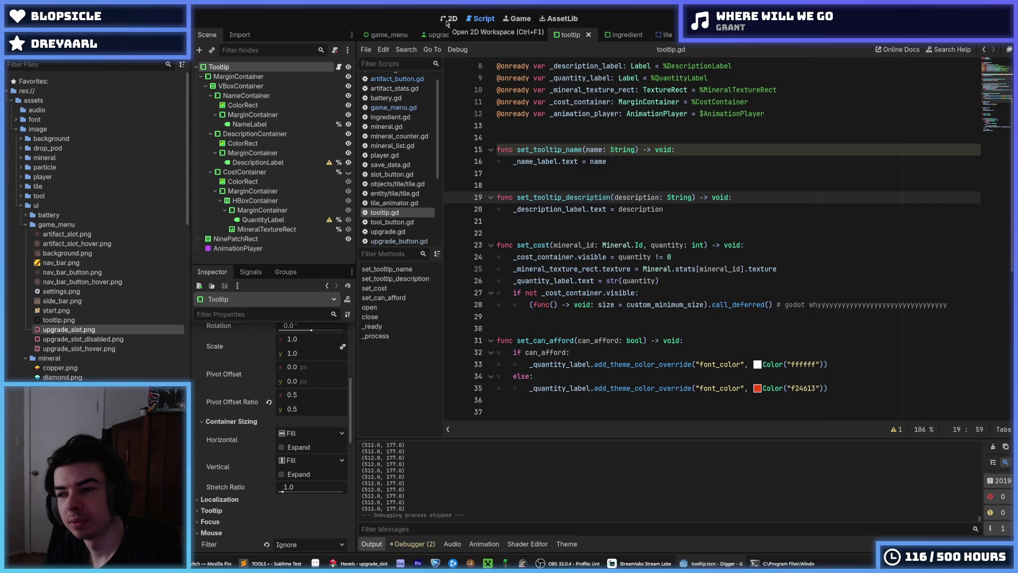
Finish the comment as '(have to force update size)', trim the extra y's, and save tooltip.gd
left_click(944, 305)
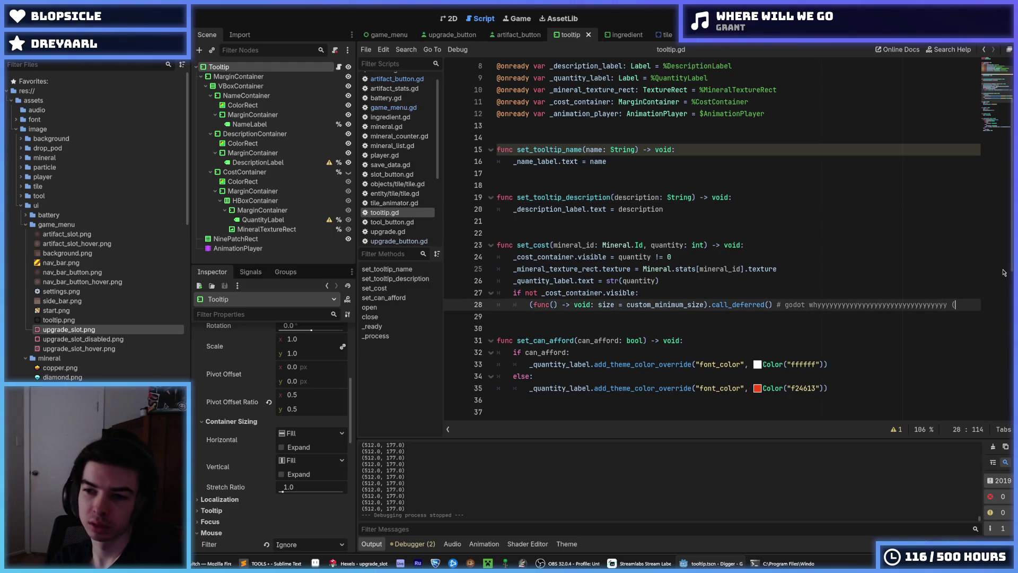
type("have to update size")
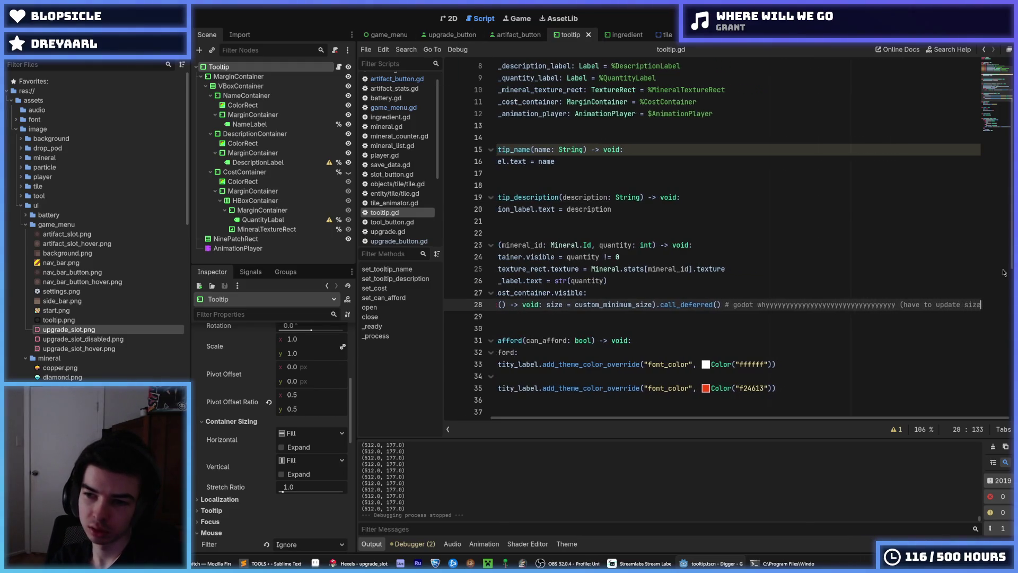
type(")")
key("Left")
key("Left")
key("Left")
key("BackSpace")
key("BackSpace")
key("BackSpace")
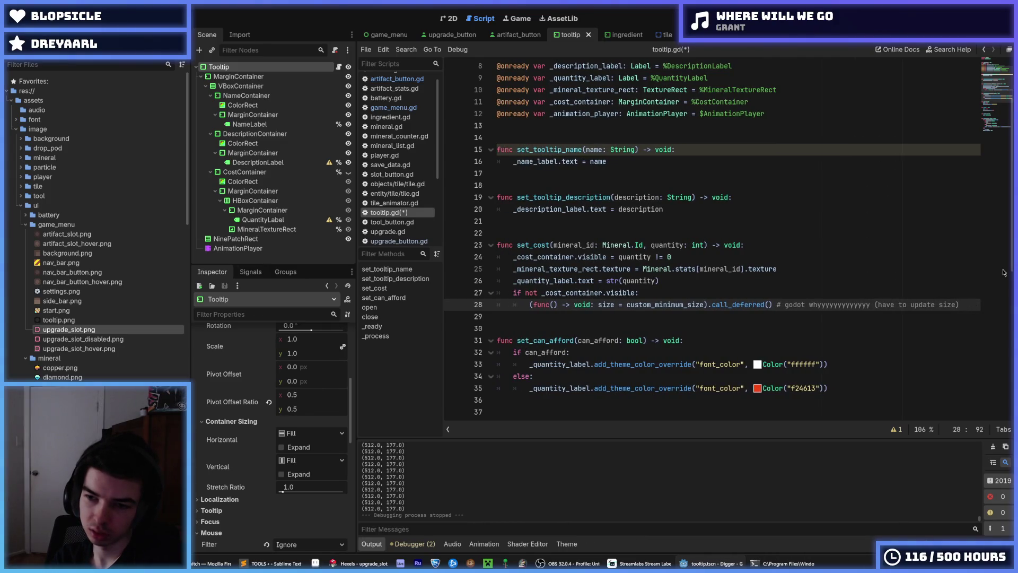
type("yyyyy")
type(" manually")
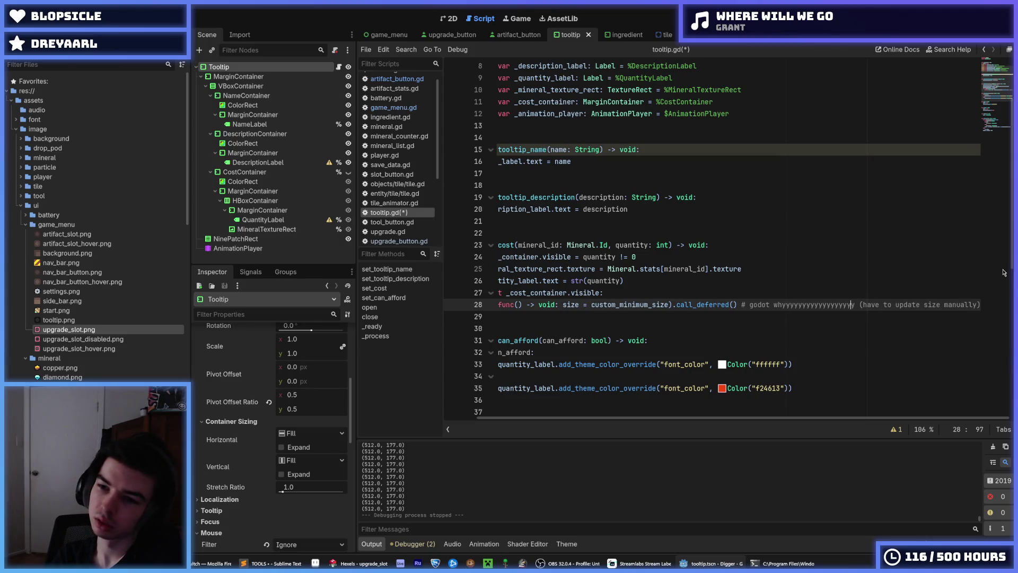
key("Left")
key("Left")
key("Left")
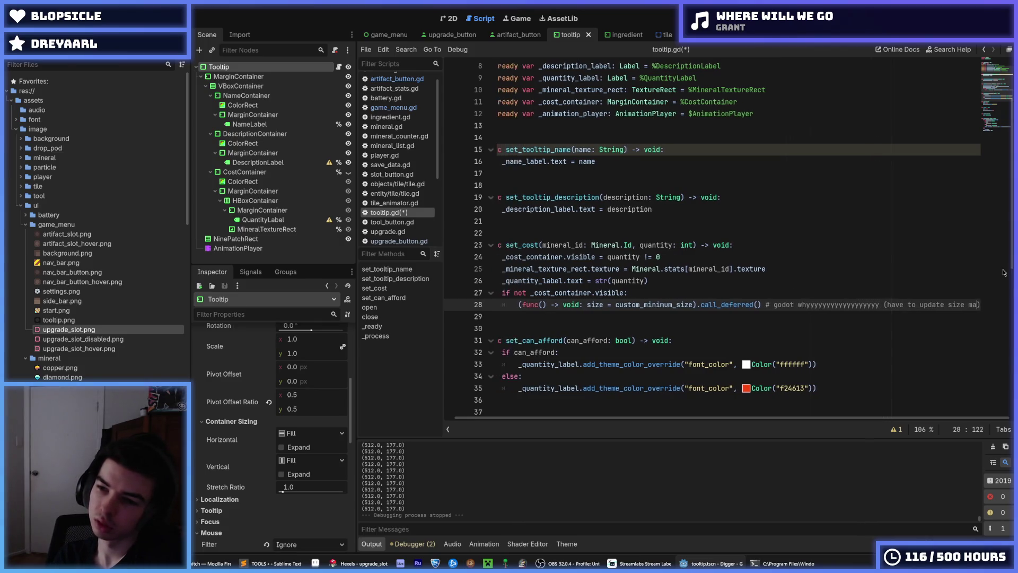
key("Left")
key("Left")
type("force")
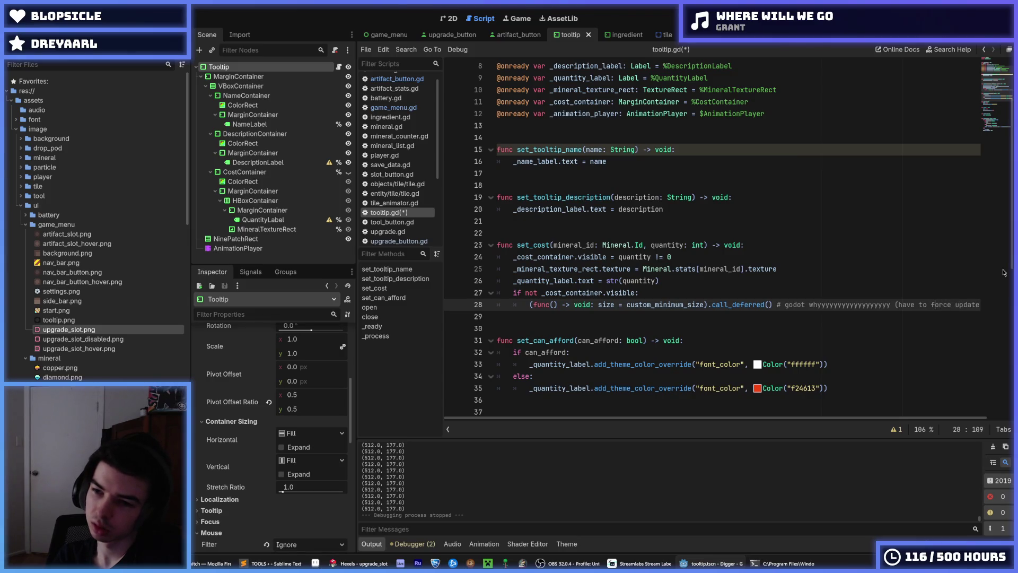
key("BackSpace")
key("BackSpace")
key("BackSpace")
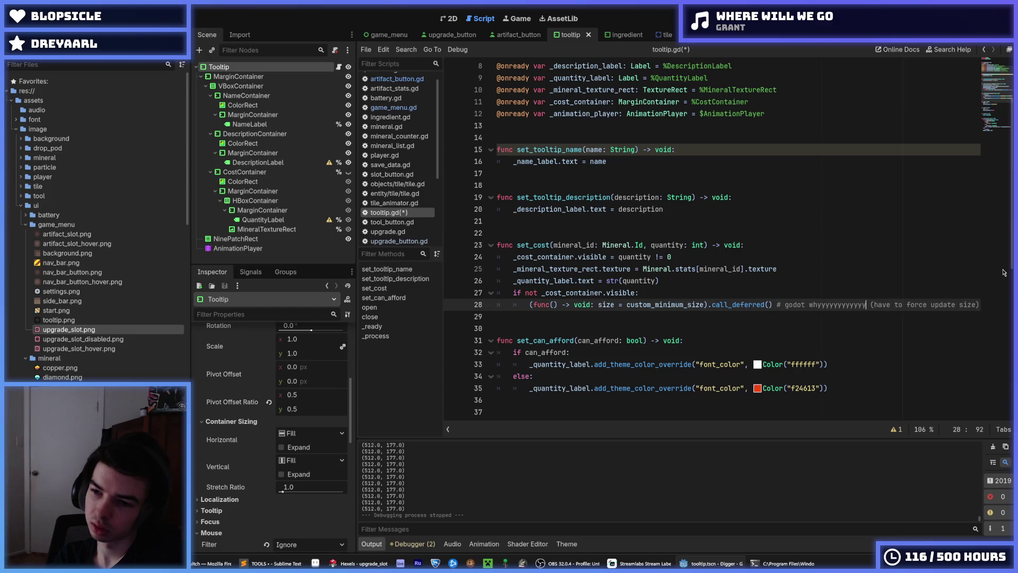
key("ctrl+s")
left_click(662, 210)
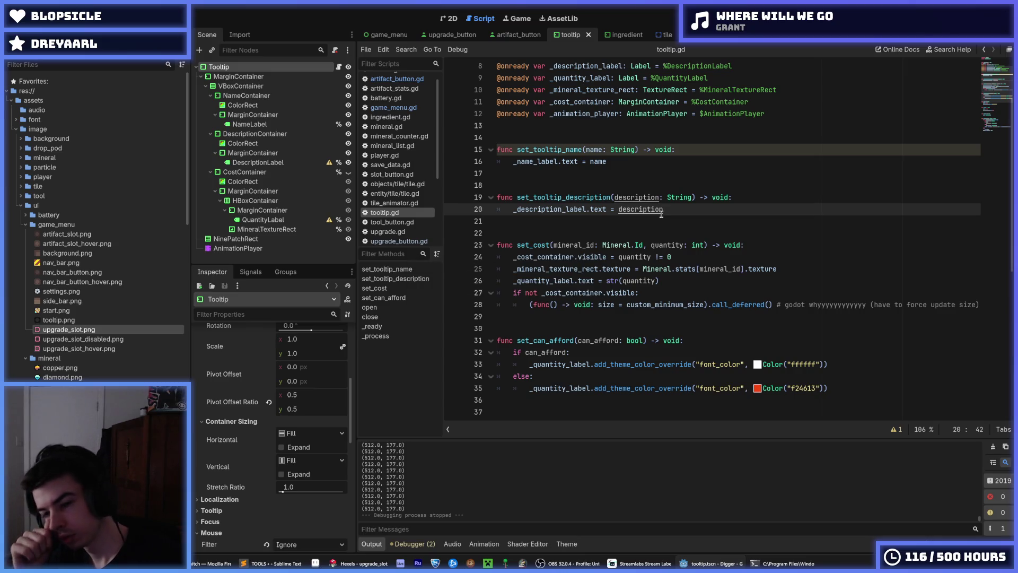
Rerun the game to check Cool Upgrade 1's tooltip, stop it, and bring up Hexels' upgrade_slot tile
left_click(382, 39)
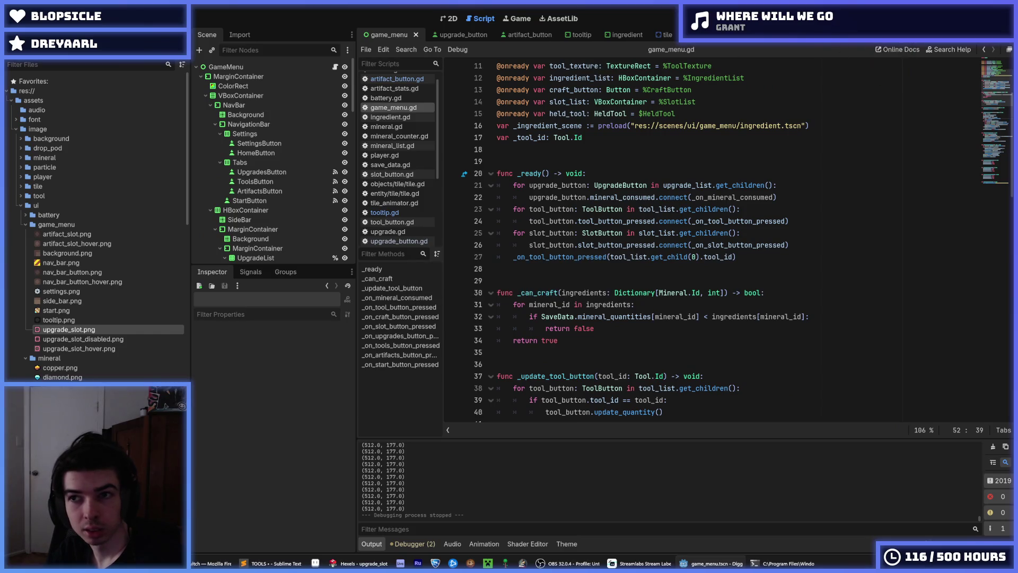
key("F5")
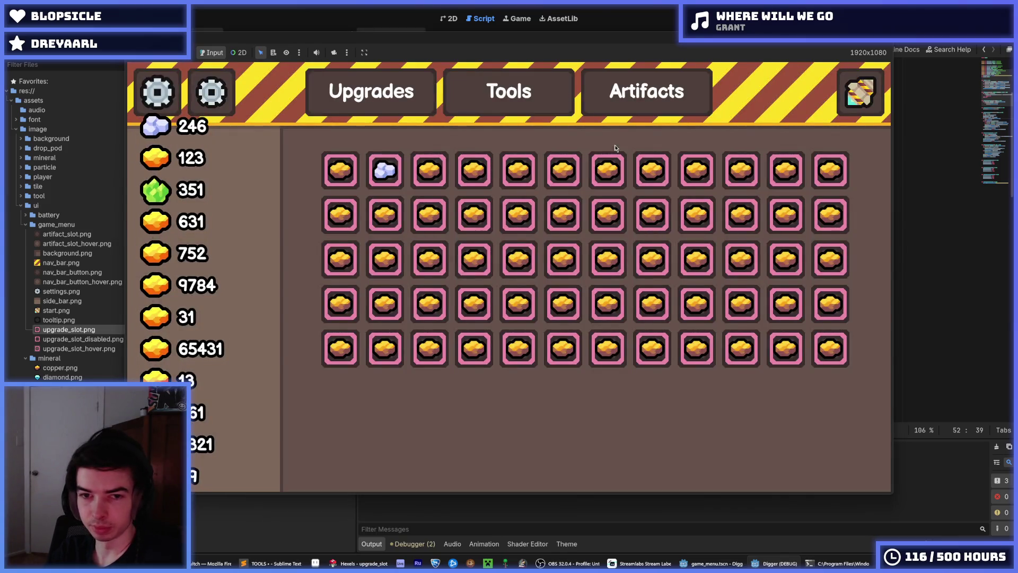
mouse_move(340, 169)
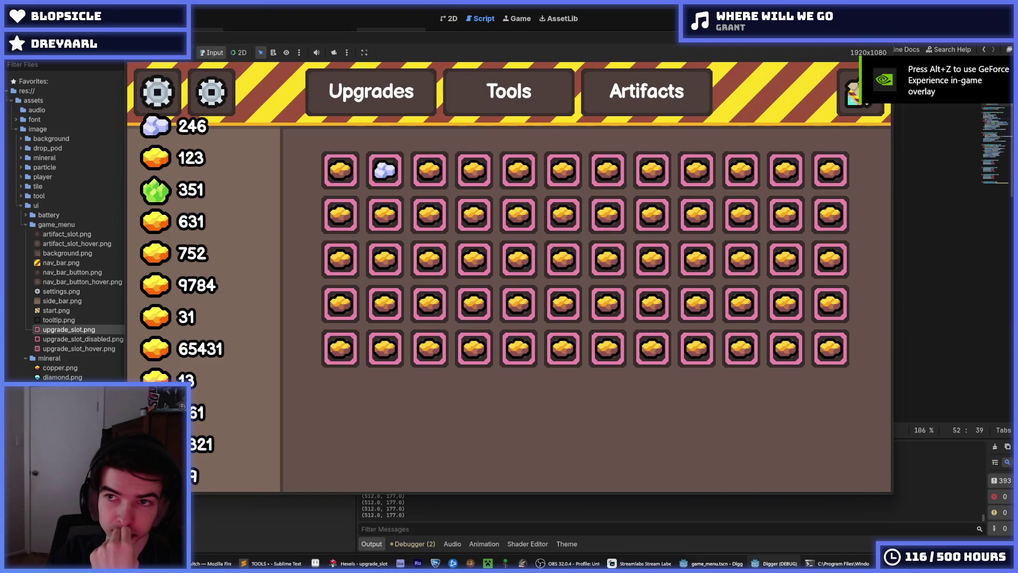
key("F8")
left_click(357, 563)
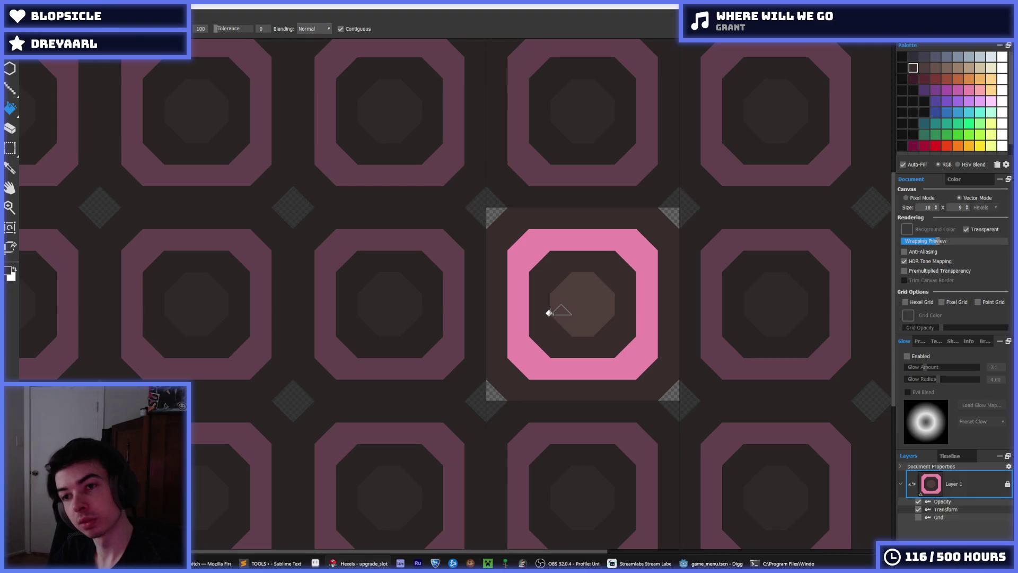
Sample the frame's pink (e885aa) as foreground colour and reopen its Color Picker
scroll(549, 313, "down", 2)
key("super")
scroll(546, 295, "down", 3)
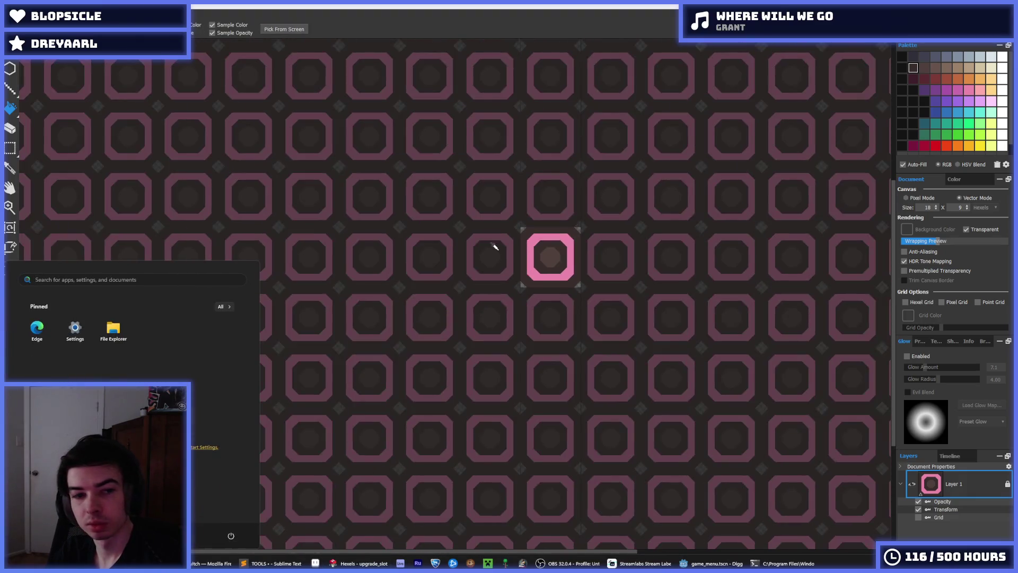
scroll(493, 246, "down", 3)
left_click(500, 262)
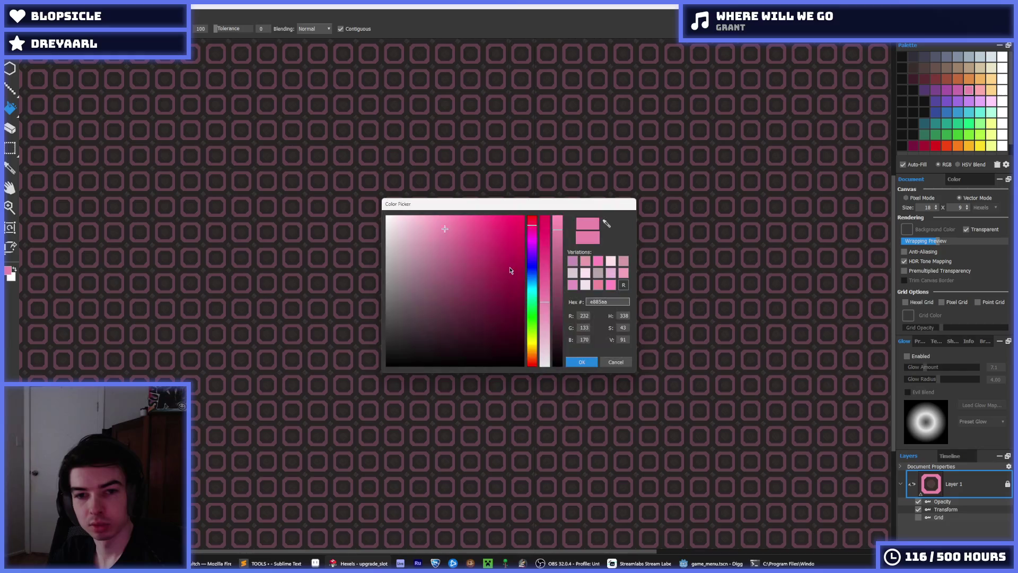
left_click(613, 363)
left_click(512, 255)
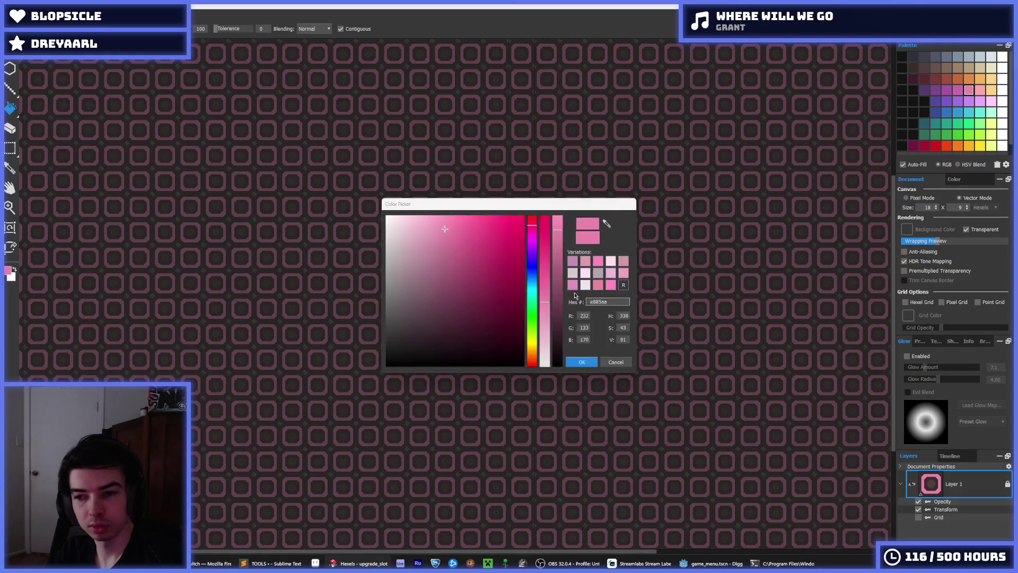
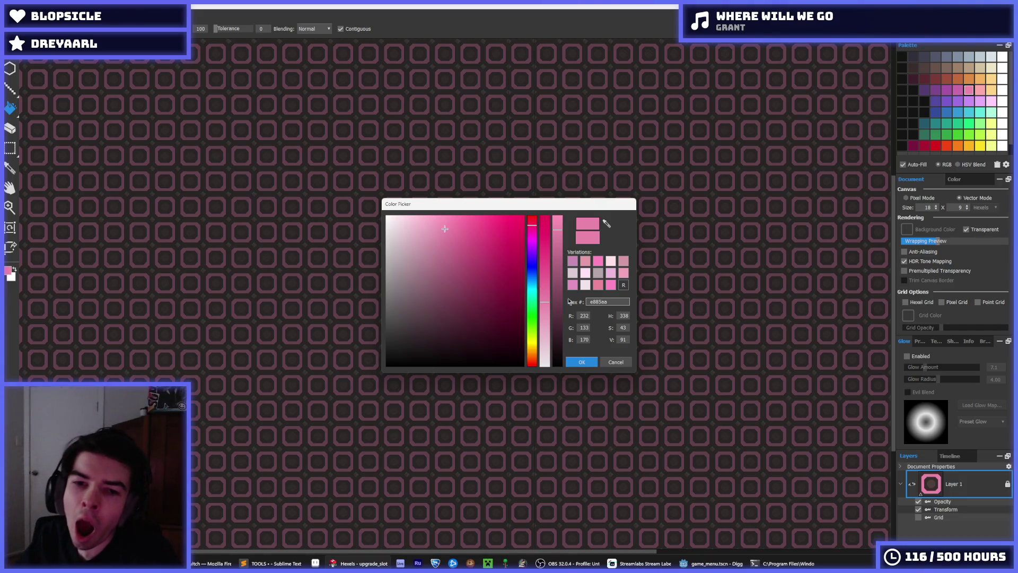
Cancel the colour picker and close the palette options menu without making changes
left_click(617, 362)
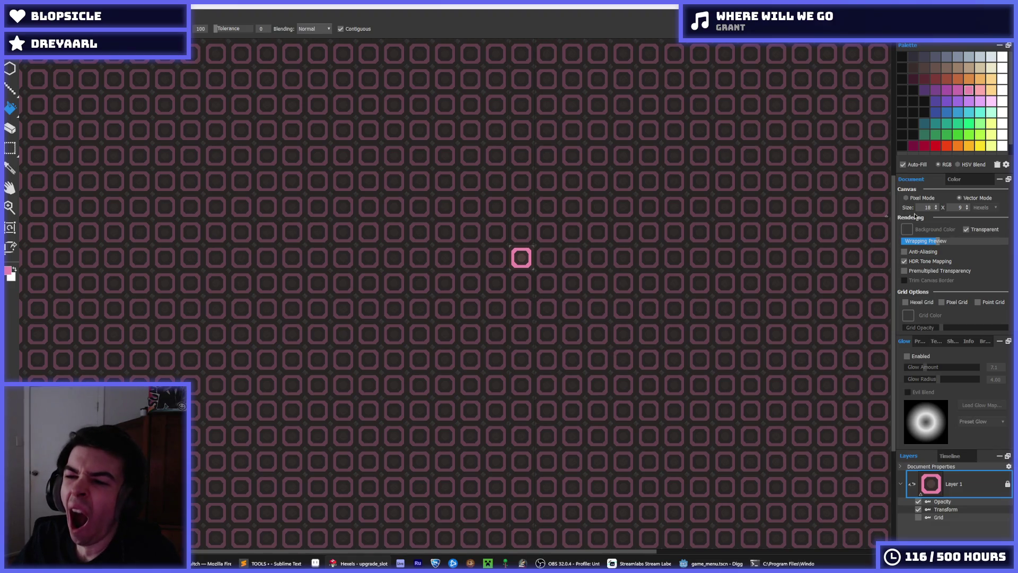
left_click(1007, 165)
mouse_move(954, 175)
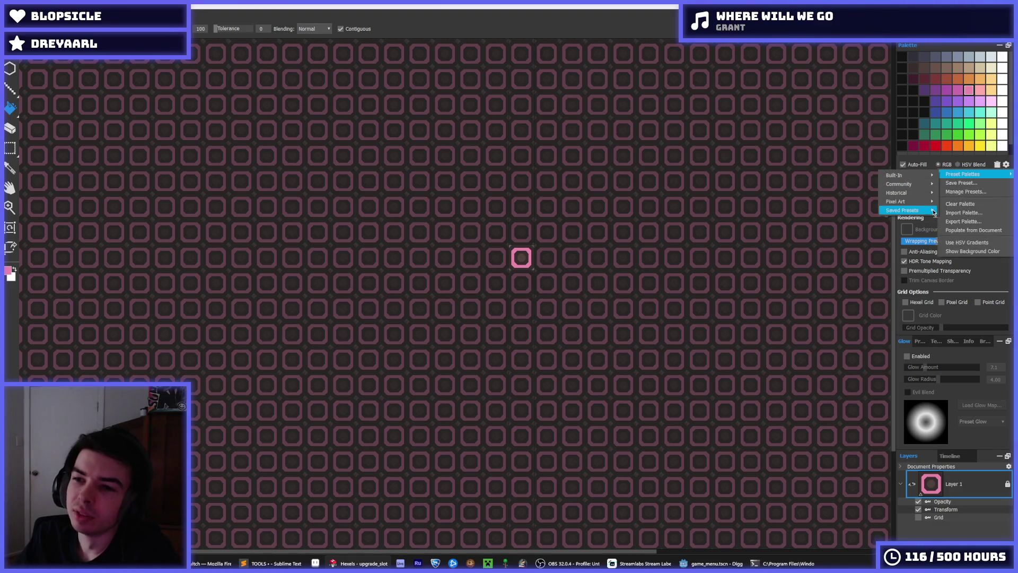
left_click(949, 213)
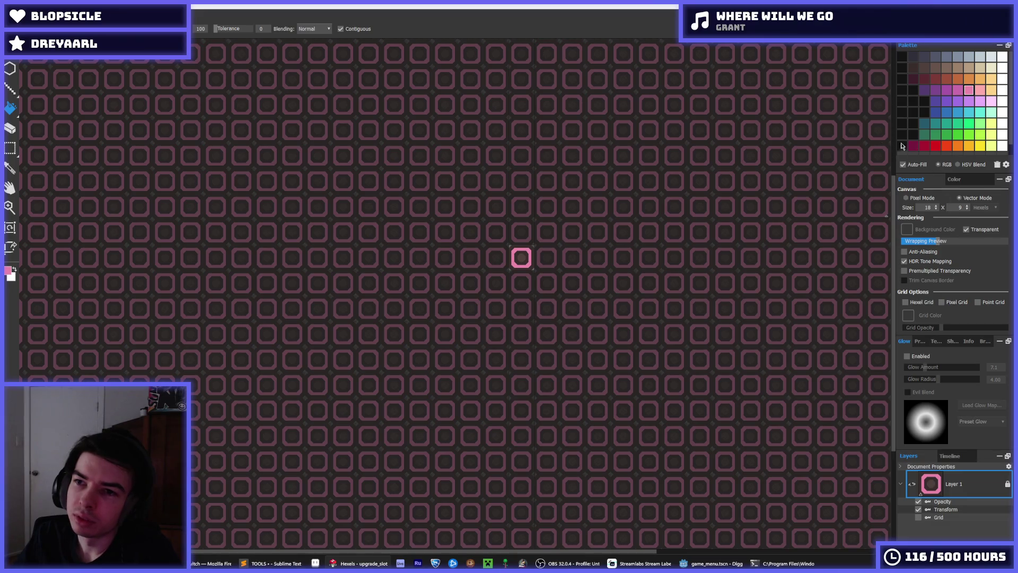
Zoom in on the pink octagon slot tile
key("alt")
scroll(508, 254, "up", 5)
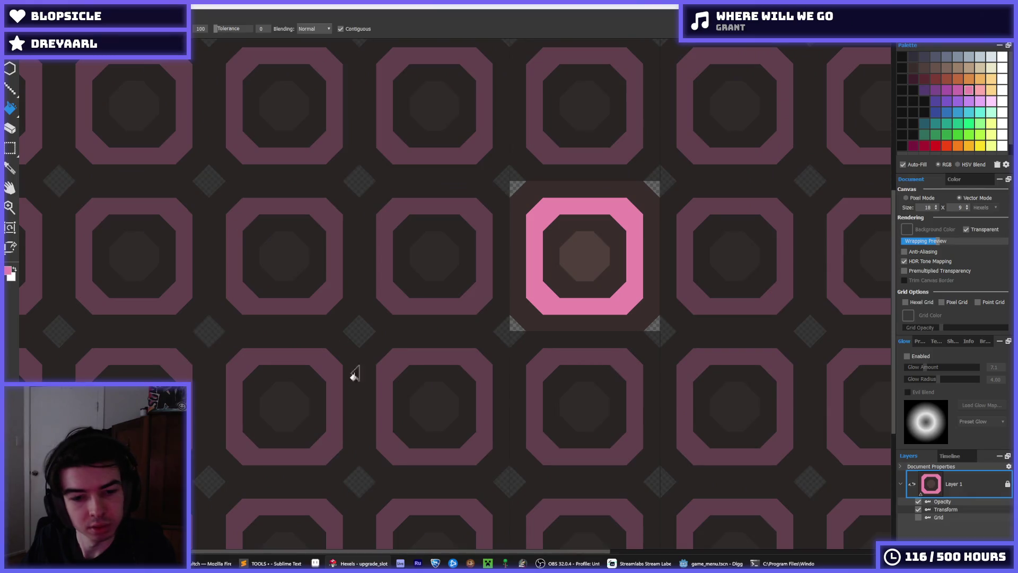
mouse_move(271, 563)
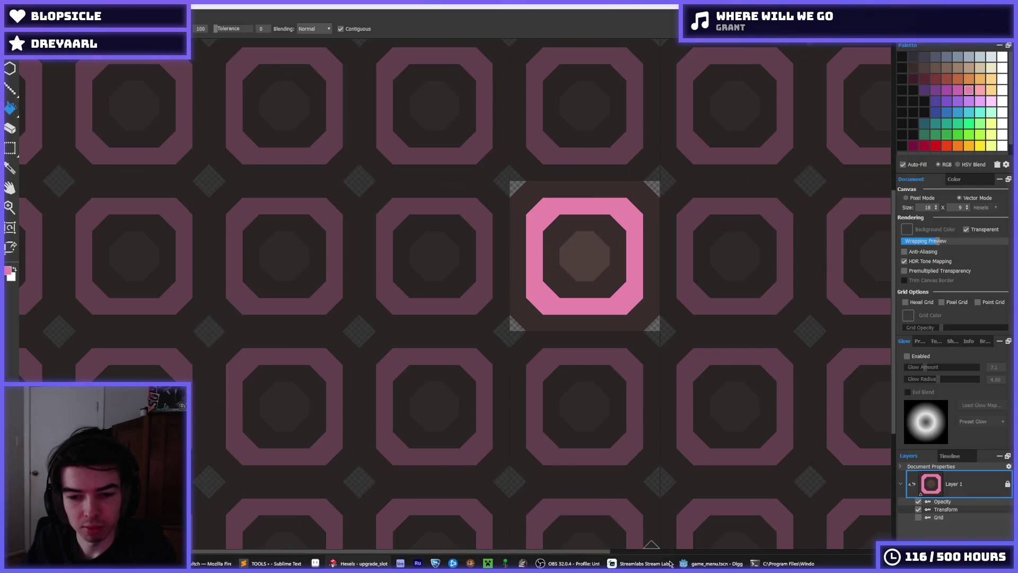
mouse_move(713, 563)
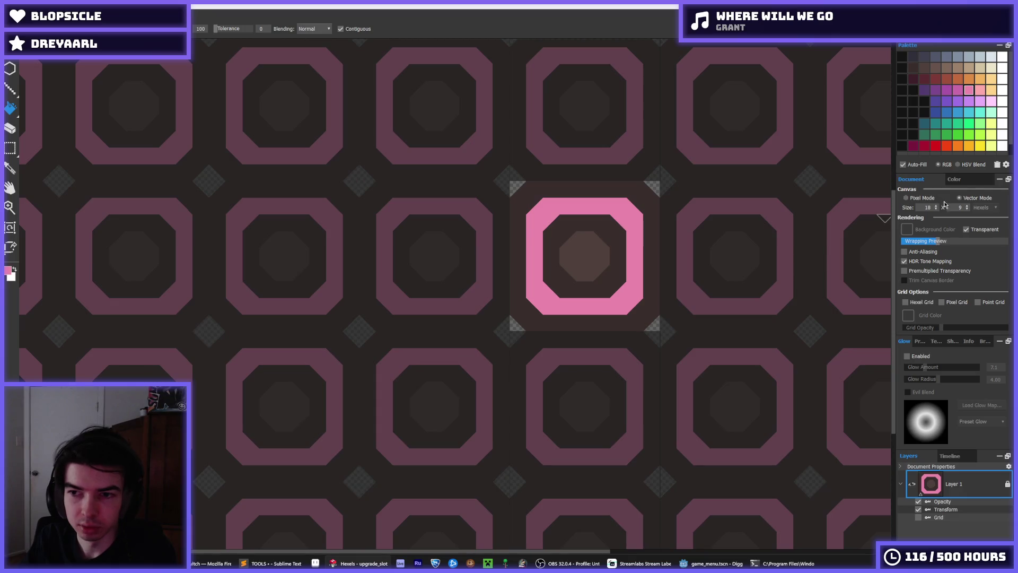
scroll(937, 208, "up", 7)
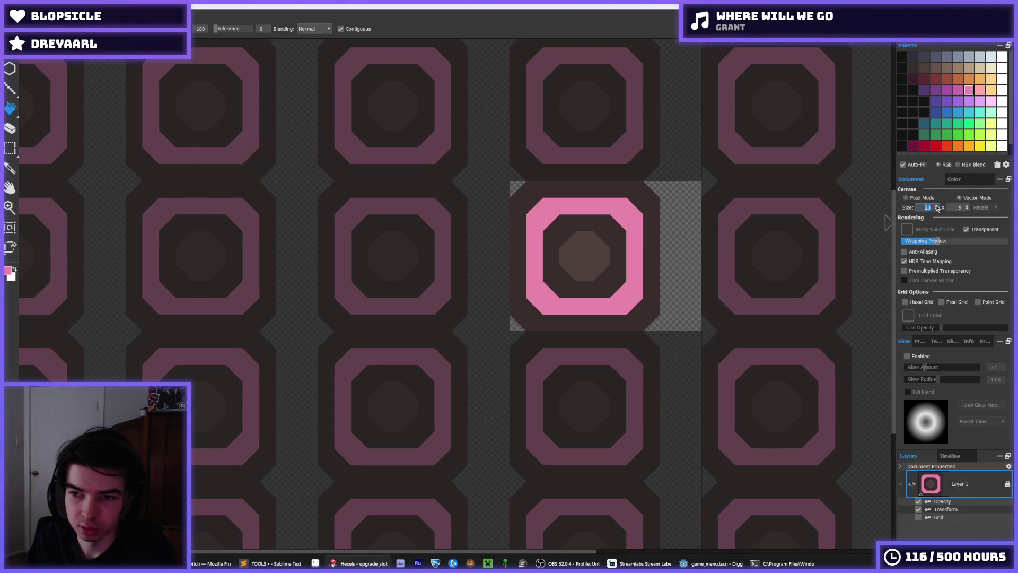
Set the Canvas Size width from 18 to 24 and height from 9 to 12
scroll(937, 207, "up", 6)
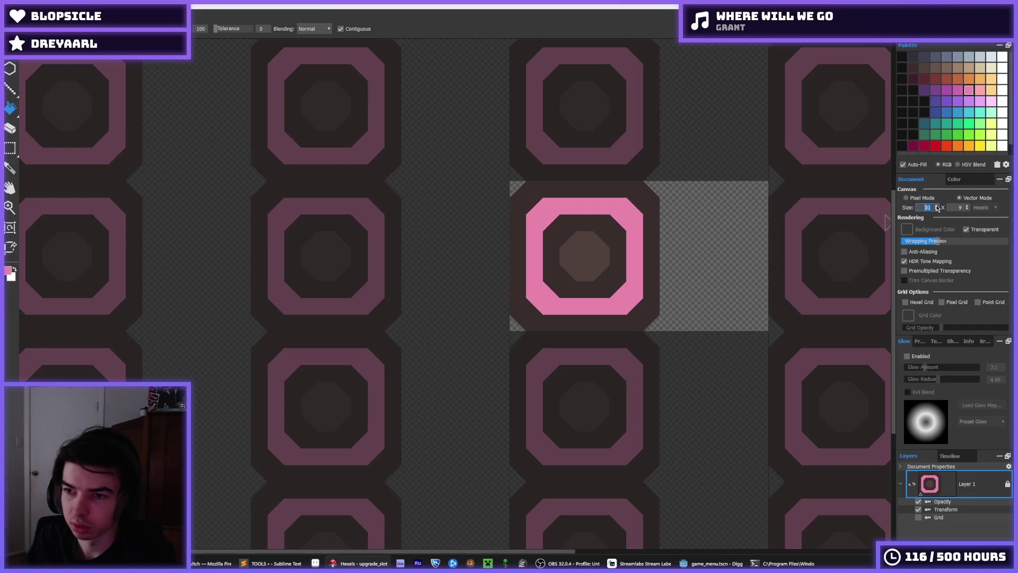
scroll(937, 207, "down", 5)
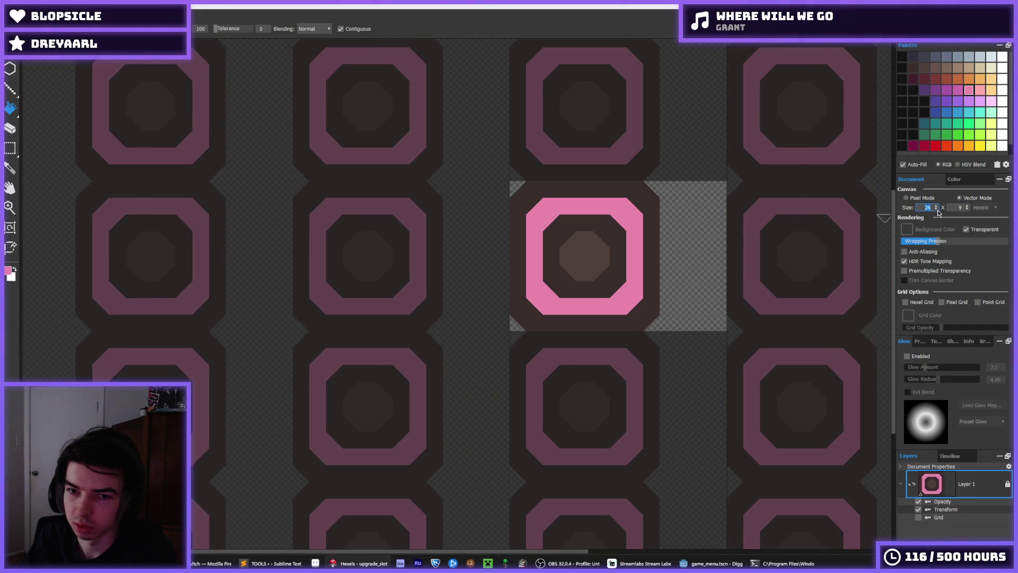
scroll(938, 212, "down", 1)
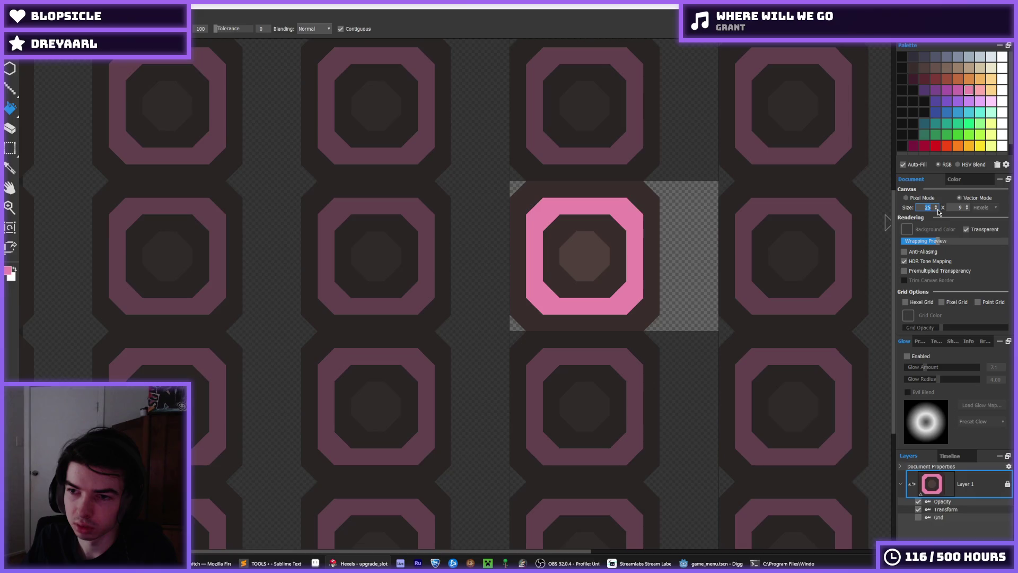
scroll(938, 212, "down", 1)
scroll(967, 209, "up", 5)
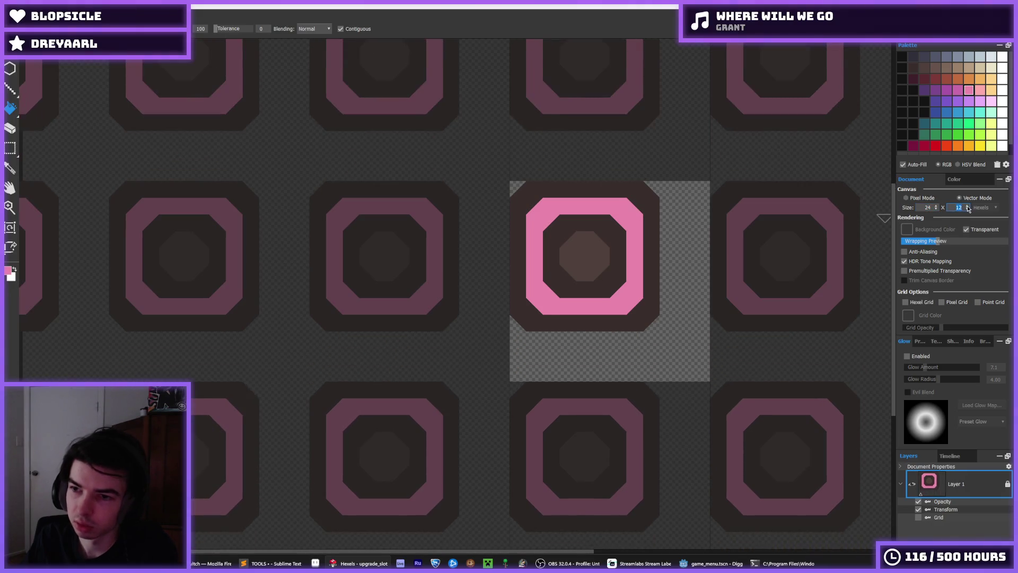
scroll(968, 209, "up", 1)
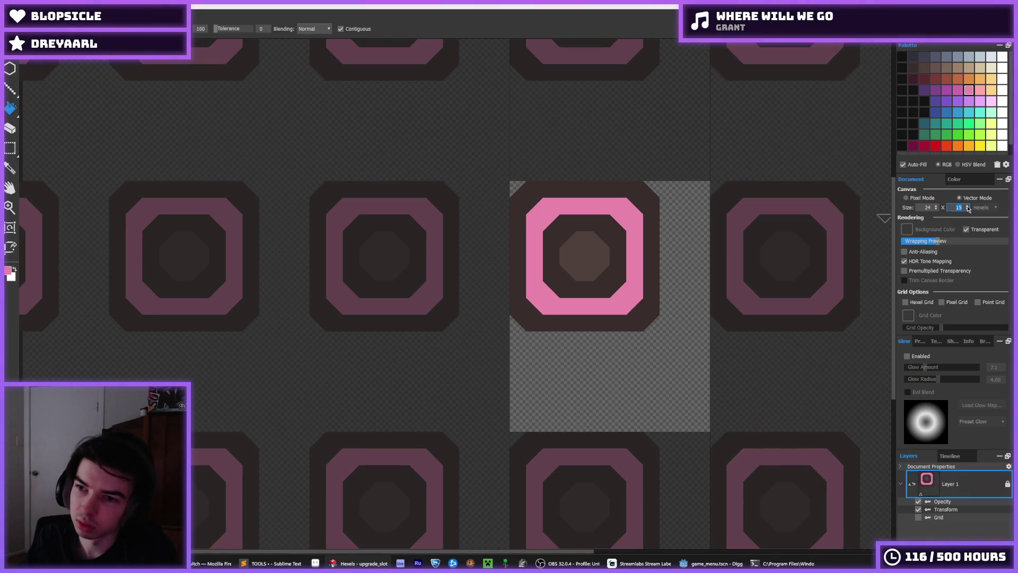
scroll(968, 209, "down", 3)
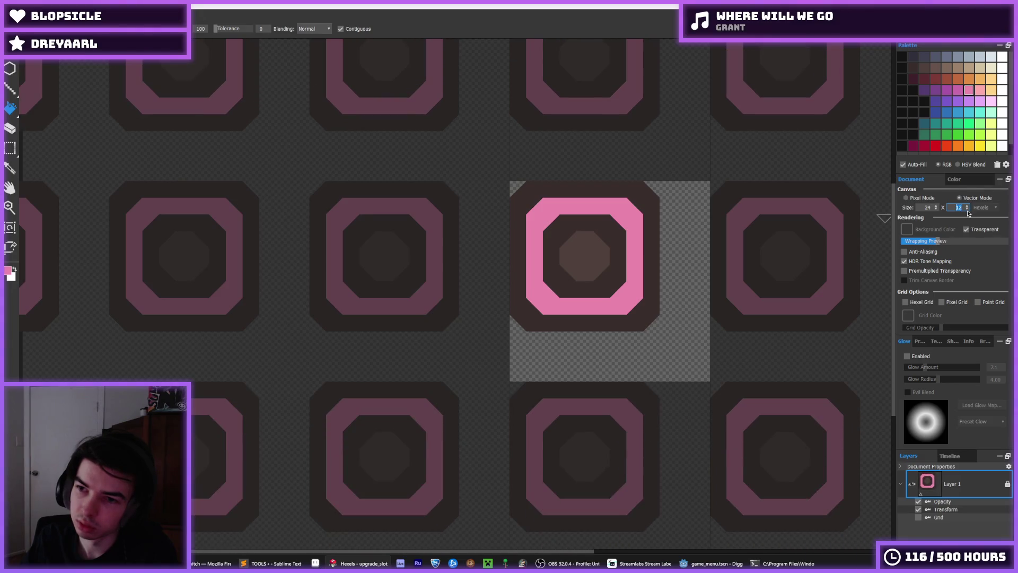
scroll(967, 210, "up", 1)
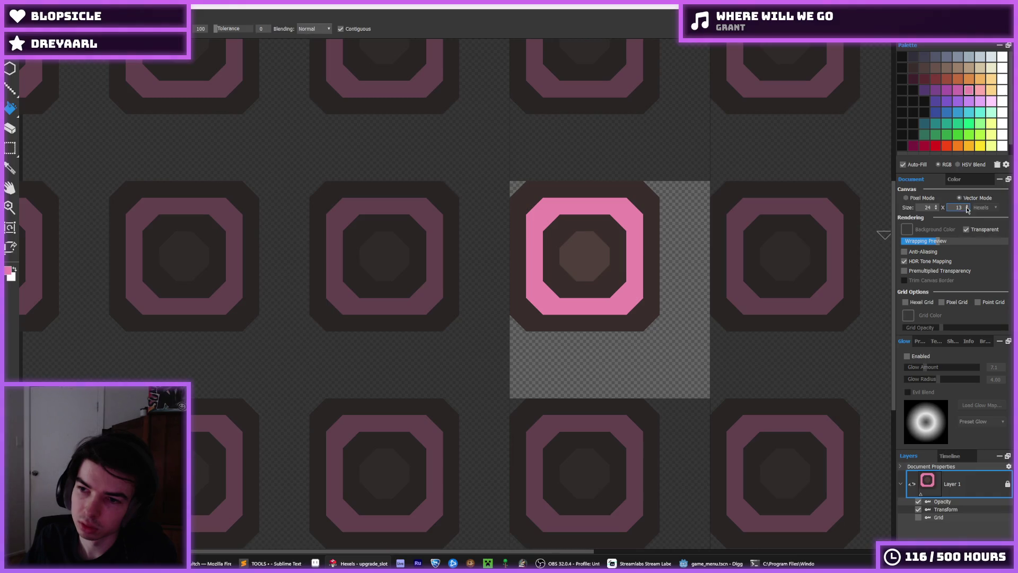
scroll(967, 210, "down", 1)
Brush a dark stroke along the tile's top and right edges
key("b")
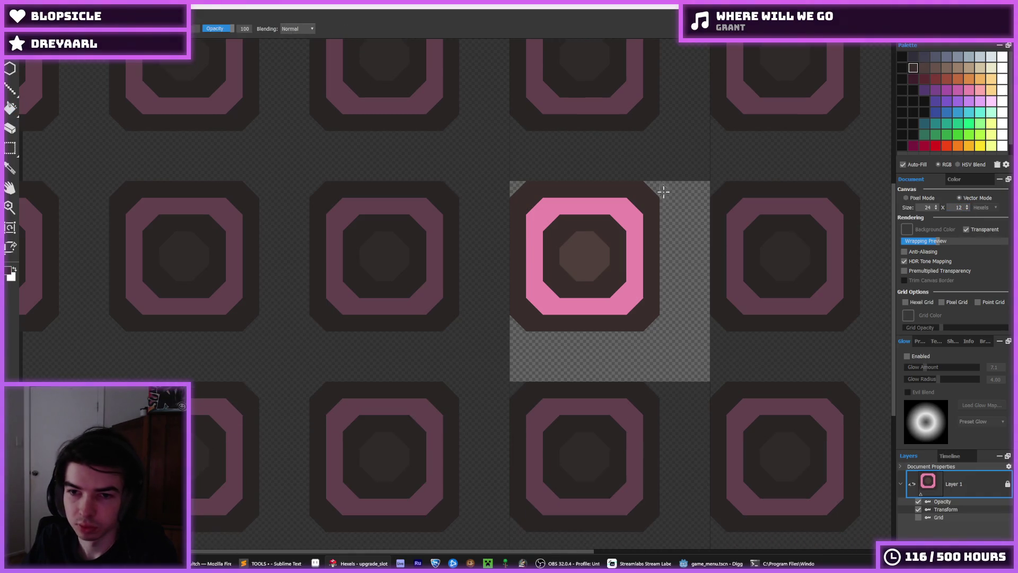
mouse_move(663, 192)
left_mouse_down()
mouse_move(700, 196)
mouse_move(707, 249)
mouse_move(703, 211)
left_mouse_up()
mouse_move(701, 247)
left_mouse_down()
mouse_move(688, 375)
mouse_move(522, 367)
mouse_move(518, 314)
mouse_move(526, 366)
mouse_move(686, 366)
mouse_move(661, 365)
left_mouse_up()
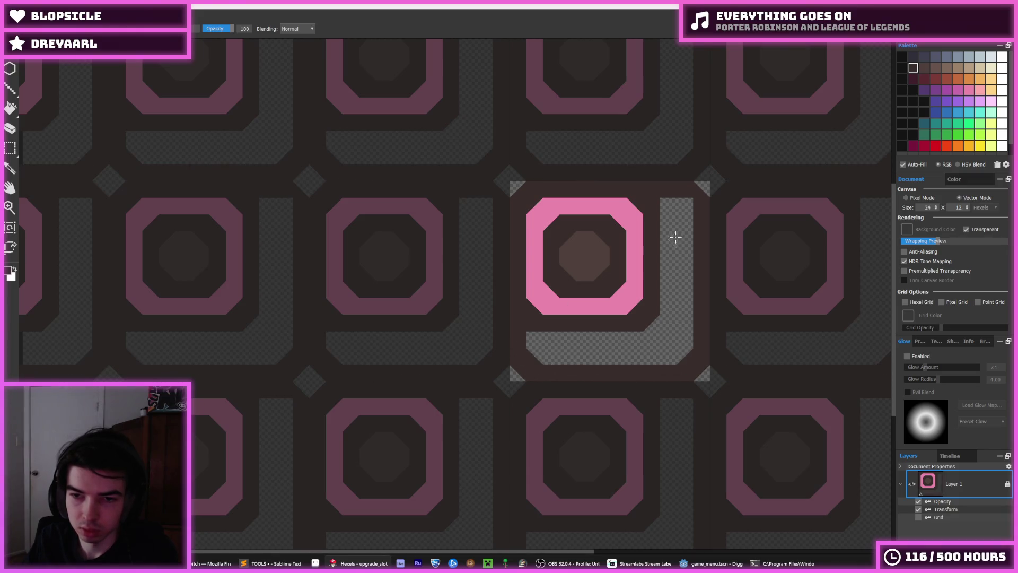
Repaint a larger pink rounded border around the tile, chamfering its corners
key("i")
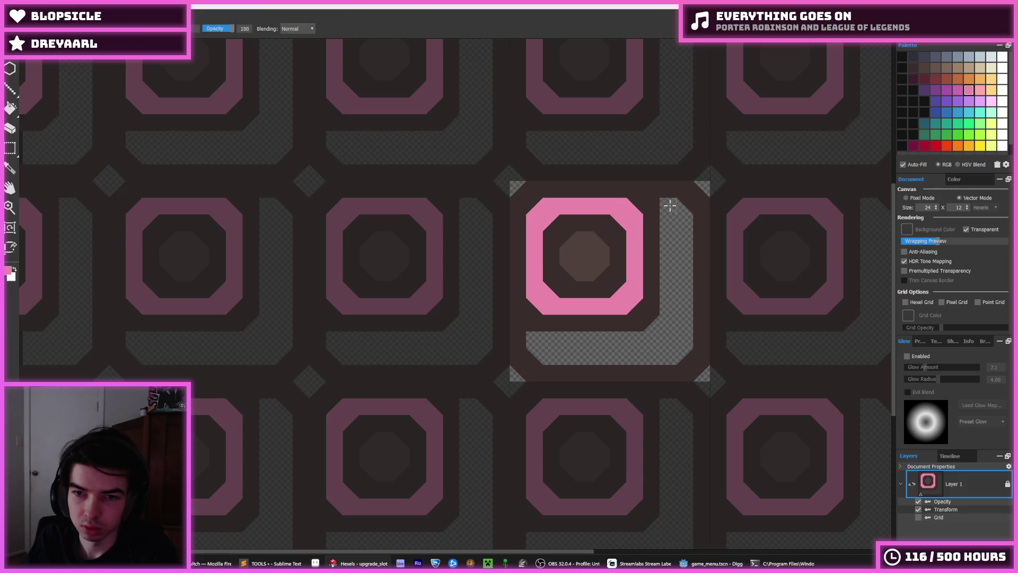
mouse_move(630, 205)
left_mouse_down()
mouse_move(679, 208)
mouse_move(681, 361)
mouse_move(546, 354)
mouse_move(531, 298)
mouse_move(536, 344)
mouse_move(637, 358)
mouse_move(613, 372)
mouse_move(662, 370)
left_mouse_up()
left_click(614, 372, "alt")
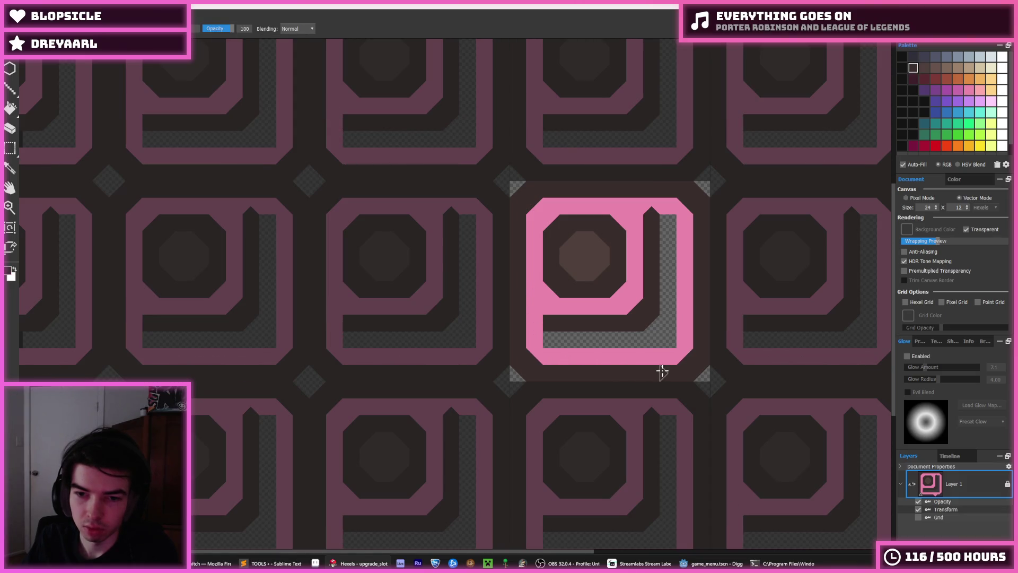
left_click(552, 357, "alt")
left_click(549, 342)
left_click(681, 336)
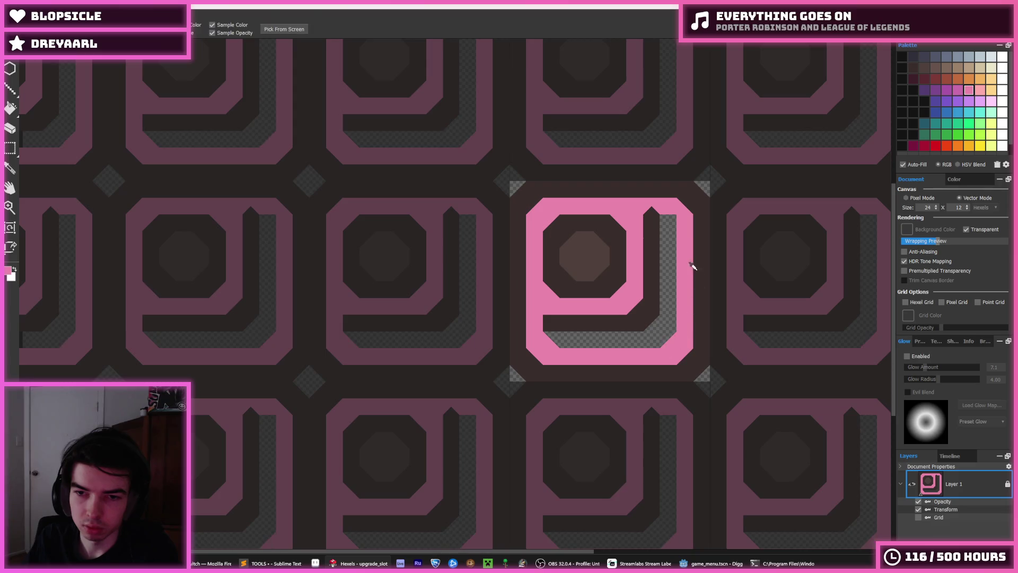
left_click(680, 216)
left_click(680, 216)
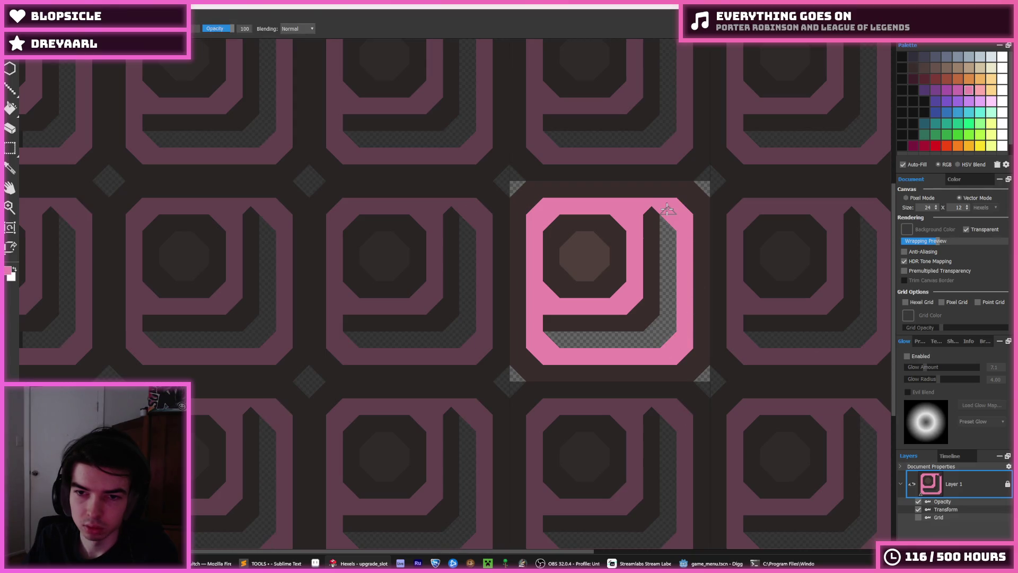
left_click(661, 212, "alt")
left_click(660, 223)
Erase an interior column and the pink band under the octagon
key("e")
mouse_move(660, 223)
left_mouse_down()
mouse_move(654, 288)
mouse_move(637, 317)
mouse_move(549, 321)
mouse_move(551, 309)
mouse_move(643, 306)
mouse_move(599, 297)
mouse_move(631, 270)
mouse_move(549, 294)
mouse_move(556, 273)
mouse_move(538, 276)
mouse_move(533, 261)
left_mouse_up()
key("e")
left_click(563, 242, "alt")
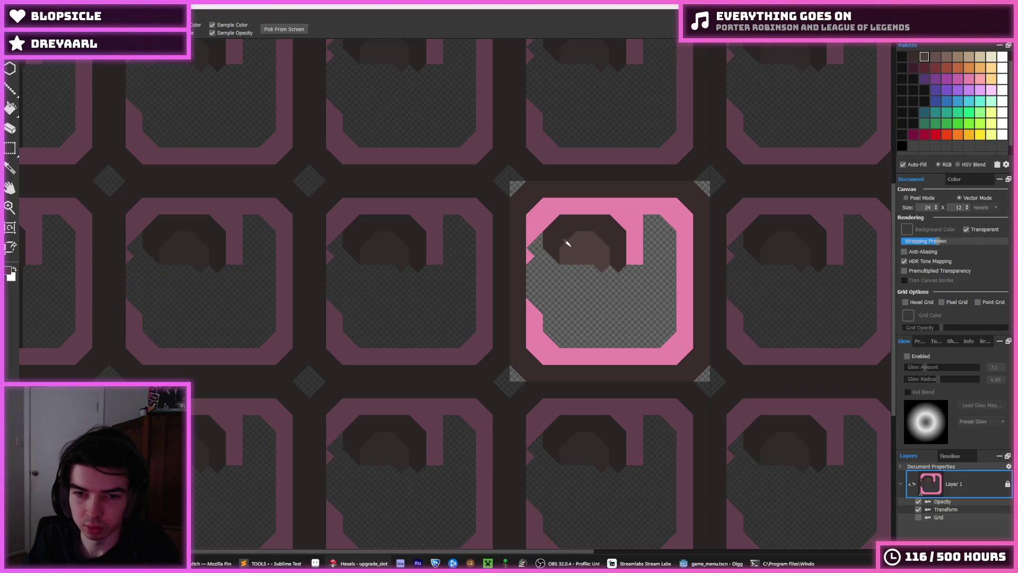
Fill the tile's interior, pink border and dark octagon with brown
key("g")
left_click(546, 275)
left_click(532, 221)
left_click(568, 226)
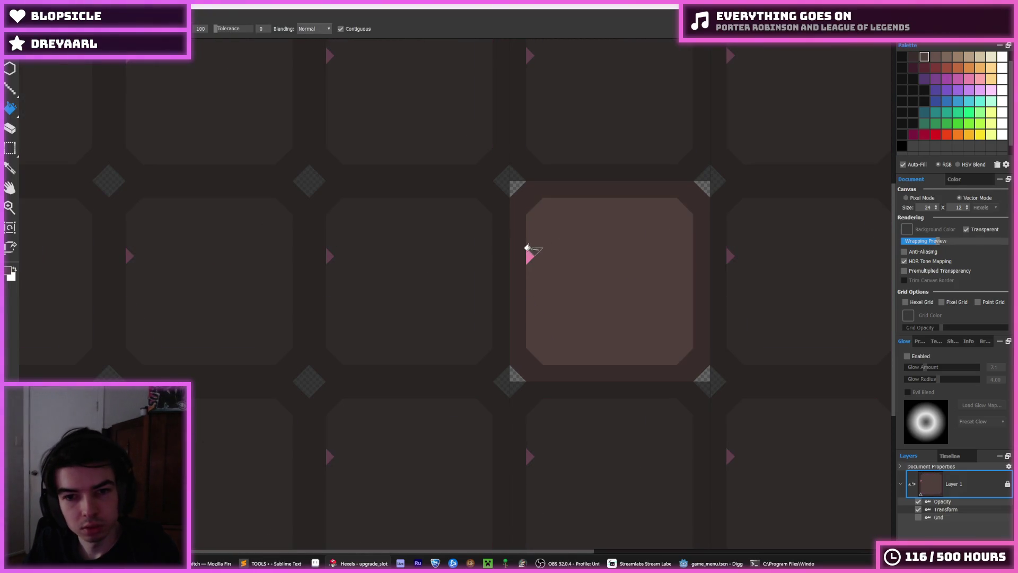
left_click(529, 256)
Brush white pointed chevron bars along the tile's bottom edge
left_click(1002, 79)
key("b")
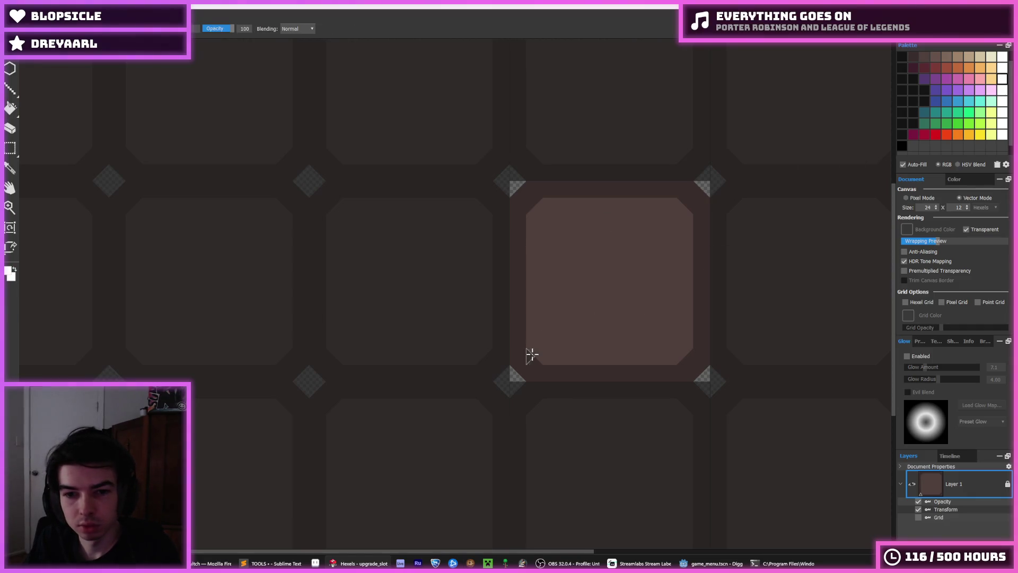
left_click_drag(530, 355, 632, 348)
left_click(593, 341, "alt")
left_click(607, 348, "alt")
left_click(586, 336, "alt")
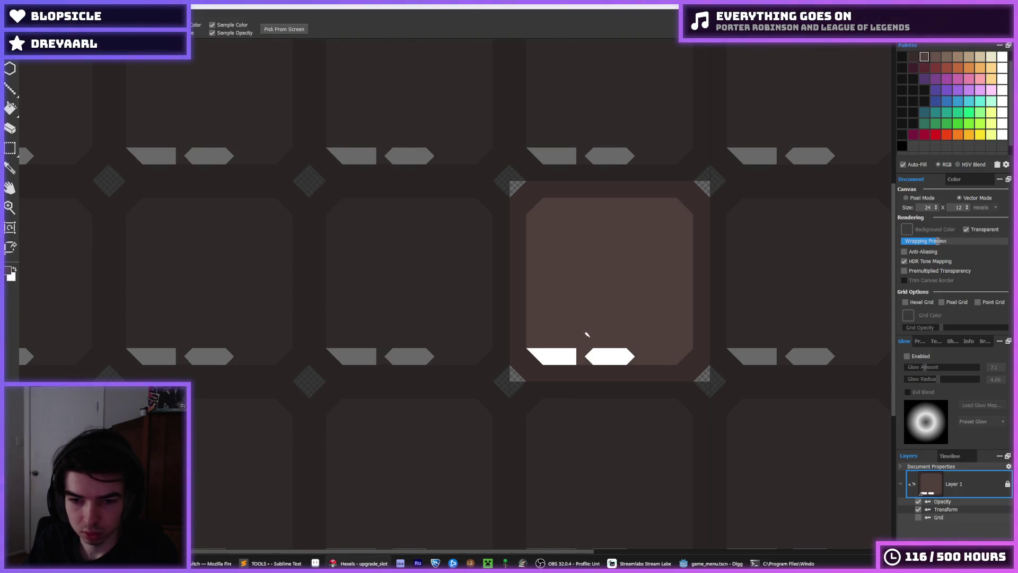
Point the left white bar's ends and add a third white block to the right
mouse_move(544, 354)
left_mouse_down()
mouse_move(536, 348)
mouse_move(575, 357)
mouse_move(562, 356)
left_mouse_up()
left_click(583, 342, "alt")
left_click(562, 353, "alt")
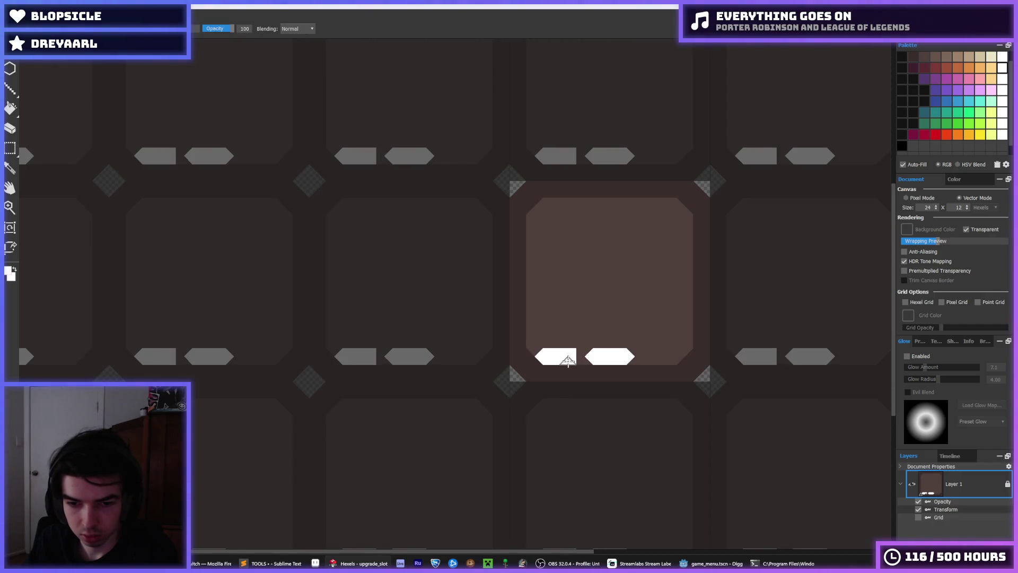
scroll(682, 326, "down", 5)
scroll(679, 325, "up", 5)
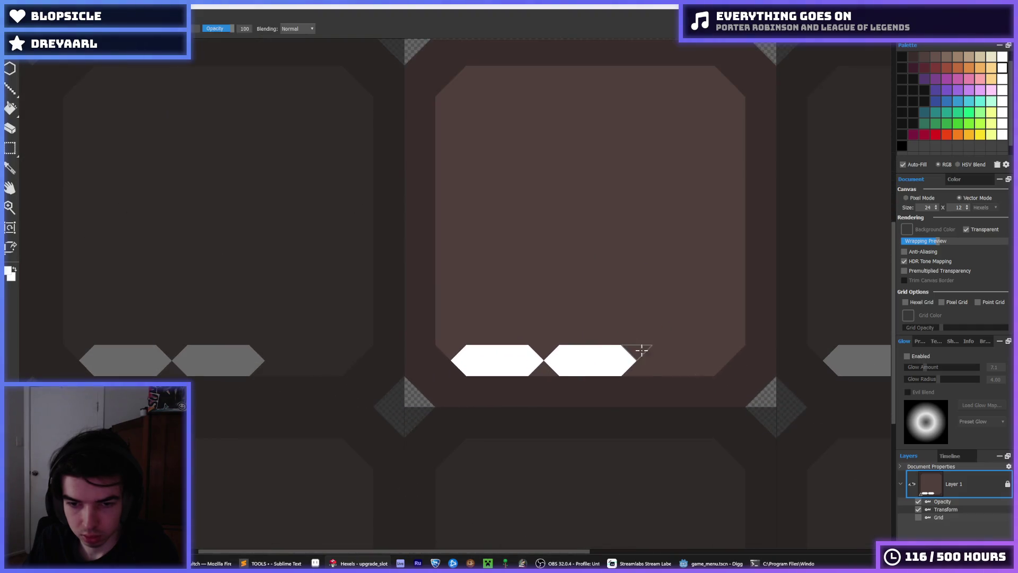
left_click_drag(656, 354, 700, 364)
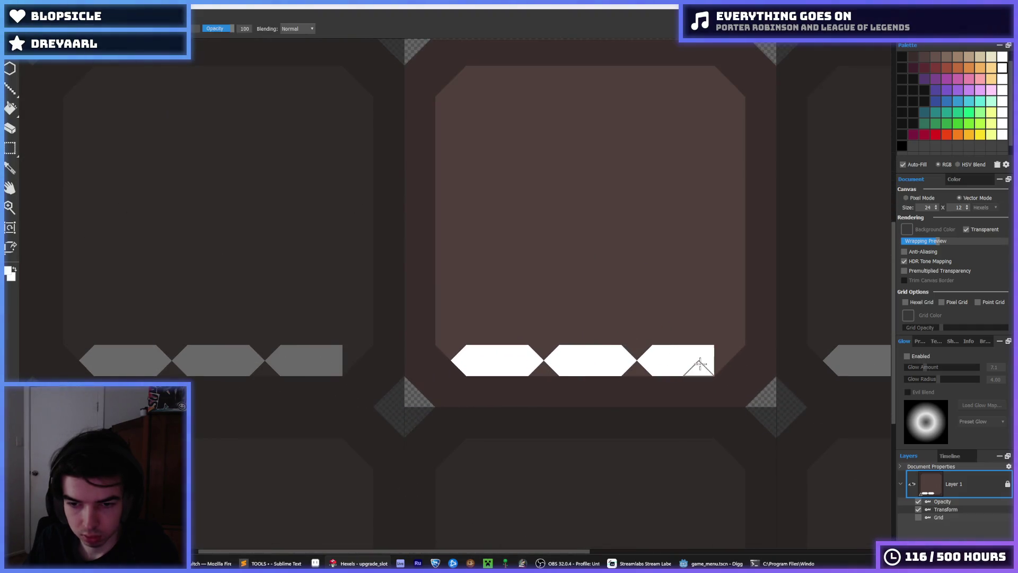
scroll(731, 329, "down", 5)
scroll(716, 313, "up", 5)
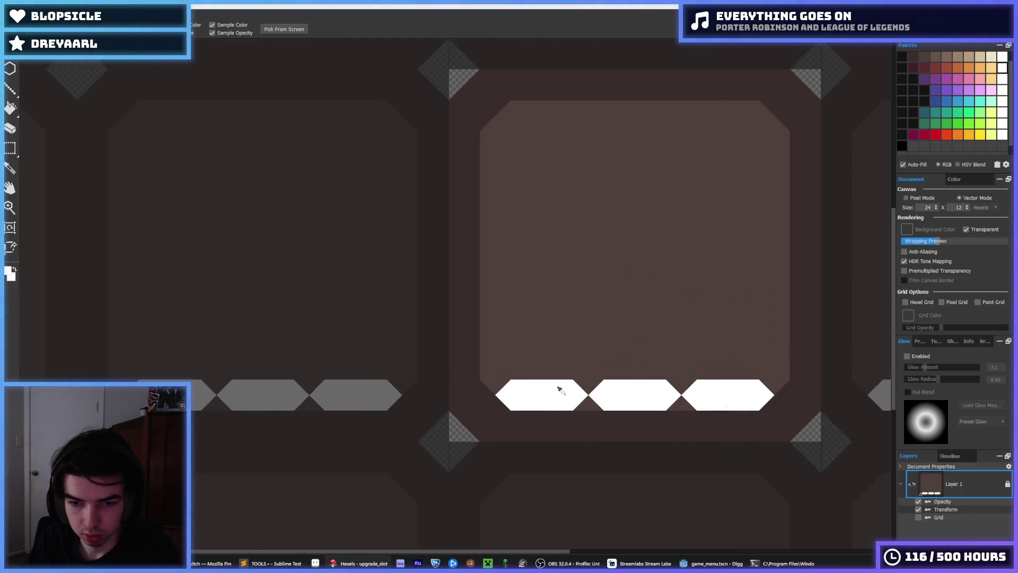
Add white hexels above the bars and split the middle and right white shapes
mouse_move(580, 378)
left_mouse_down()
mouse_move(564, 367)
mouse_move(507, 368)
mouse_move(523, 358)
left_mouse_up()
left_click(618, 368, "alt")
mouse_move(599, 352)
left_mouse_down()
mouse_move(574, 355)
mouse_move(577, 396)
left_mouse_up()
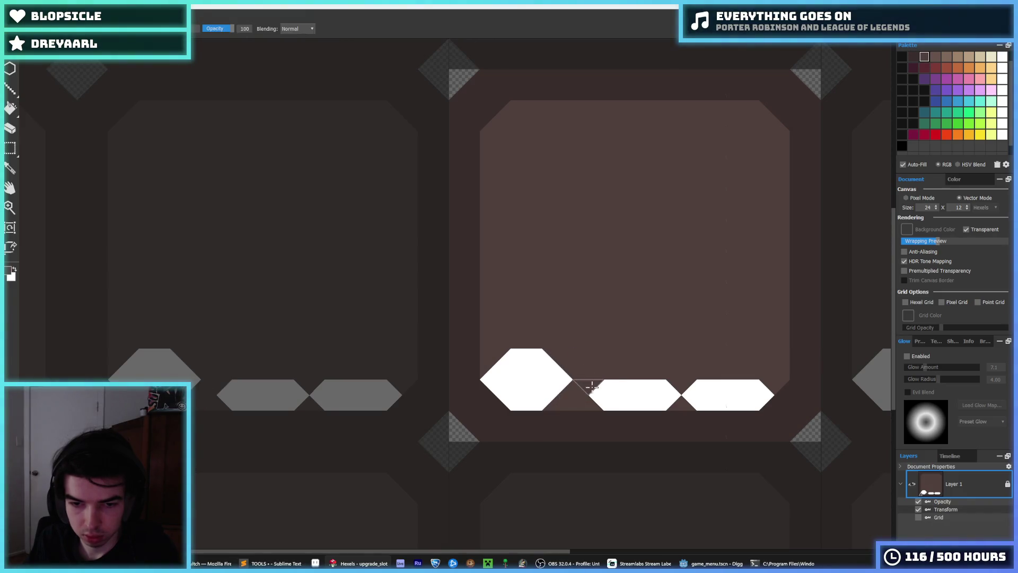
key("x")
mouse_move(587, 385)
left_mouse_down()
mouse_move(667, 364)
mouse_move(675, 382)
mouse_move(666, 359)
mouse_move(692, 373)
mouse_move(676, 366)
mouse_move(734, 370)
mouse_move(728, 391)
mouse_move(766, 370)
left_mouse_up()
key("x")
key("x")
key("x")
Paint brown over the middle shape's raised top and fill the left-middle triangle white
key("i")
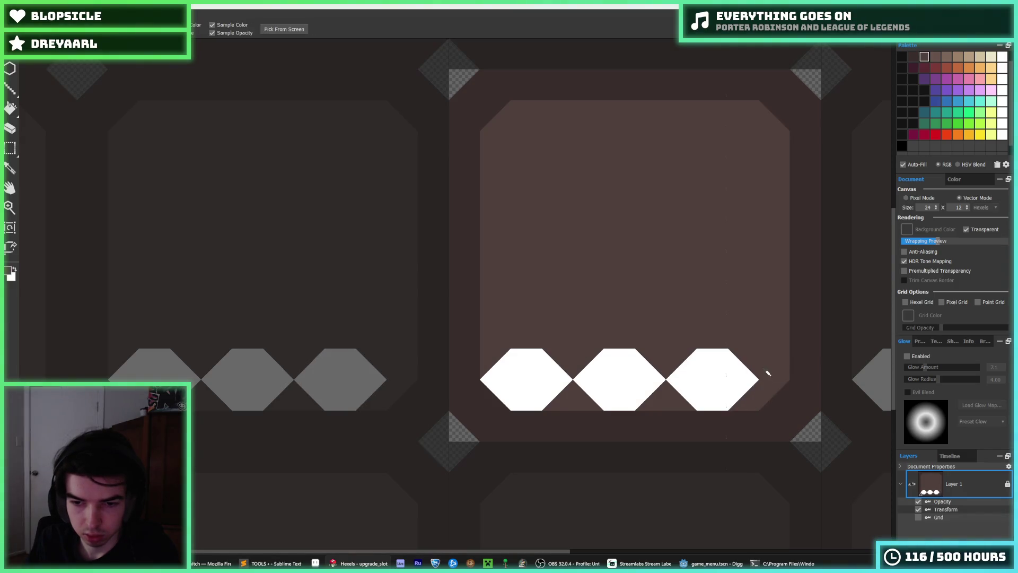
scroll(766, 370, "down", 5)
scroll(774, 365, "up", 5)
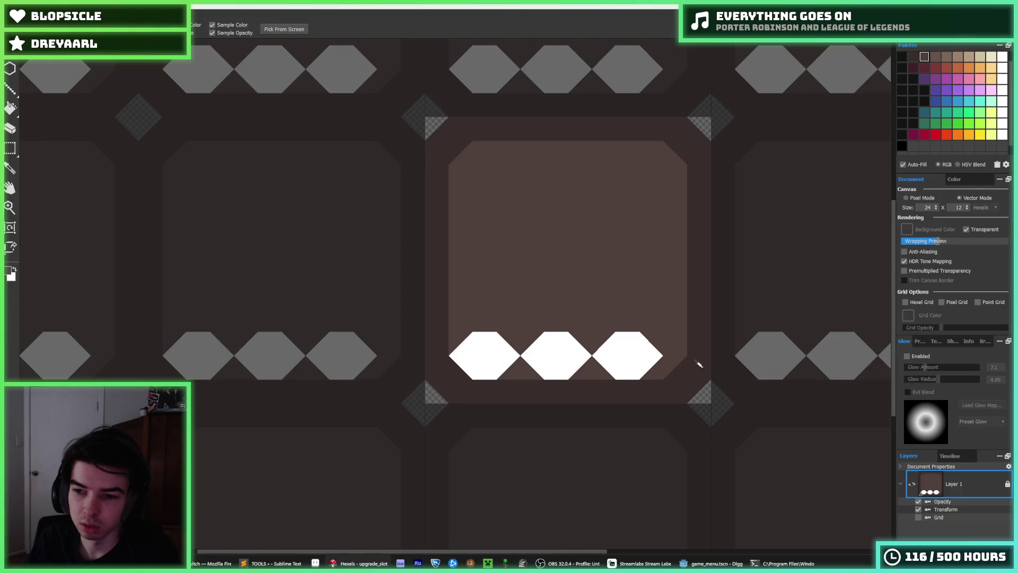
scroll(695, 363, "down", 2)
scroll(666, 362, "up", 2)
scroll(666, 362, "down", 3)
scroll(684, 379, "up", 2)
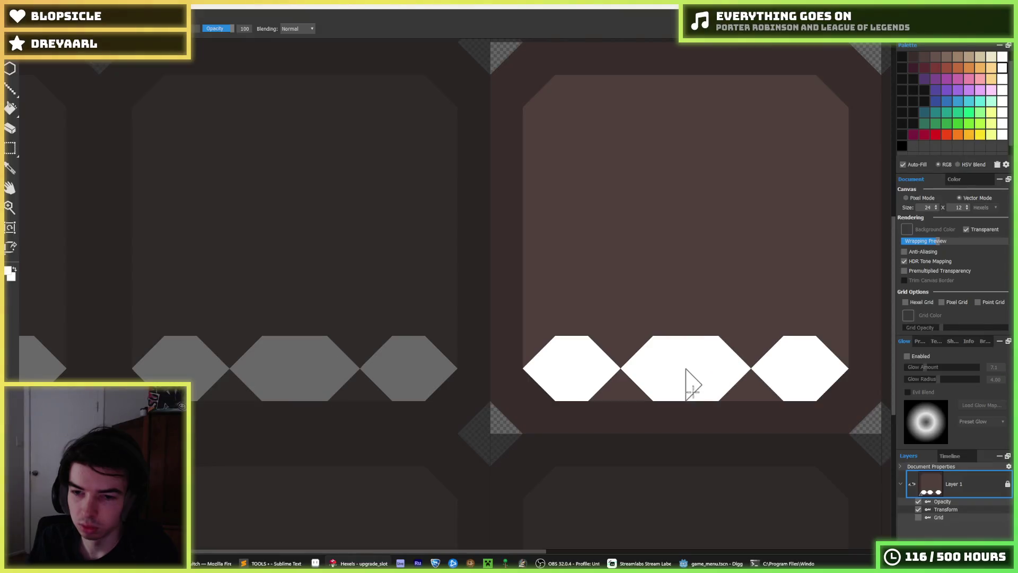
scroll(742, 360, "down", 6)
scroll(677, 348, "up", 6)
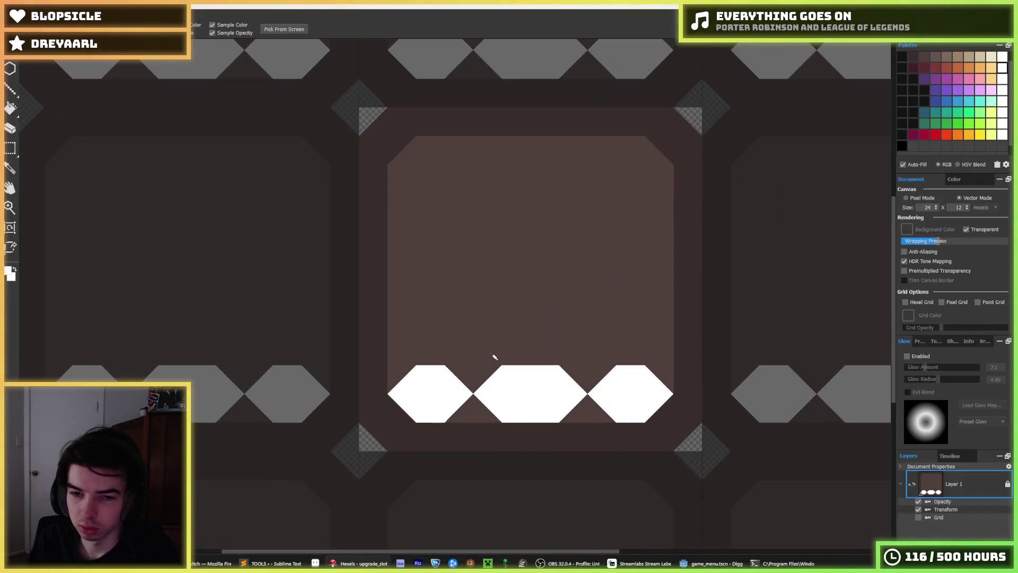
key("b")
mouse_move(500, 375)
left_mouse_down()
mouse_move(537, 367)
mouse_move(564, 391)
left_mouse_up()
left_click(454, 389, "alt")
left_click(454, 414)
Flatten the left and right shapes' raised tops, filling the middle-right gap white
left_click_drag(482, 373, 400, 387)
left_click(620, 379, "alt")
left_click(596, 408)
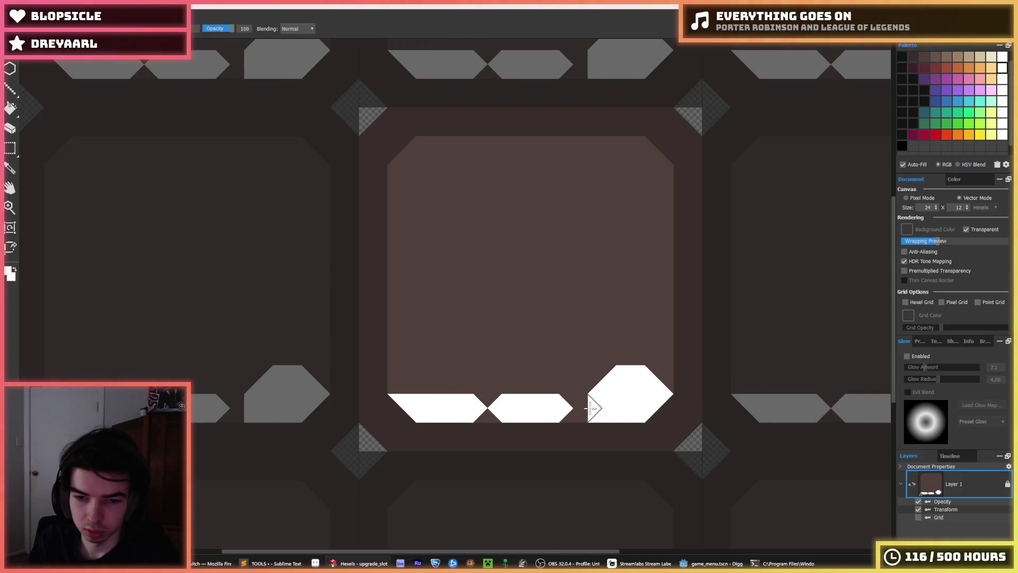
left_click(591, 409)
left_click(598, 359, "alt")
mouse_move(594, 379)
left_mouse_down()
mouse_move(647, 380)
mouse_move(661, 368)
left_mouse_up()
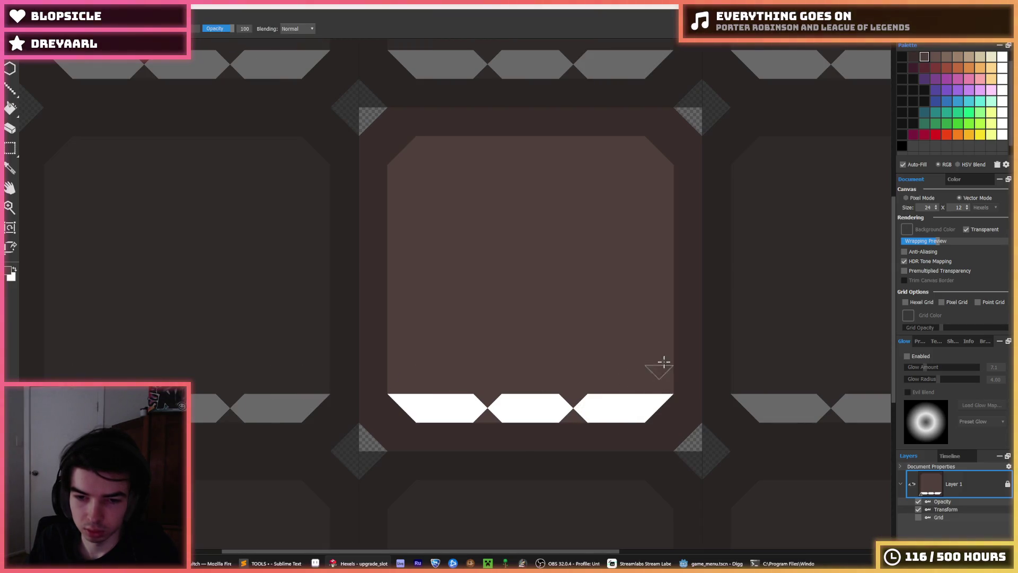
scroll(662, 369, "down", 5)
scroll(673, 304, "up", 7)
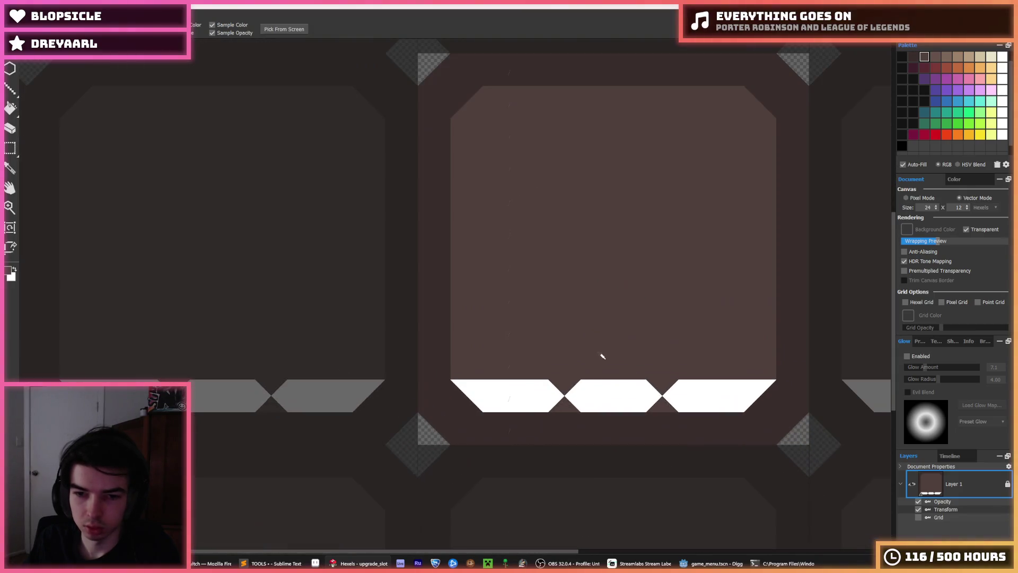
left_click(555, 391, "alt")
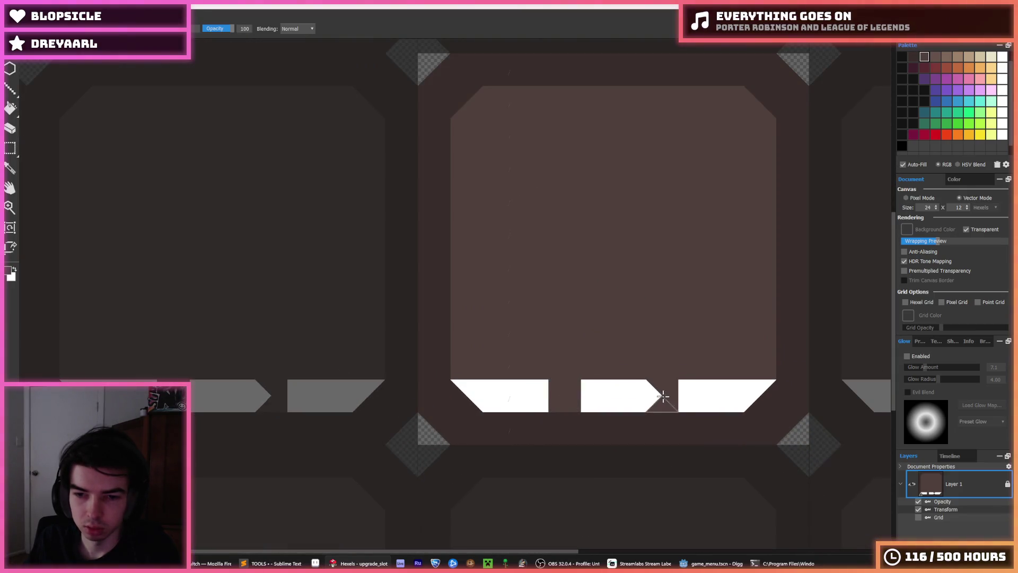
scroll(676, 377, "down", 5)
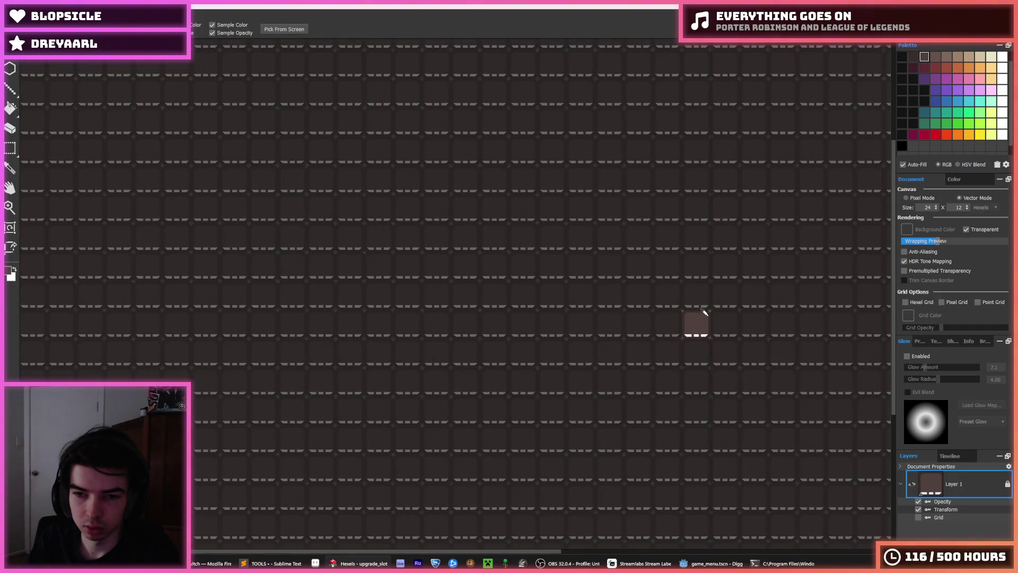
Paint a squared white top onto the first block
scroll(705, 313, "up", 7)
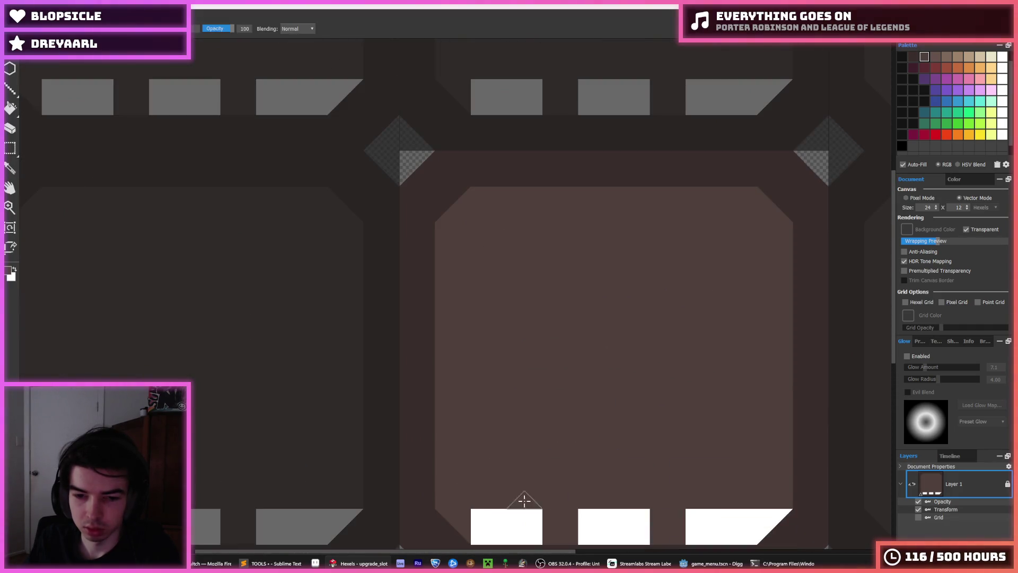
scroll(623, 409, "down", 2)
scroll(713, 382, "down", 5)
scroll(727, 363, "down", 1)
scroll(698, 400, "up", 8)
left_click(520, 445)
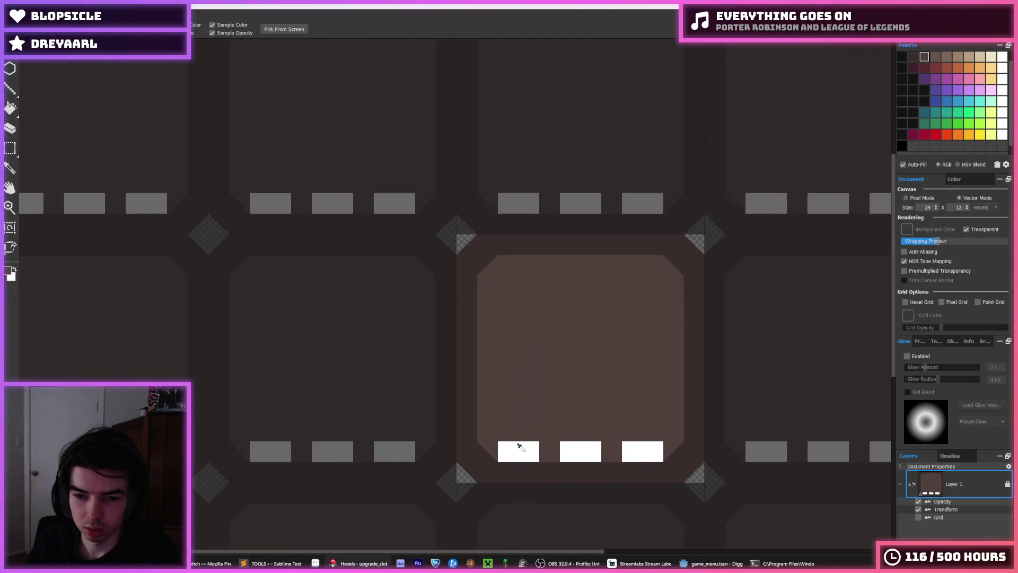
left_click(521, 432)
left_click(511, 434)
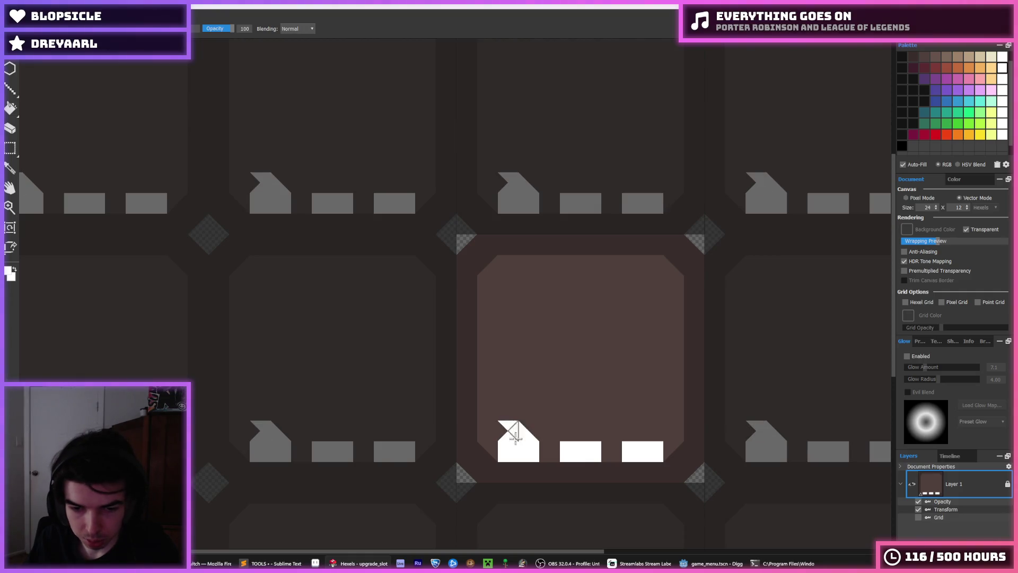
left_click(531, 427)
left_click(505, 428)
Raise the second and third blocks into full white squares
left_click(565, 427)
left_click(581, 432)
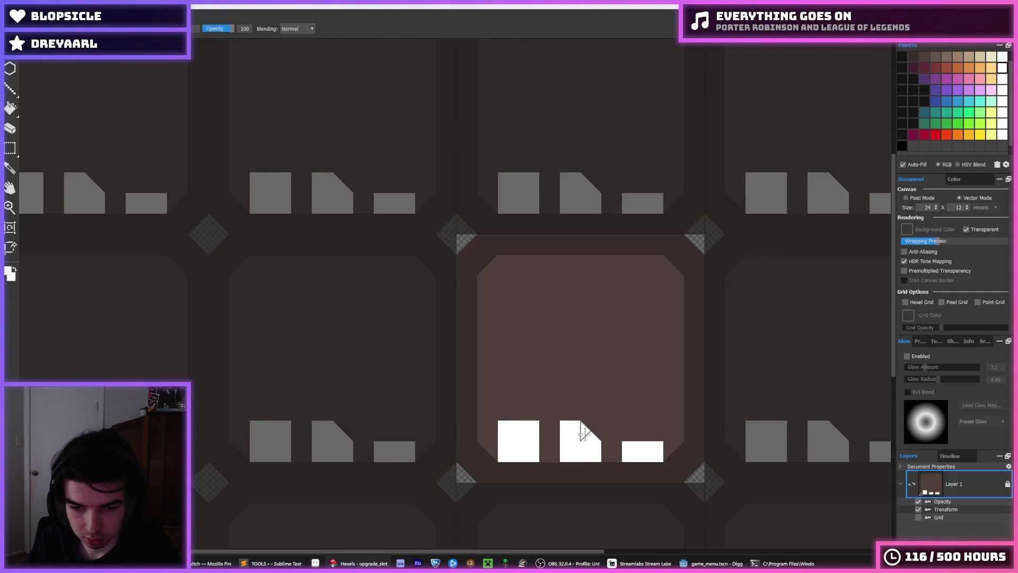
left_click(593, 427)
left_click(628, 428)
left_click(636, 429)
left_click(655, 427)
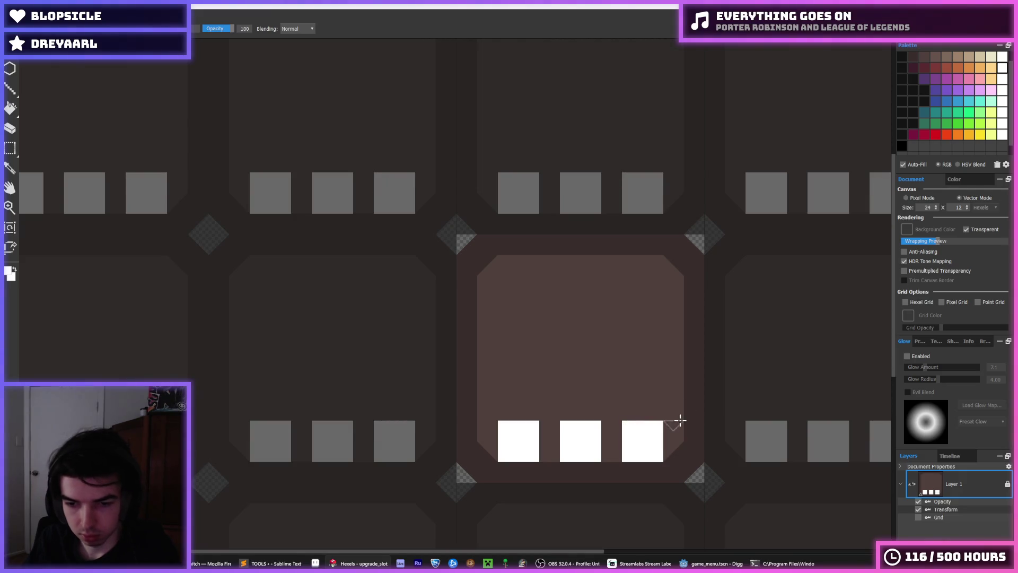
Paint a dark band along the row of white blocks
scroll(674, 423, "down", 8)
scroll(711, 391, "down", 2)
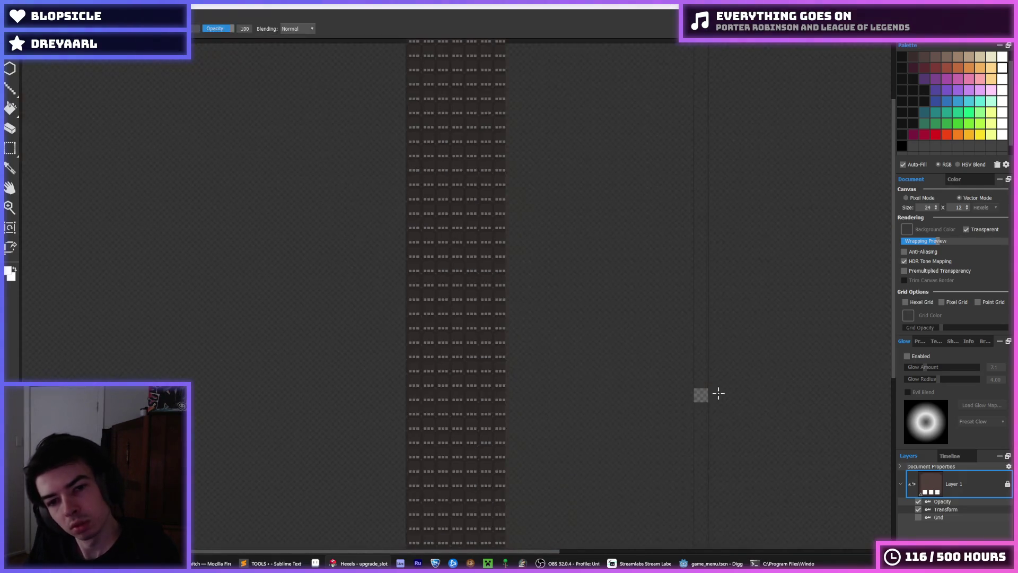
scroll(637, 372, "up", 5)
key("i")
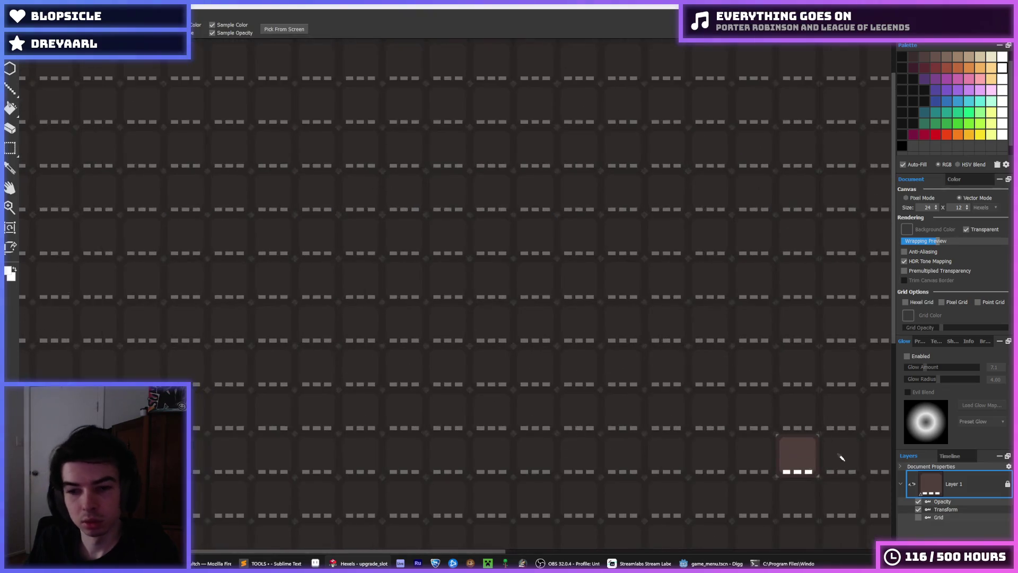
scroll(769, 453, "up", 5)
key("b")
scroll(477, 433, "up", 2)
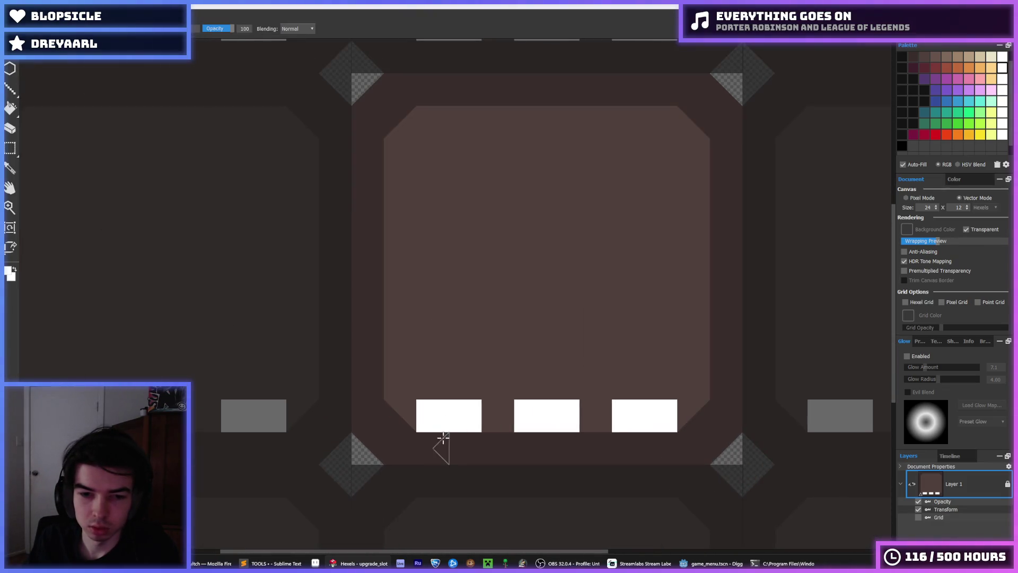
left_click(419, 438, "alt")
mouse_move(391, 387)
left_mouse_down()
mouse_move(566, 377)
mouse_move(697, 388)
left_mouse_up()
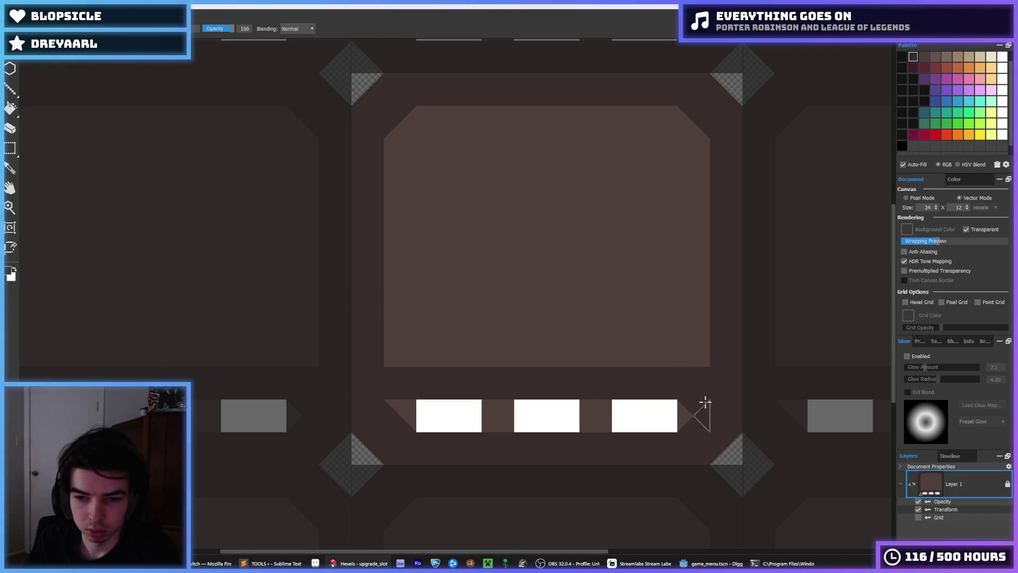
Fill the gaps between the white blocks with grey-blue
scroll(578, 371, "down", 6)
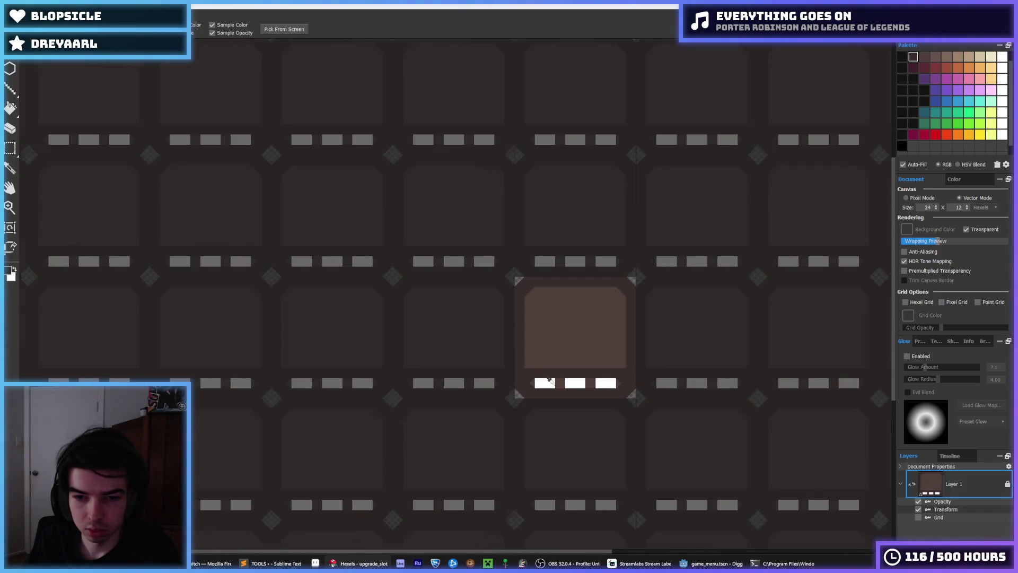
scroll(553, 385, "up", 7)
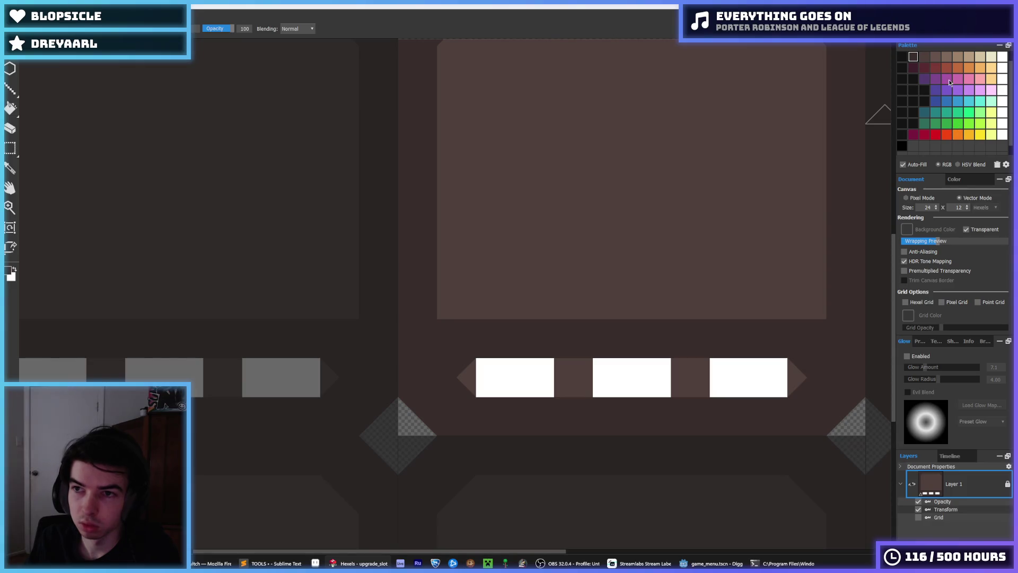
scroll(953, 81, "up", 1)
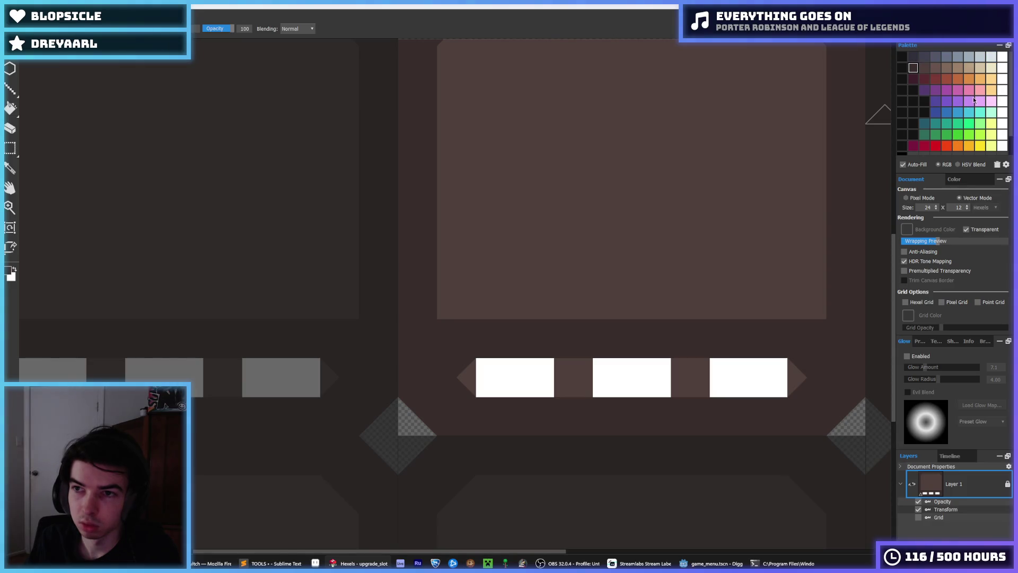
left_click(586, 370)
left_click(685, 366)
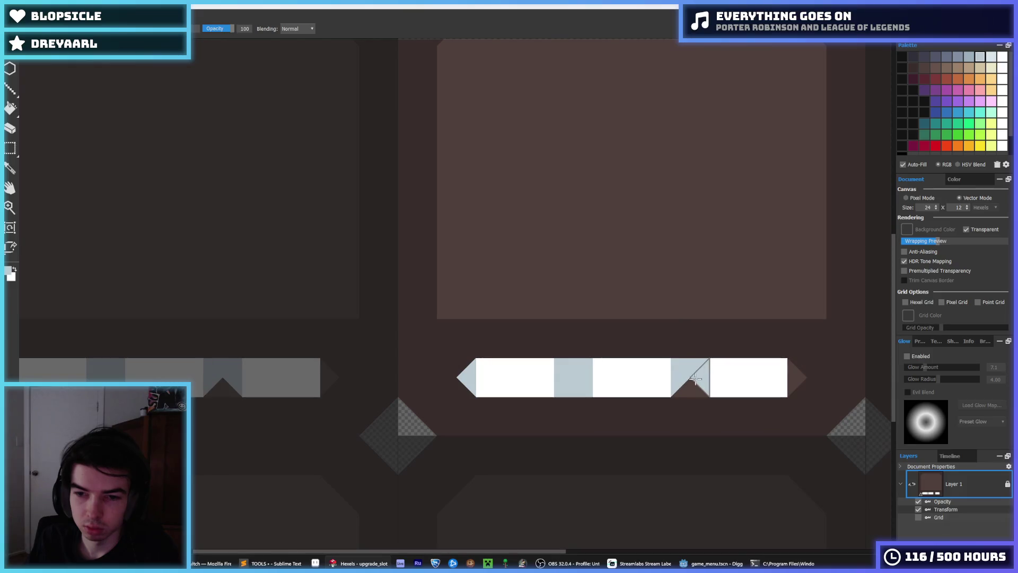
Paint the white strip's two pointed tips and its three separator cells dark slate blue
key("i")
scroll(791, 374, "down", 5)
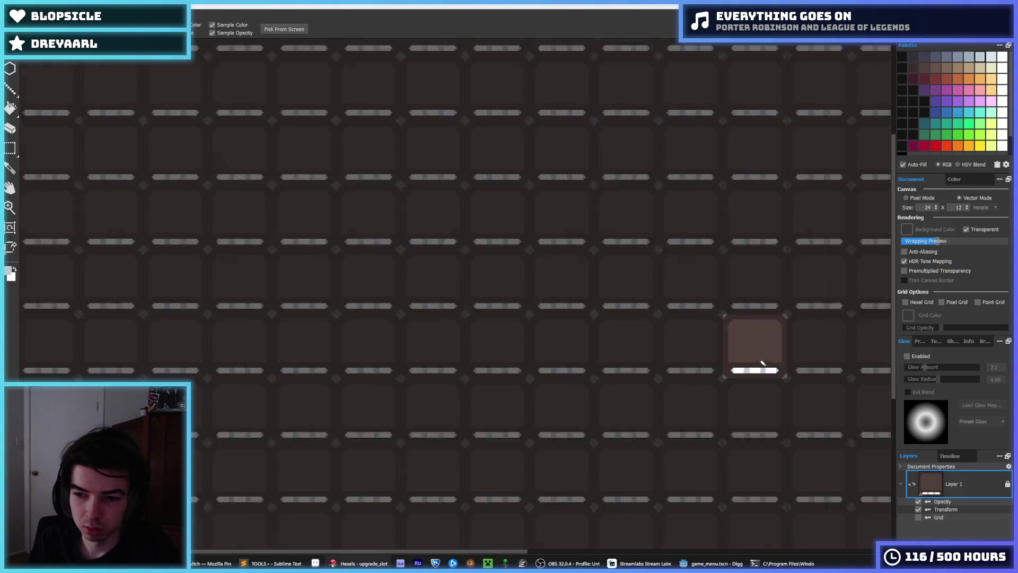
scroll(764, 367, "up", 3)
key("b")
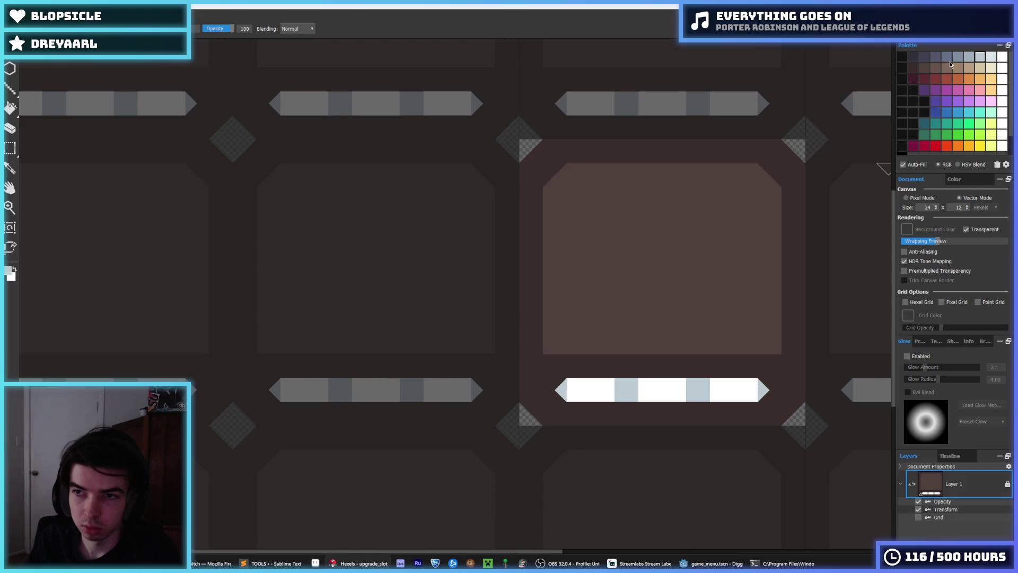
left_click(565, 386)
left_click(622, 388)
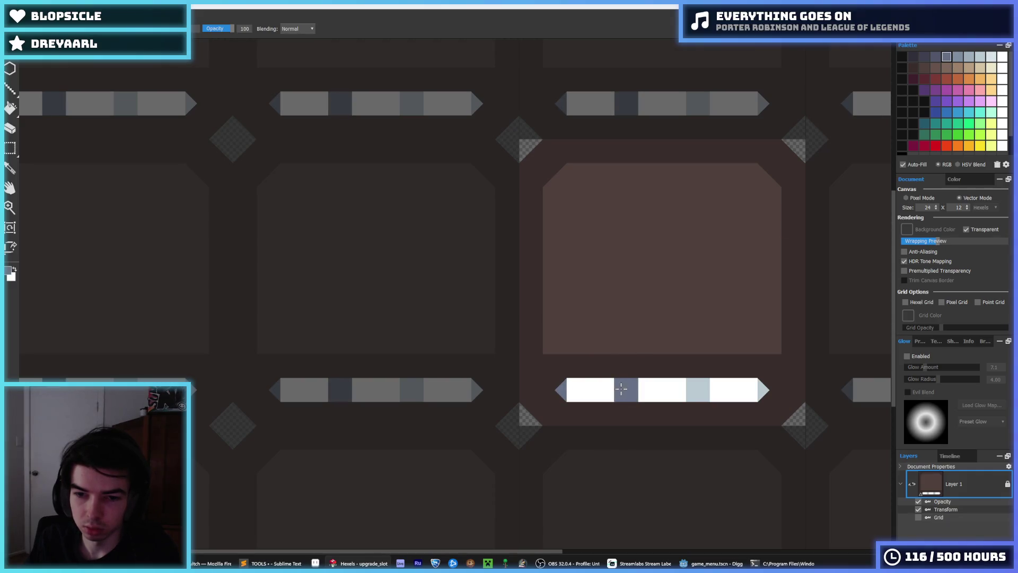
left_click(692, 390)
left_click(746, 390)
left_click(764, 390)
Sample the brown colour from the canvas and repaint the slot's lower-left corner triangle
key("i")
scroll(765, 380, "down", 5)
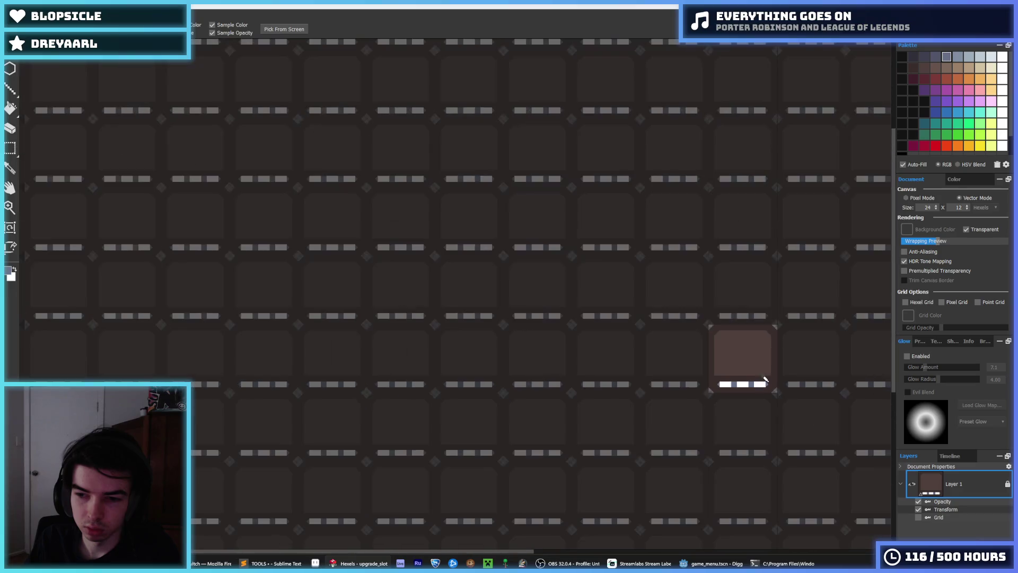
scroll(770, 382, "up", 2)
scroll(772, 382, "down", 3)
scroll(777, 382, "up", 2)
key("b")
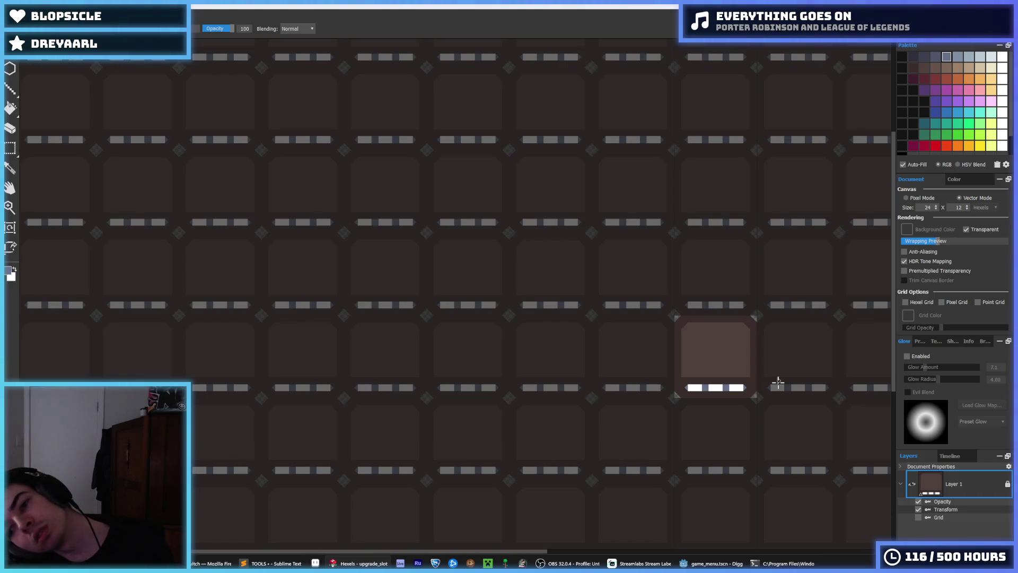
key("i")
scroll(742, 401, "up", 2)
scroll(733, 401, "up", 1)
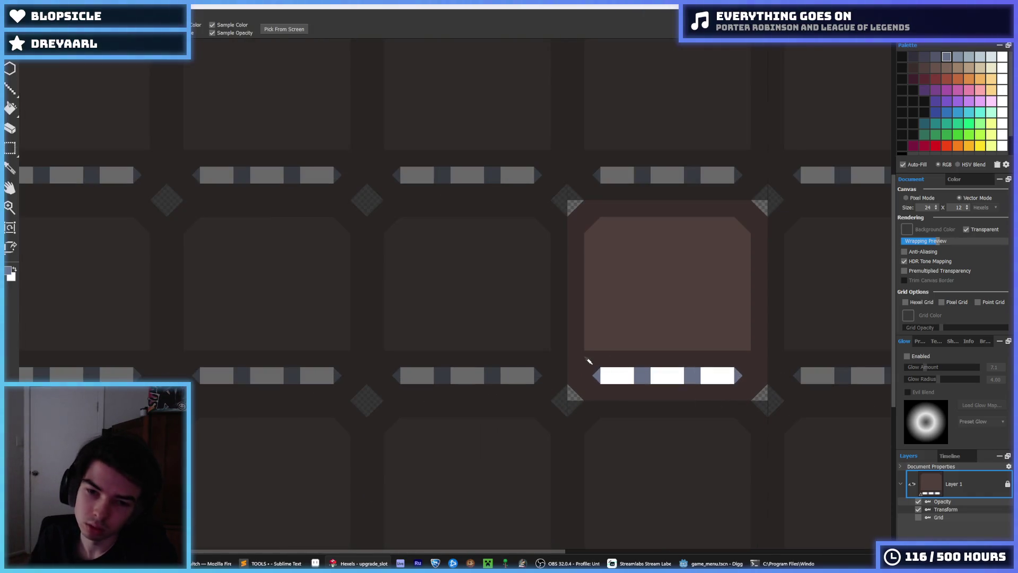
left_click(586, 350)
key("b")
left_click(602, 339)
Pan around the slot tile to check the painted strip and corners
key("i")
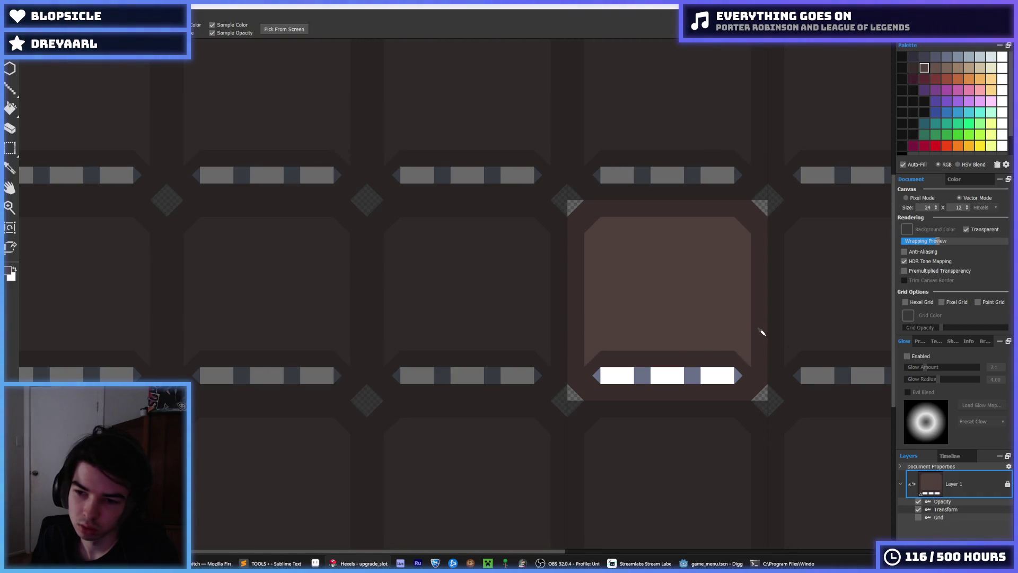
scroll(764, 337, "down", 4)
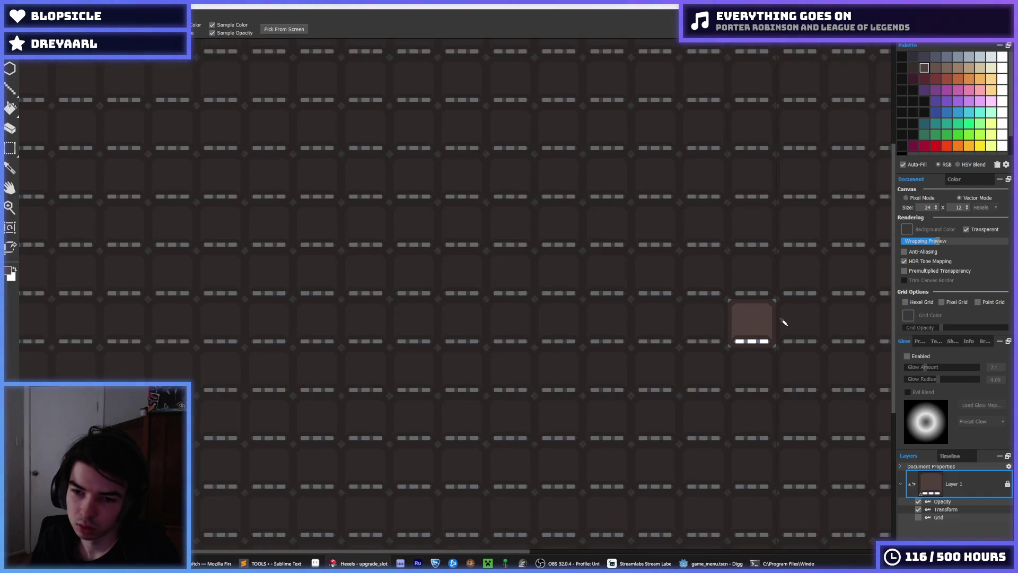
scroll(784, 322, "up", 4)
key("b")
left_click_drag(778, 303, 609, 421)
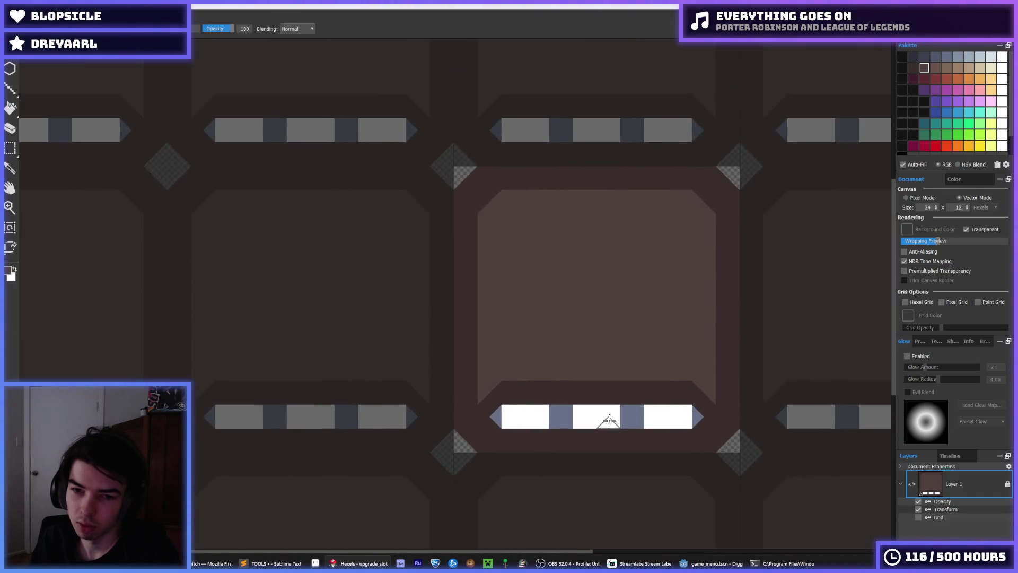
key("i")
scroll(607, 414, "down", 4)
scroll(603, 397, "up", 4)
key("b")
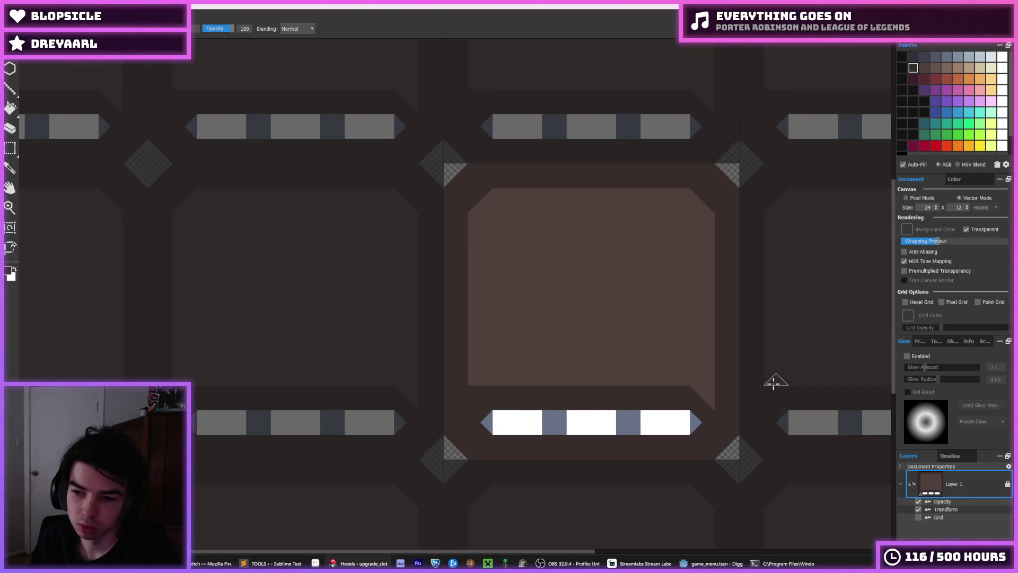
Zoom over the finished tile, switching between colour sampling and painting to review it
scroll(772, 382, "down", 5)
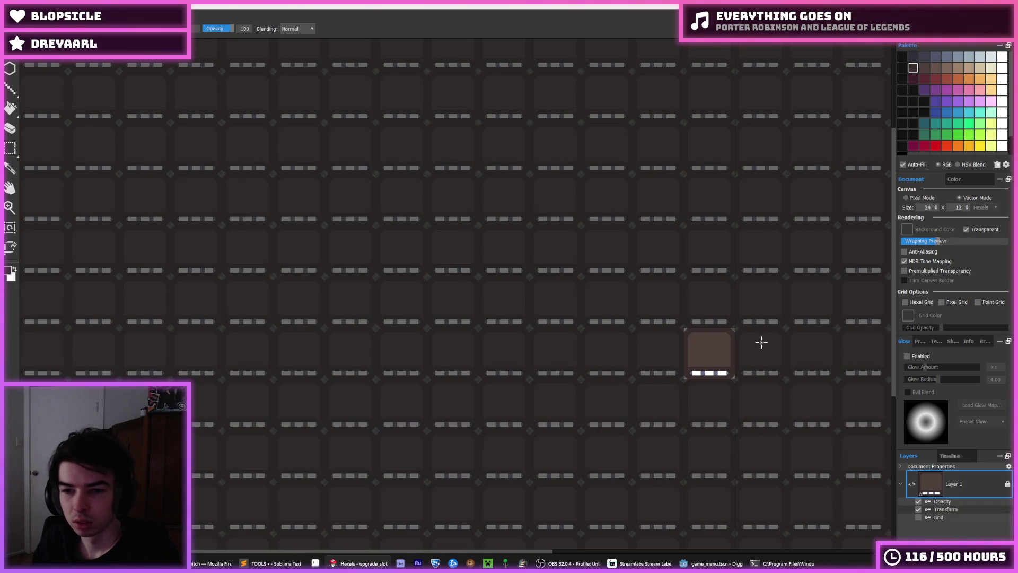
scroll(757, 339, "up", 5)
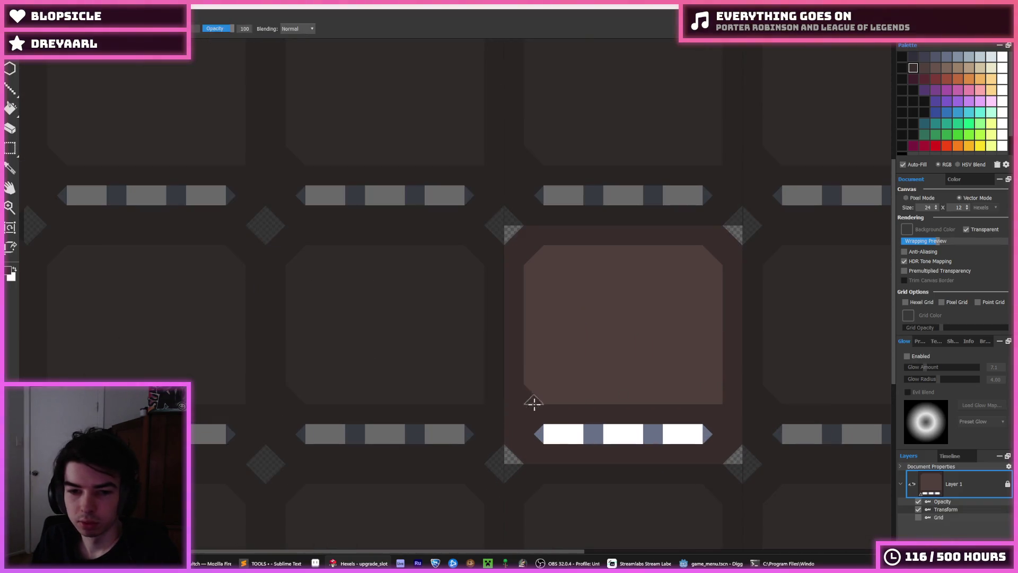
scroll(743, 357, "down", 5)
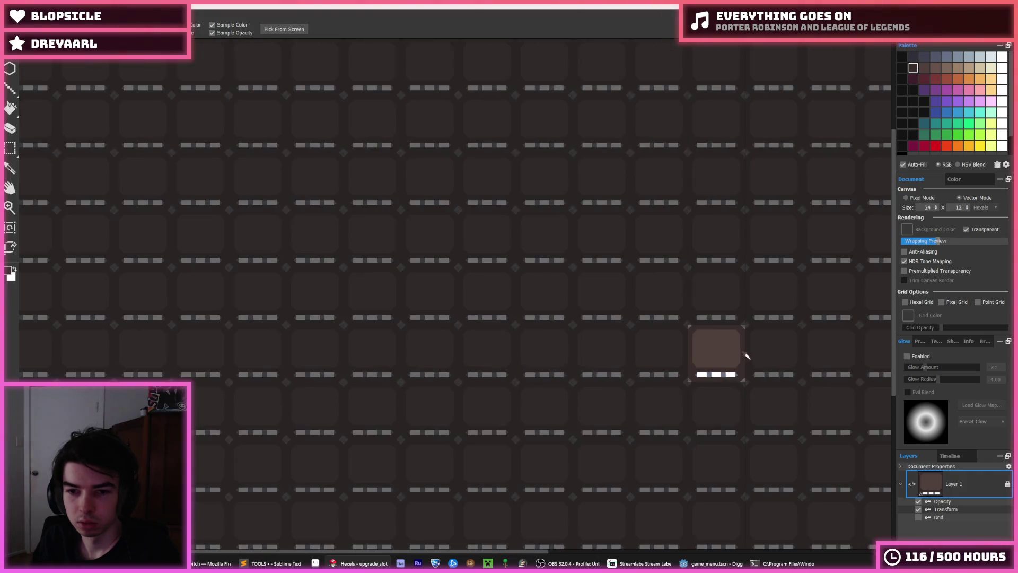
scroll(769, 347, "down", 2)
key("b")
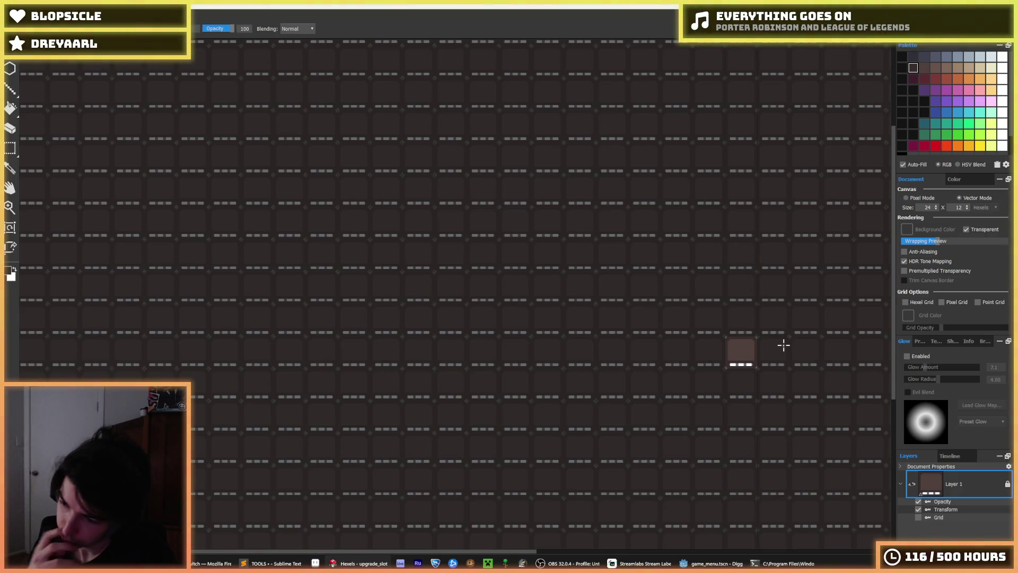
key("i")
scroll(779, 344, "up", 5)
scroll(711, 362, "down", 5)
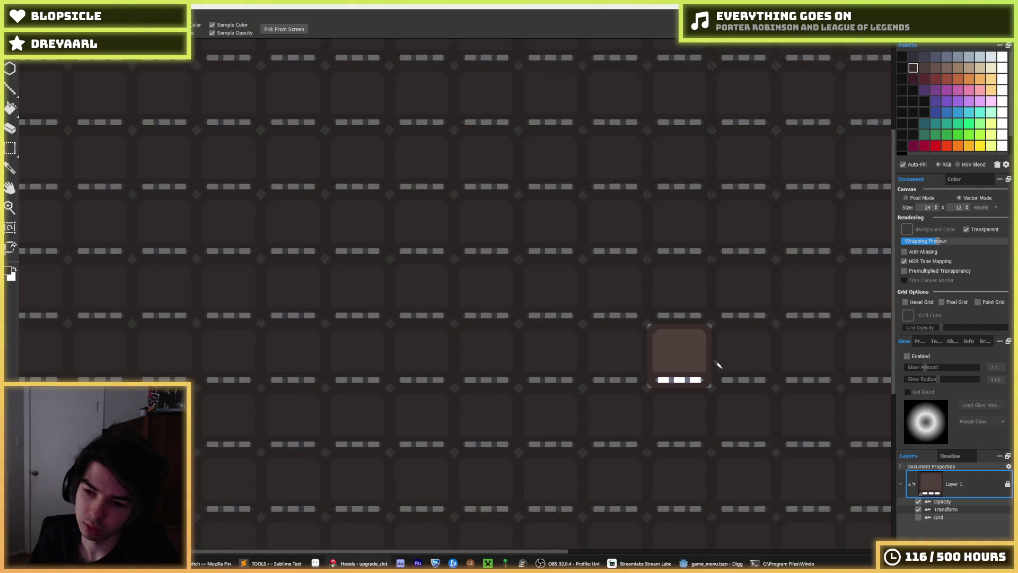
scroll(721, 364, "up", 5)
scroll(696, 366, "down", 5)
key("b")
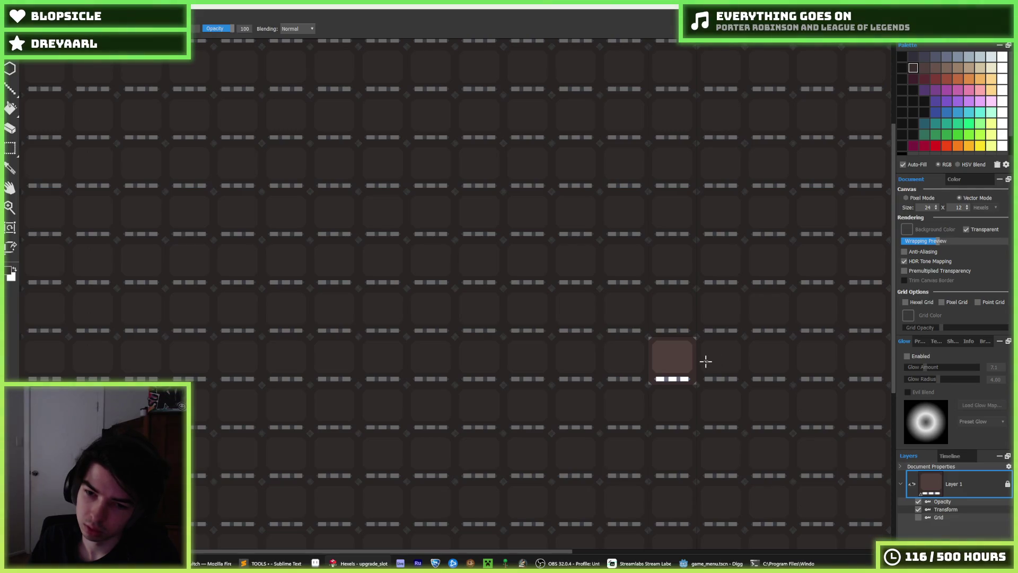
Export the tile over upgrade_slot.png, confirming the replacement and the export settings
key("ctrl+e")
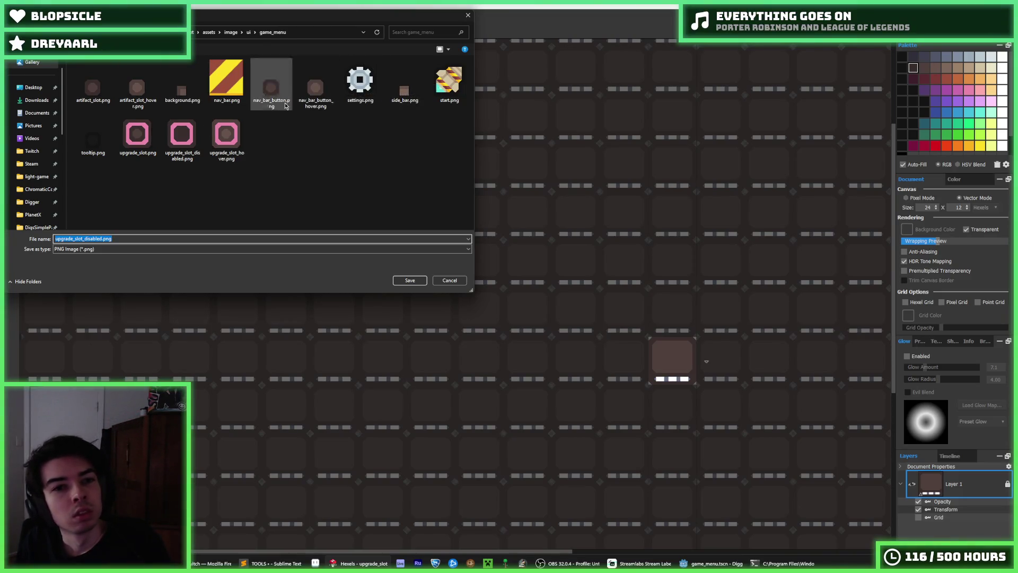
double_click(139, 133)
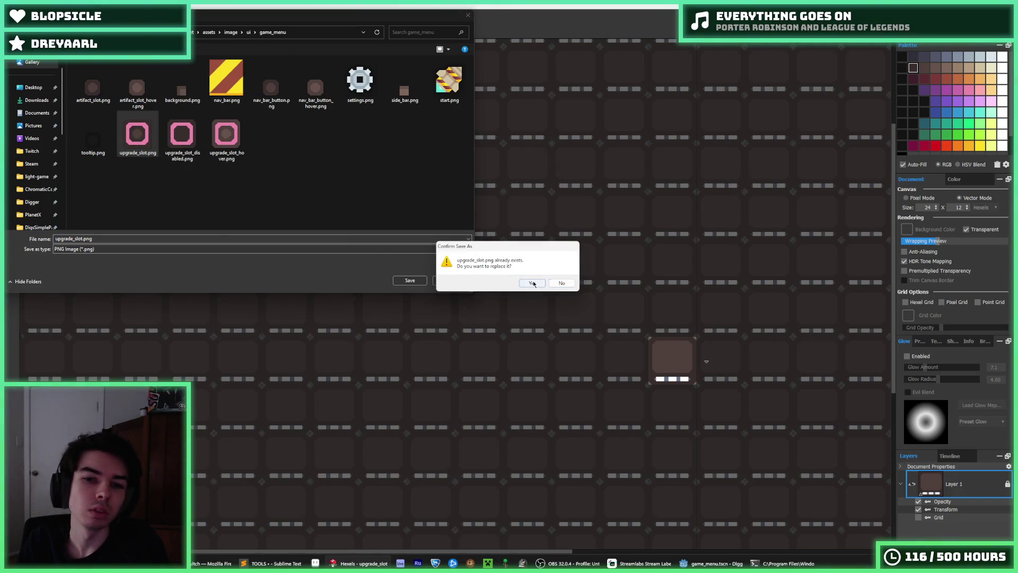
left_click(532, 283)
left_click(547, 402)
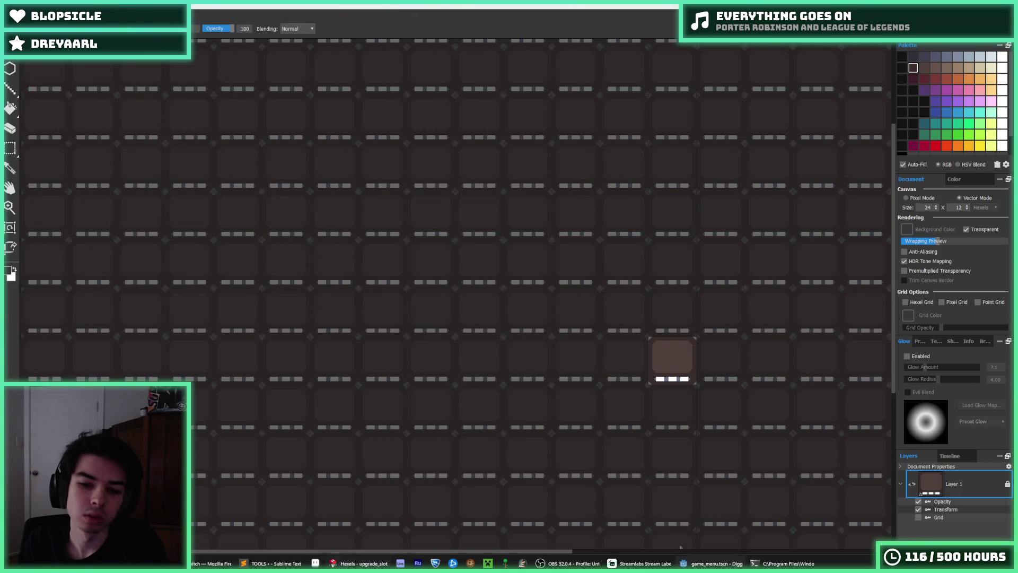
left_click(686, 564)
Show game_menu in the 2D view, zoom in, and run the project with F5
left_click(443, 19)
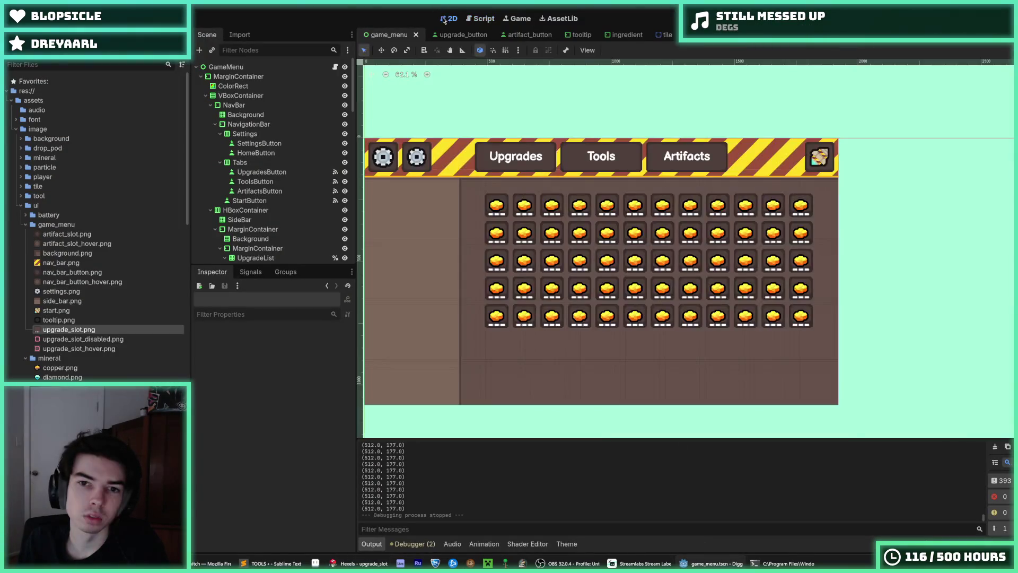
scroll(550, 256, "up", 2)
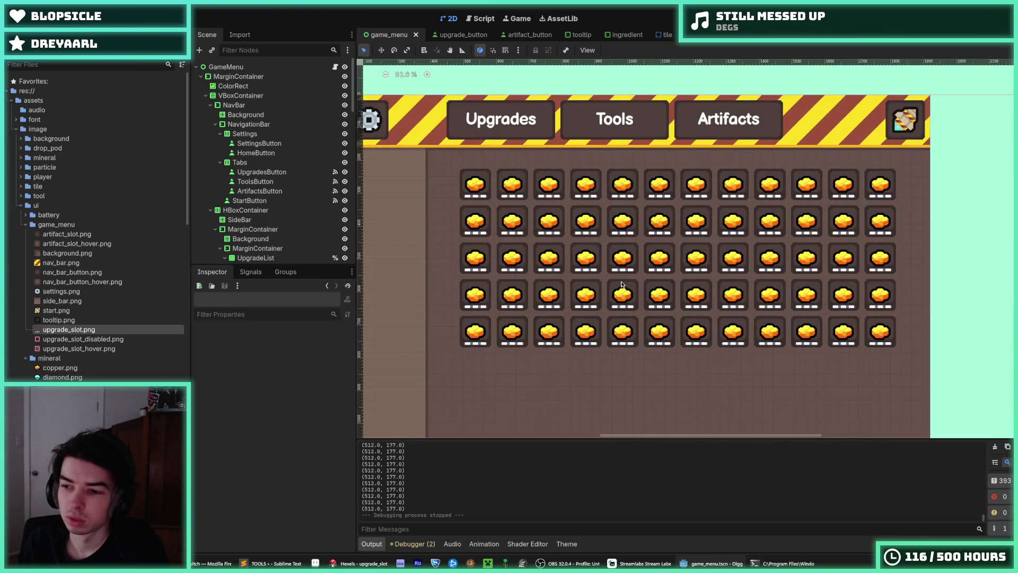
scroll(734, 331, "up", 2)
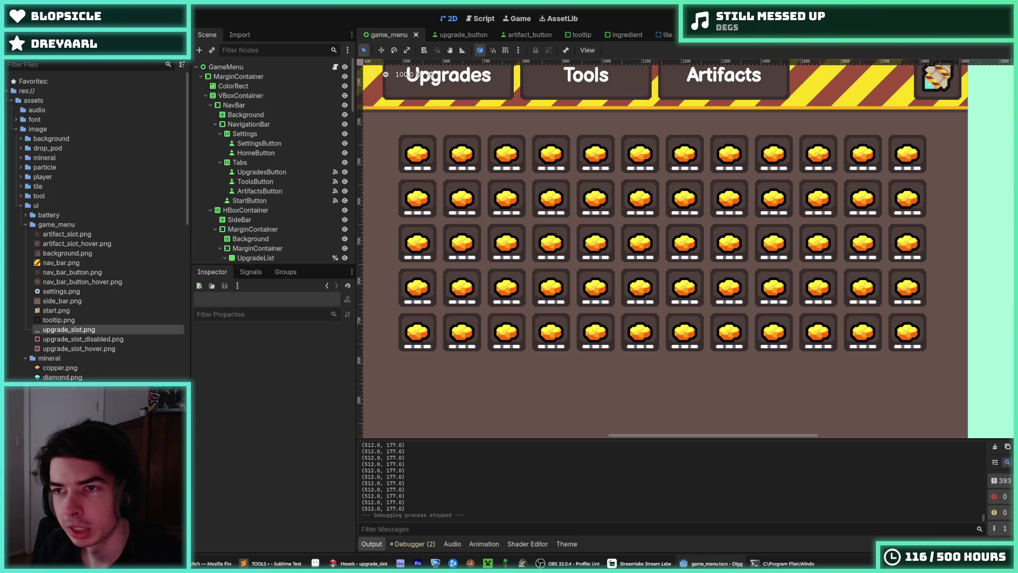
key("F5")
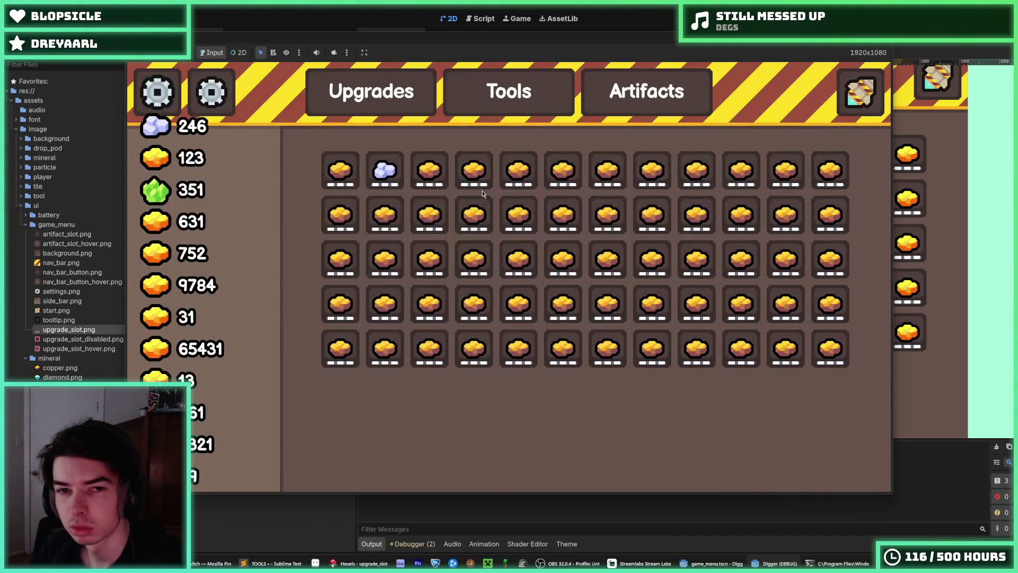
Check the in-game Tools and Artifacts menu pages, then close the menu
mouse_move(390, 173)
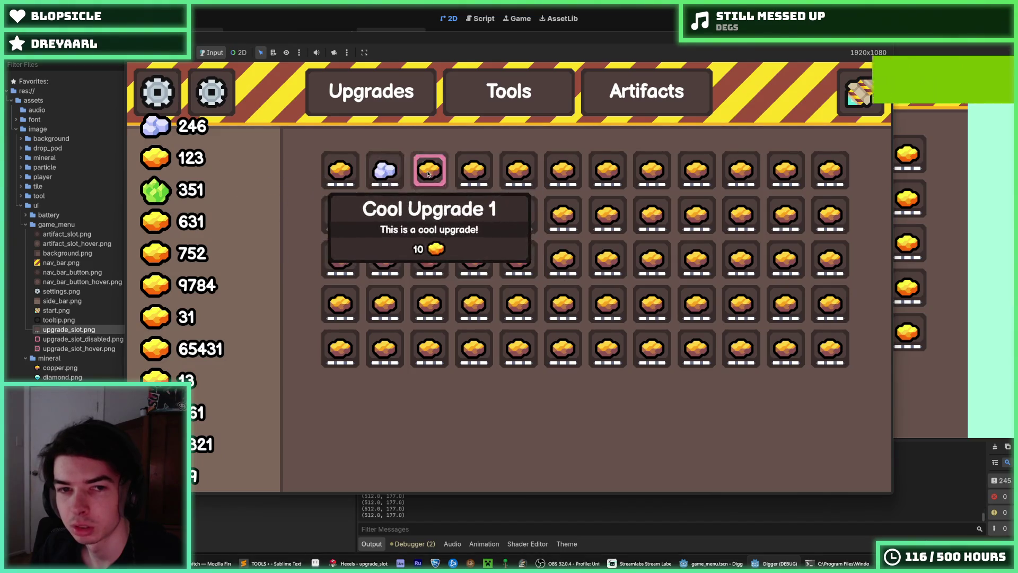
mouse_move(467, 178)
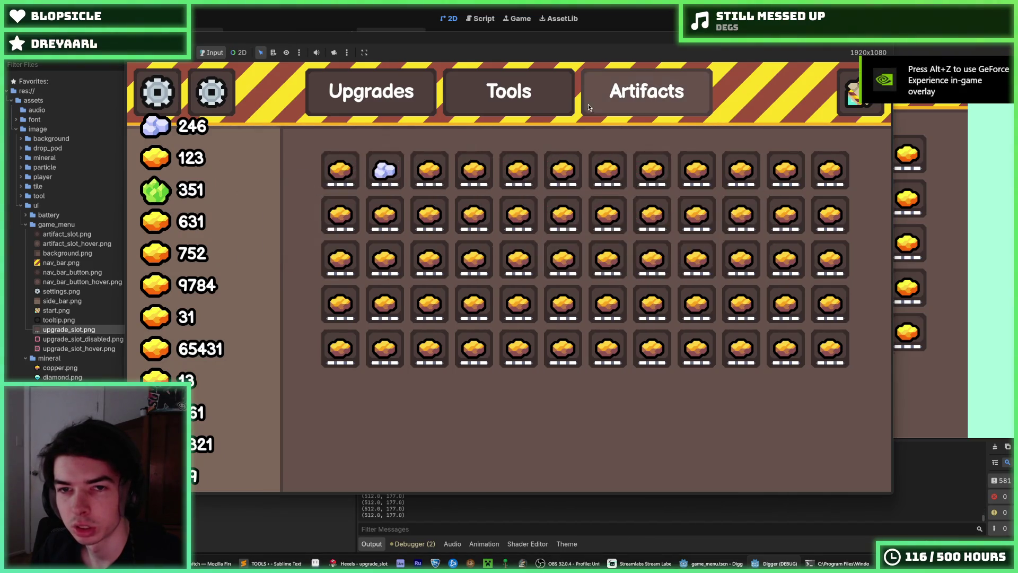
left_click(531, 94)
left_click(619, 91)
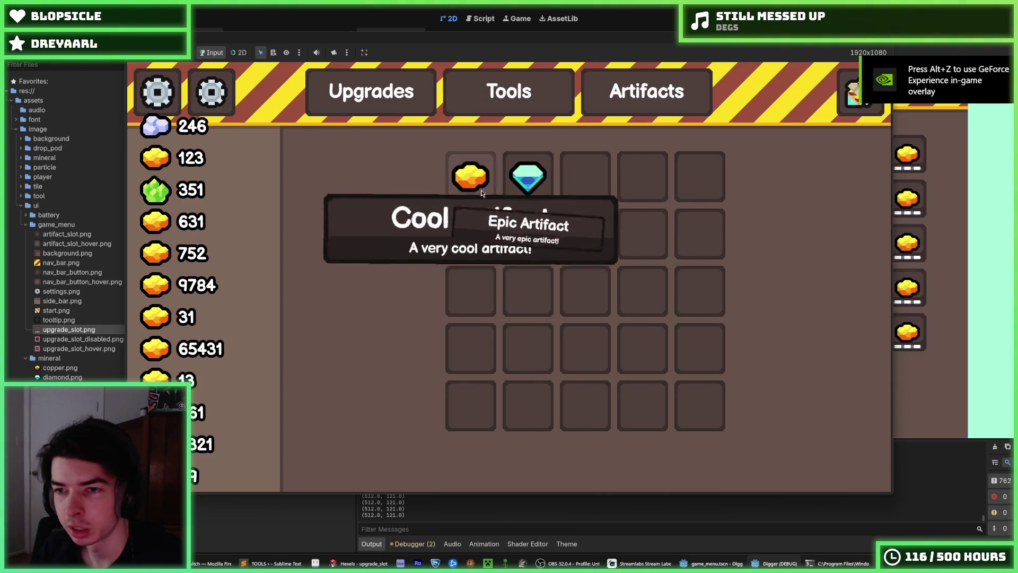
key("Escape")
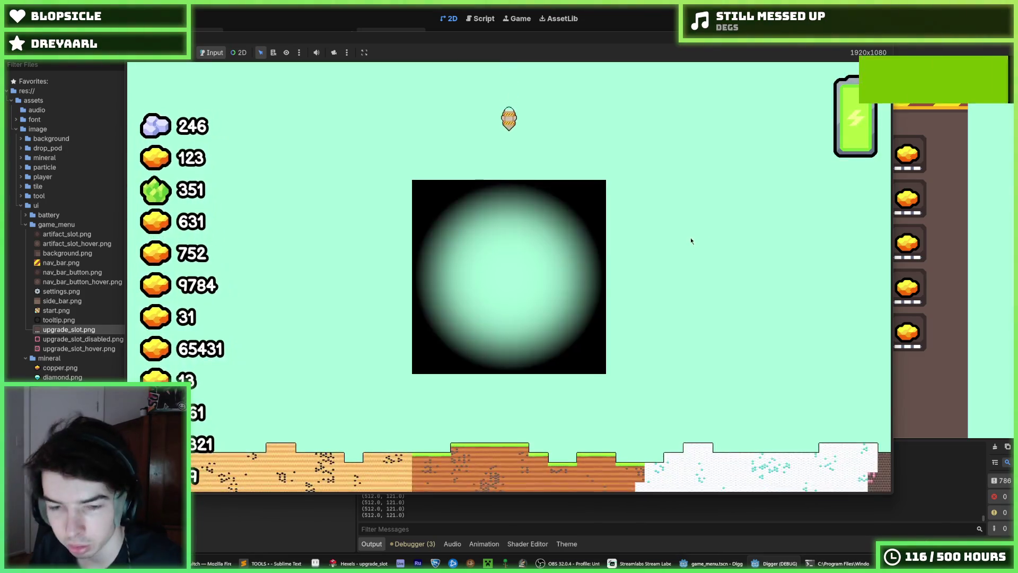
Move across the surface and dig down through the dirt into the stone layer
key("d")
key("space")
key("a")
key("s")
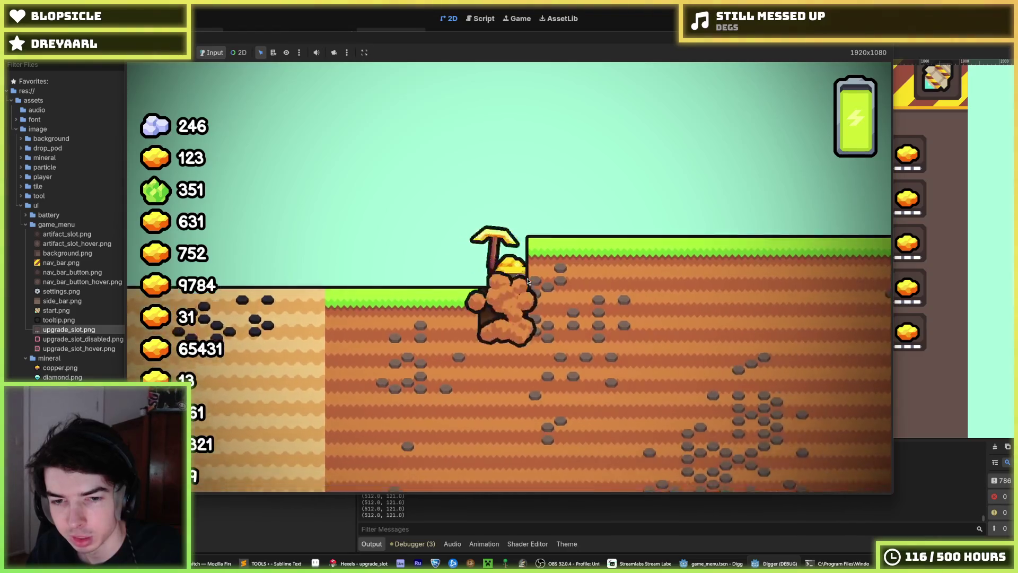
key("d")
key("s")
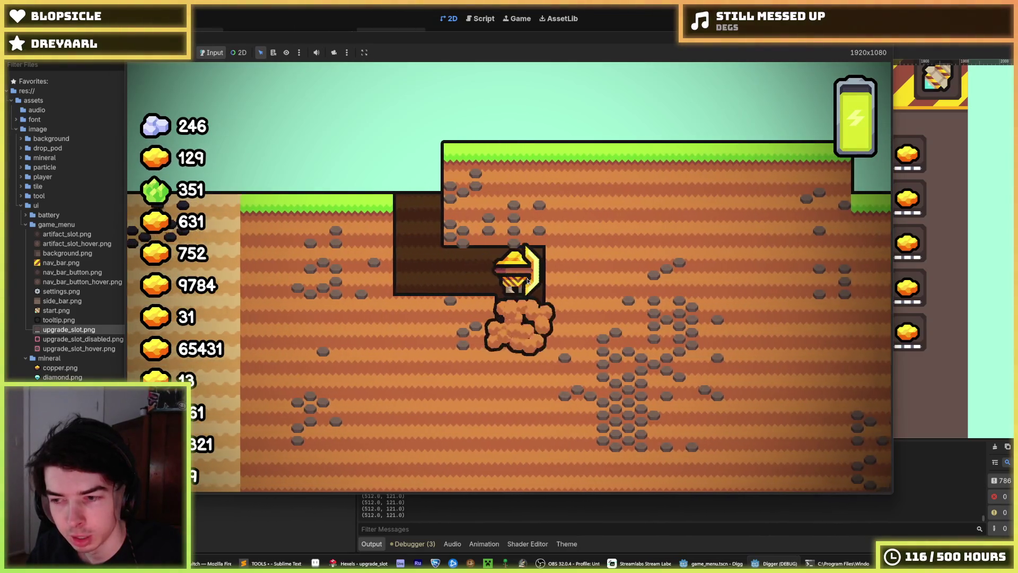
key("s")
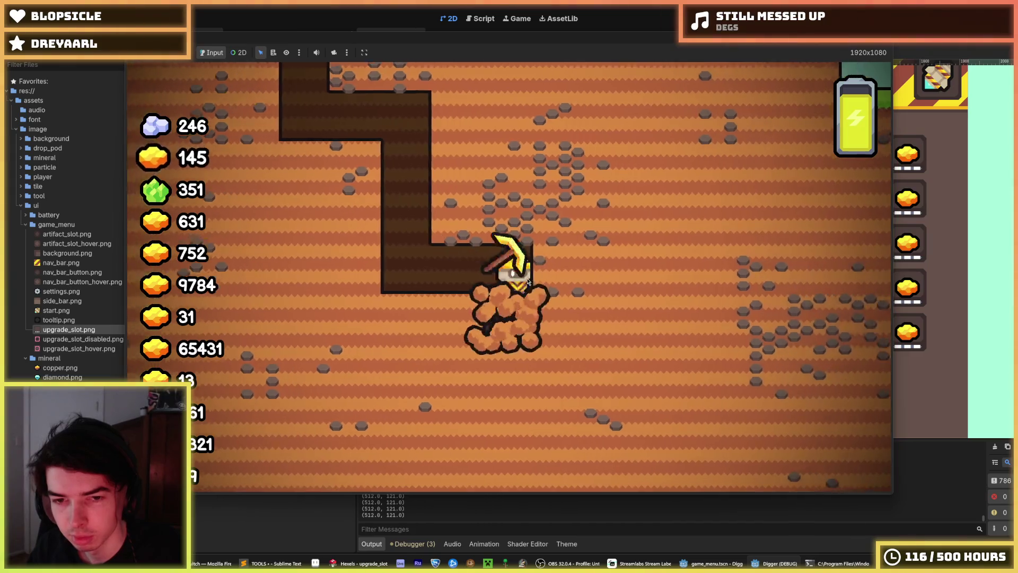
key("s")
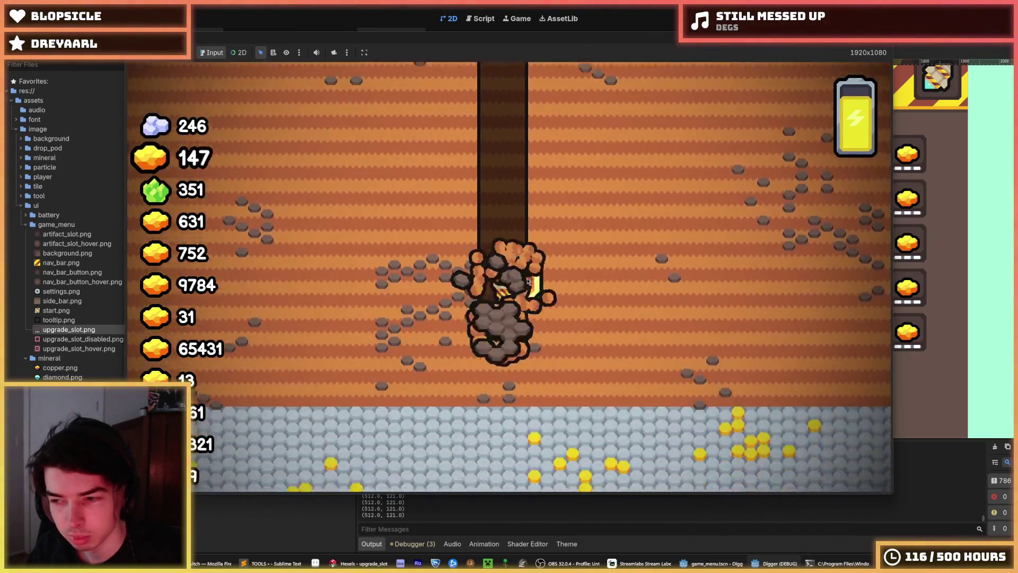
key("a")
key("s")
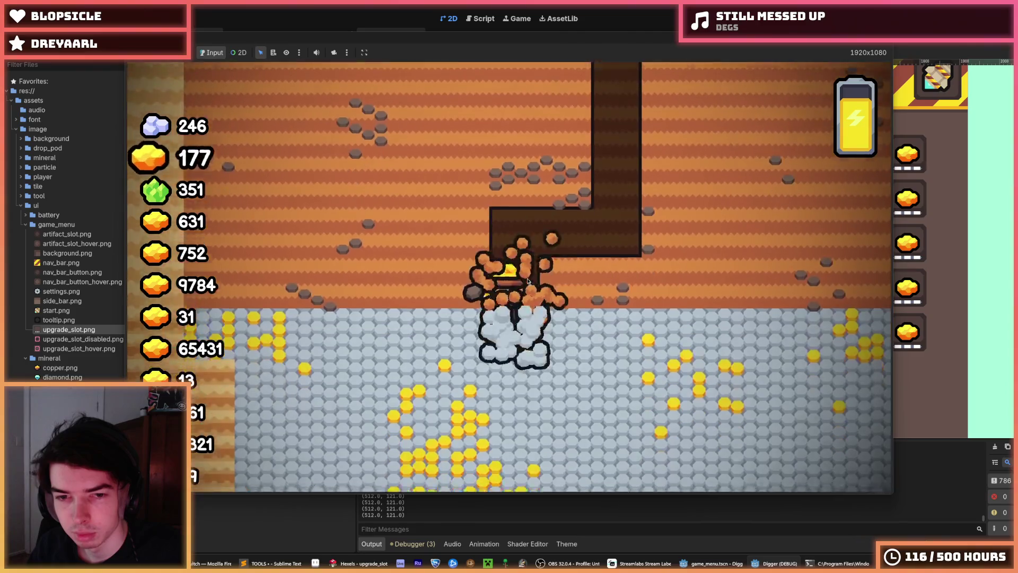
key("s")
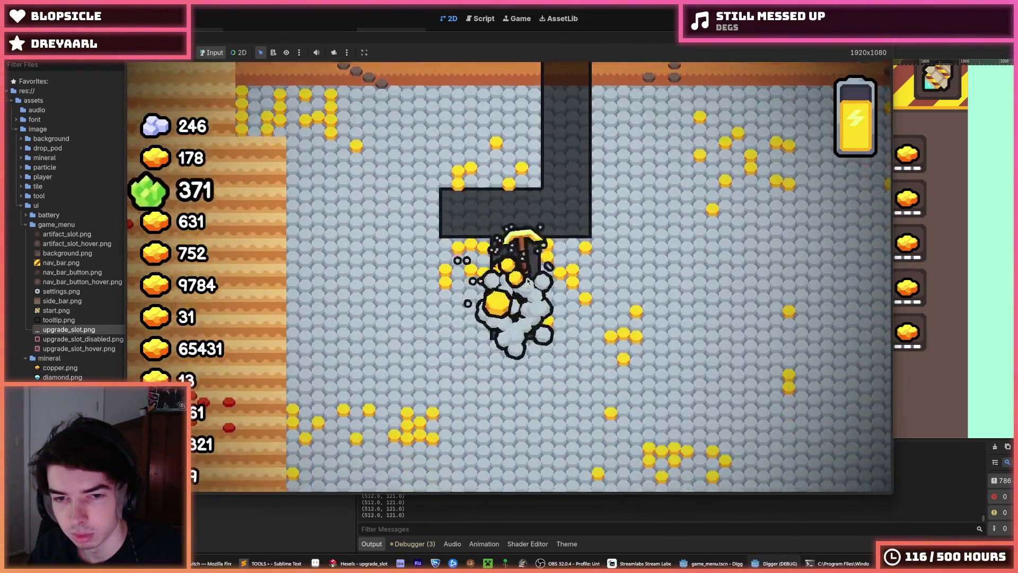
Tunnel through the stone collecting green, red and gold ore, then stop the game with F8
key("d")
key("s")
key("s")
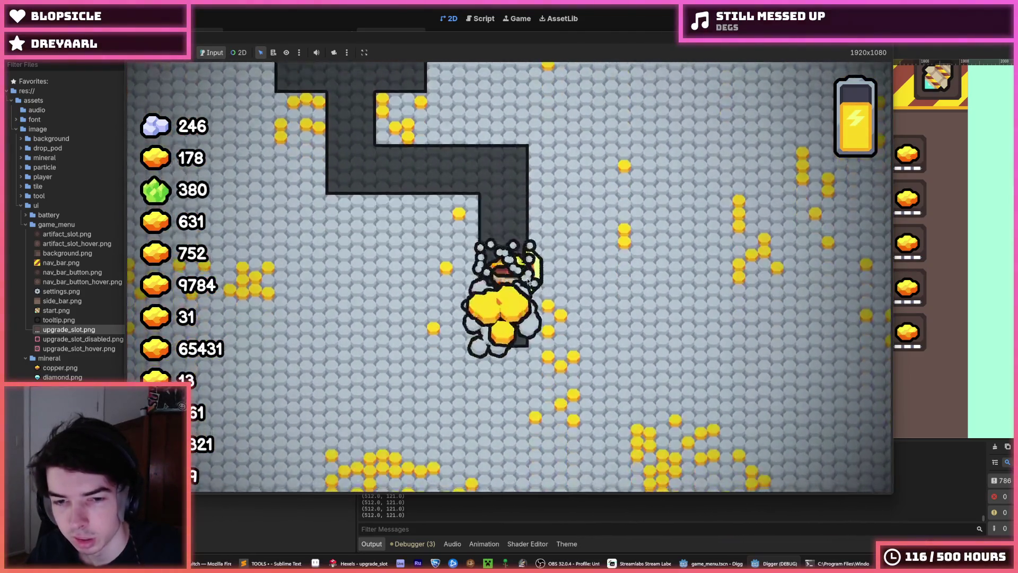
key("a")
key("s")
key("d")
key("s")
key("s")
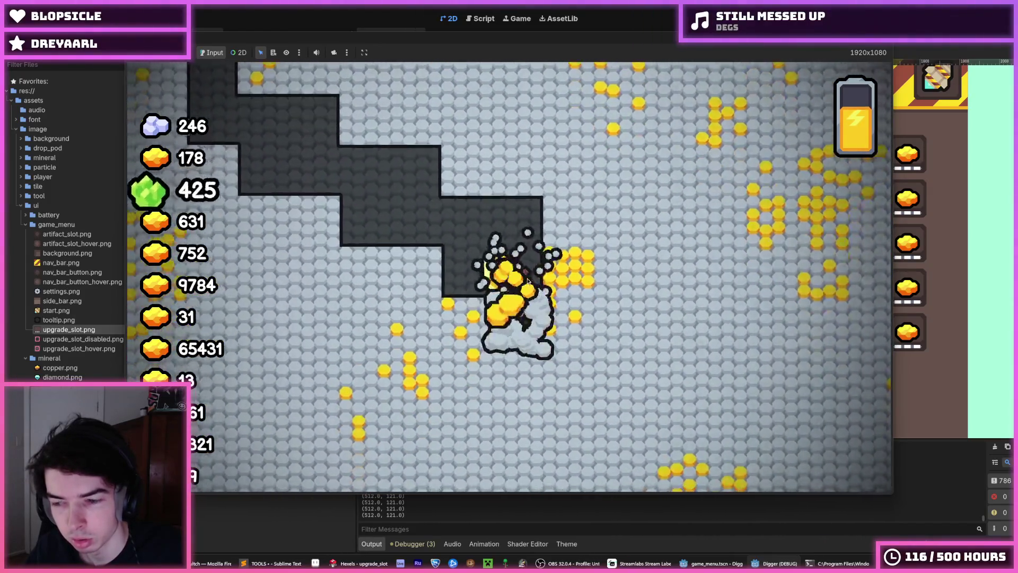
key("a")
key("s")
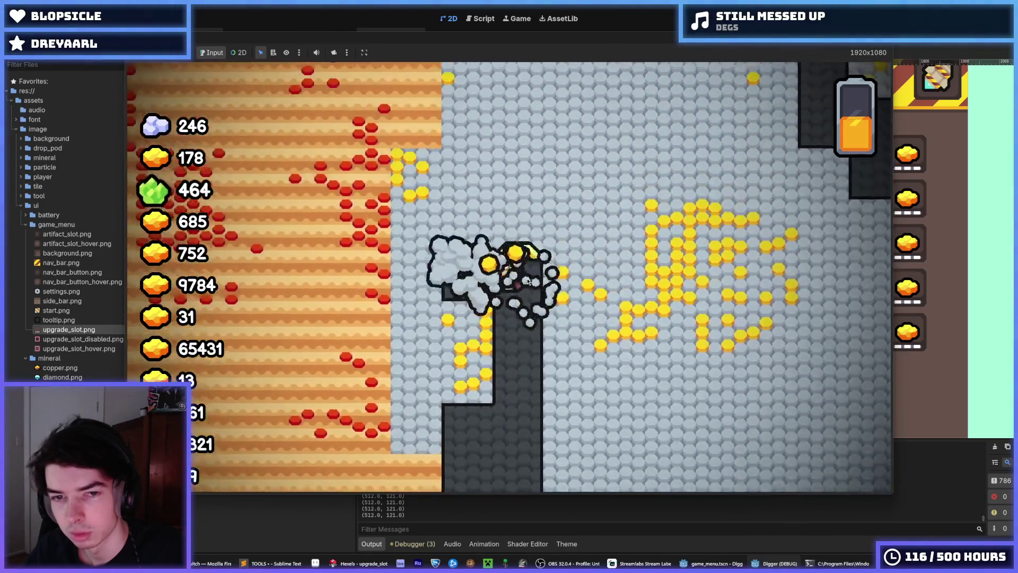
key("a")
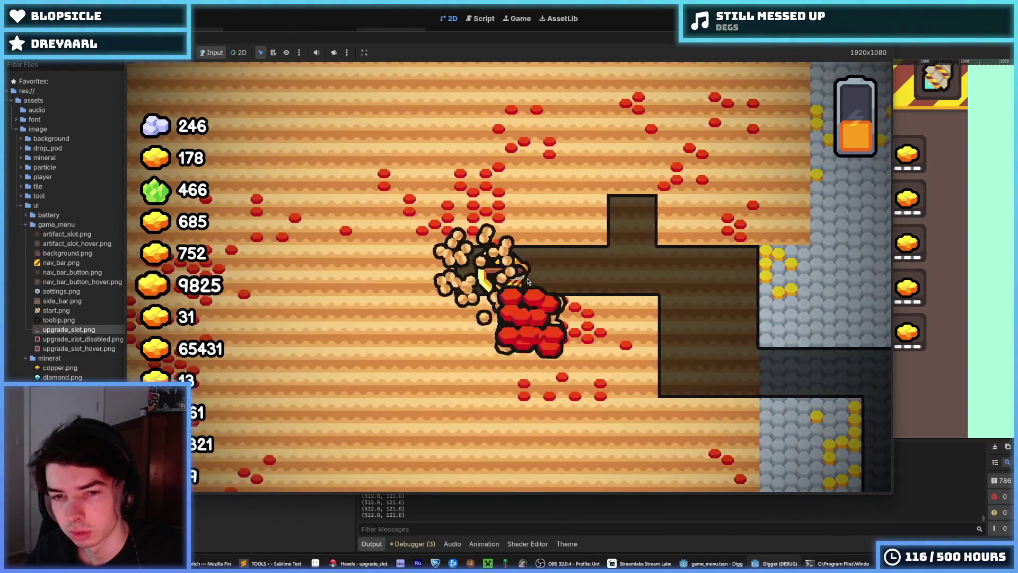
key("s")
key("s")
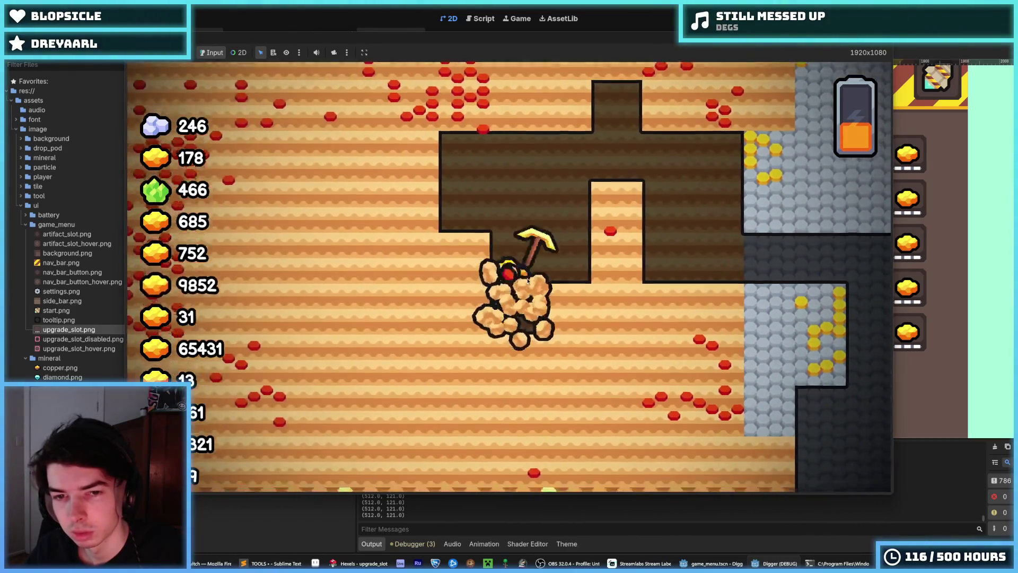
key("d")
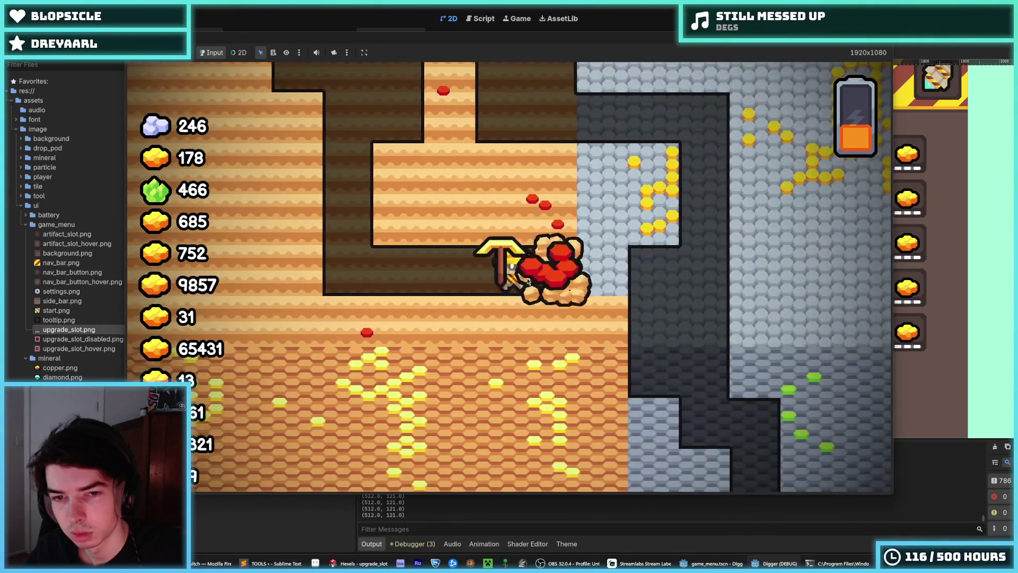
key("s")
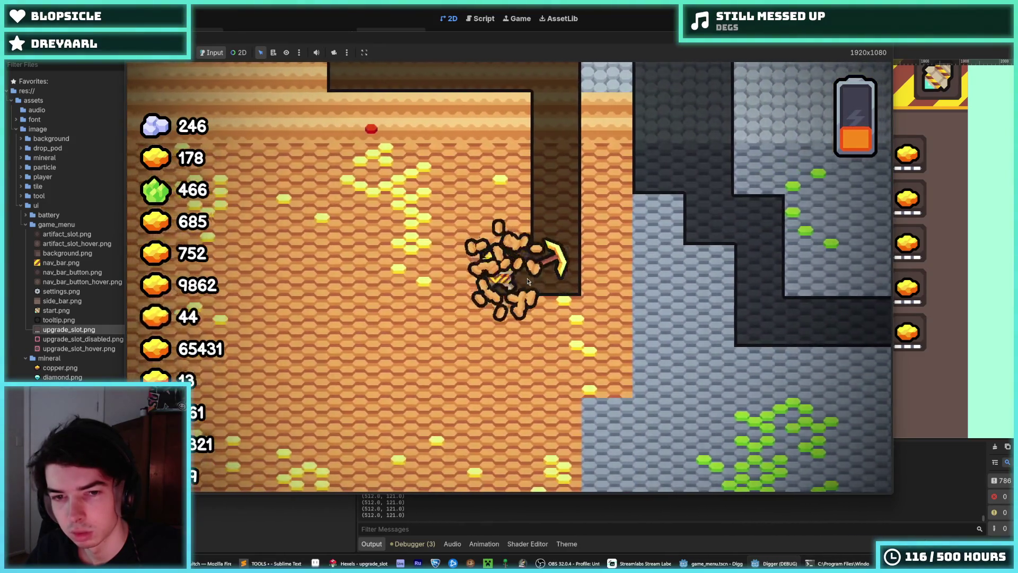
key("a")
key("w")
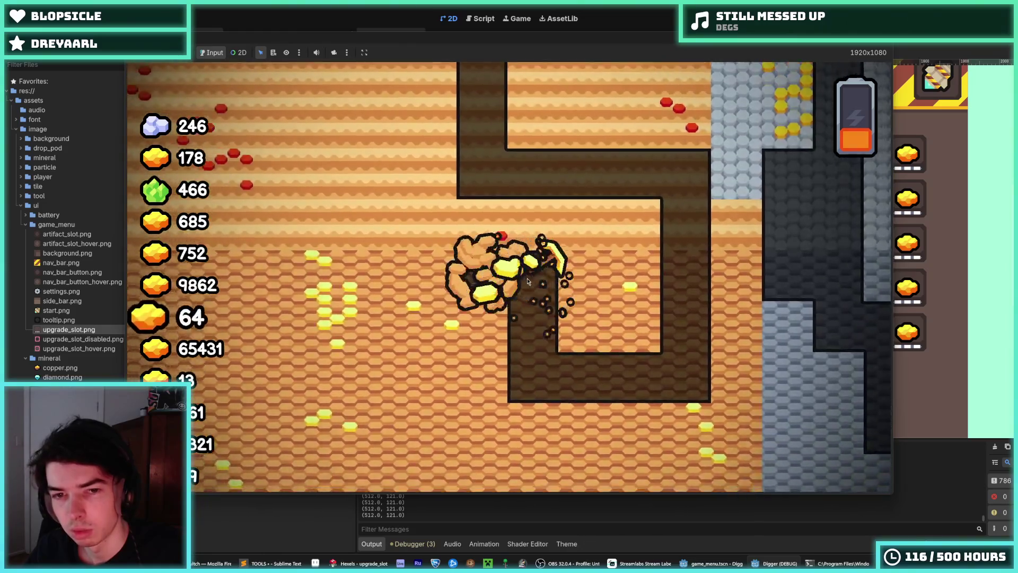
key("a")
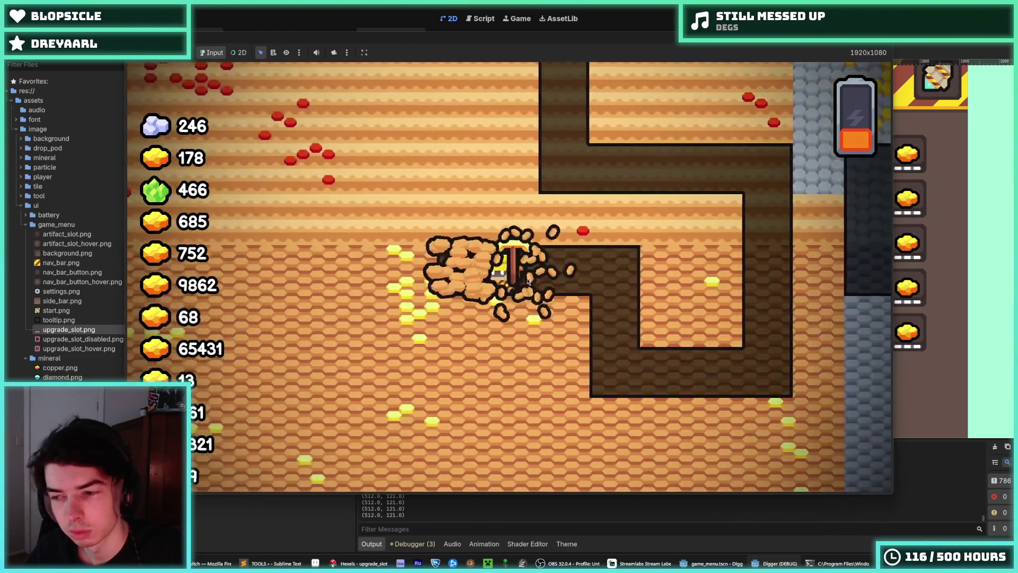
key("s")
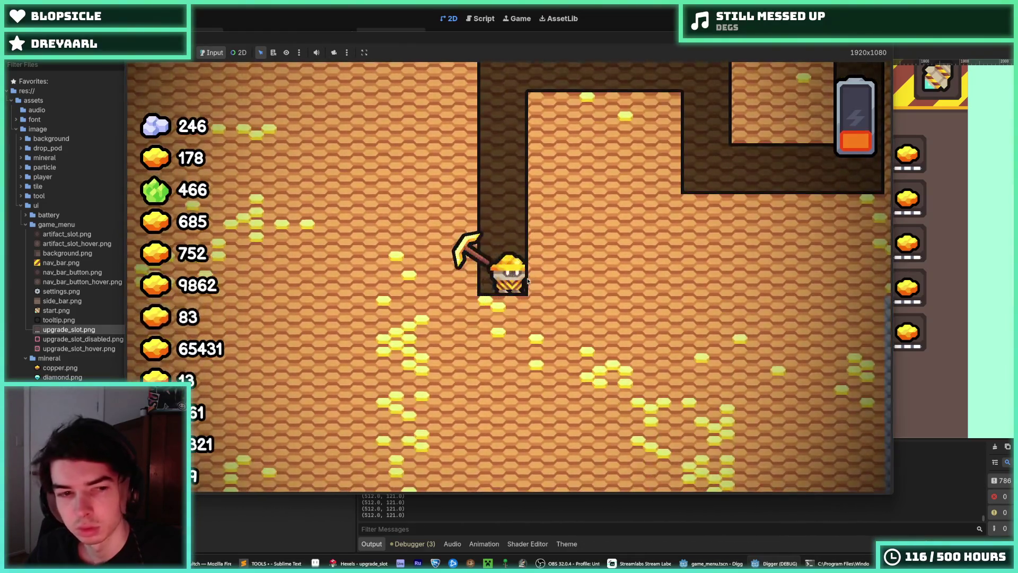
key("F8")
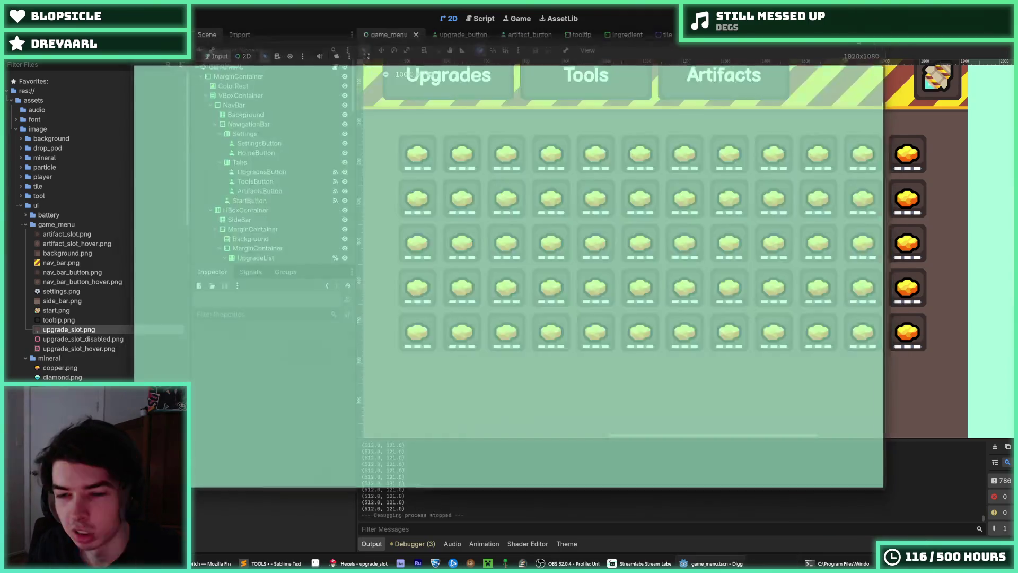
Zoom the 2D canvas over the upgrade grid and launch the game with F5
scroll(698, 233, "down", 2)
scroll(753, 265, "up", 1)
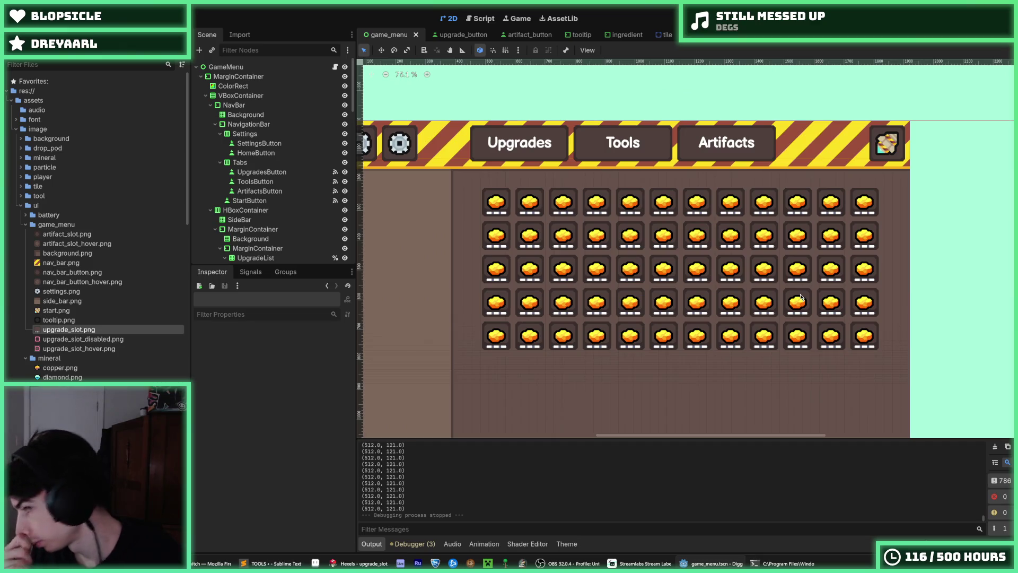
scroll(828, 283, "down", 1)
scroll(743, 297, "up", 3)
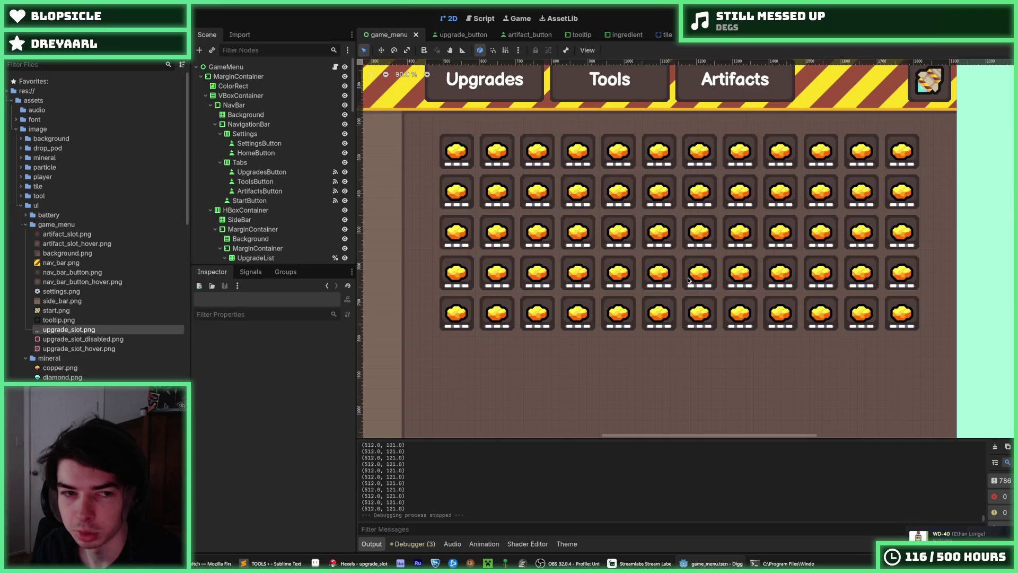
key("F5")
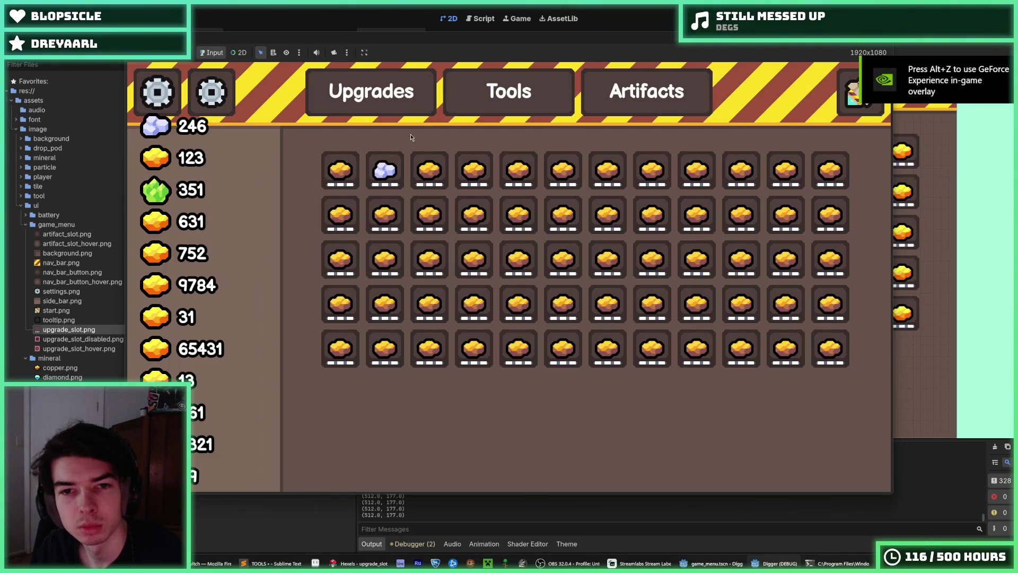
Buy the first upgrade three times at 10 gold each, leaving gold at 93, ending on Artifacts
left_click(641, 79)
left_click(342, 98)
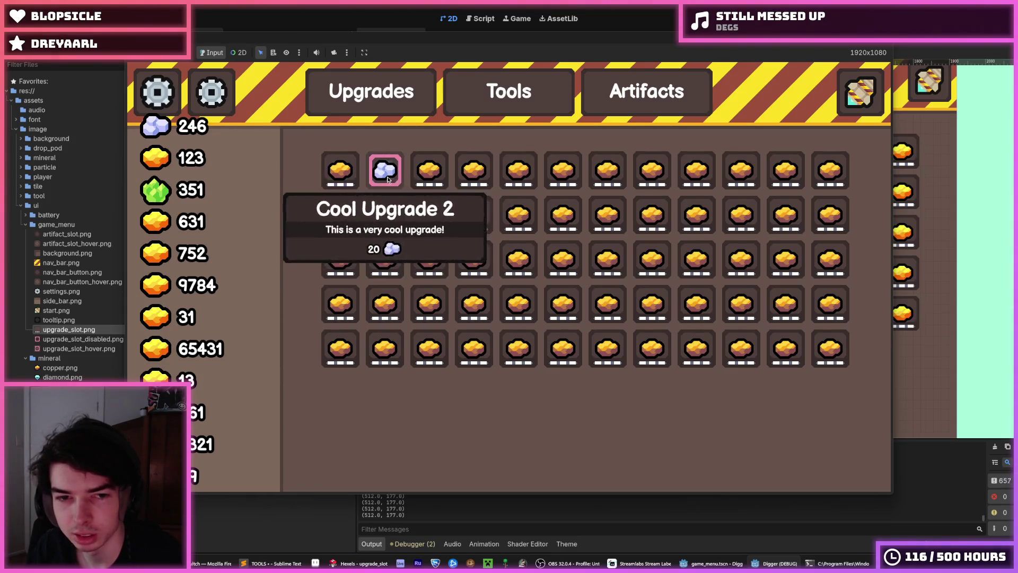
left_click(346, 177)
left_click(346, 177)
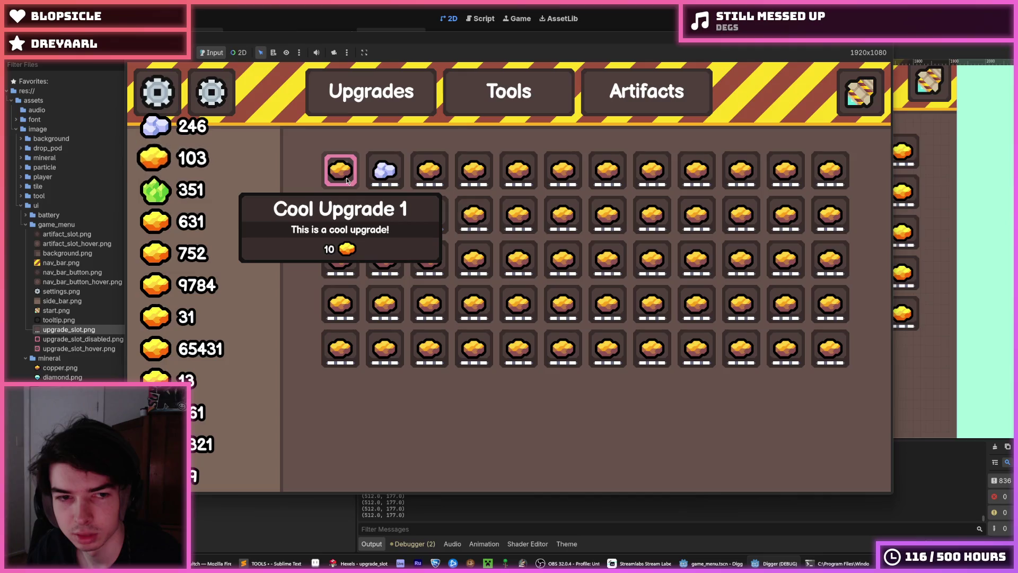
left_click(346, 177)
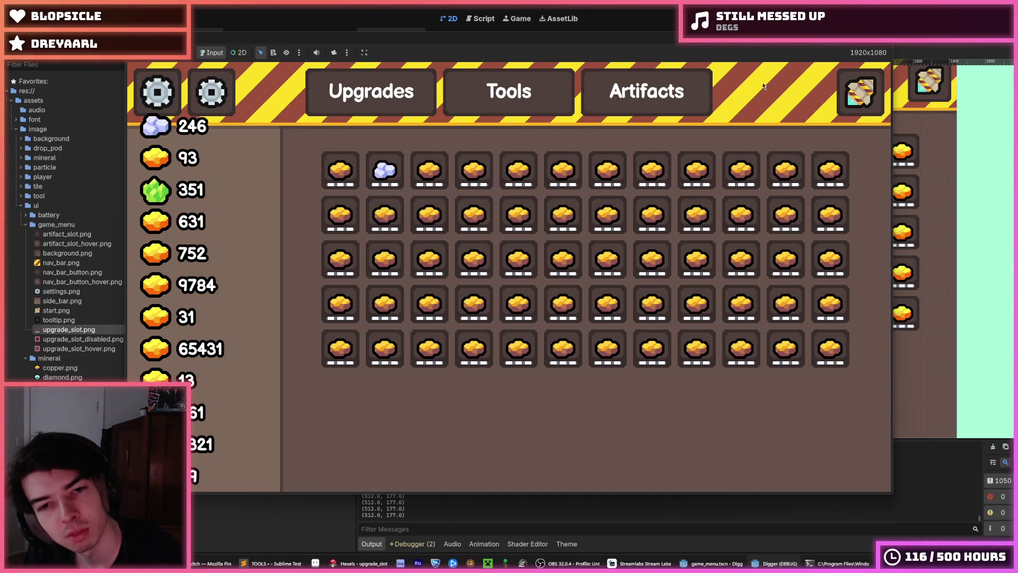
left_click(647, 91)
left_click(392, 87)
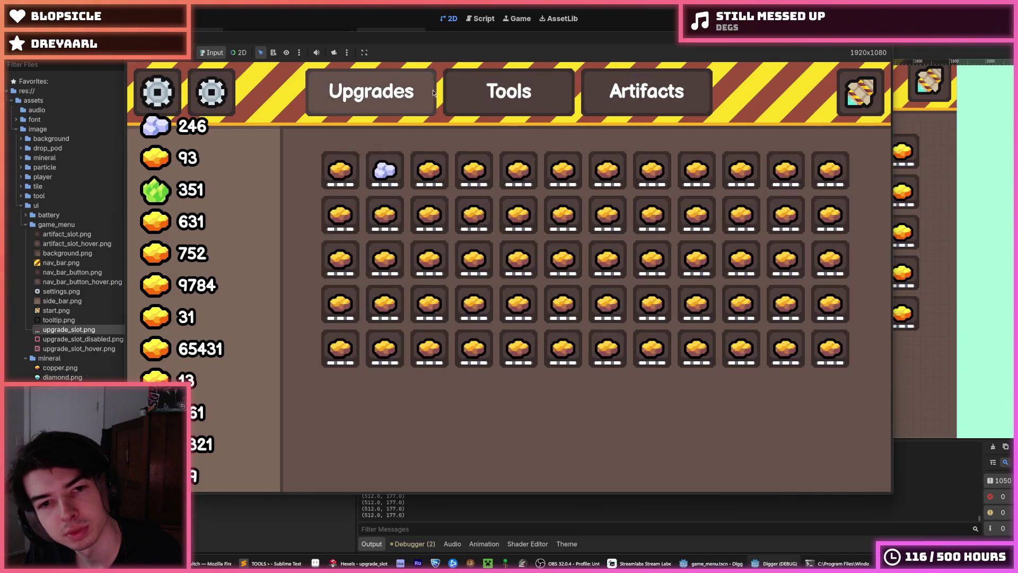
left_click(635, 88)
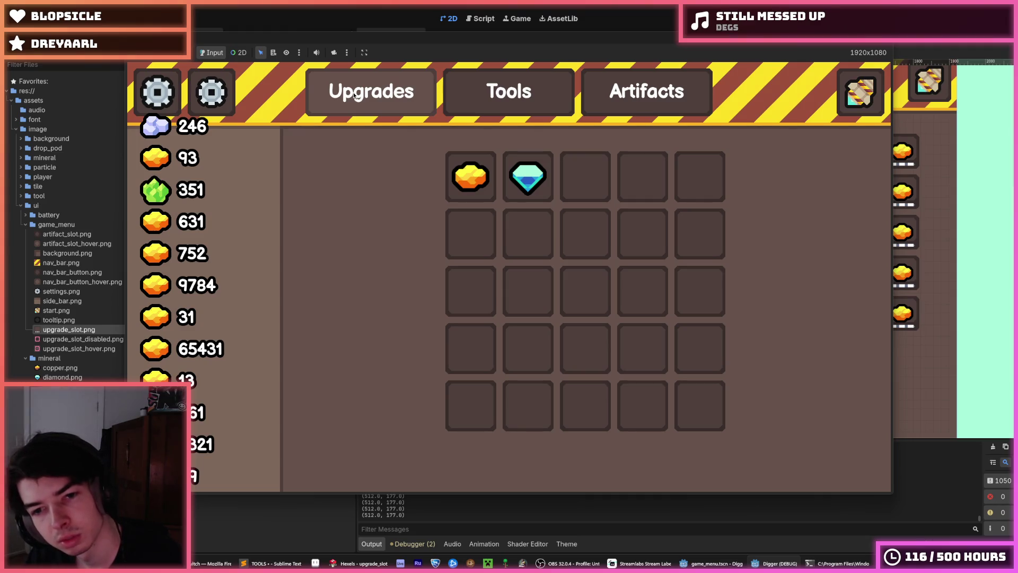
Return the game menu to the Upgrades grid and Alt+Tab back to the Godot editor
left_click(354, 96)
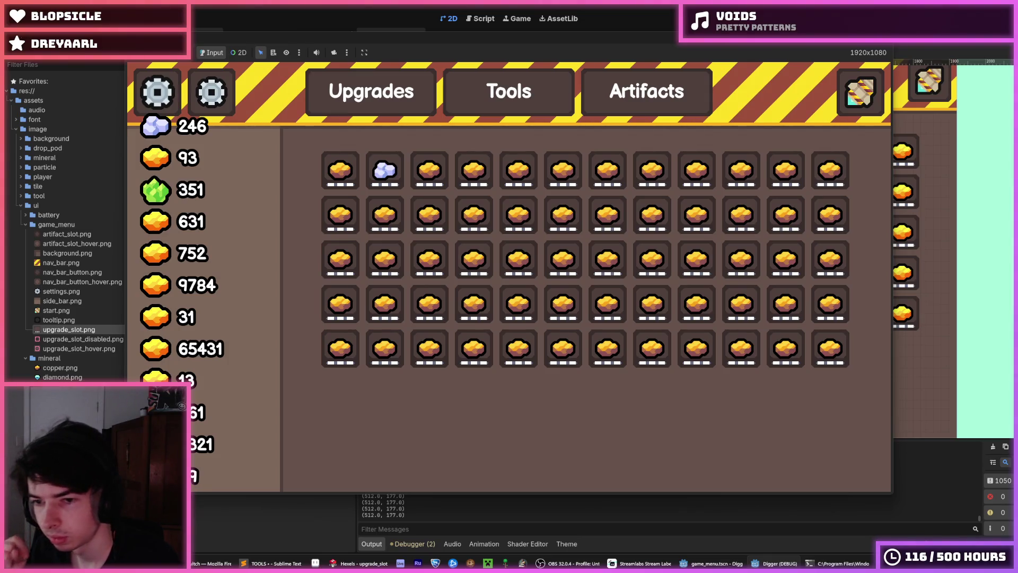
key("alt+Tab")
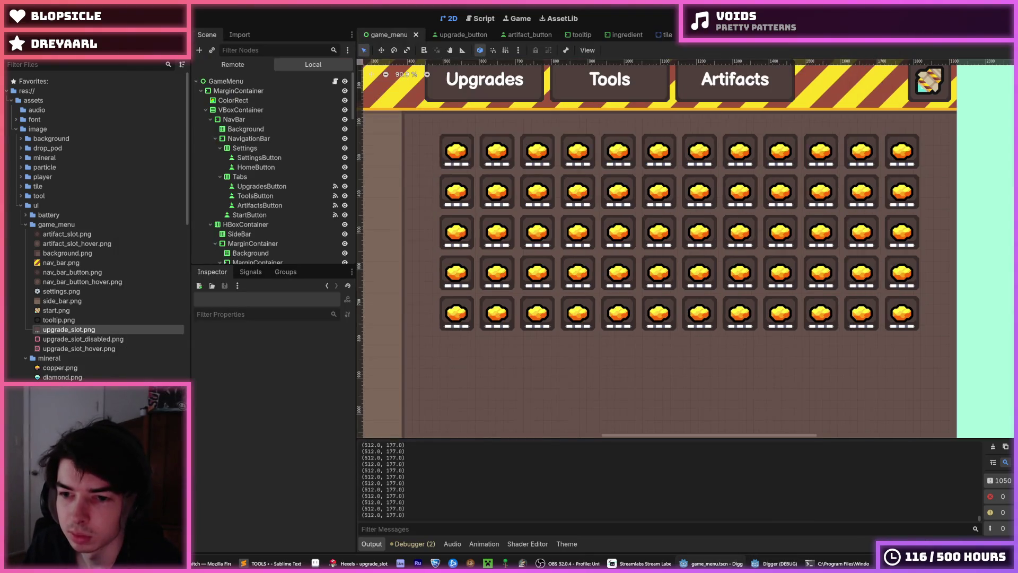
Stop the game, open the upgrade_button scene, and inspect its TextureRect node
key("F8")
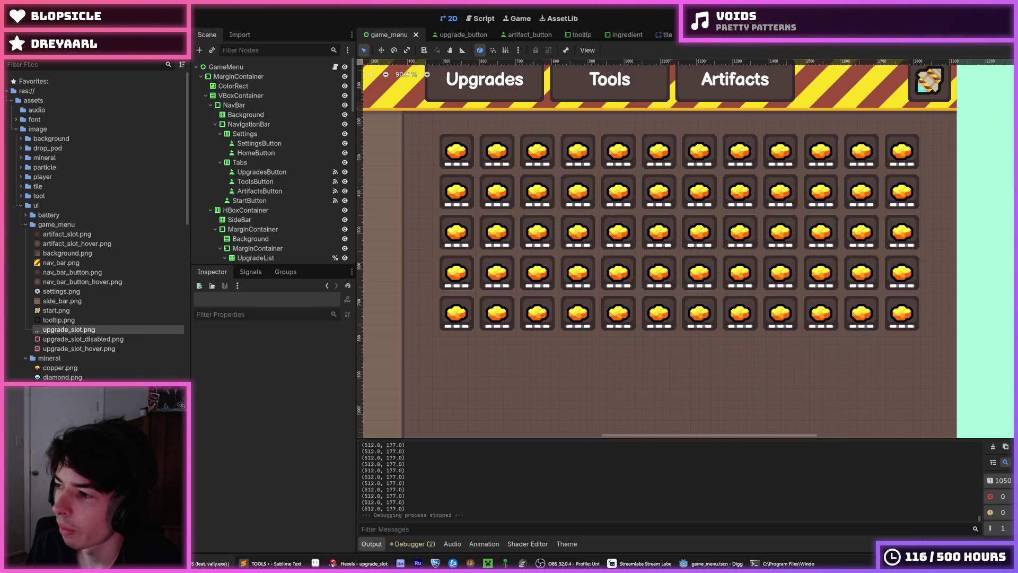
scroll(692, 175, "up", 1)
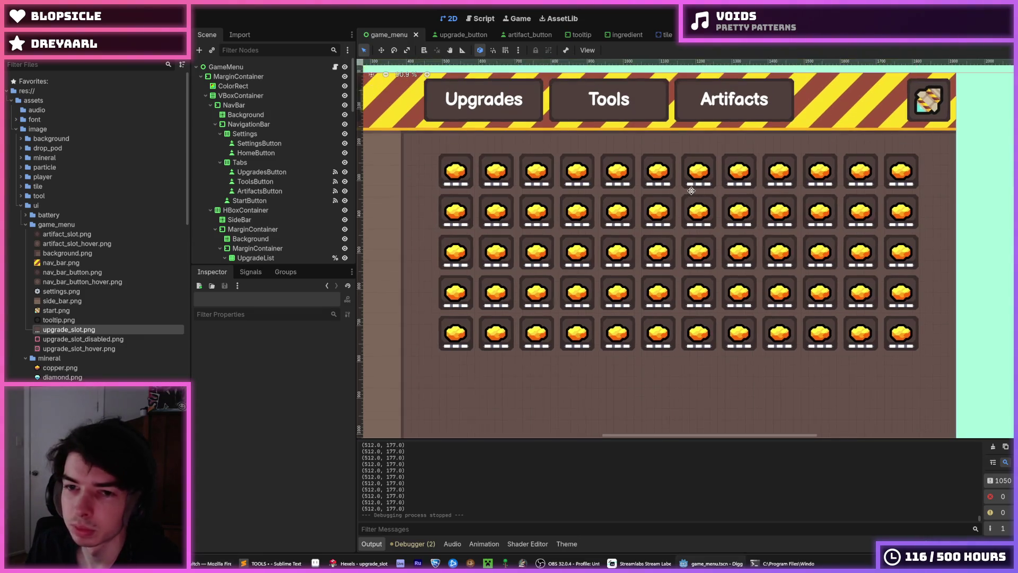
scroll(650, 232, "up", 1)
scroll(650, 232, "down", 1)
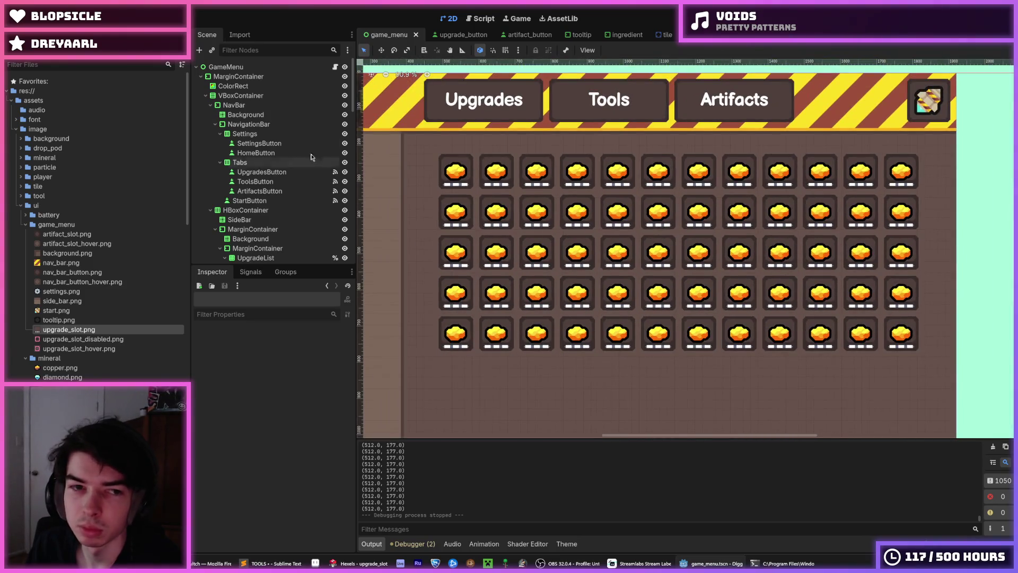
left_click(493, 34)
left_click(451, 34)
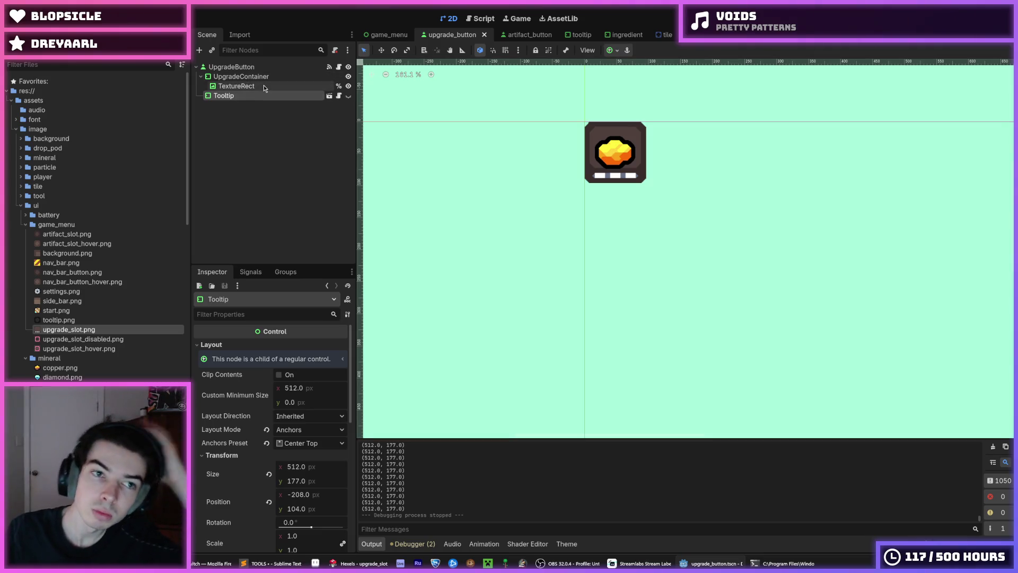
left_click(236, 86)
scroll(230, 433, "down", 3)
scroll(231, 434, "down", 1)
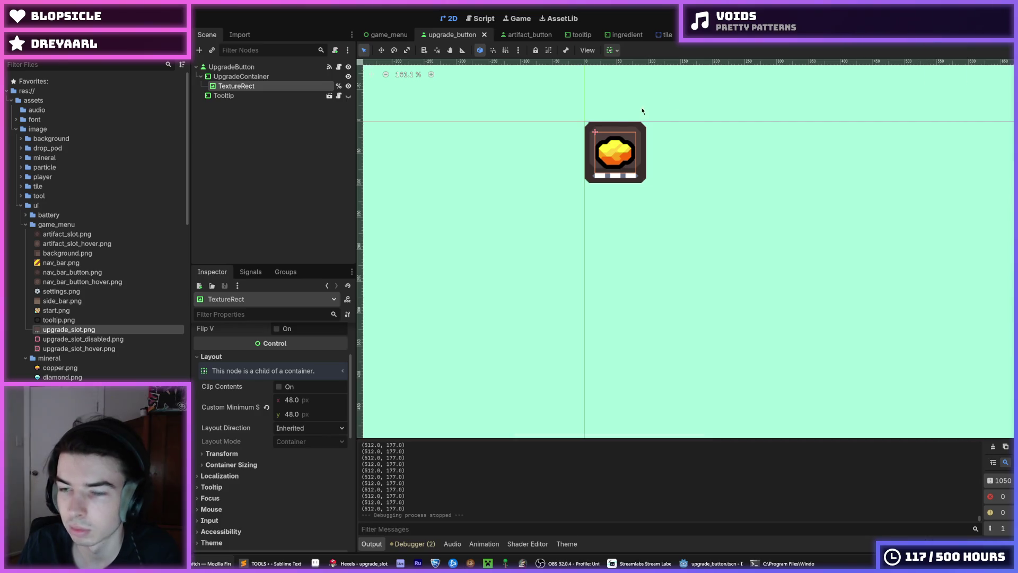
Check UpgradeContainer's Transform, then select UpgradeButton and open its theme.tres
left_click(240, 76)
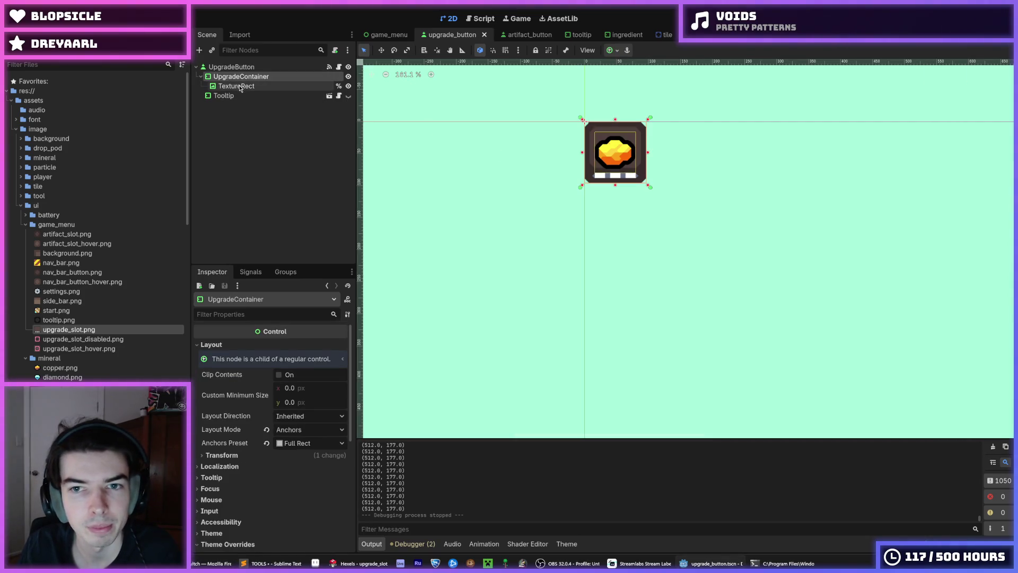
left_click(240, 455)
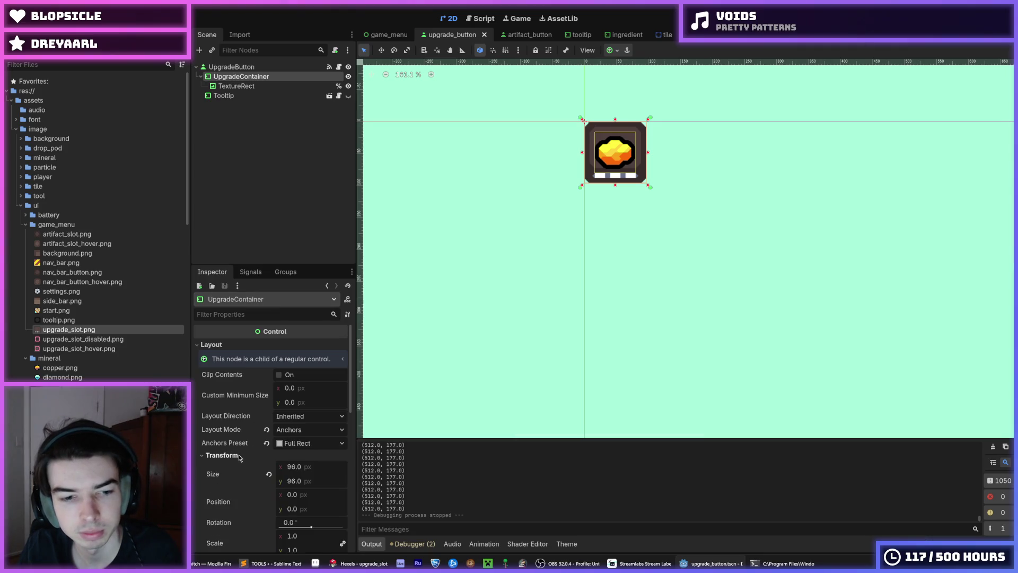
scroll(239, 457, "down", 1)
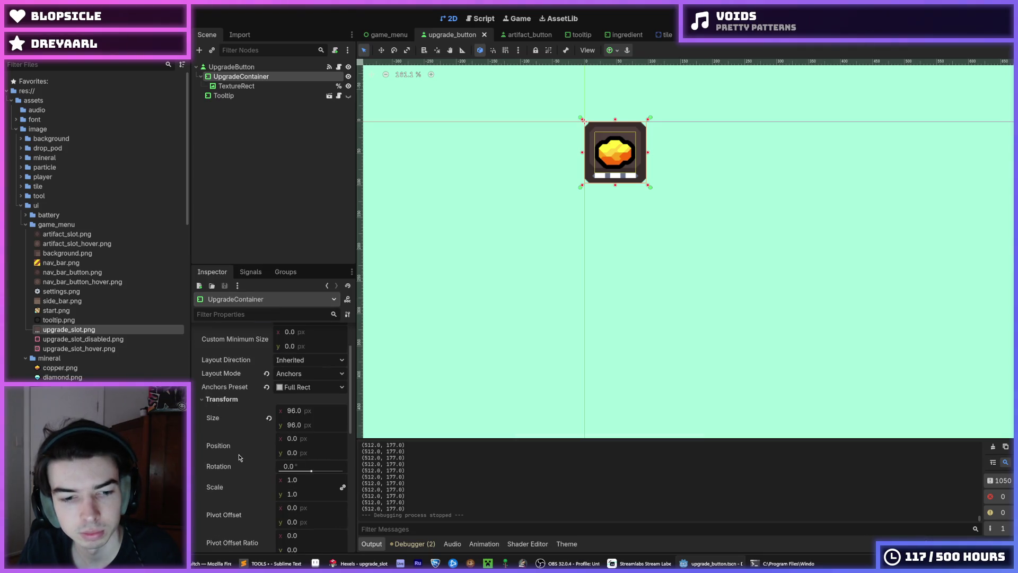
left_click(241, 403)
left_click(243, 68)
scroll(250, 371, "down", 5)
scroll(273, 392, "down", 5)
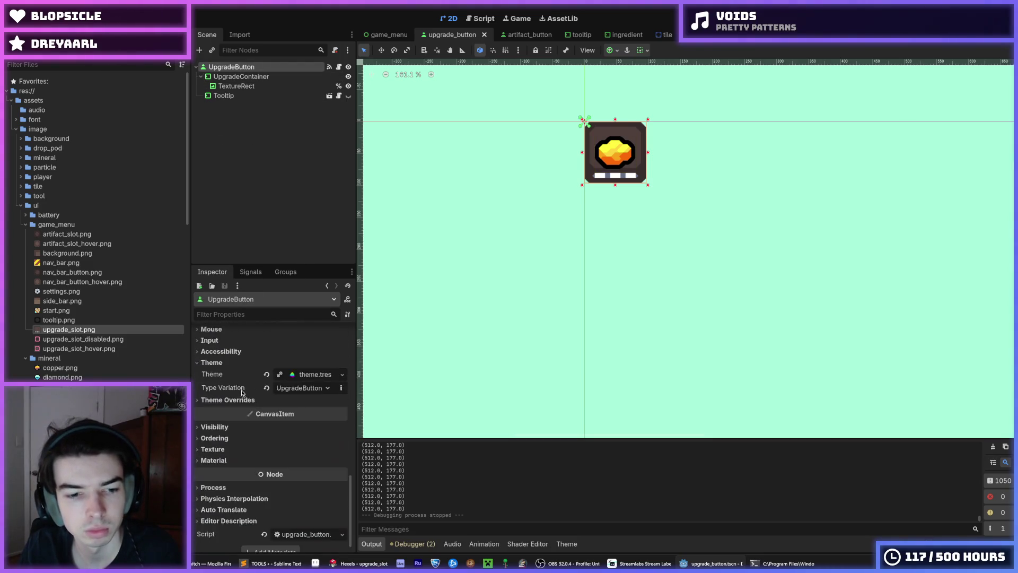
left_click(307, 365)
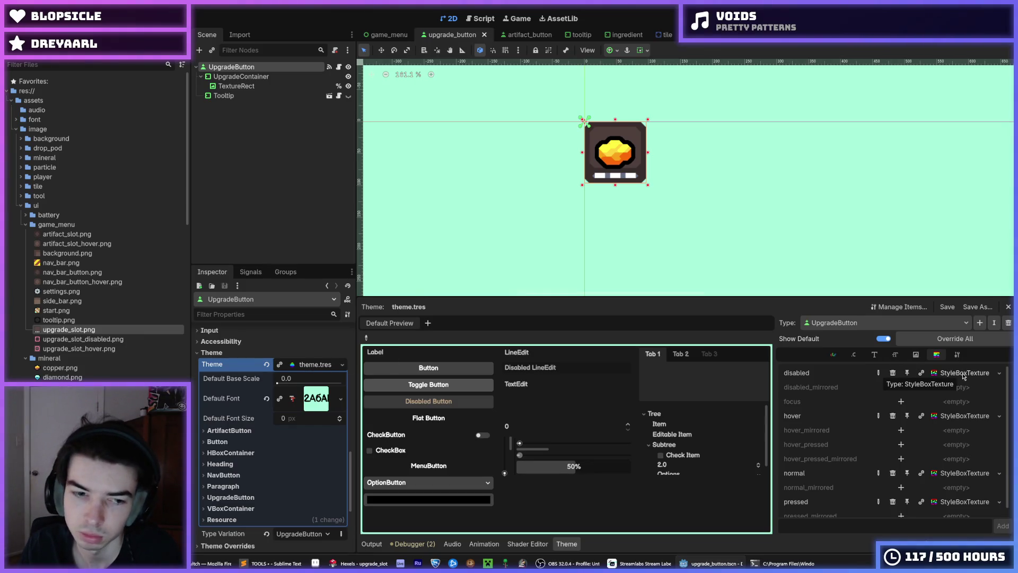
Set the normal-state slot style's four texture margins to 0 px and save the scene
scroll(957, 419, "down", 1)
scroll(957, 418, "up", 1)
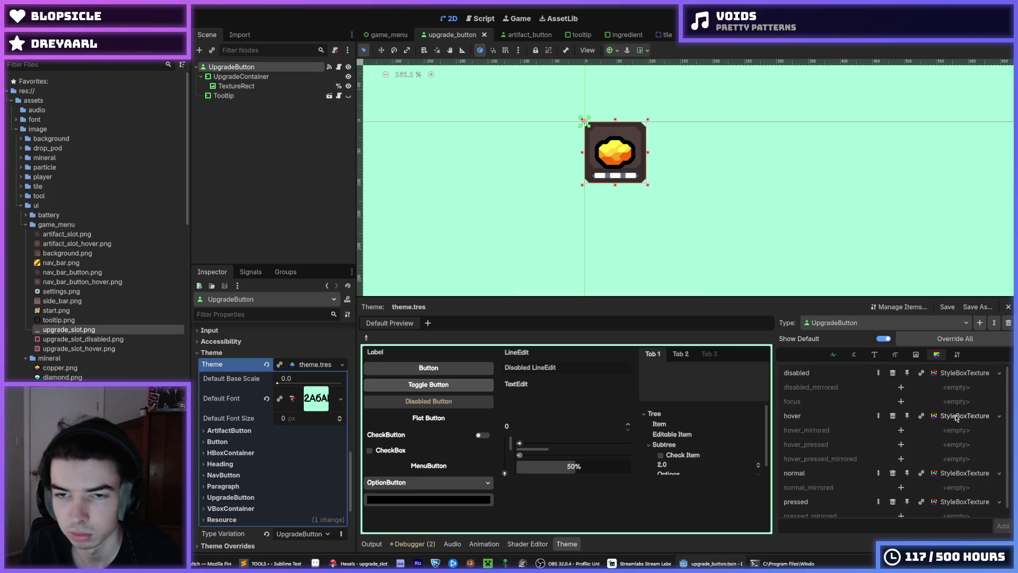
left_click(952, 473)
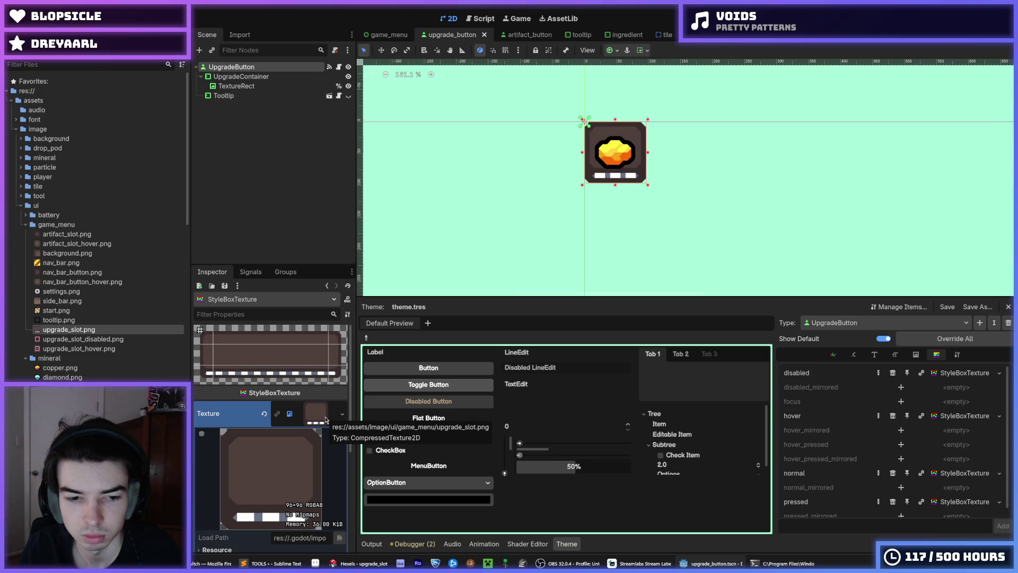
scroll(326, 420, "down", 2)
left_click(227, 384)
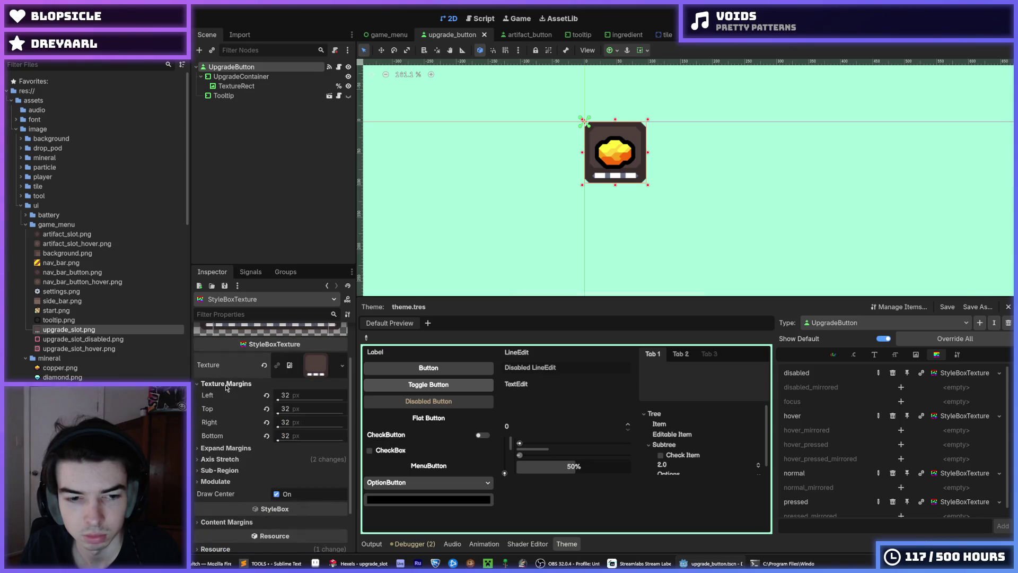
left_click(266, 395)
left_click(267, 409)
left_click(267, 422)
left_click(267, 435)
scroll(268, 439, "up", 2)
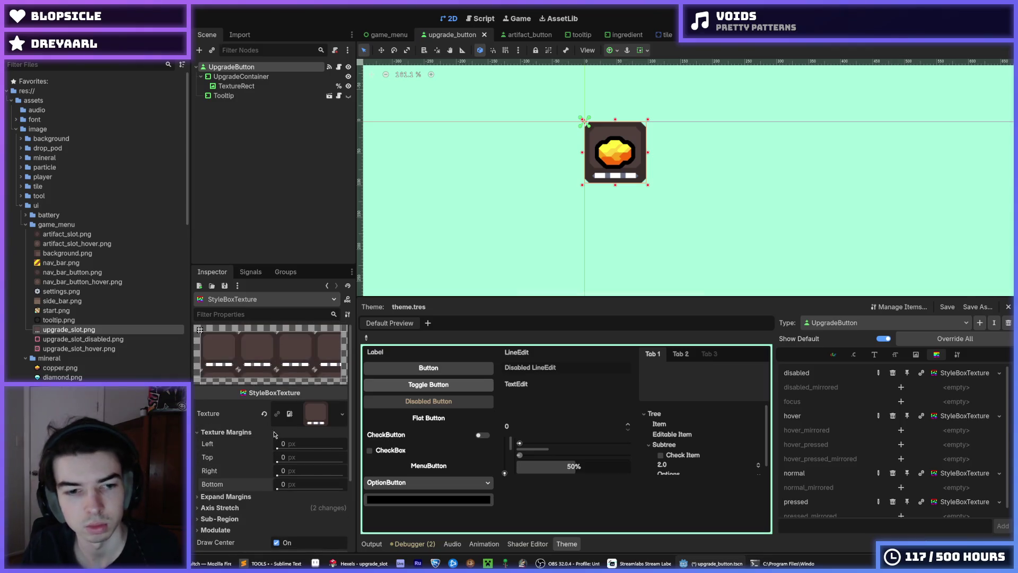
key("ctrl+s")
Inspect the style's Expand Margins settings, then select the UpgradeContainer node
left_click(228, 497)
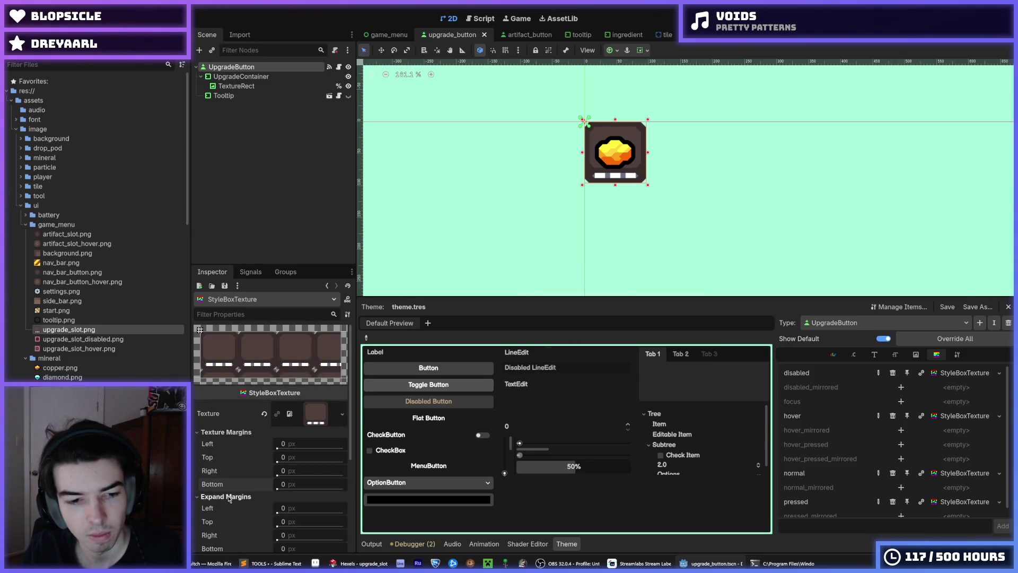
left_click(229, 497)
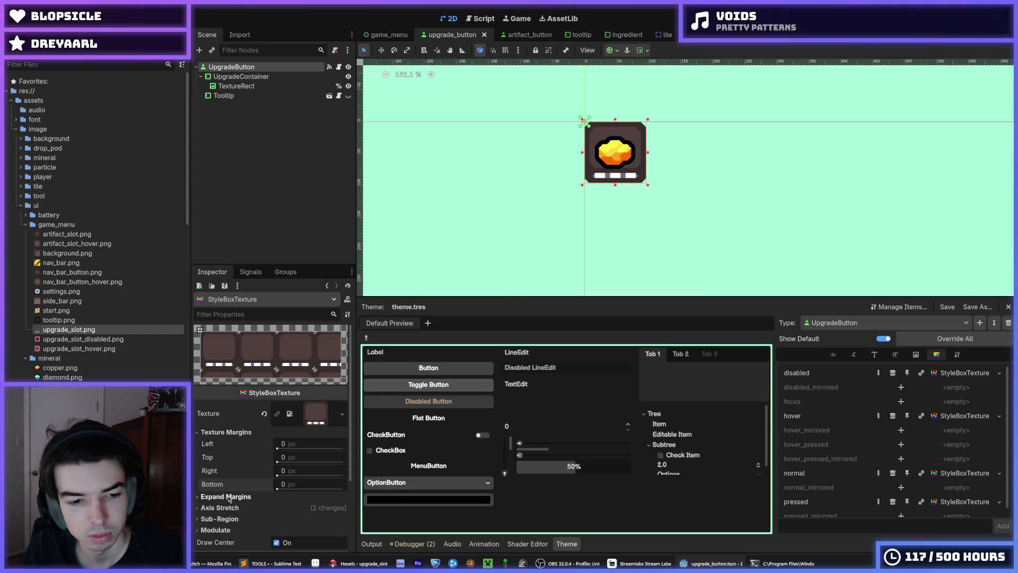
left_click(234, 498)
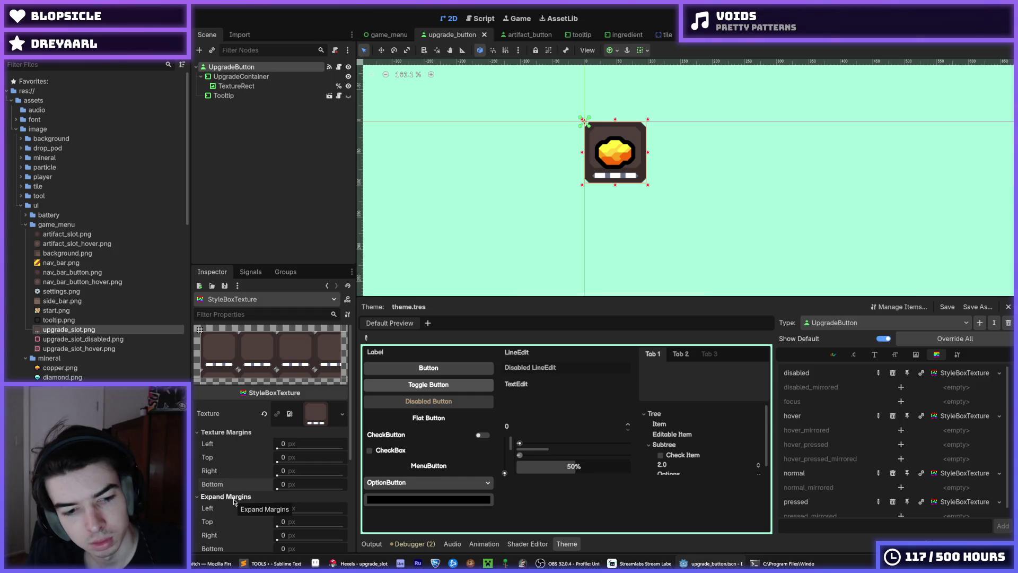
left_click(233, 498)
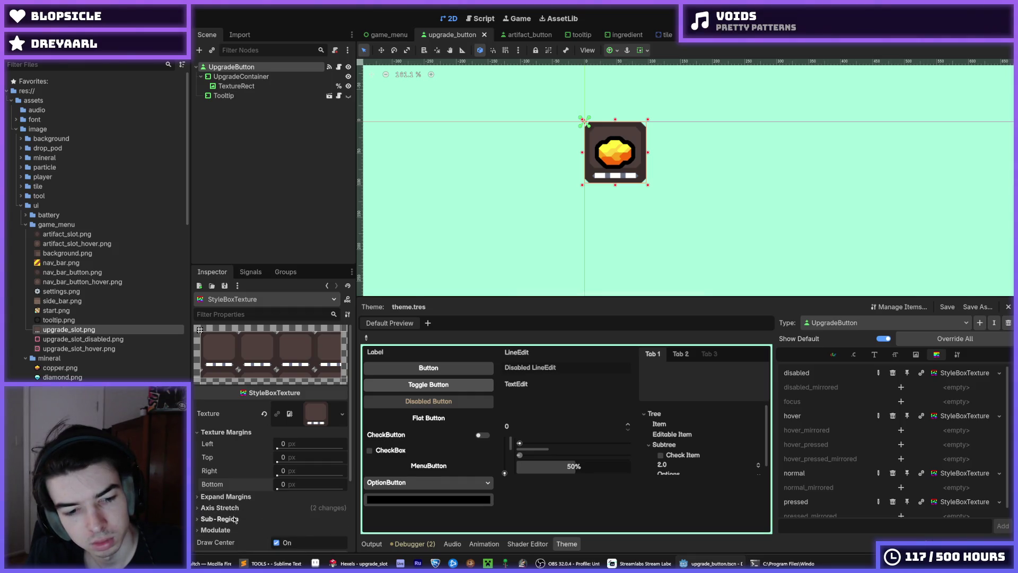
left_click(235, 497)
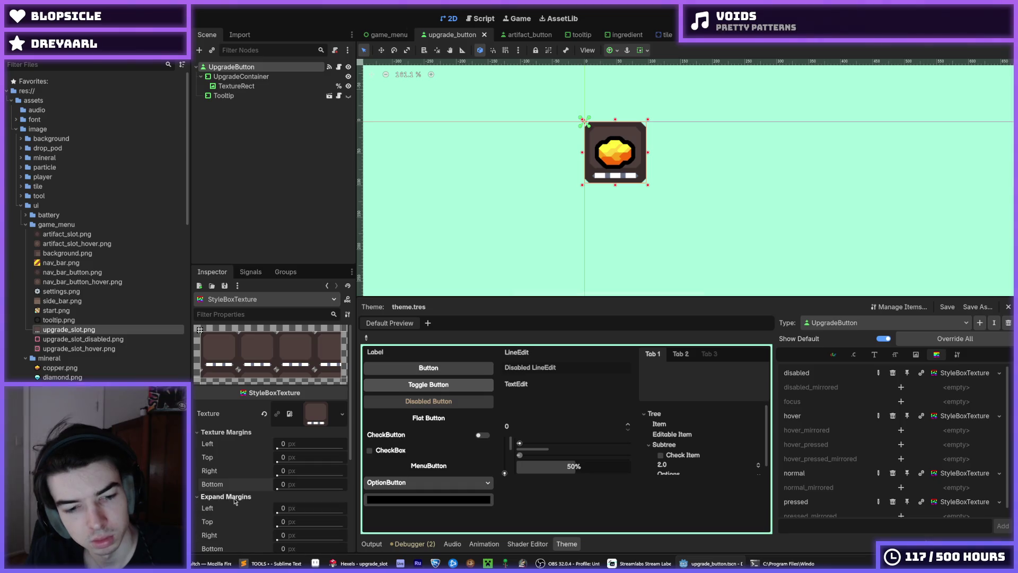
left_click(235, 499)
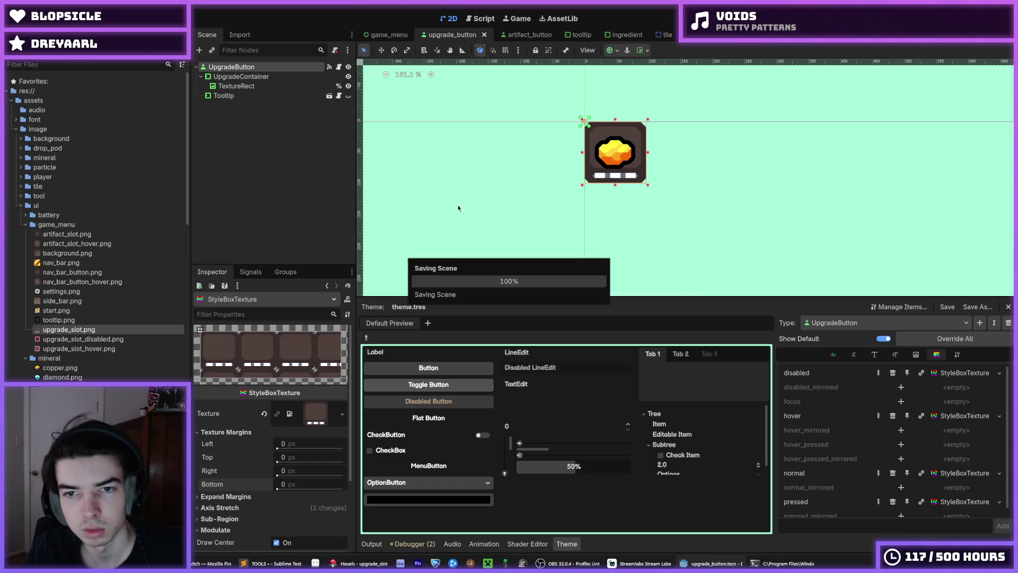
left_click(233, 78)
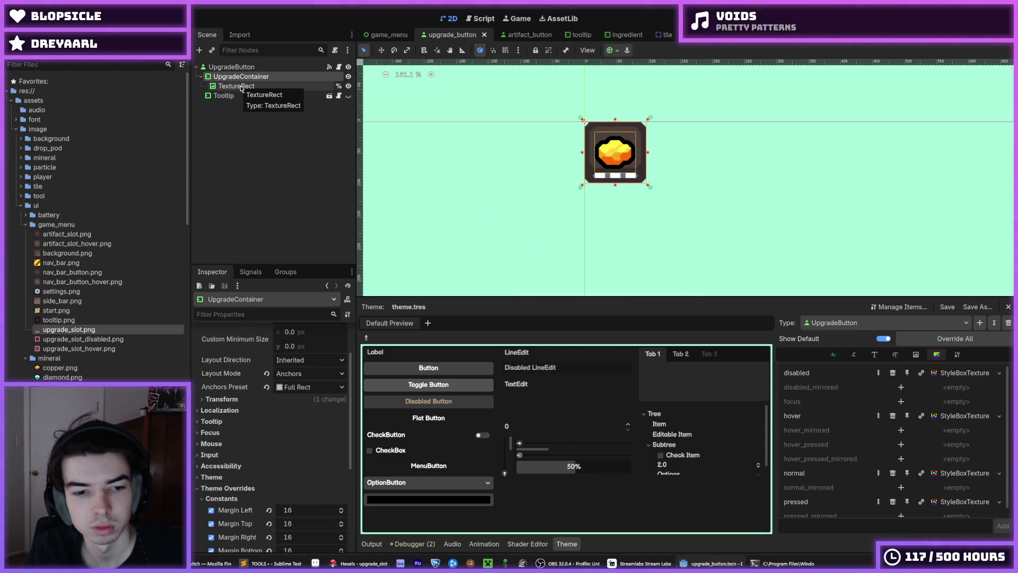
Set UpgradeContainer's Margin Bottom override to 32
scroll(249, 339, "down", 3)
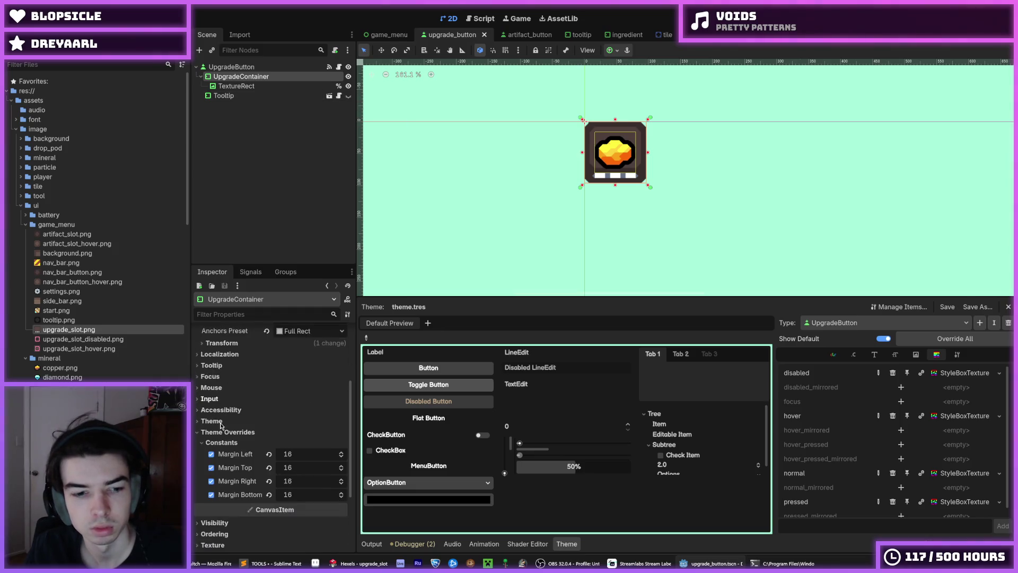
left_click(290, 495)
type("32")
key("Return")
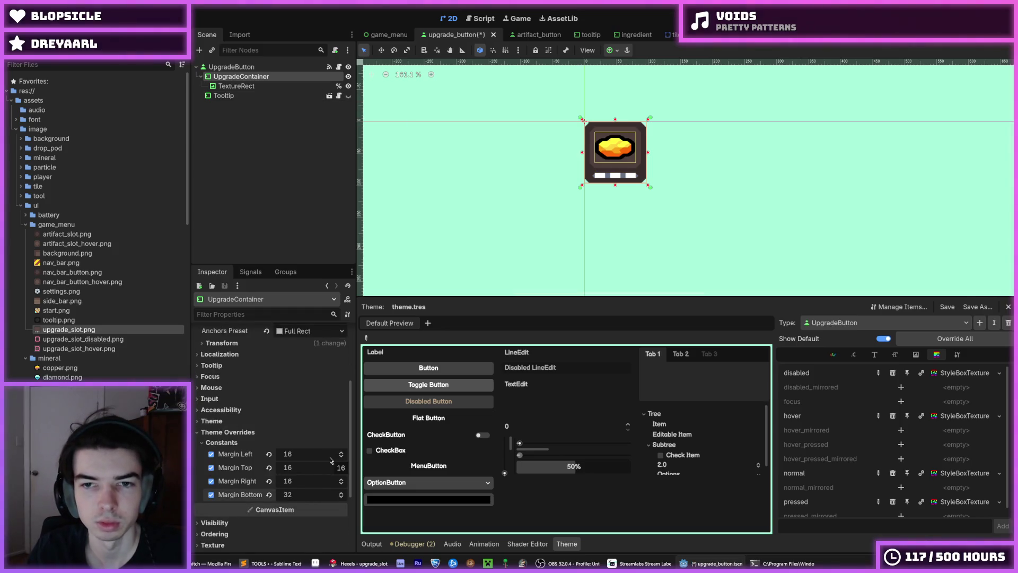
Set the mineral icon TextureRect's Expand Mode to Fit Height after comparing other modes
scroll(583, 170, "up", 2)
scroll(663, 114, "up", 3)
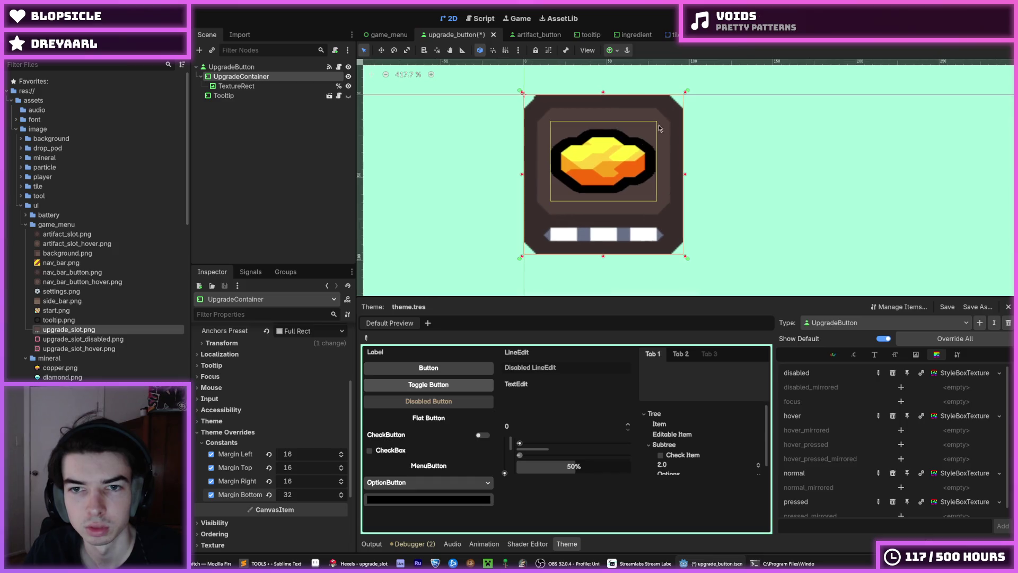
left_click(598, 174)
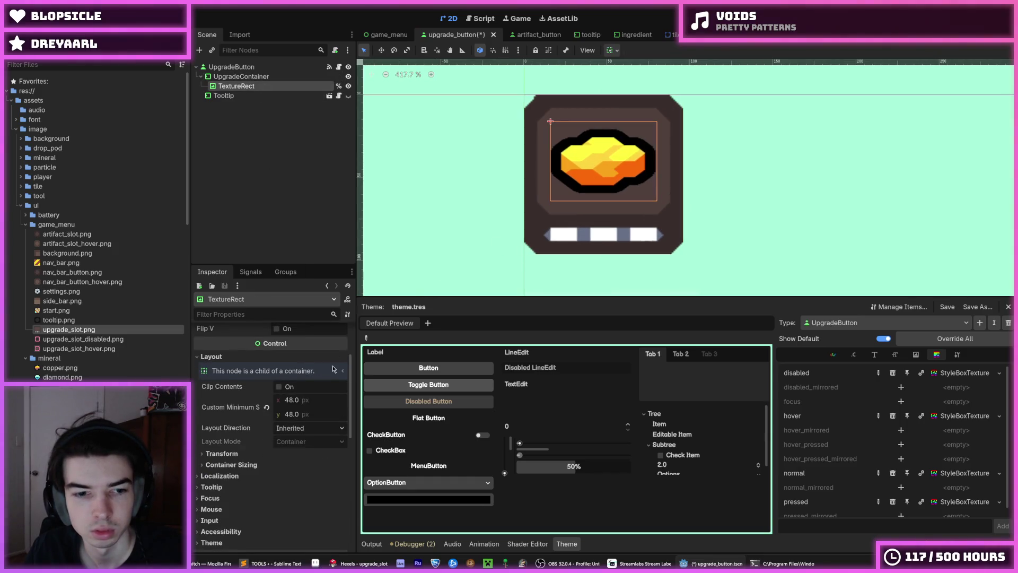
scroll(333, 369, "up", 3)
left_click(308, 372)
left_click(312, 411)
left_click(307, 372)
left_click(309, 428)
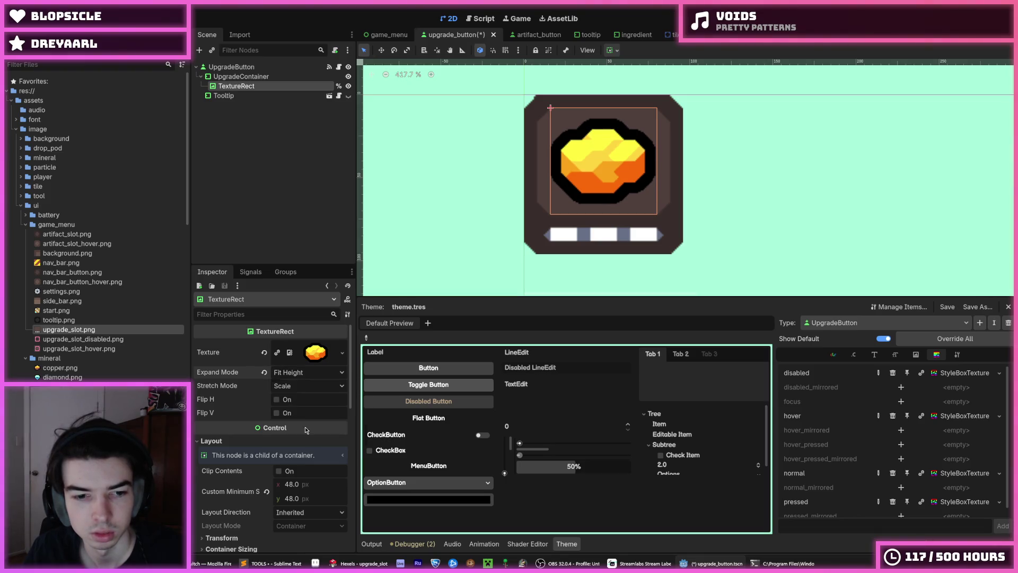
left_click(308, 374)
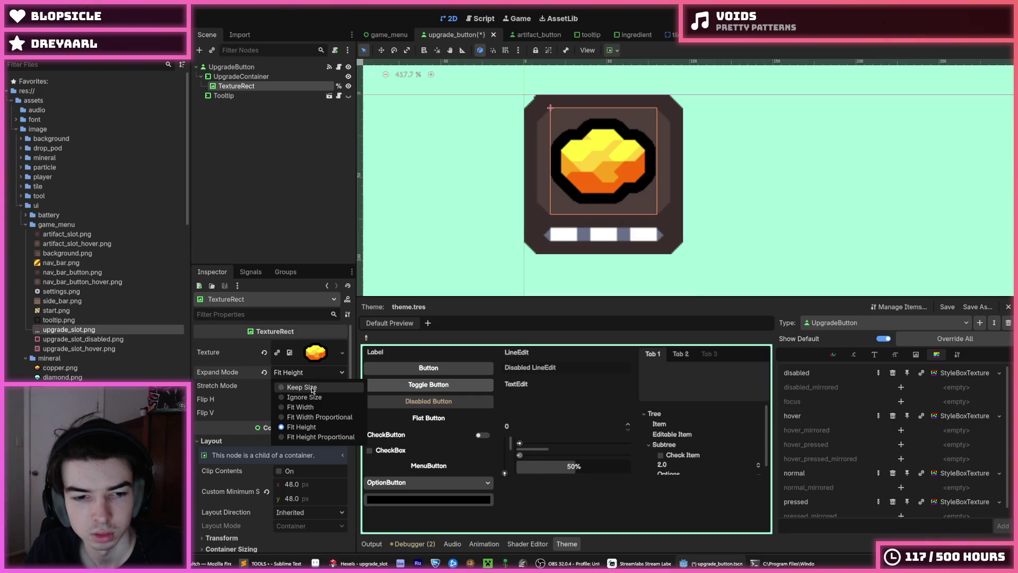
left_click(311, 388)
left_click(311, 374)
left_click(313, 430)
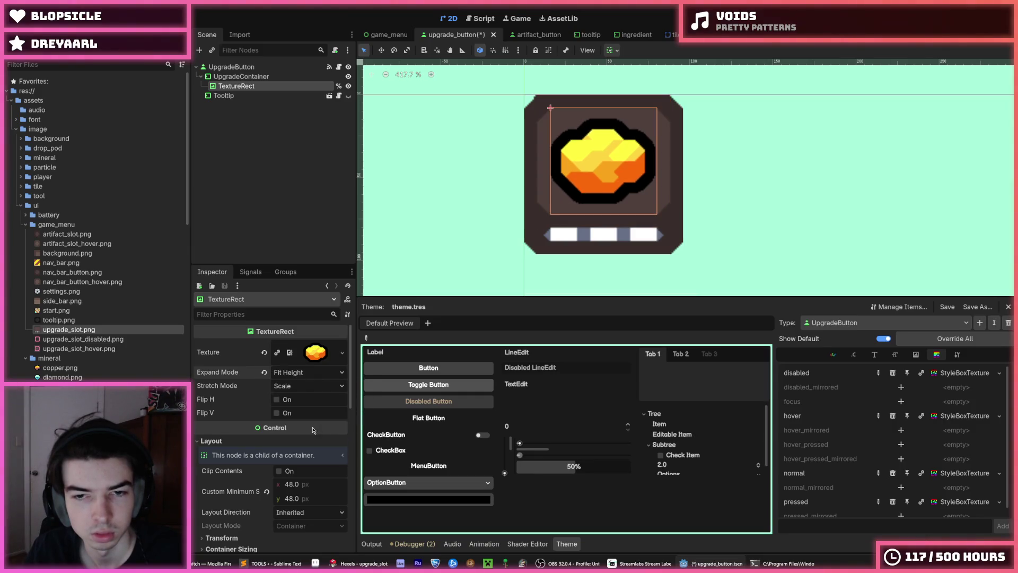
Save the upgrade_button scene and switch to the game_menu scene
key("ctrl+s")
scroll(746, 238, "down", 12)
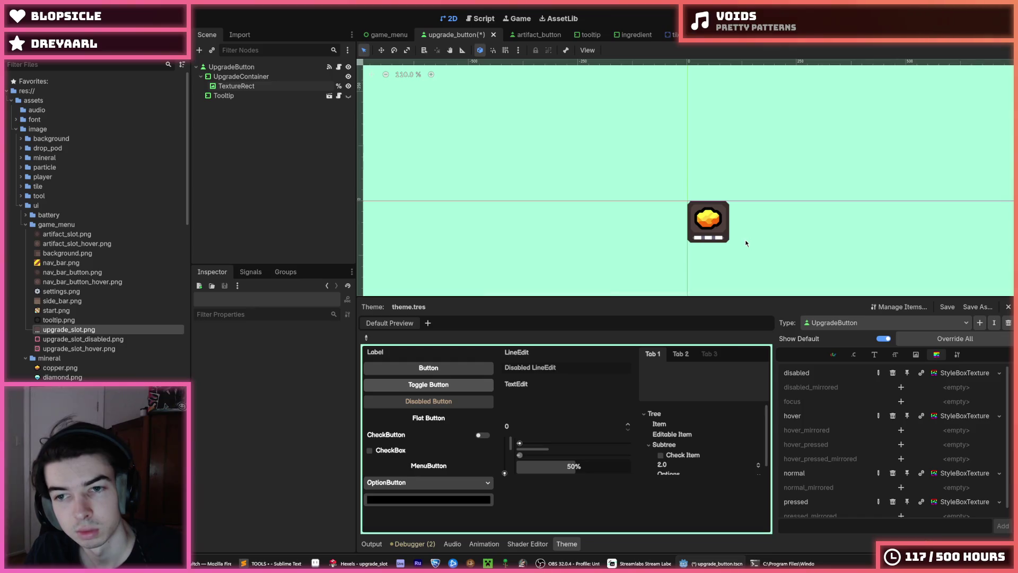
scroll(747, 246, "up", 10)
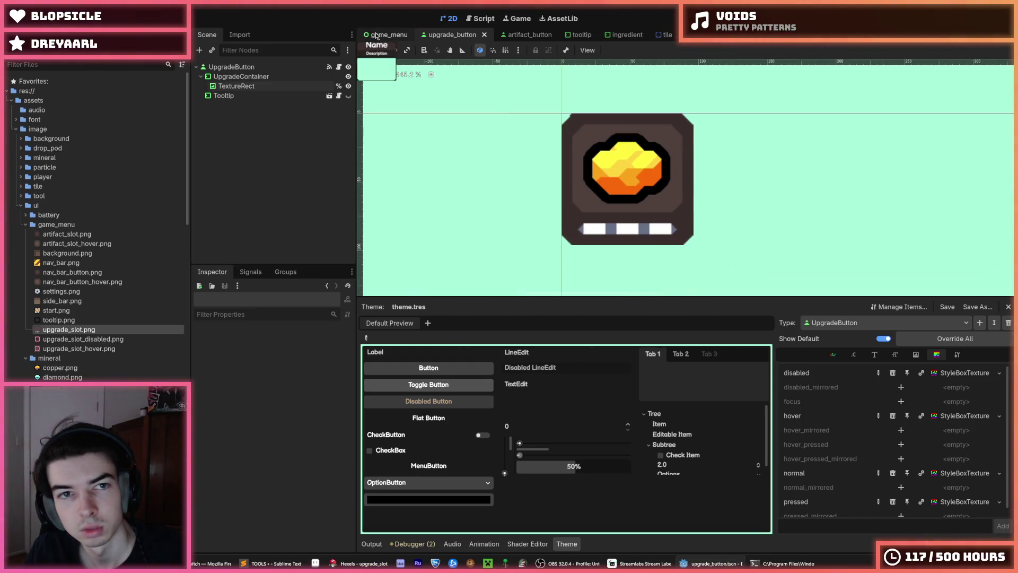
left_click(376, 35)
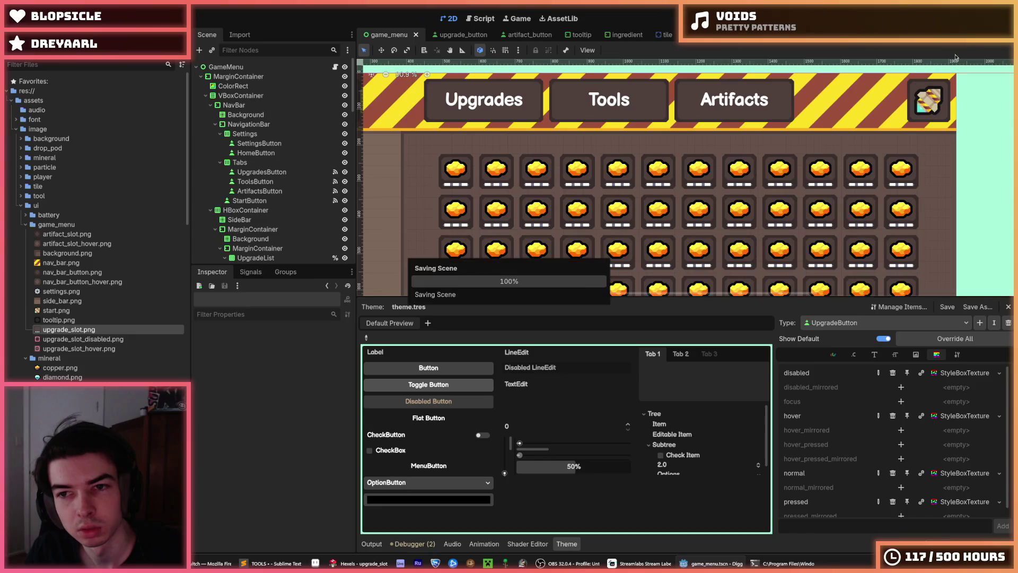
key("F5")
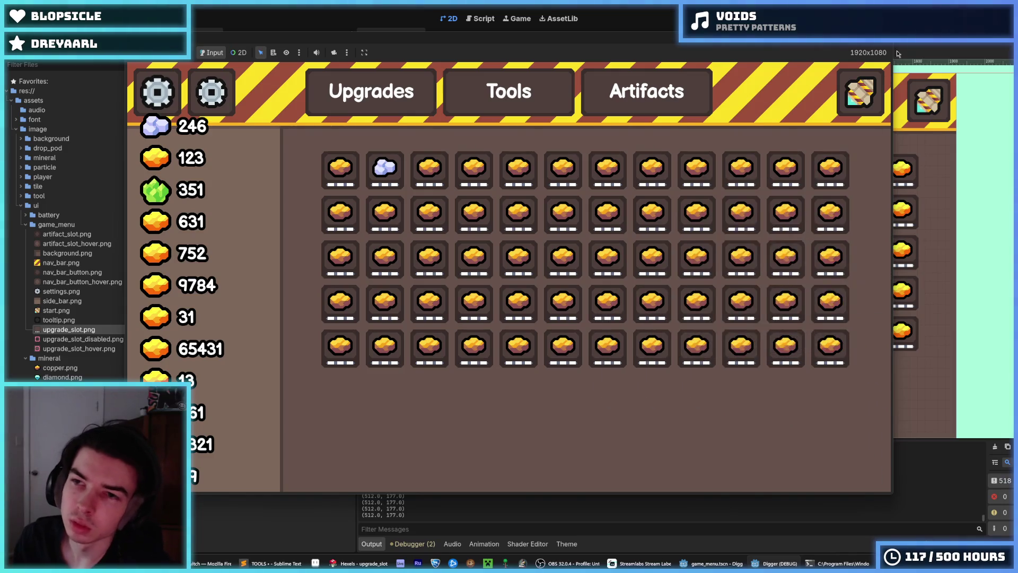
key("alt+F4")
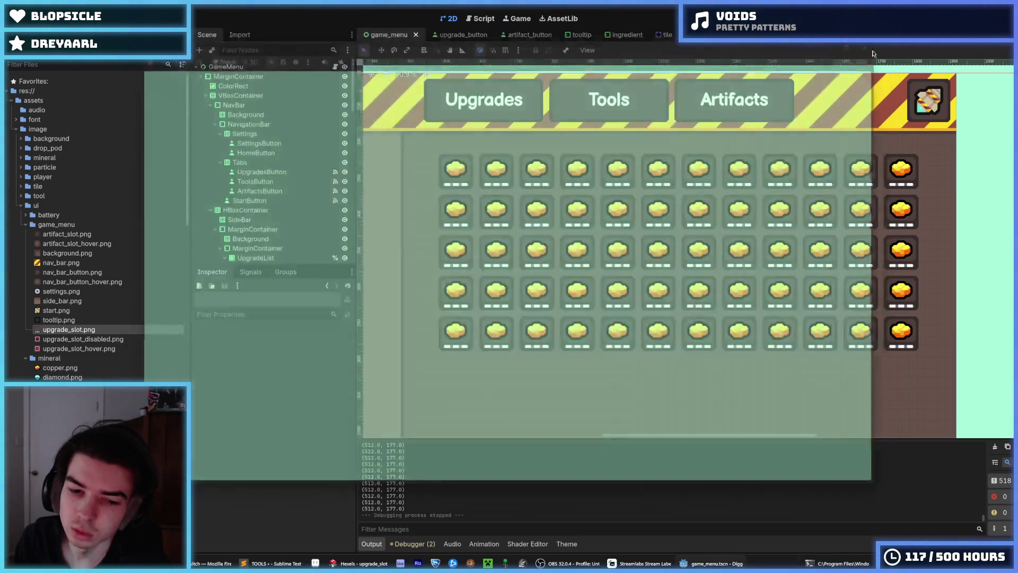
Paint a pink border around the upgrade slot tile in Hexels
left_click(359, 563)
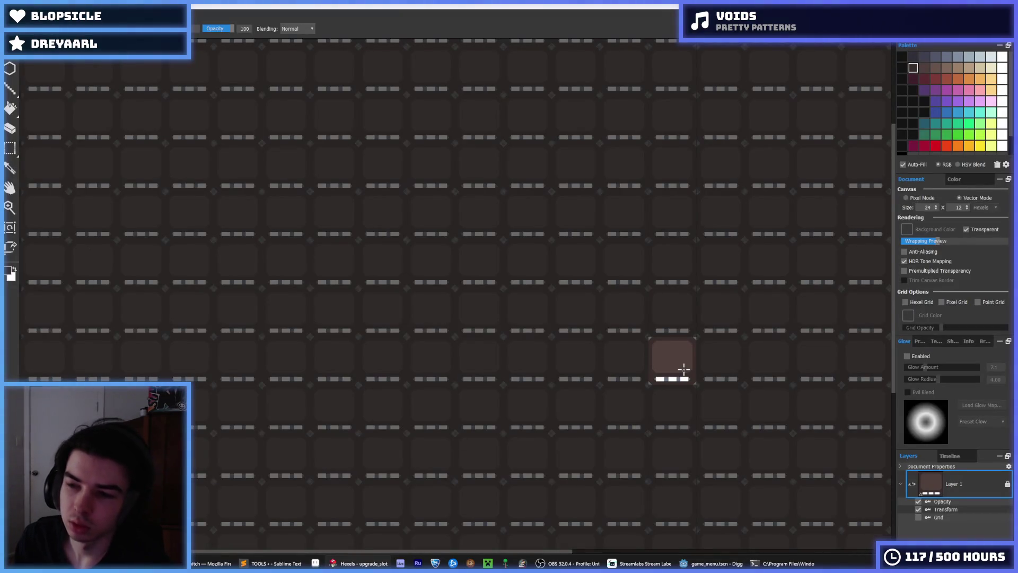
scroll(683, 368, "up", 5)
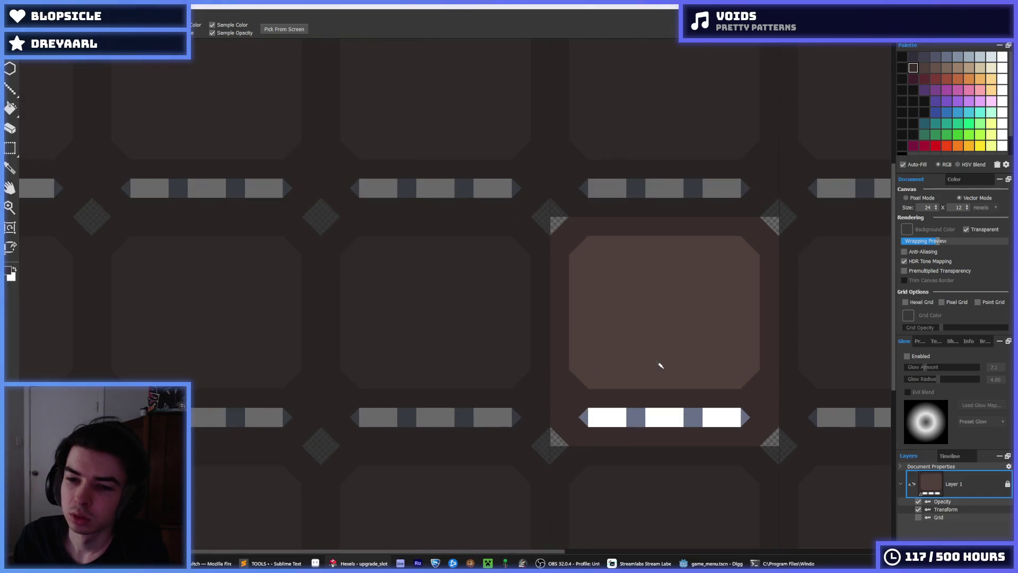
key("alt")
left_click(979, 135)
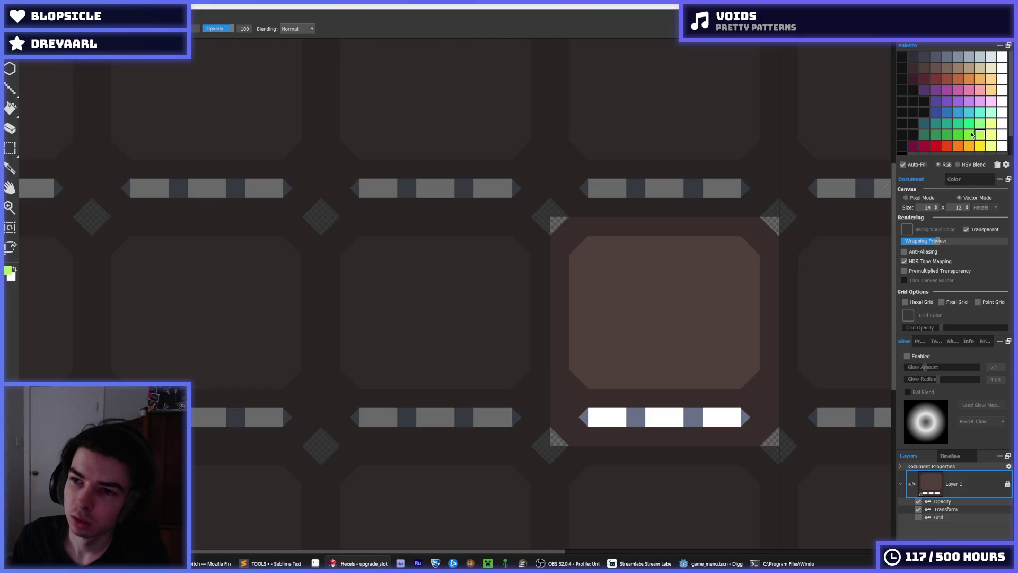
left_click(980, 91)
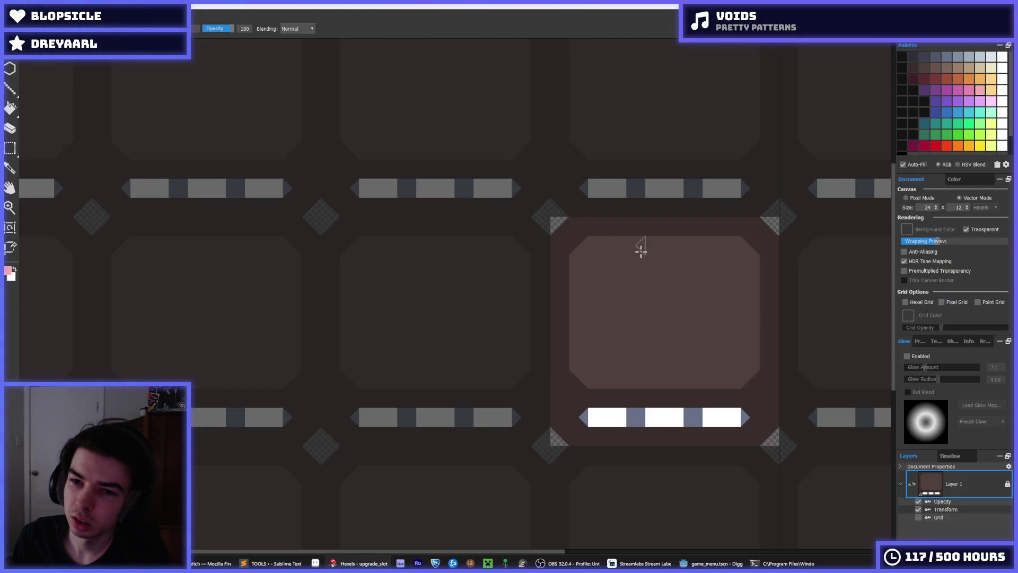
mouse_move(564, 243)
left_mouse_down()
mouse_move(558, 276)
mouse_move(557, 233)
mouse_move(583, 225)
mouse_move(765, 231)
mouse_move(767, 392)
mouse_move(751, 431)
left_mouse_up()
mouse_move(562, 421)
left_mouse_down()
mouse_move(560, 361)
mouse_move(579, 429)
left_mouse_up()
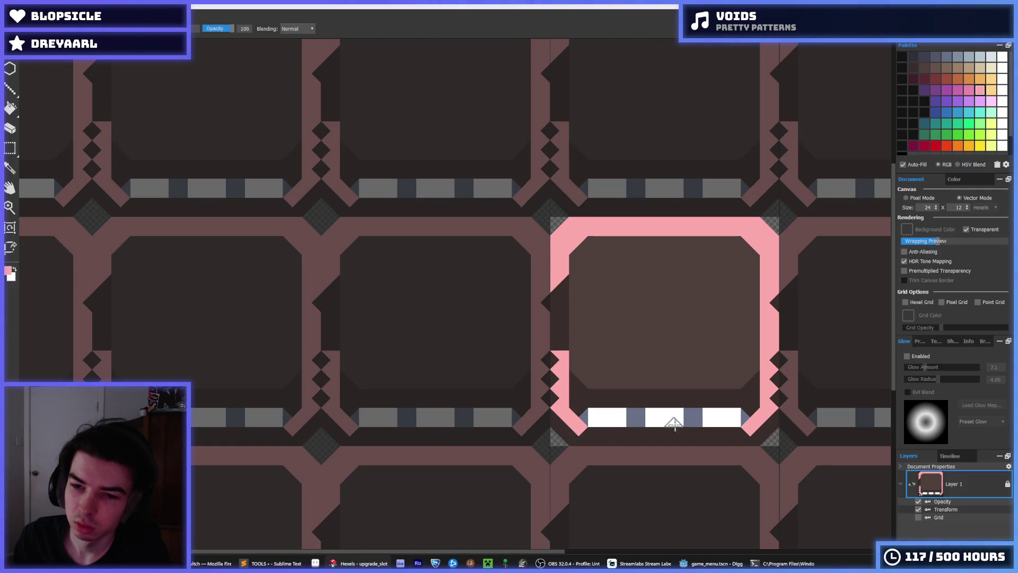
Bucket-fill the bands between tiles and the notches along the tile's left edge
key("f")
left_click(608, 432)
left_click_drag(557, 403, 547, 359)
left_click(548, 359)
left_click(556, 313)
key("ctrl+s")
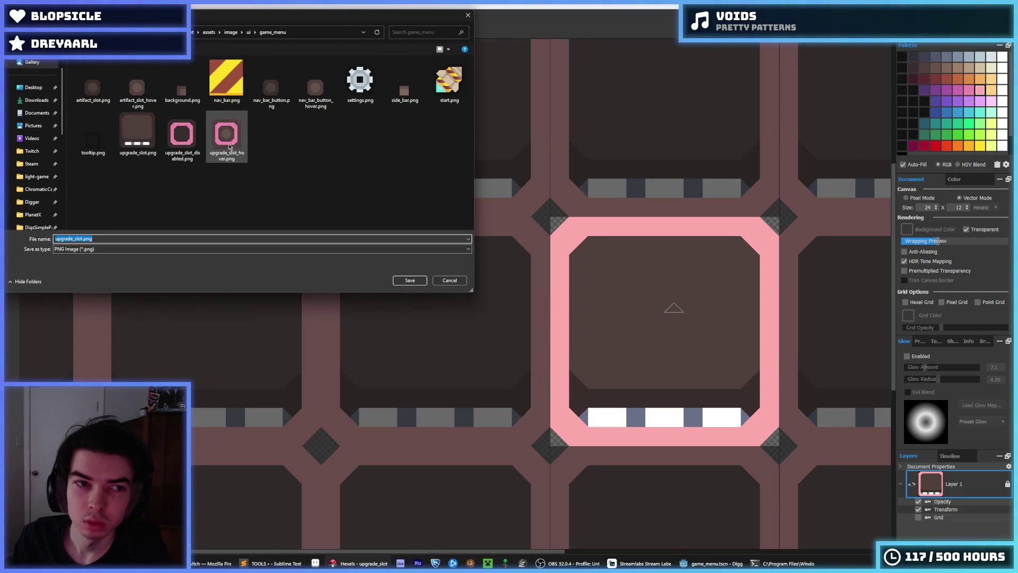
left_click(450, 283)
Recolour the border bright green and export it over upgrade_slot.png
left_click(969, 134)
left_click(722, 434)
key("ctrl+s")
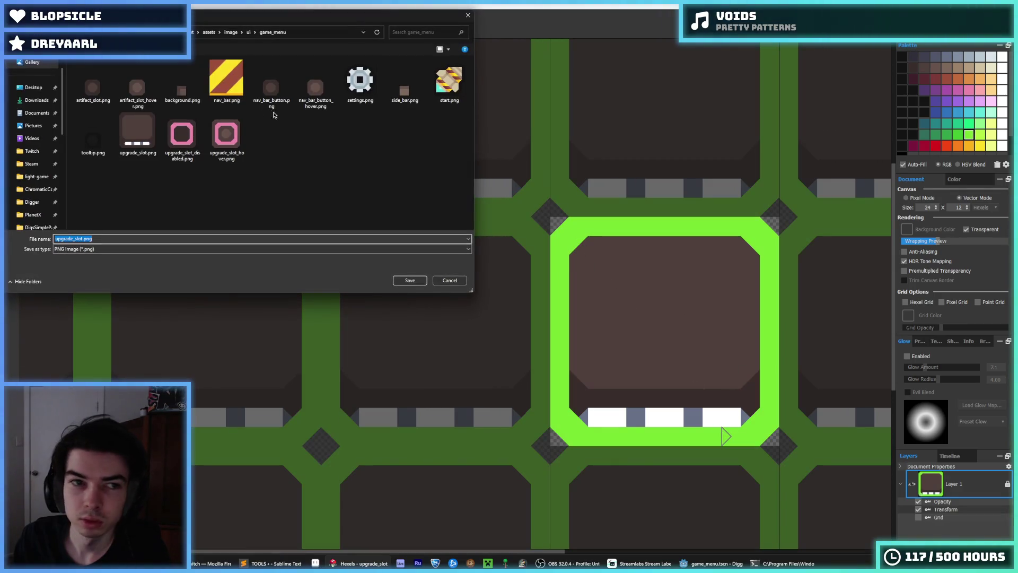
left_click(139, 130)
left_click(410, 280)
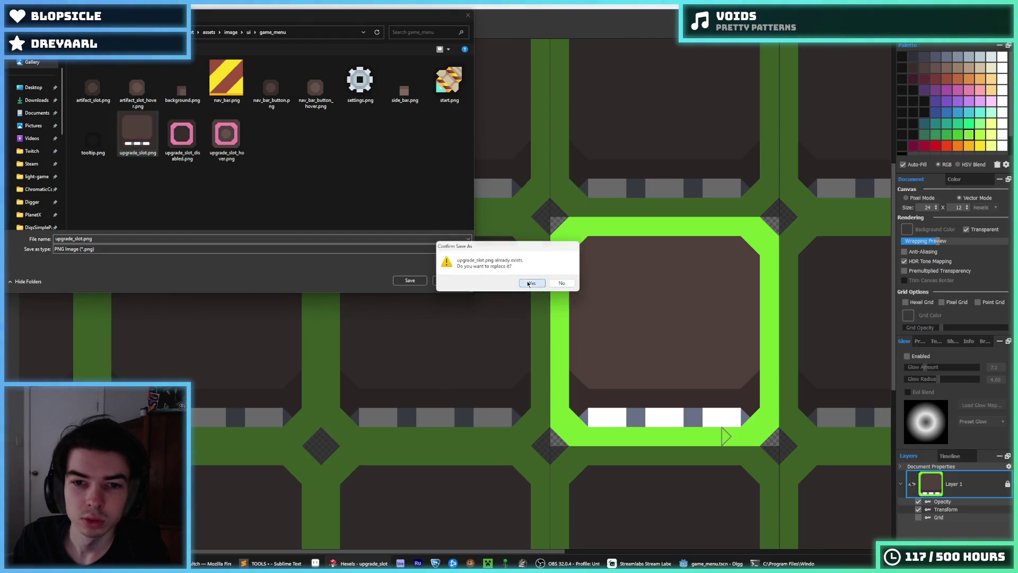
left_click(528, 282)
left_click(548, 402)
Check the green-bordered slots in Godot, then undo the green recolouring in Hexels
left_click(713, 563)
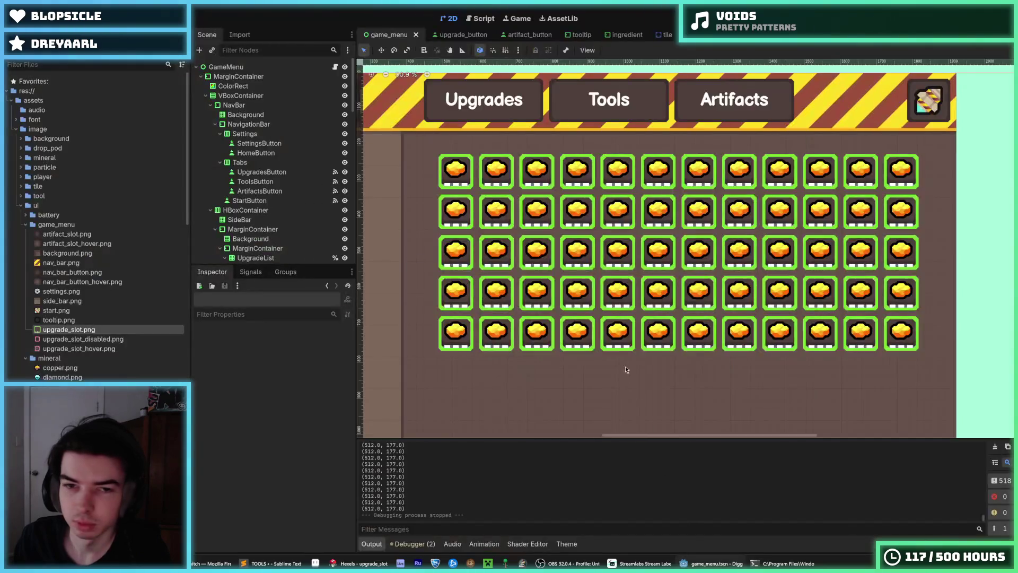
scroll(622, 319, "up", 1)
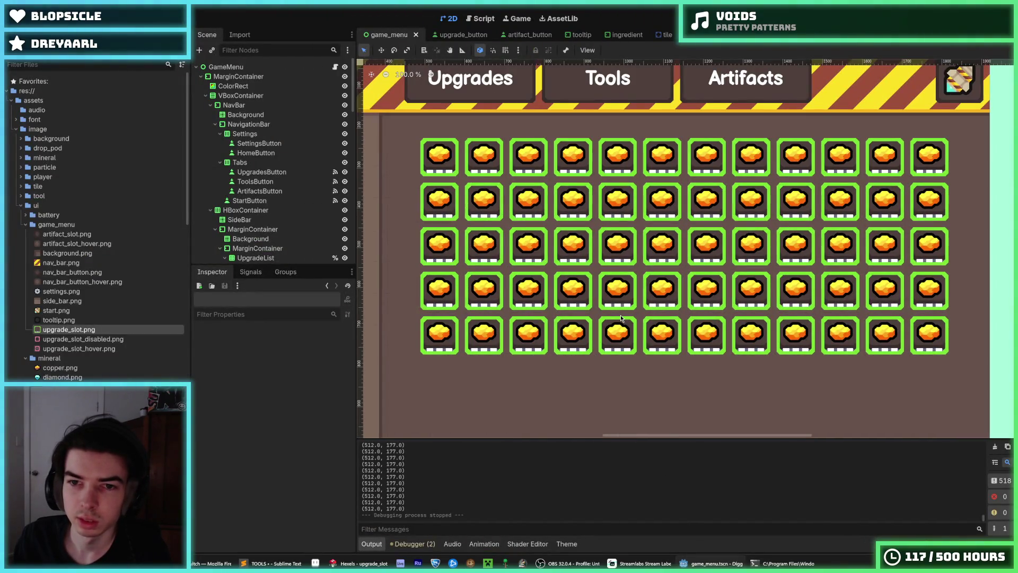
scroll(621, 318, "up", 1)
scroll(617, 307, "down", 4)
scroll(615, 297, "up", 4)
left_click(358, 563)
key("ctrl+z")
Undo the border painting and adjust the canvas height, ending at 15 hexels
key("ctrl+z")
key("ctrl+z")
key("ctrl+z")
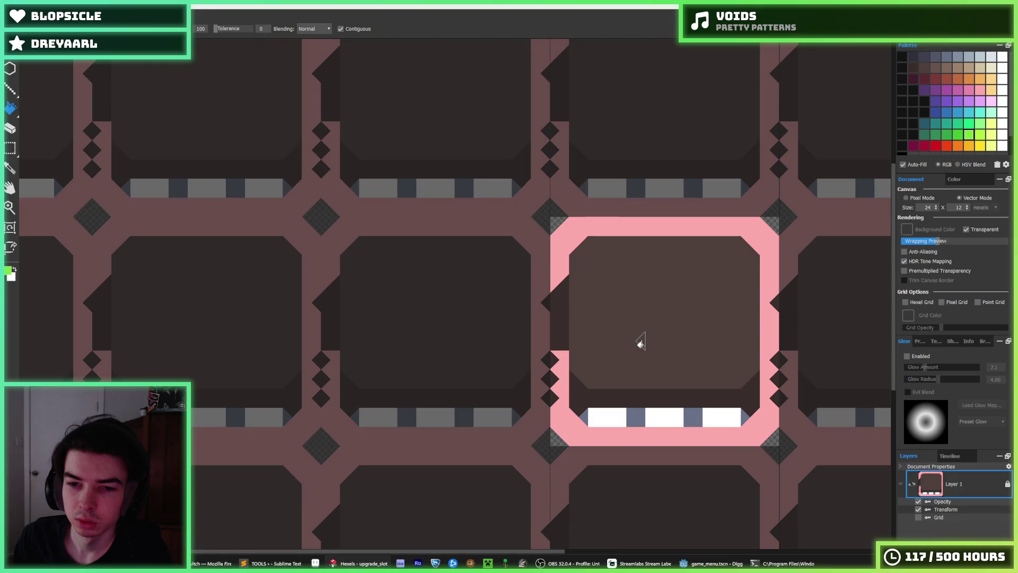
key("ctrl+z")
key("ctrl+z")
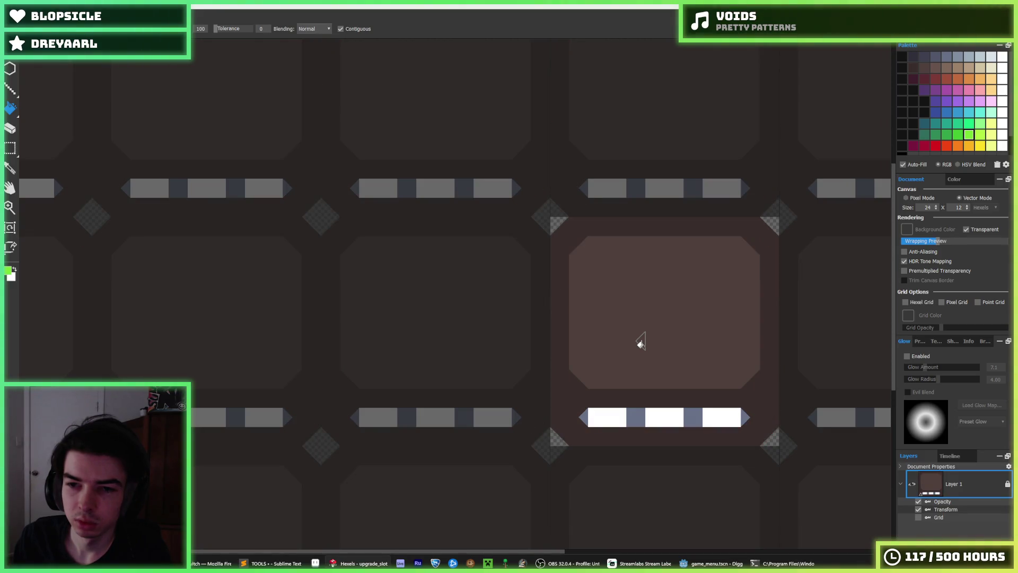
left_click(936, 206)
left_click(937, 206)
left_click(936, 210)
left_click(936, 210)
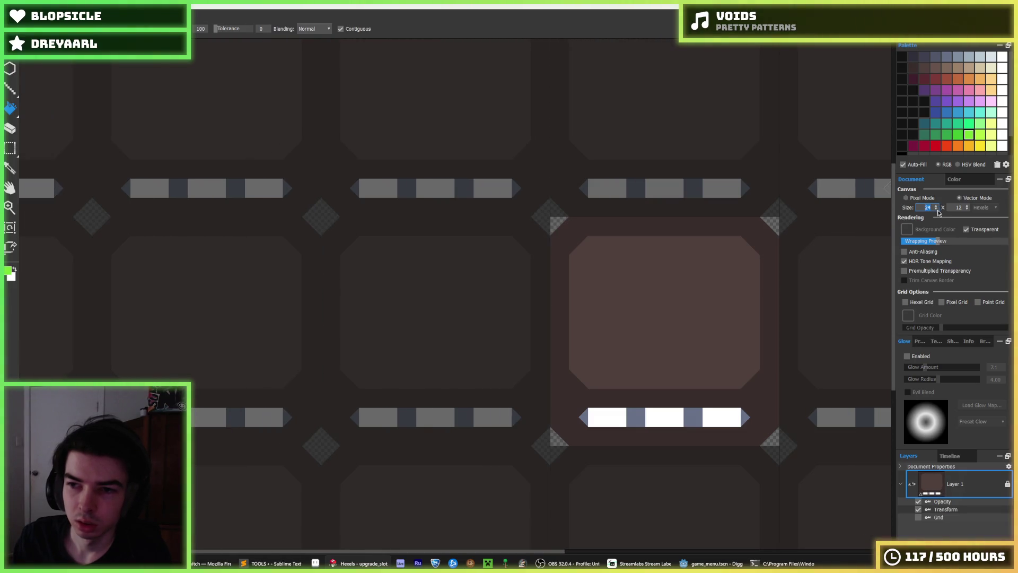
left_click(968, 210)
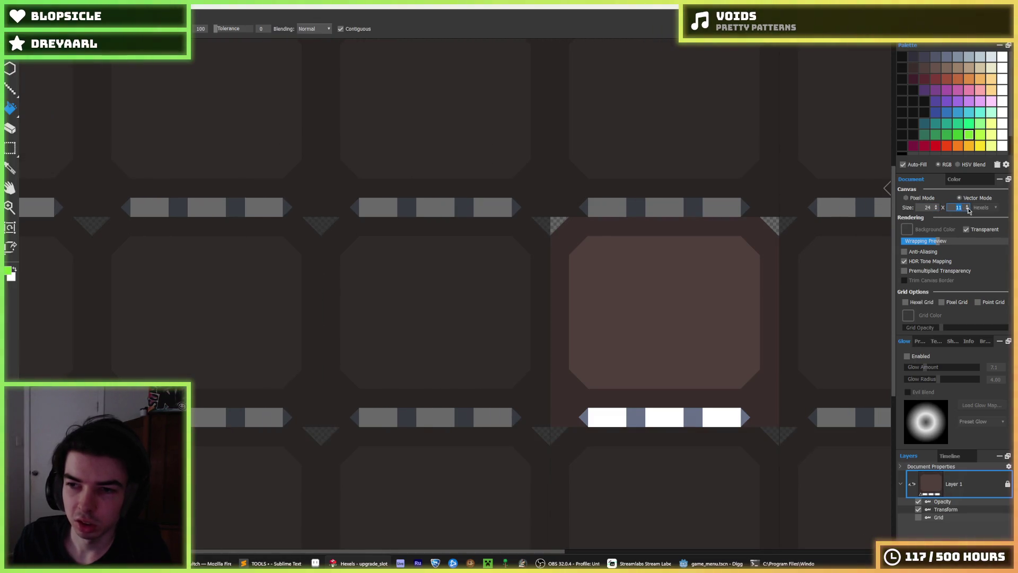
left_click(968, 210)
left_click(967, 206)
left_click(968, 206)
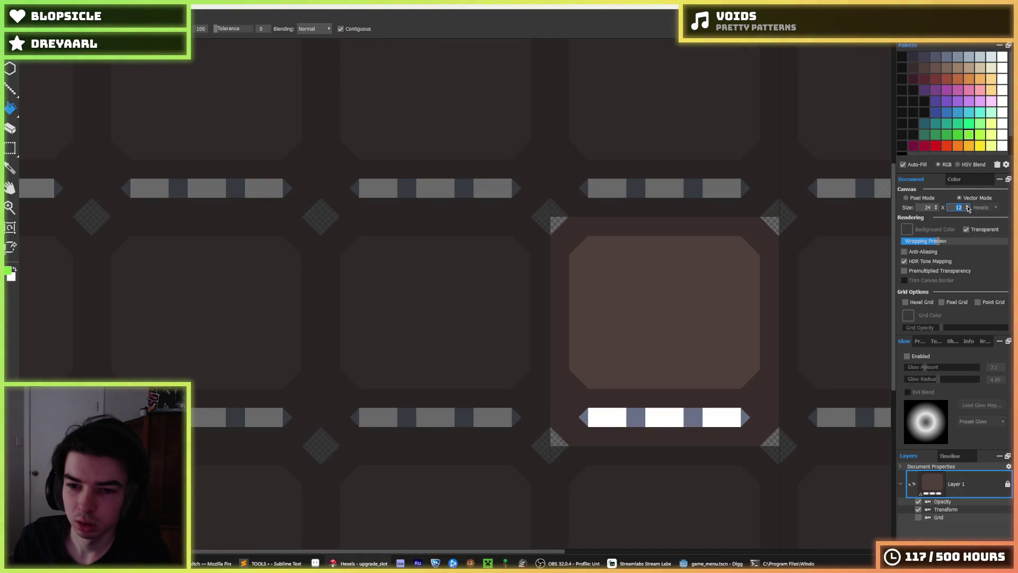
left_click(968, 206)
left_click(968, 207)
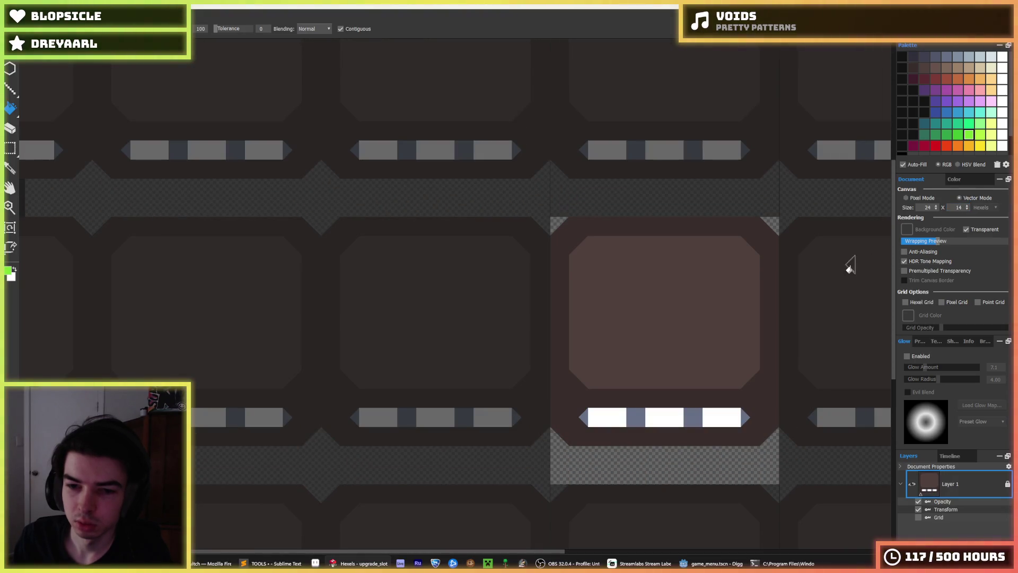
key("m")
left_click(968, 206)
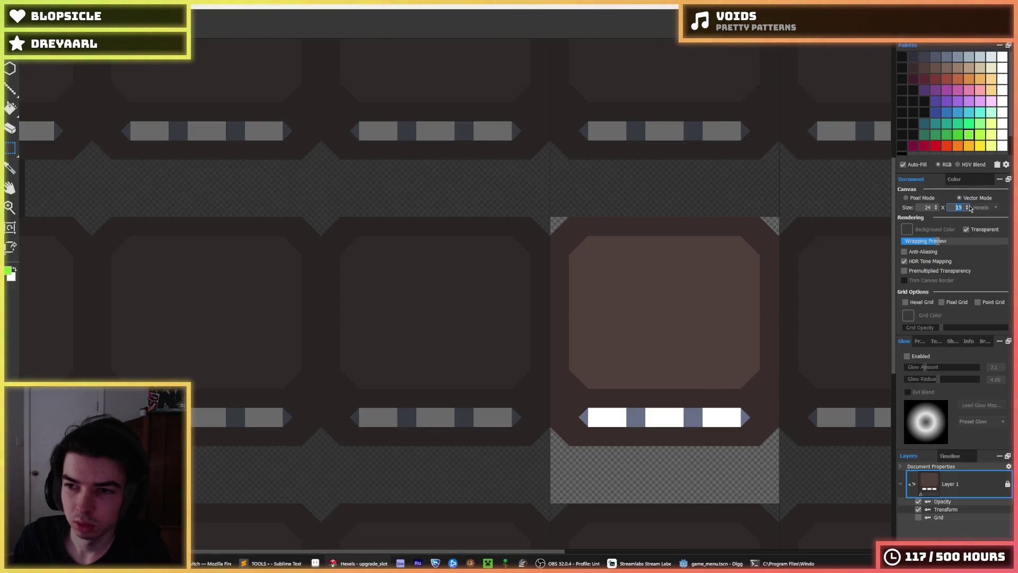
Shift the bottom-right tile region down and fill the checkered gap with brown
mouse_move(776, 462)
left_mouse_down()
mouse_move(595, 355)
mouse_move(549, 344)
left_mouse_up()
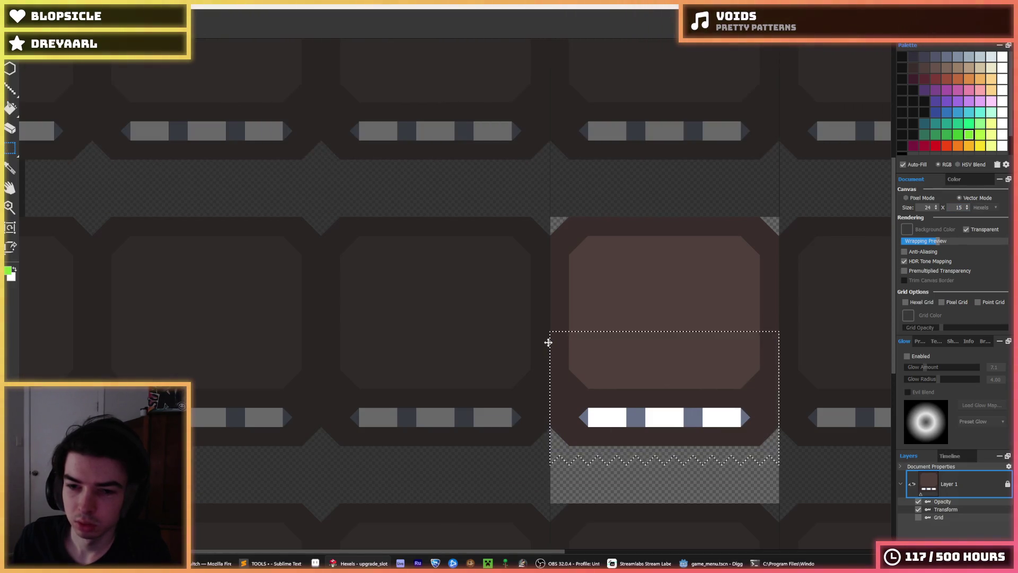
key("Down")
key("Down")
key("Down")
key("Down")
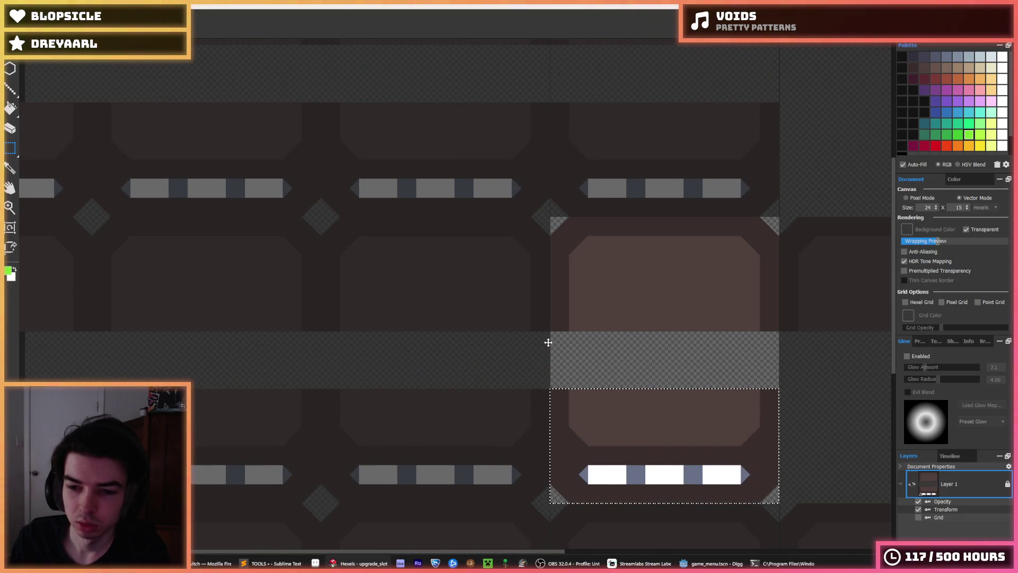
key("b")
left_click(562, 365)
left_click_drag(562, 365, 550, 396)
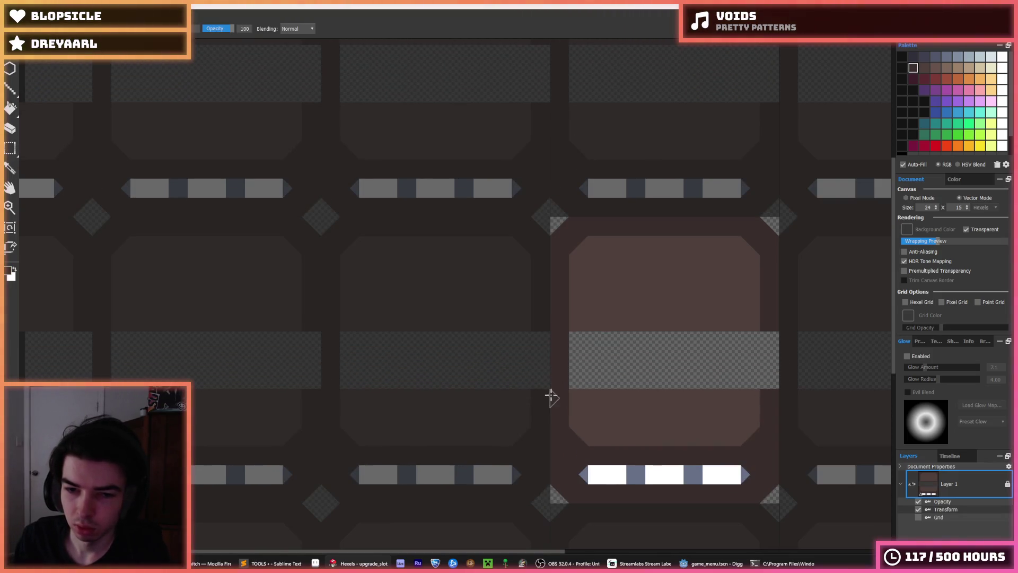
left_click_drag(770, 395, 767, 359)
key("g")
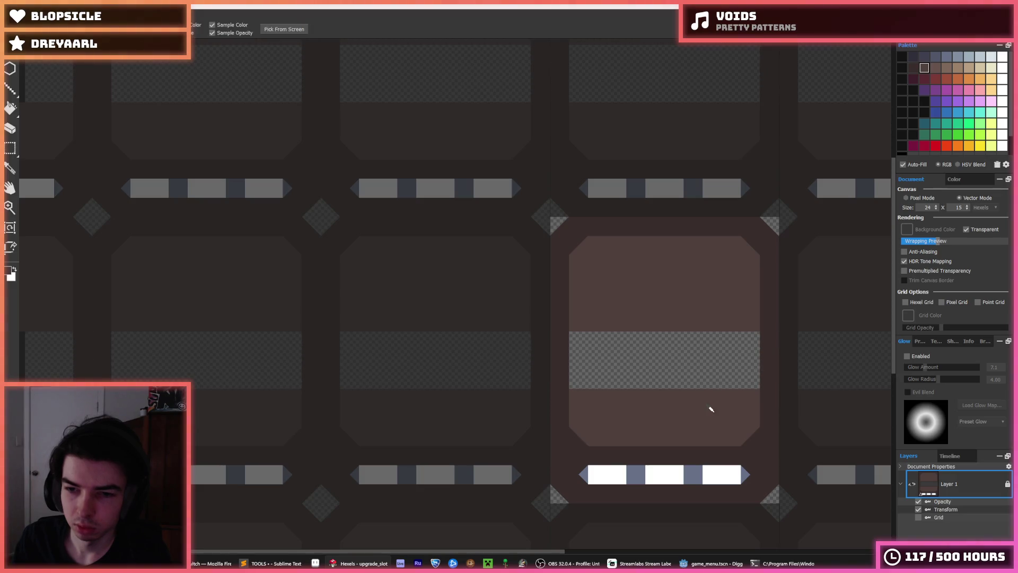
left_click(695, 357)
scroll(711, 313, "down", 3)
scroll(730, 309, "down", 5)
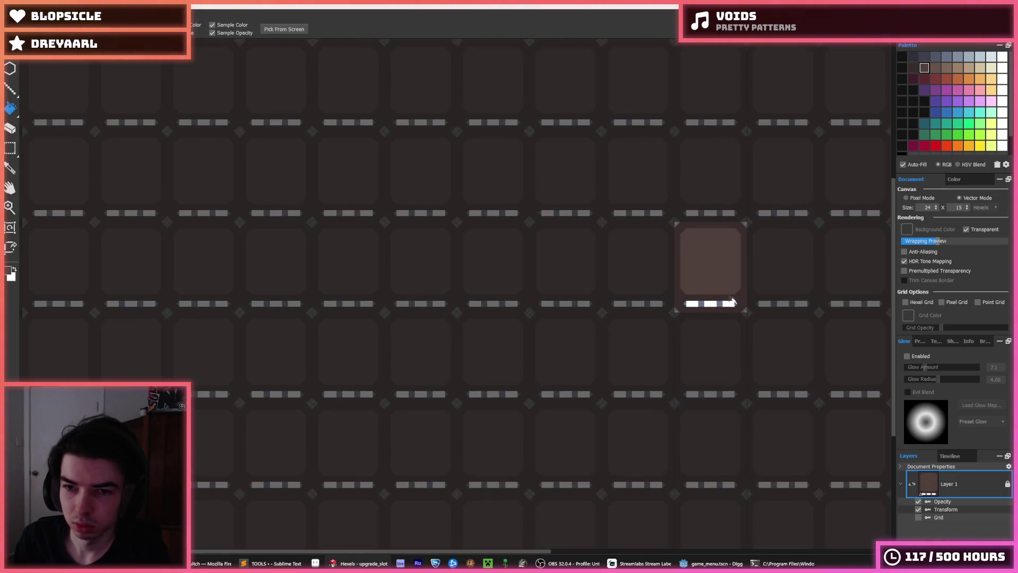
scroll(750, 276, "up", 4)
Move the bottom strip up one row and trim the canvas to 24 by 14
key("m")
left_click_drag(743, 366, 561, 277)
key("Up")
key("ctrl+d")
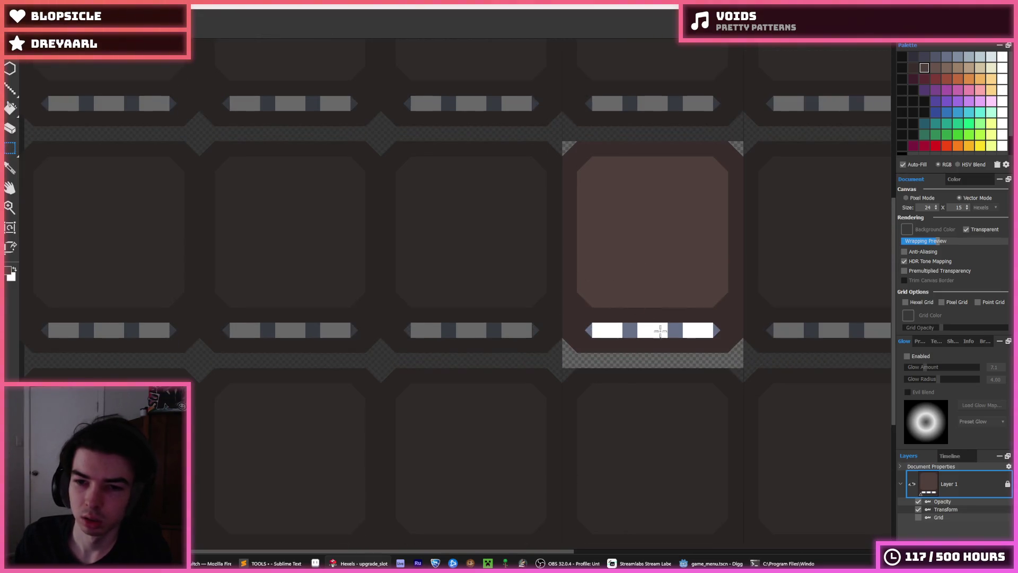
left_click(967, 209)
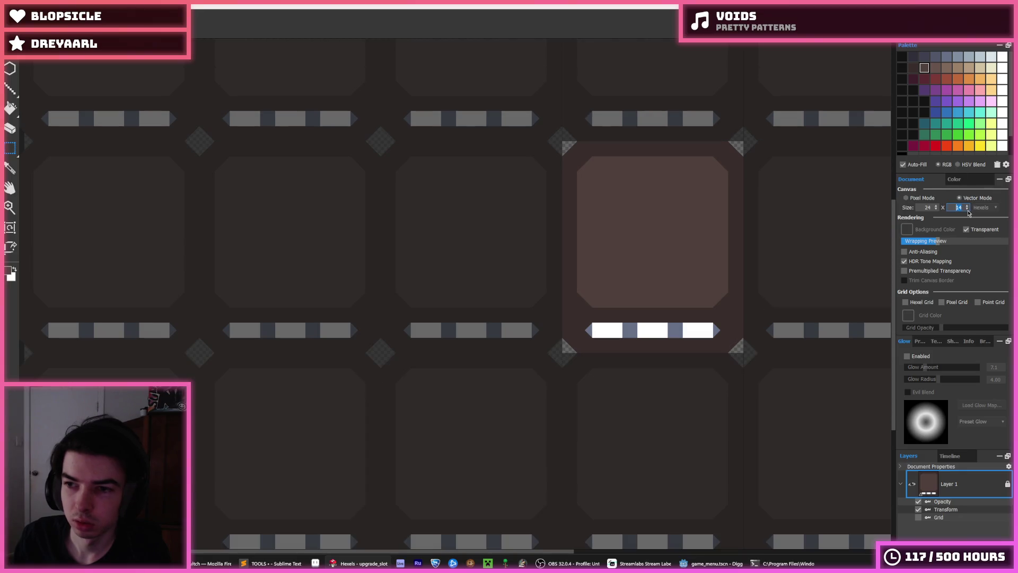
scroll(706, 276, "down", 5)
scroll(699, 269, "up", 4)
scroll(699, 270, "up", 2)
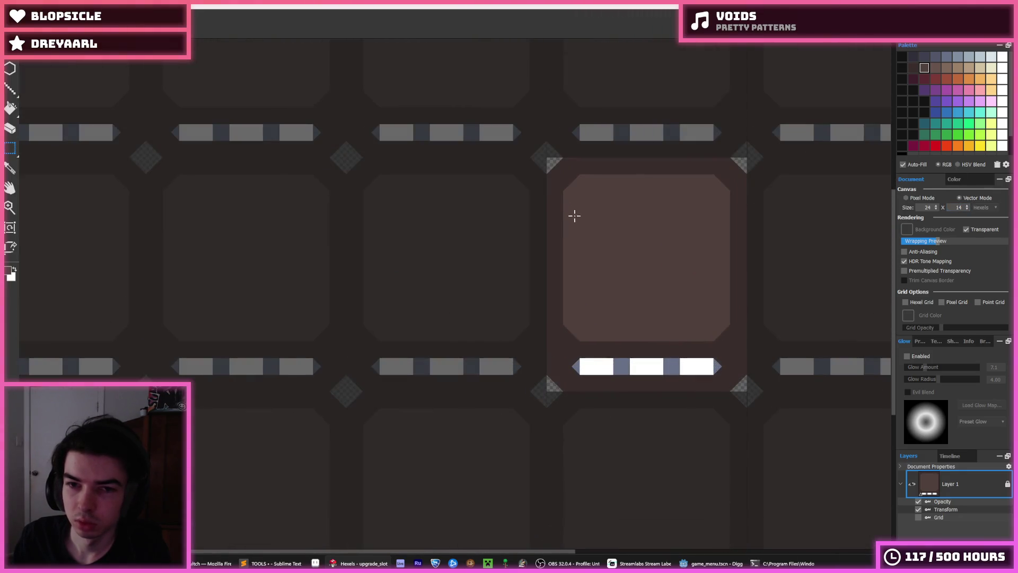
Try red triangle markers along the tile's top and left edges, then undo them
key("b")
key("m")
key("b")
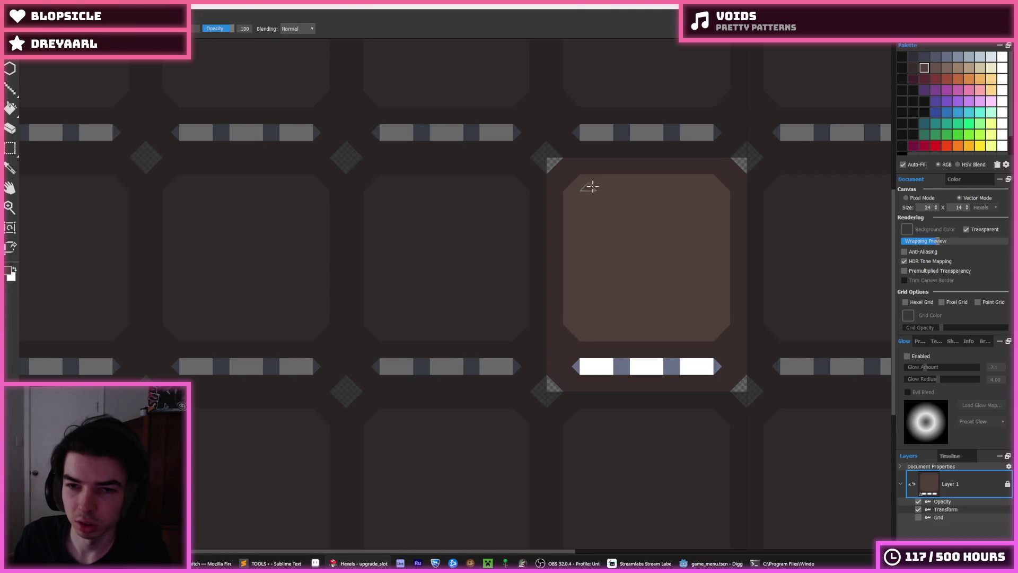
left_click(936, 146)
left_click(587, 177)
left_click(605, 177)
left_click(622, 177)
left_click_drag(641, 176, 704, 176)
key("ctrl+z")
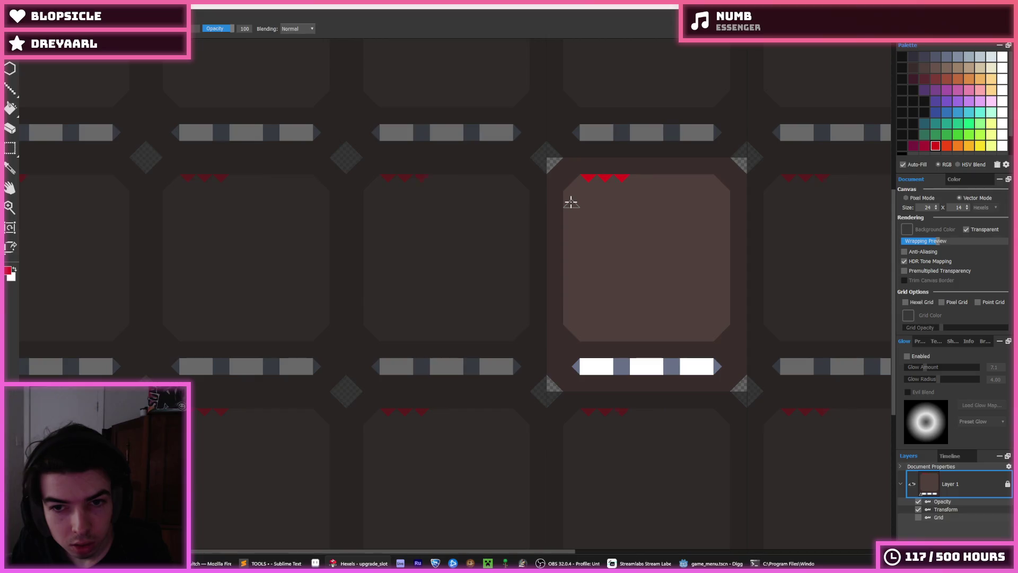
left_click_drag(566, 198, 567, 300)
key("ctrl+z")
key("ctrl+z")
key("ctrl+z")
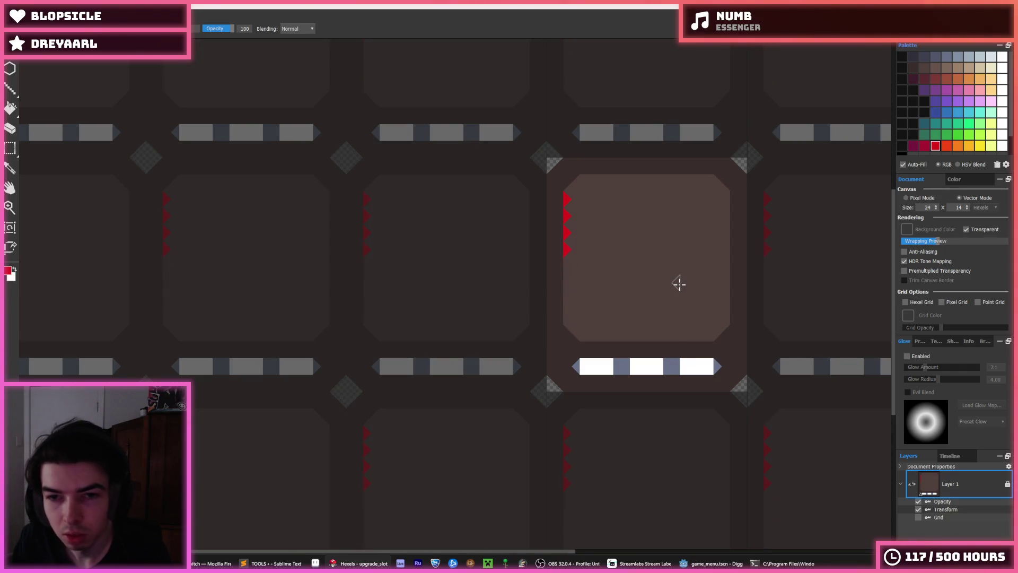
key("ctrl+z")
Sample the dark brown and another colour from the tile with the eyedropper
key("i")
scroll(675, 282, "down", 3)
scroll(680, 282, "up", 3)
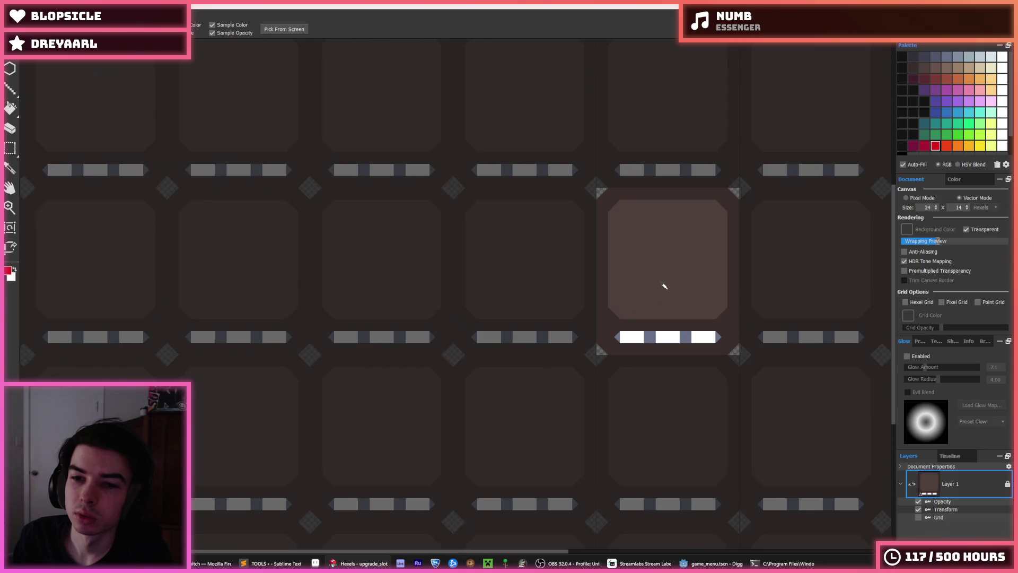
scroll(664, 284, "down", 3)
scroll(671, 286, "up", 3)
left_click(589, 317)
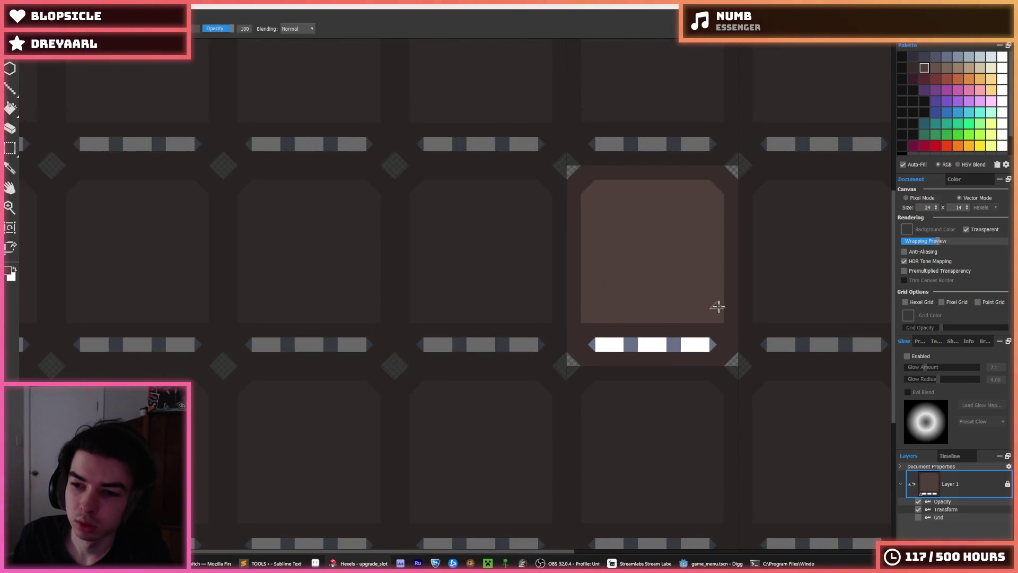
key("i")
scroll(715, 301, "down", 1)
scroll(715, 301, "down", 2)
scroll(709, 284, "up", 5)
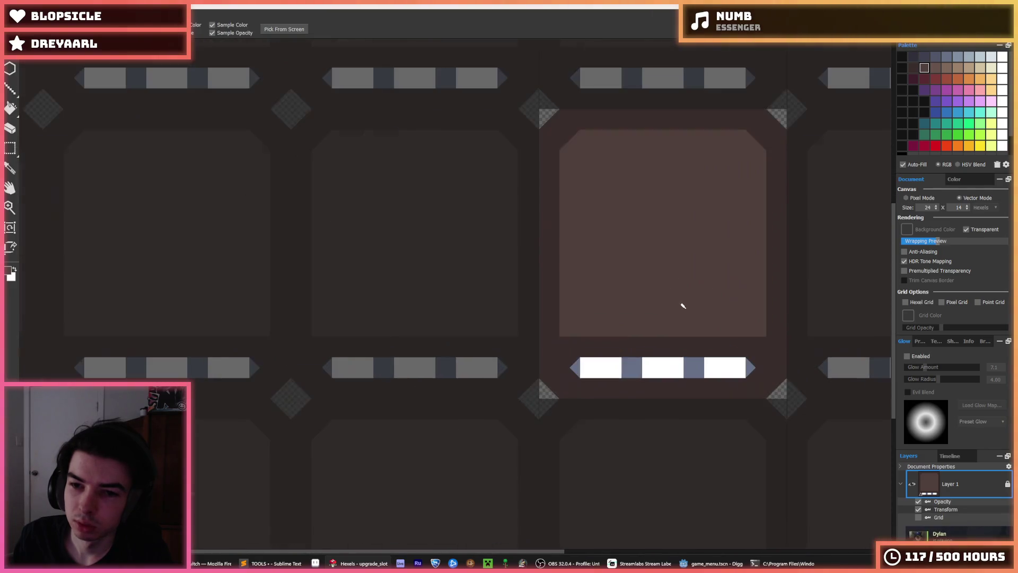
left_click(557, 331)
Sample the stripe's blue-grey colour, then bring the Godot editor back to the front
key("i")
left_click(560, 371)
key("i")
scroll(805, 335, "down", 4)
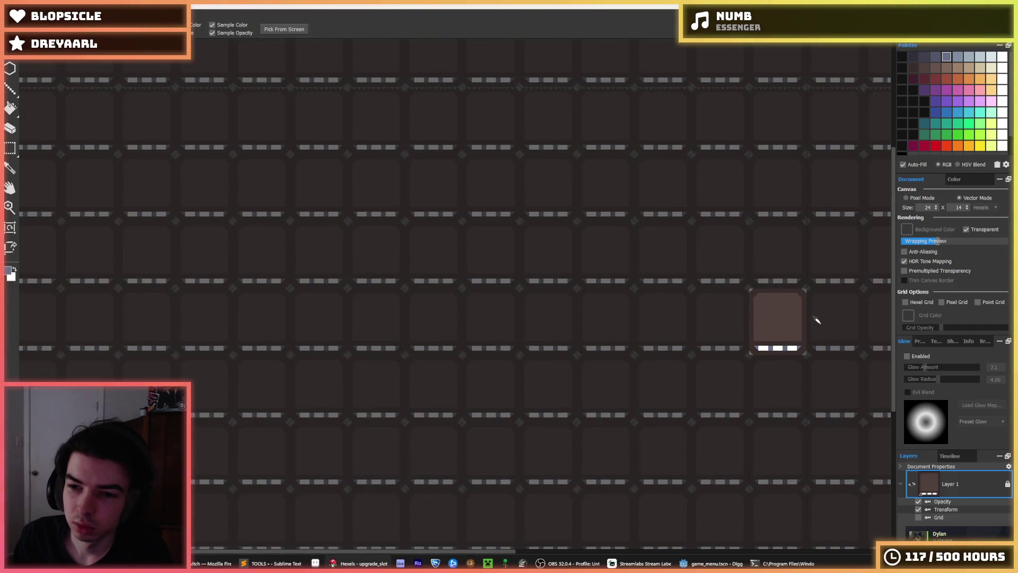
scroll(817, 319, "down", 3)
scroll(827, 325, "up", 5)
key("alt+Tab")
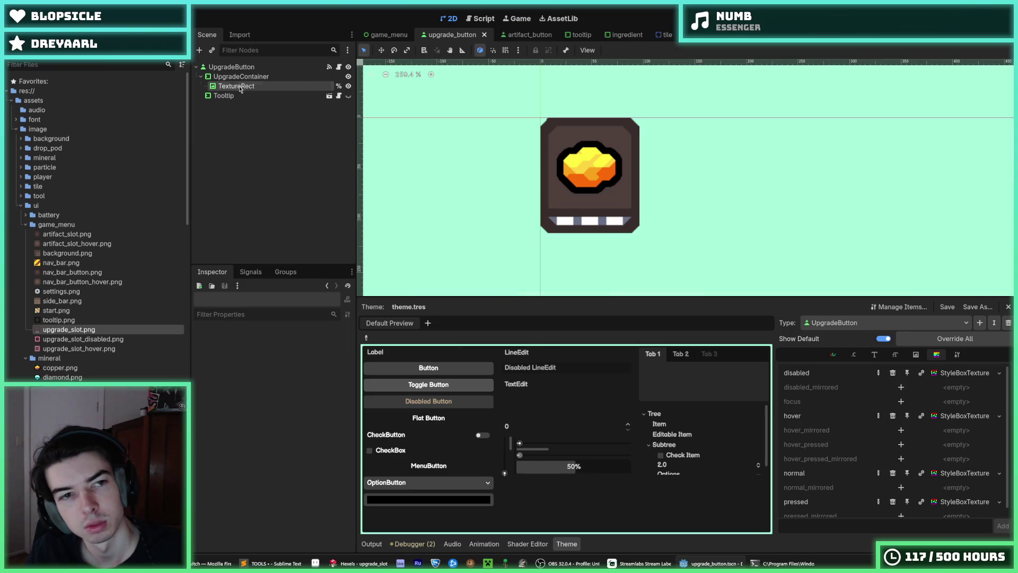
Save the upgrade_button scene with the TextureRect selected, then move to game_menu
left_click(241, 86)
left_click(240, 77)
left_click(240, 86)
key("ctrl+s")
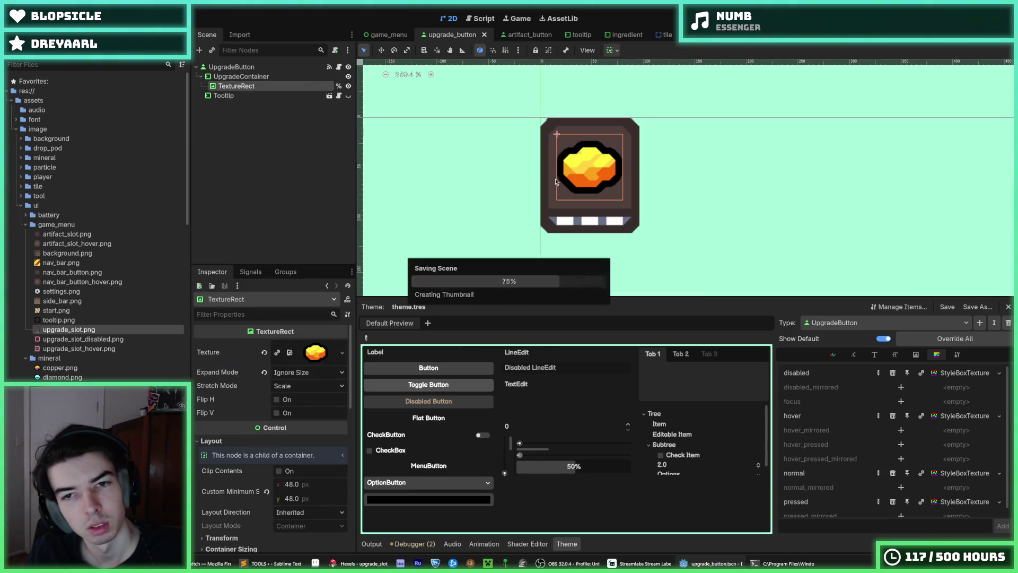
left_click(695, 196)
scroll(695, 196, "down", 3)
left_click(396, 41)
Select UpgradeButton1 in the game_menu slot grid to inspect it
scroll(553, 212, "up", 4)
scroll(553, 212, "down", 4)
scroll(553, 212, "up", 4)
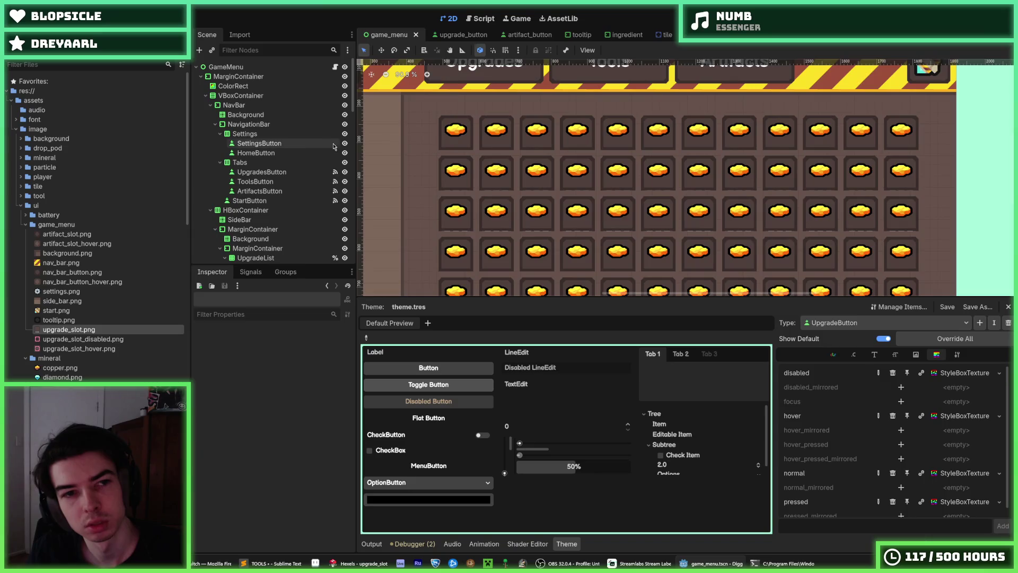
scroll(265, 181, "down", 3)
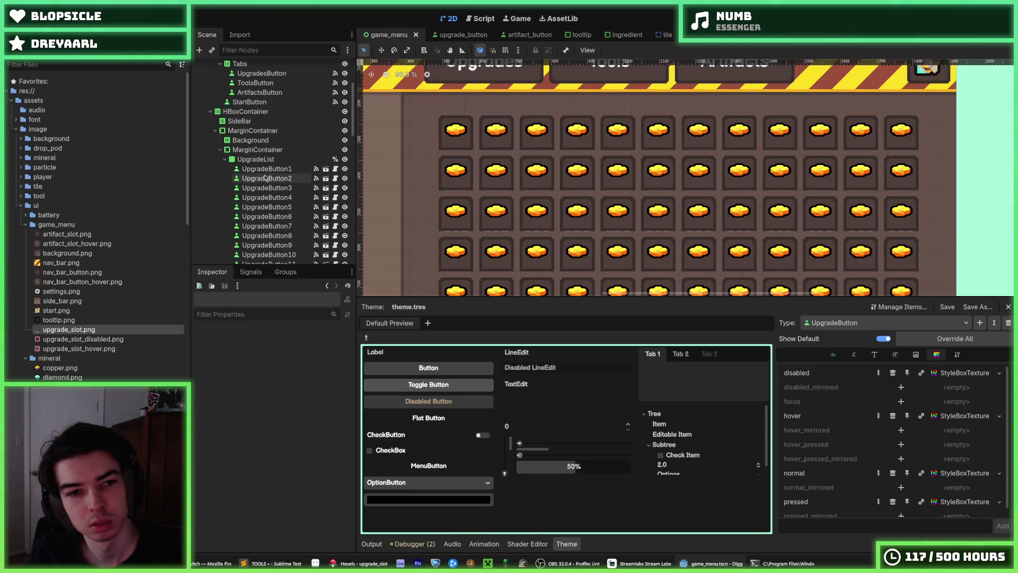
left_click(265, 179)
left_click(260, 170)
scroll(223, 371, "down", 3)
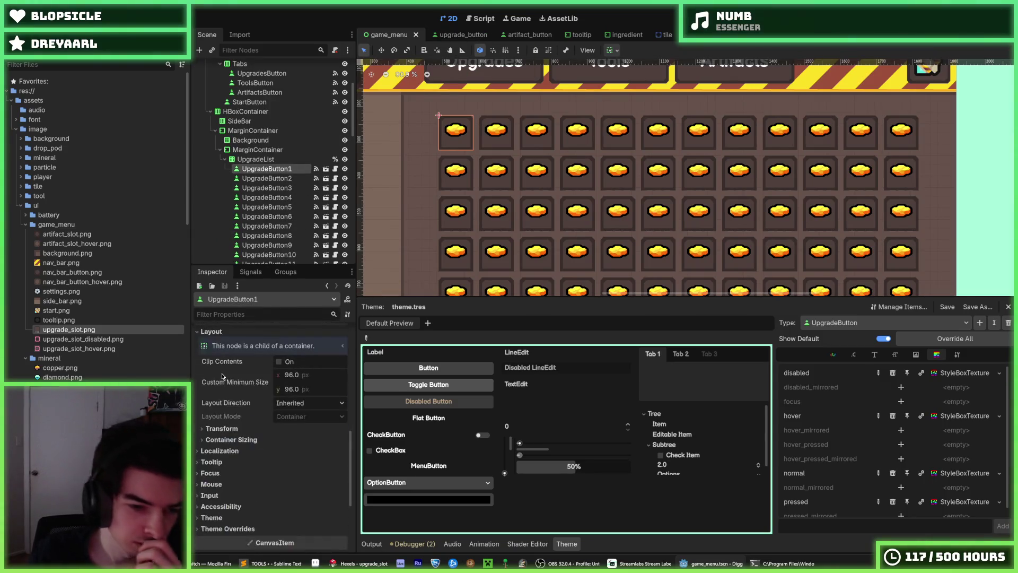
Set the root UpgradeButton's Custom Minimum Size height to 112 px
left_click(455, 34)
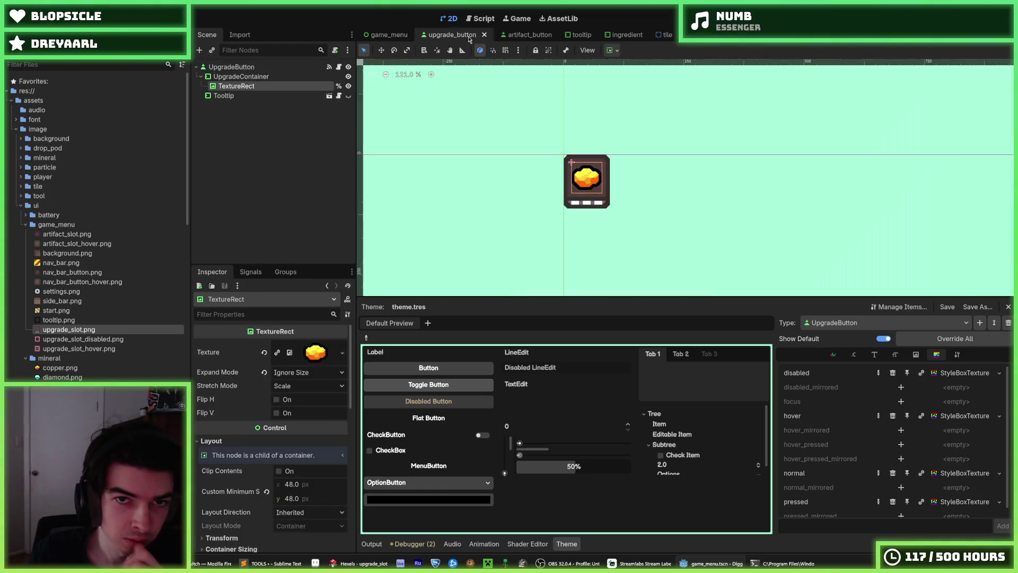
left_click(231, 66)
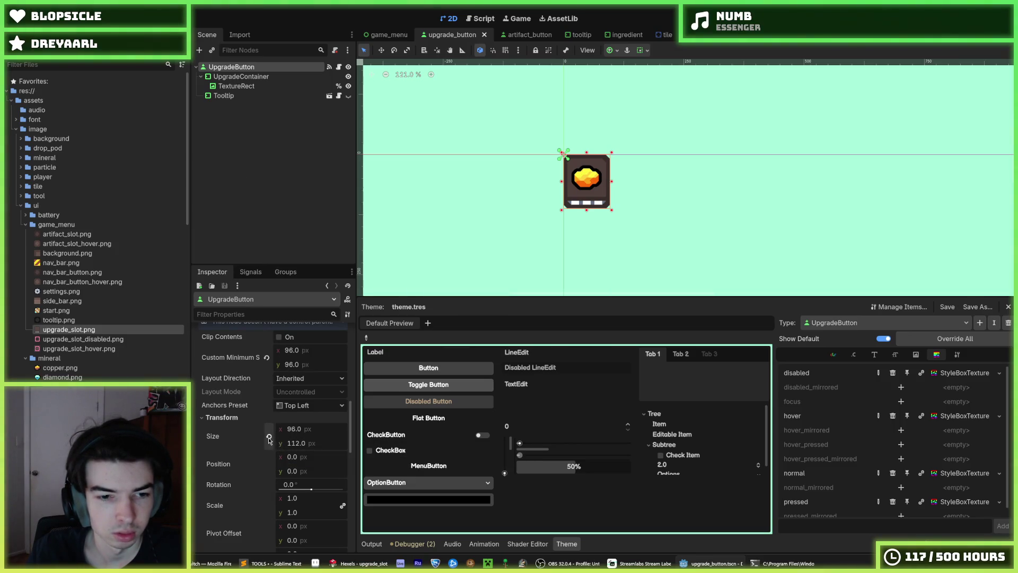
left_click(269, 436)
left_click(297, 365)
type("1")
key("Return")
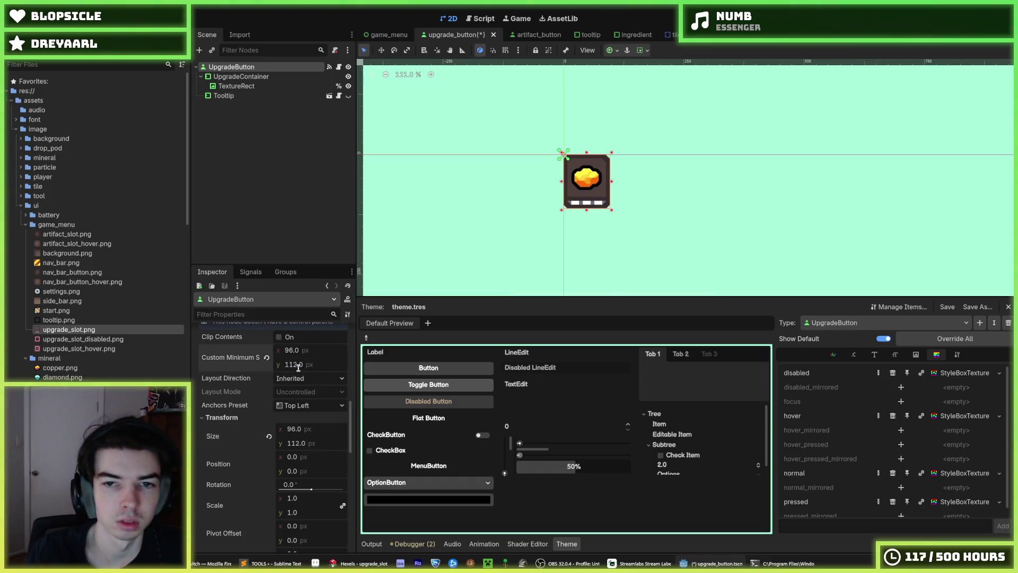
Return to game_menu, save it and run the game with F5
left_click(387, 35)
scroll(637, 154, "down", 4)
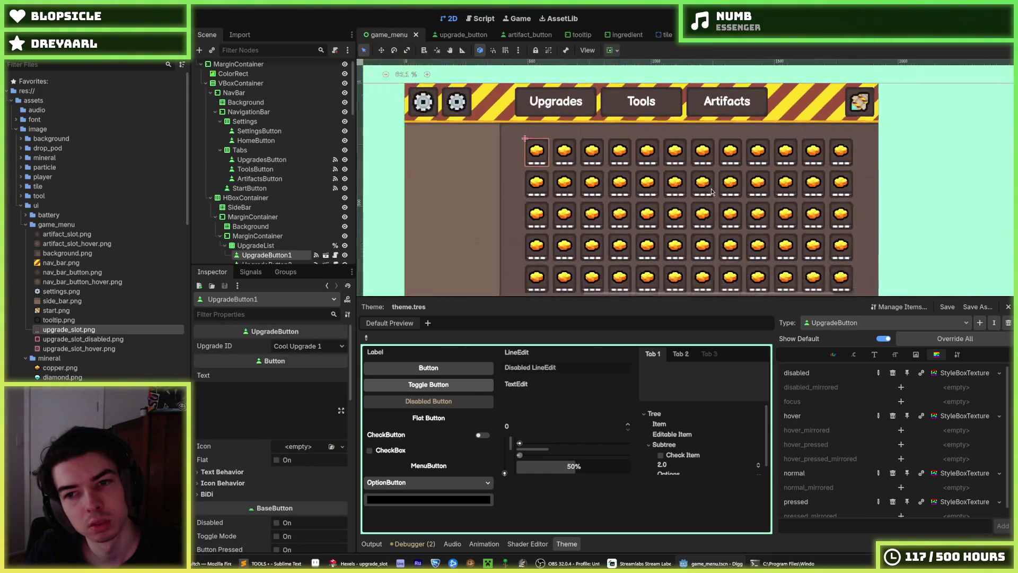
scroll(669, 164, "up", 2)
key("F5")
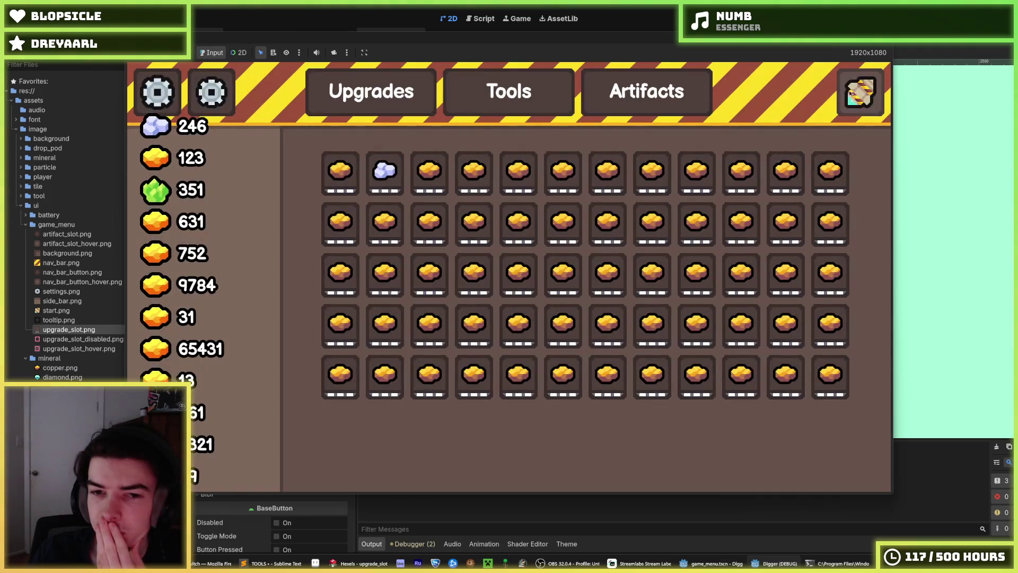
mouse_move(335, 185)
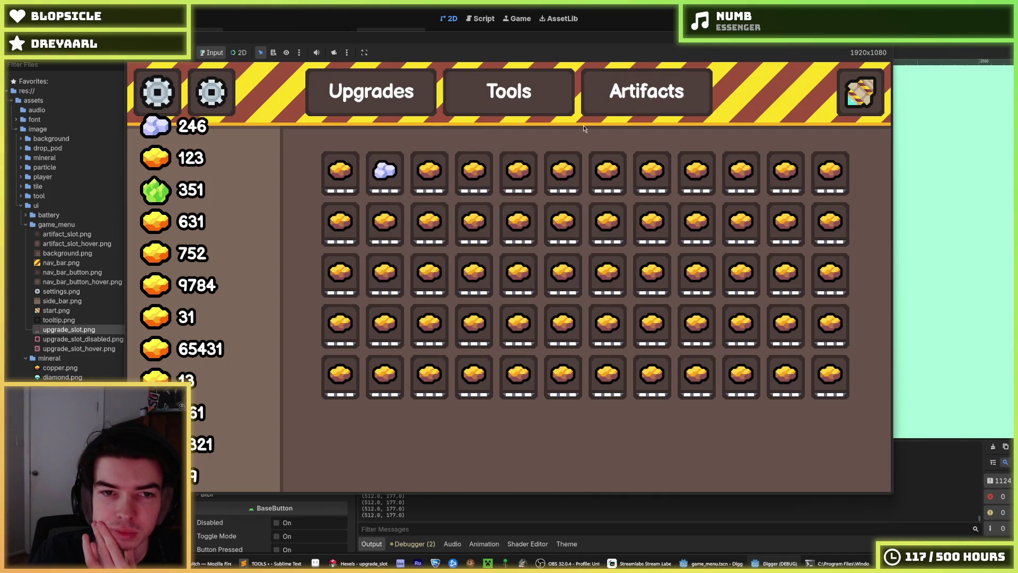
left_click(659, 94)
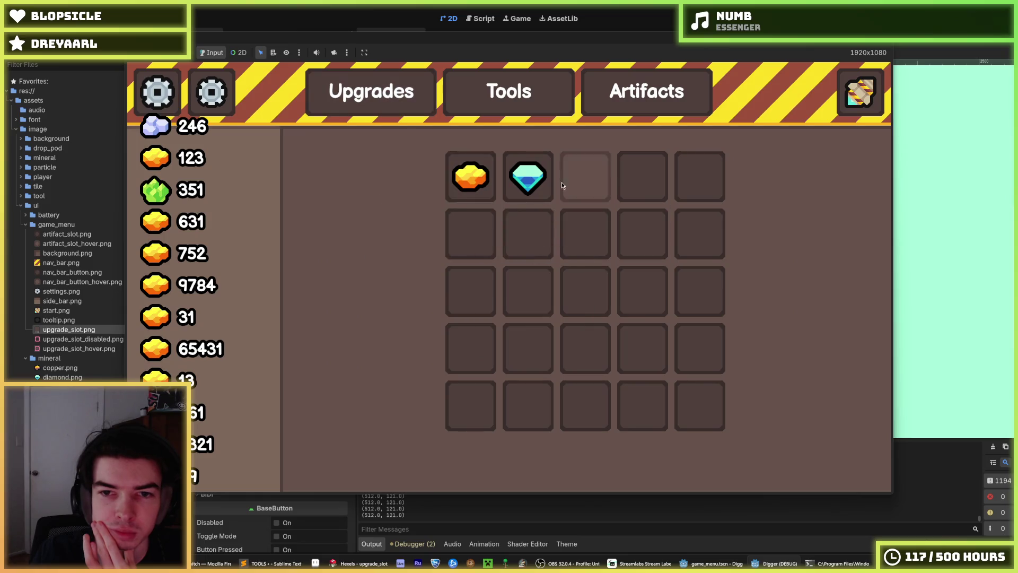
left_click(372, 92)
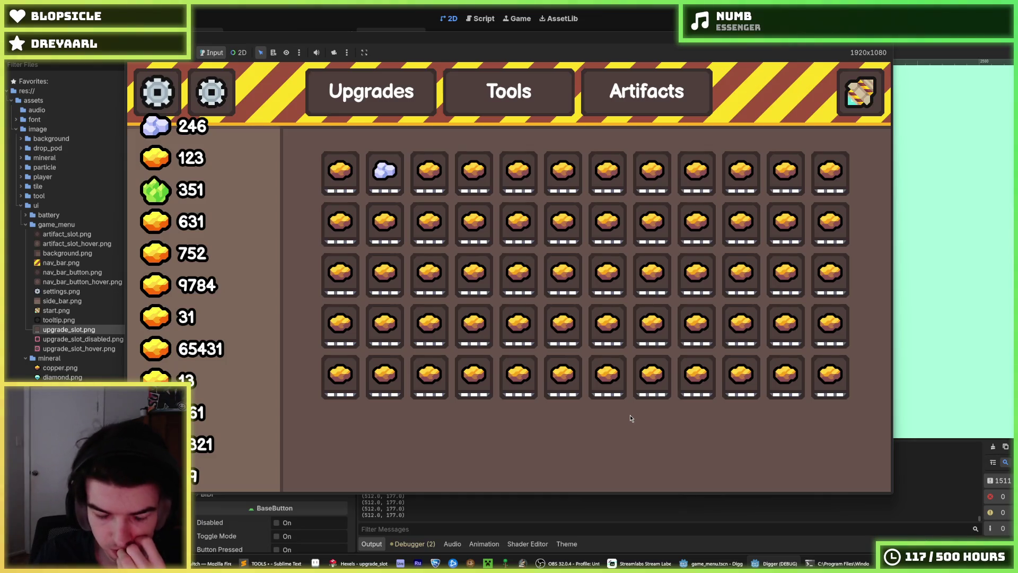
mouse_move(412, 377)
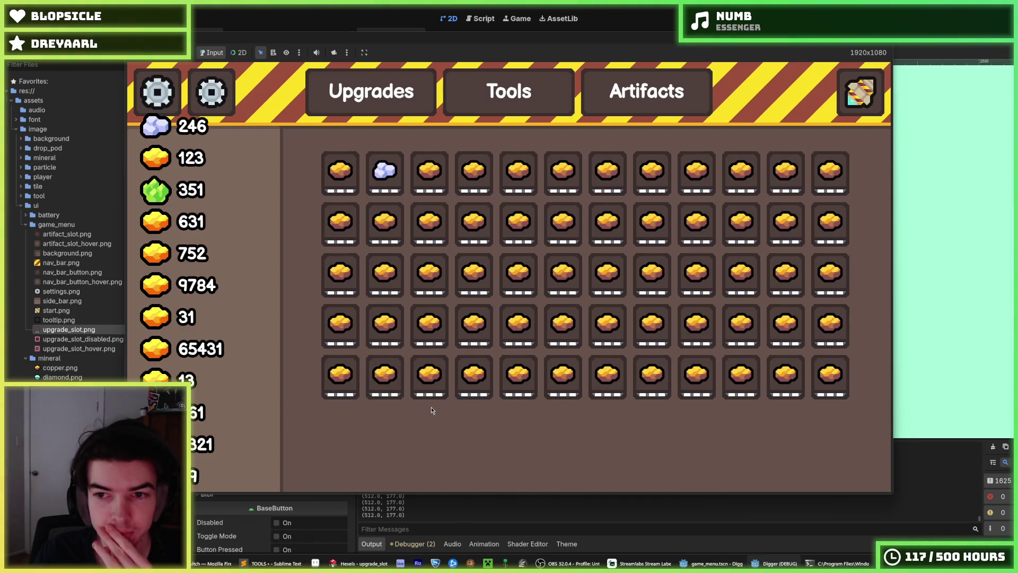
mouse_move(829, 167)
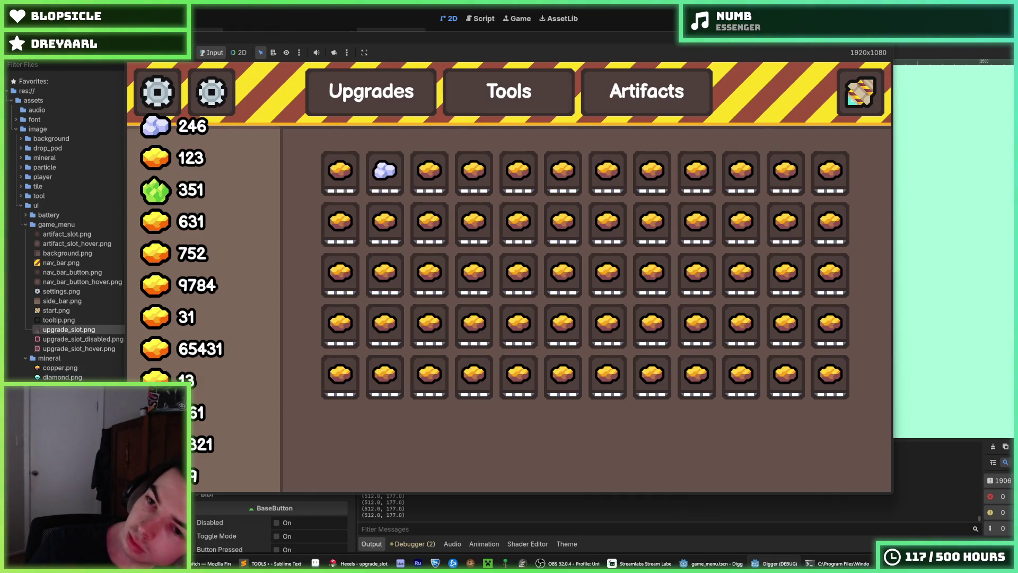
key("F8")
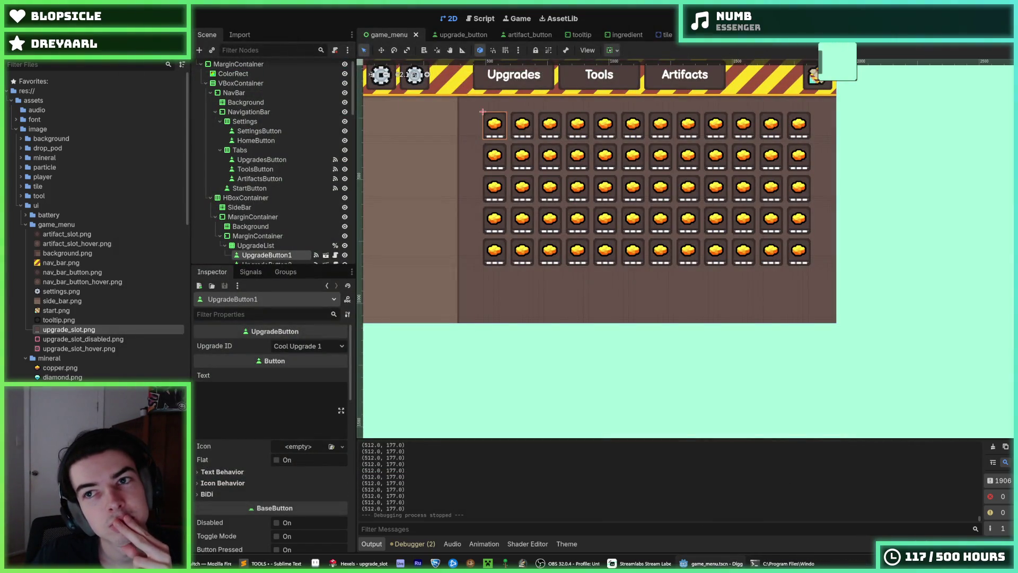
Open game_menu.gd in the Script workspace and place the cursor on empty line 18
key("ctrl+shift+Tab")
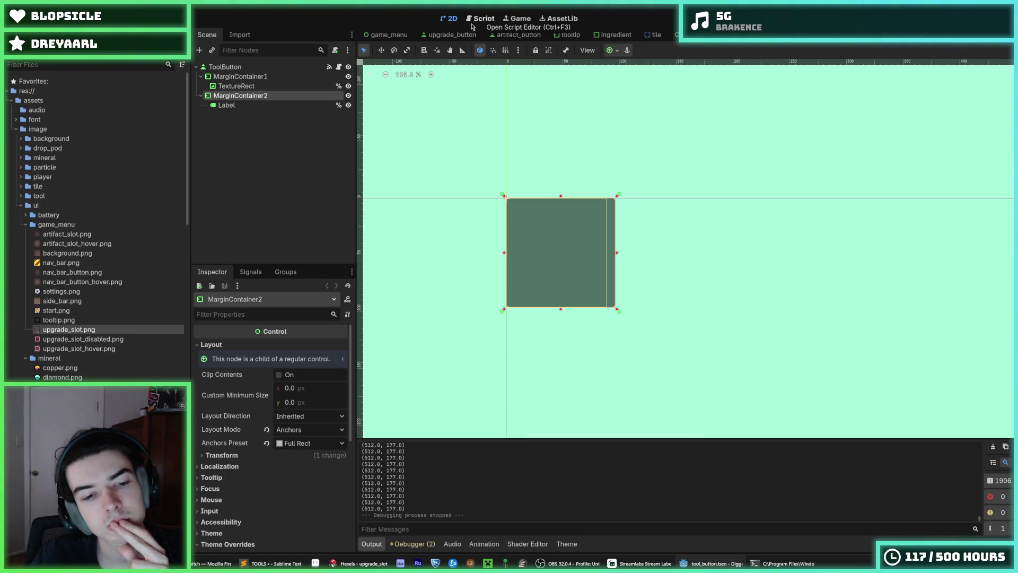
left_click(472, 26)
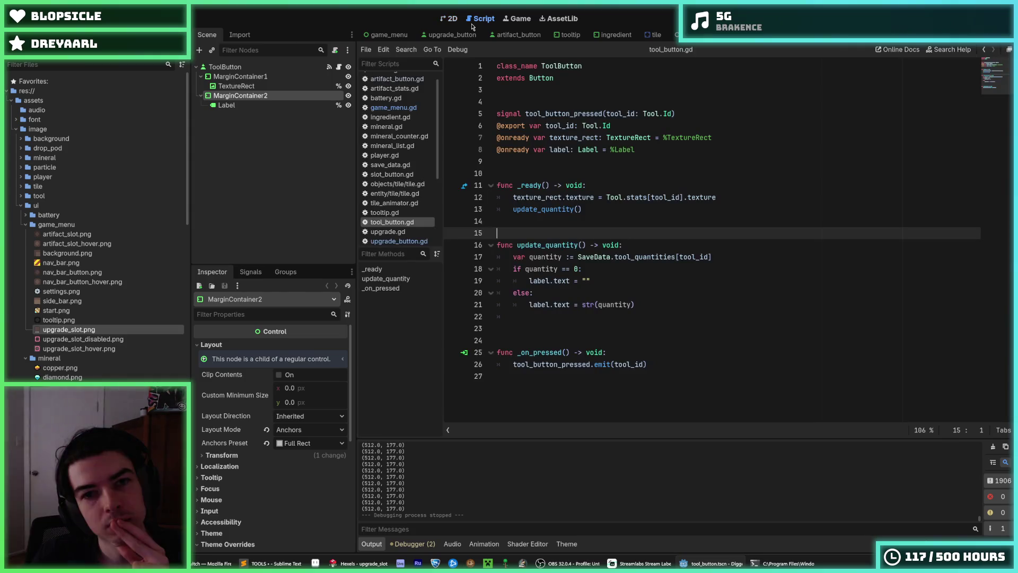
left_click(400, 109)
scroll(538, 140, "up", 2)
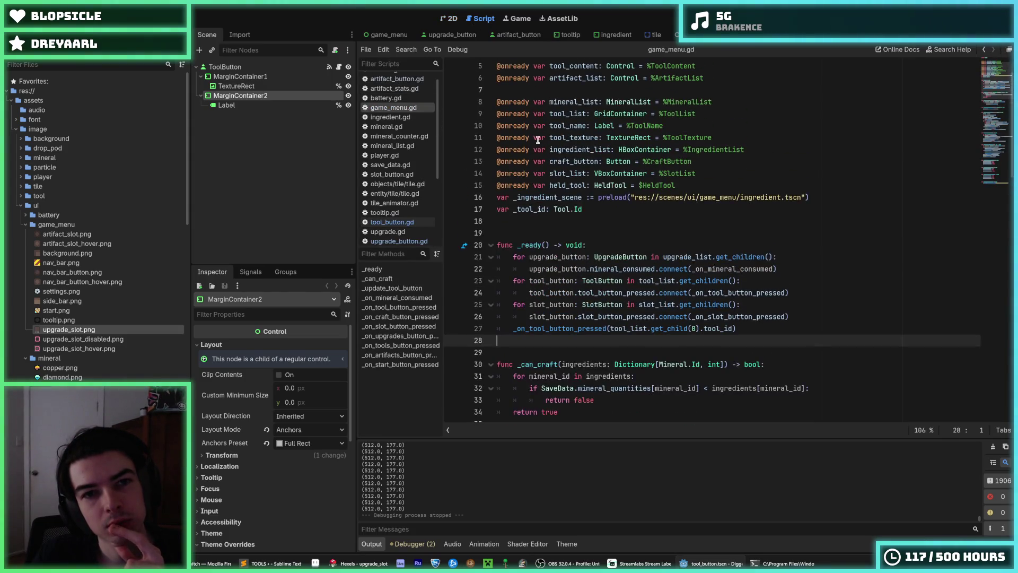
left_click(598, 212)
left_click(584, 215)
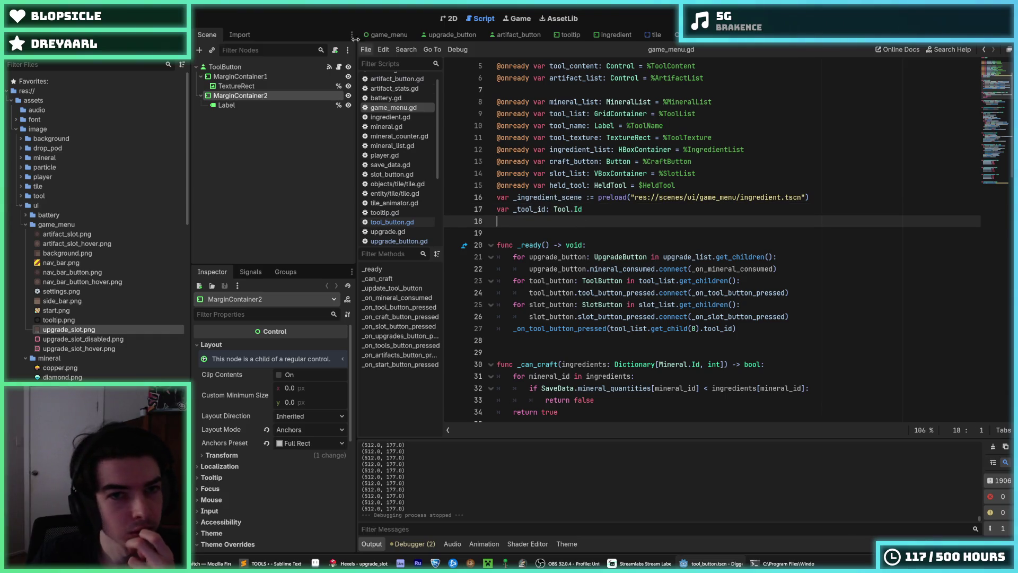
scroll(138, 226, "down", 10)
scroll(138, 226, "down", 10)
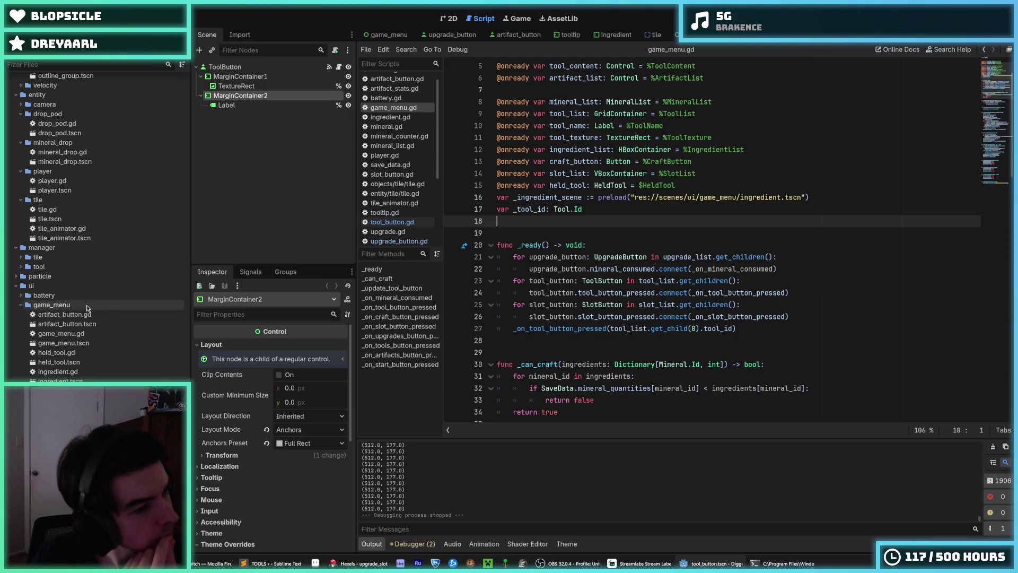
left_click(673, 240)
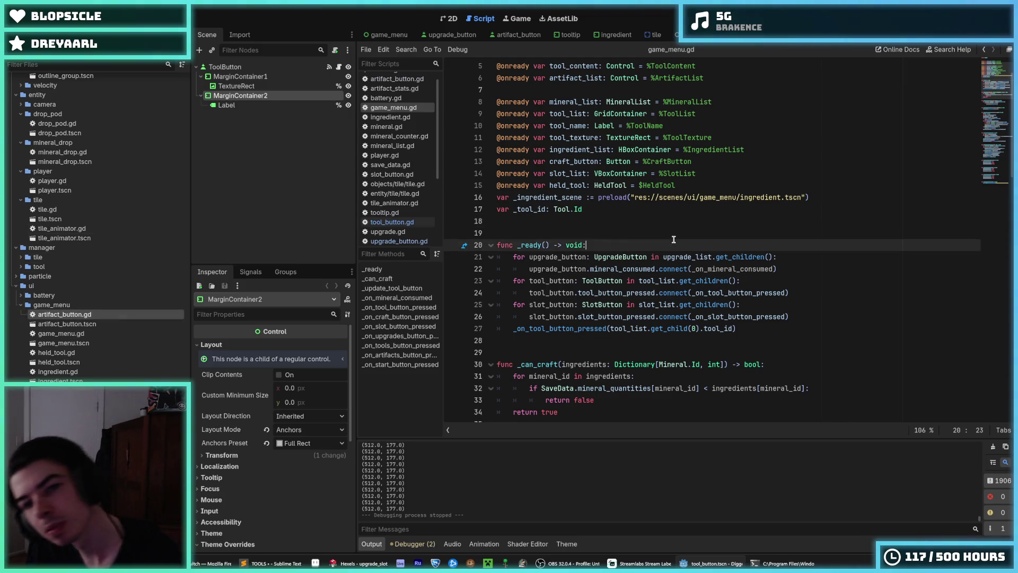
left_click(615, 208)
left_click(611, 224)
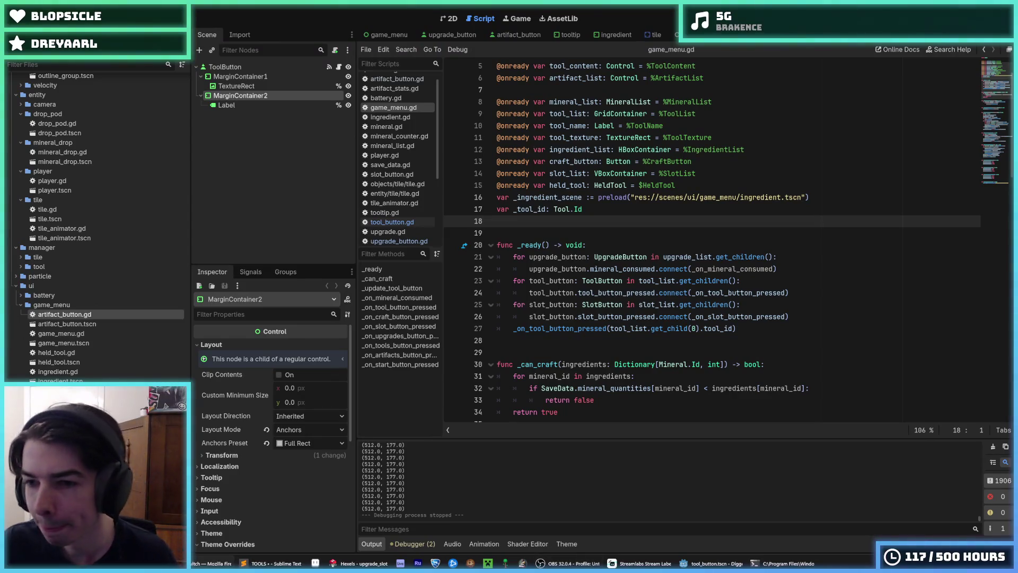
Show the game_menu scene's upgrade grid zoomed in the 2D view, then switch to the Steam store page
left_click(729, 280)
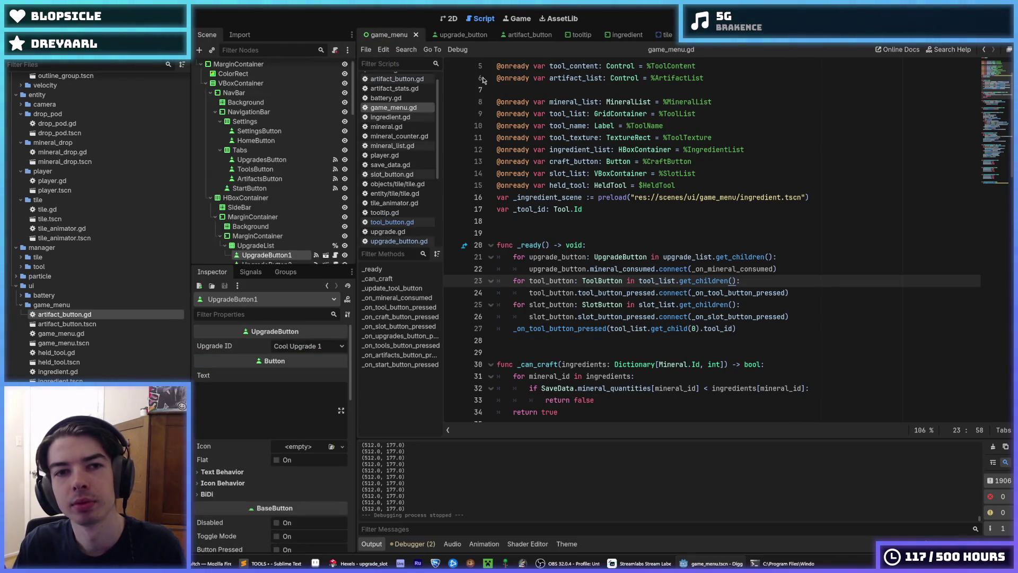
left_click(450, 18)
scroll(660, 168, "up", 10)
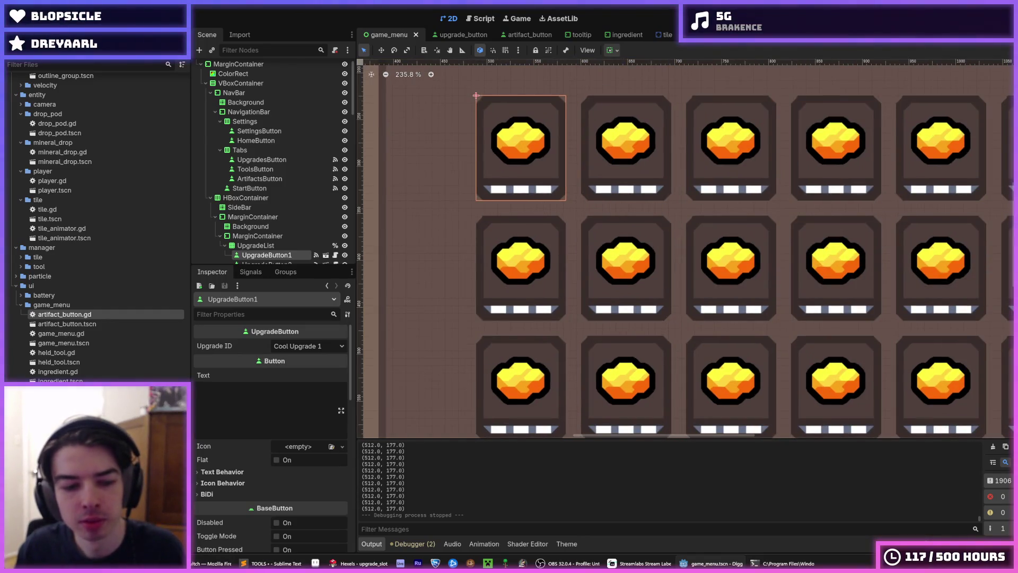
key("alt+Tab")
scroll(425, 266, "up", 15)
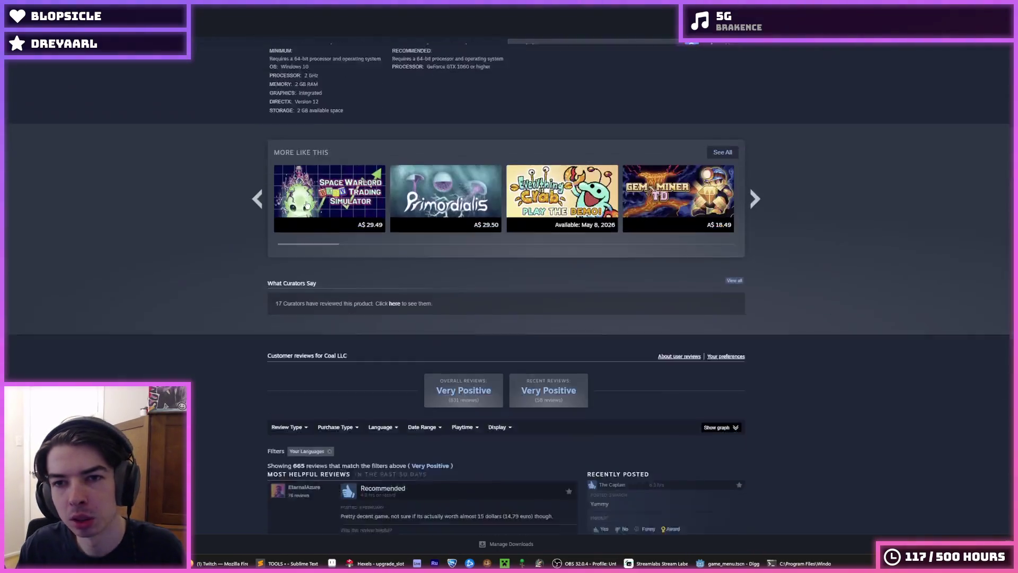
Search the Steam store for 'black hole', then 'a game about', and pick A Game About Feeding A Black Hole
scroll(622, 266, "down", 4)
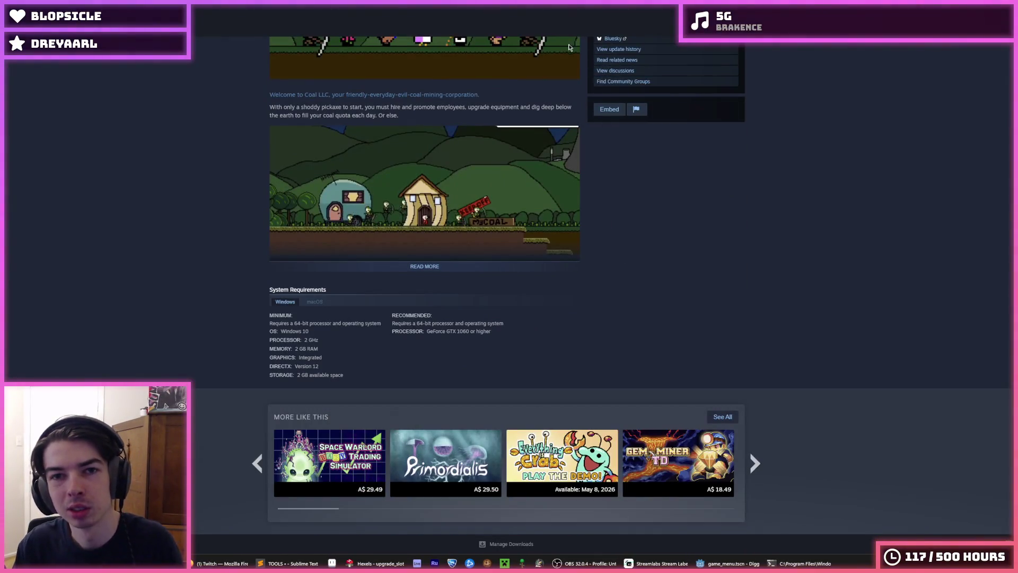
scroll(664, 135, "up", 5)
scroll(664, 135, "up", 10)
left_click(584, 45)
type("black hole")
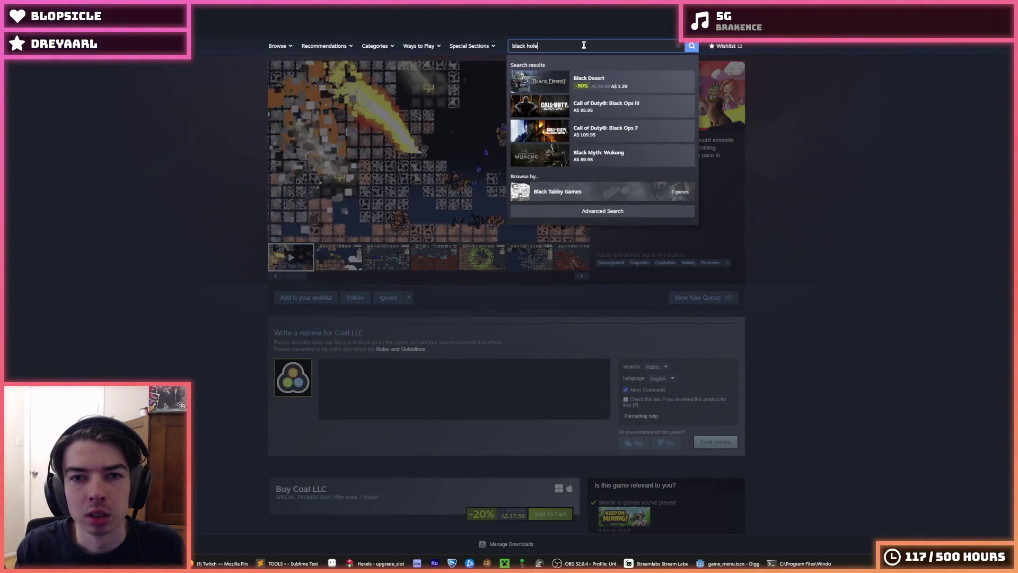
key("ctrl+a")
type("g")
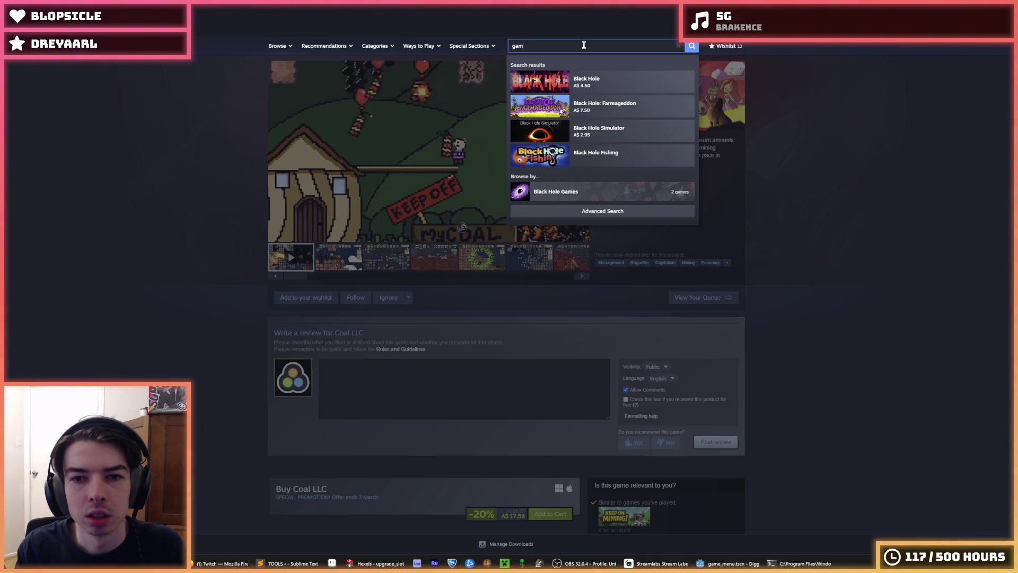
key("BackSpace")
type("a game about")
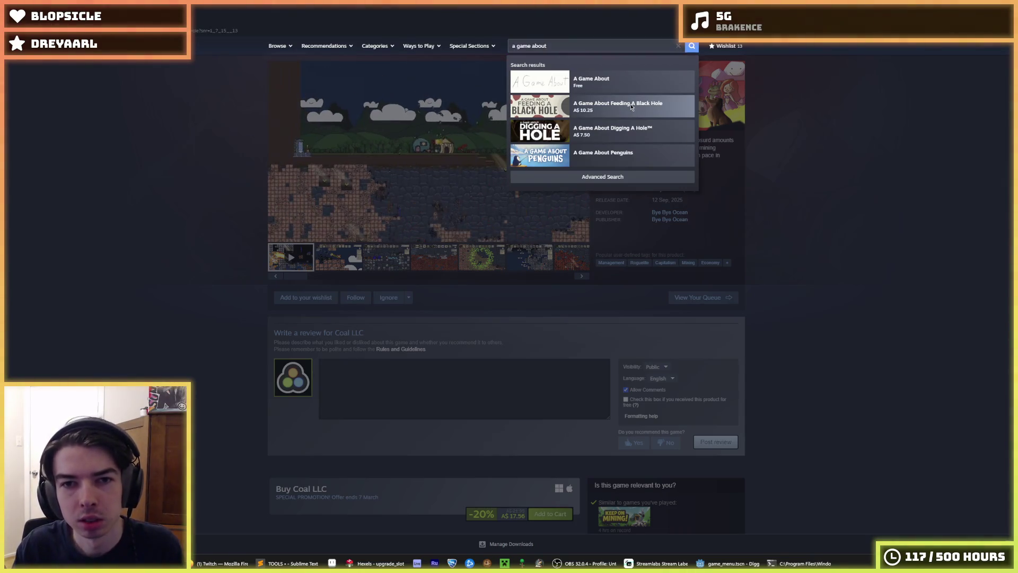
left_click(631, 103)
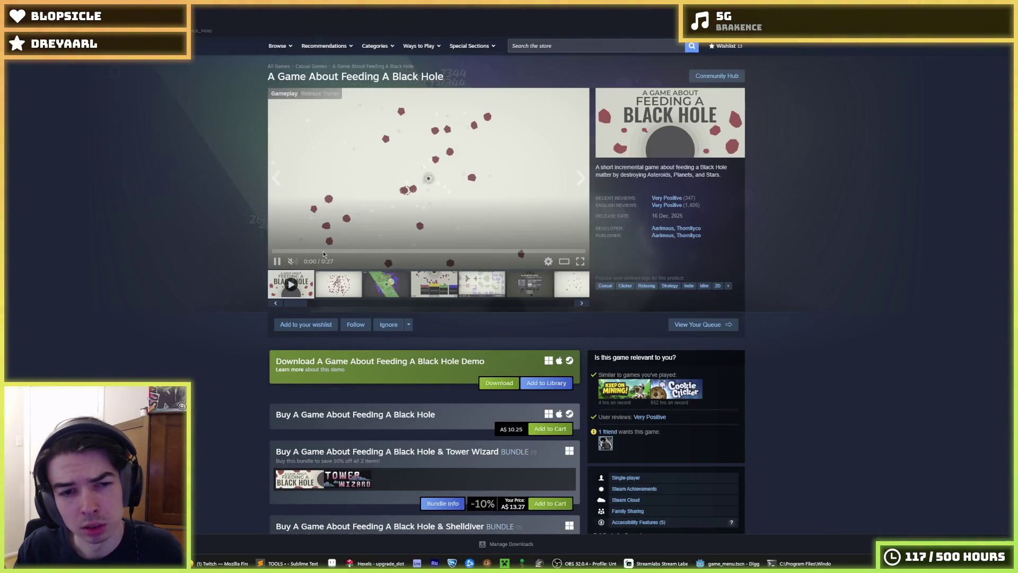
Browse the store page screenshots, enlarging the tech-tree one and viewing the mode-select shot
left_click(482, 283)
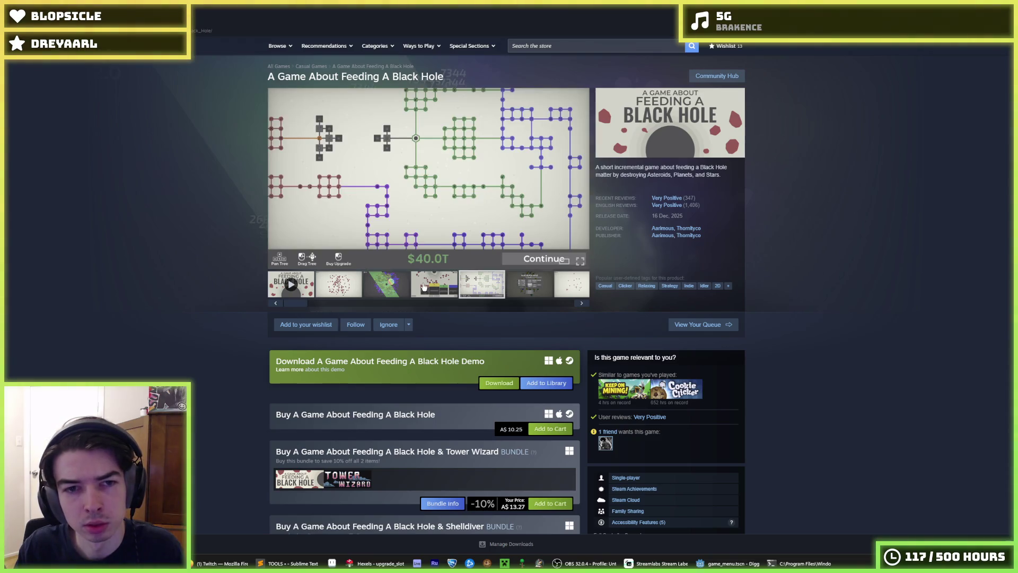
left_click(394, 171)
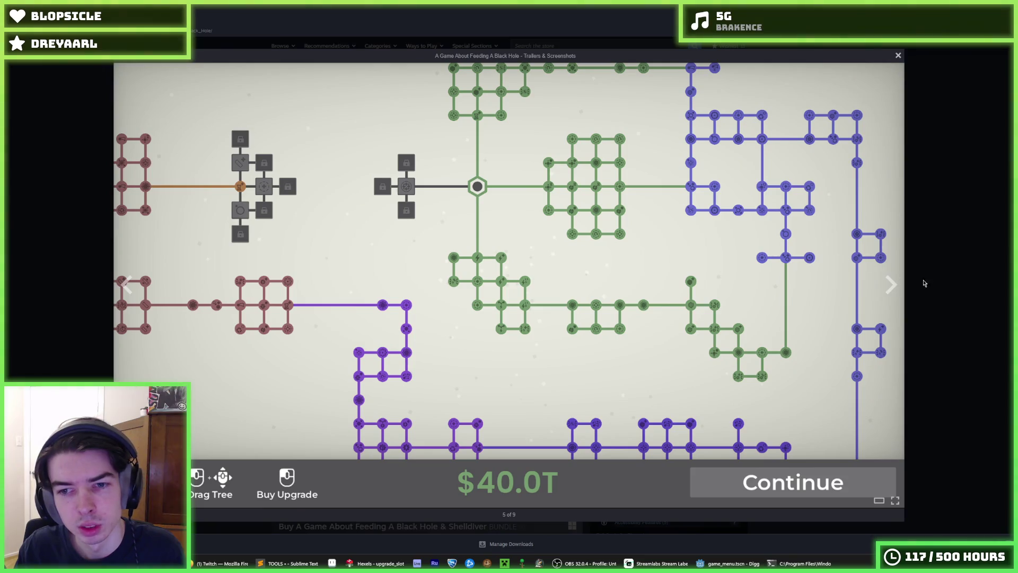
key("Escape")
left_click(404, 277)
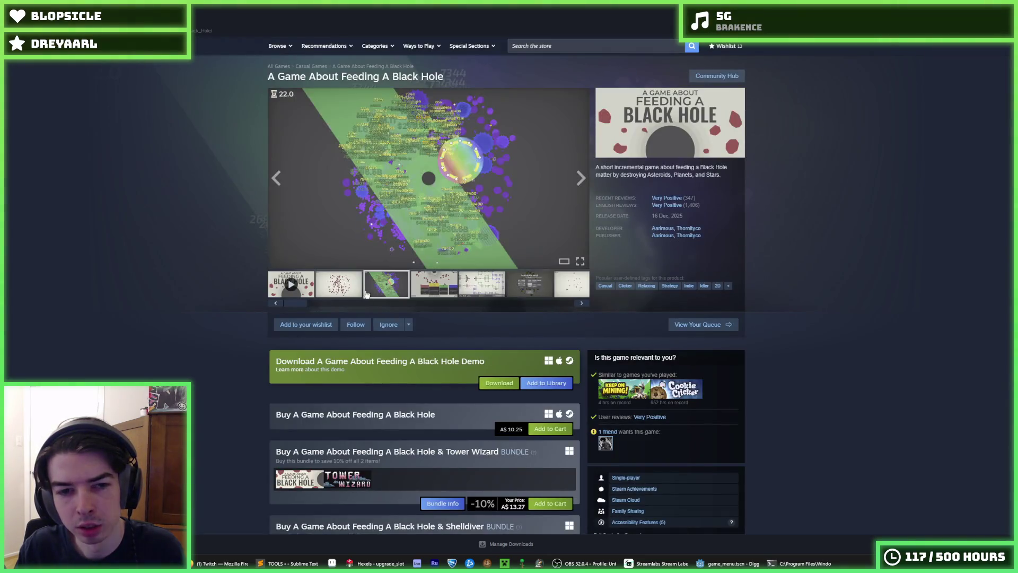
left_click(433, 291)
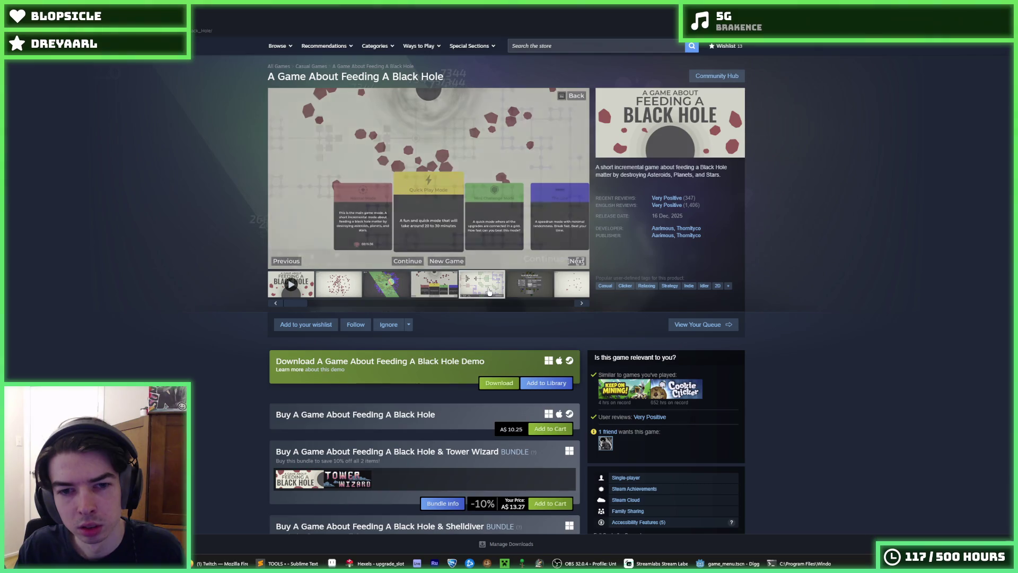
Watch the trailer with several pauses, stopping at 0:14, then return to Godot
left_click(291, 283)
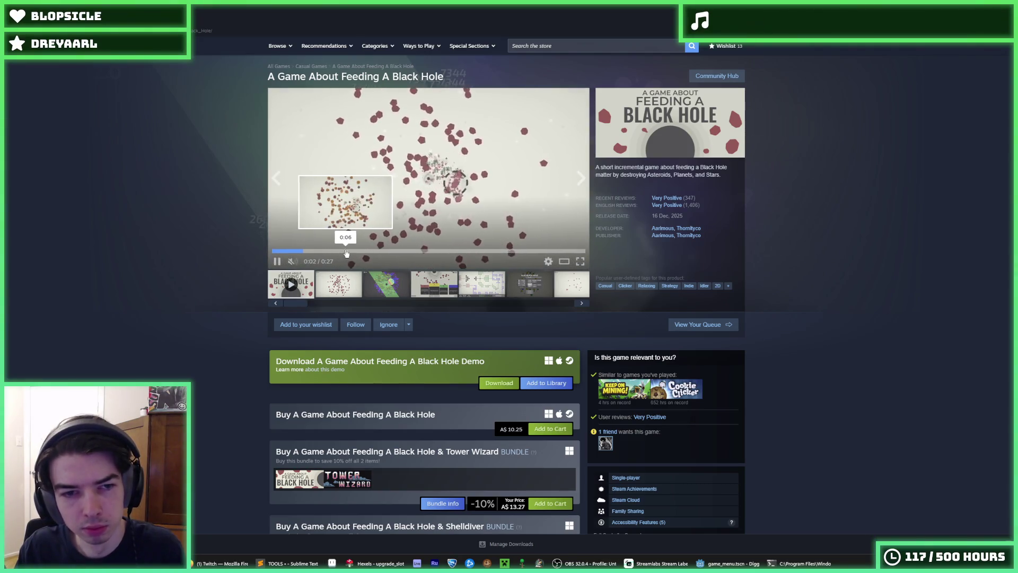
left_click(357, 221)
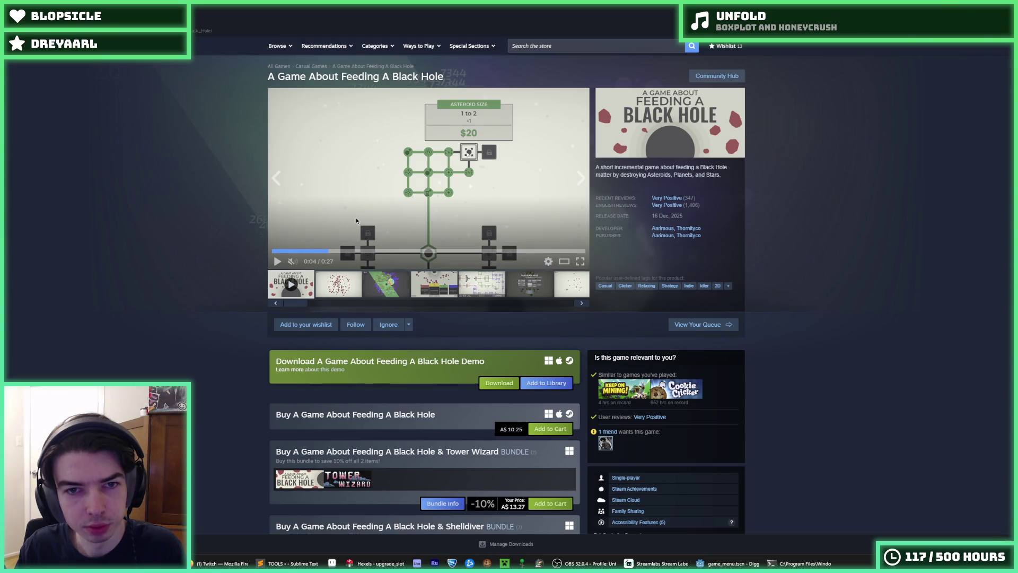
left_click(355, 219)
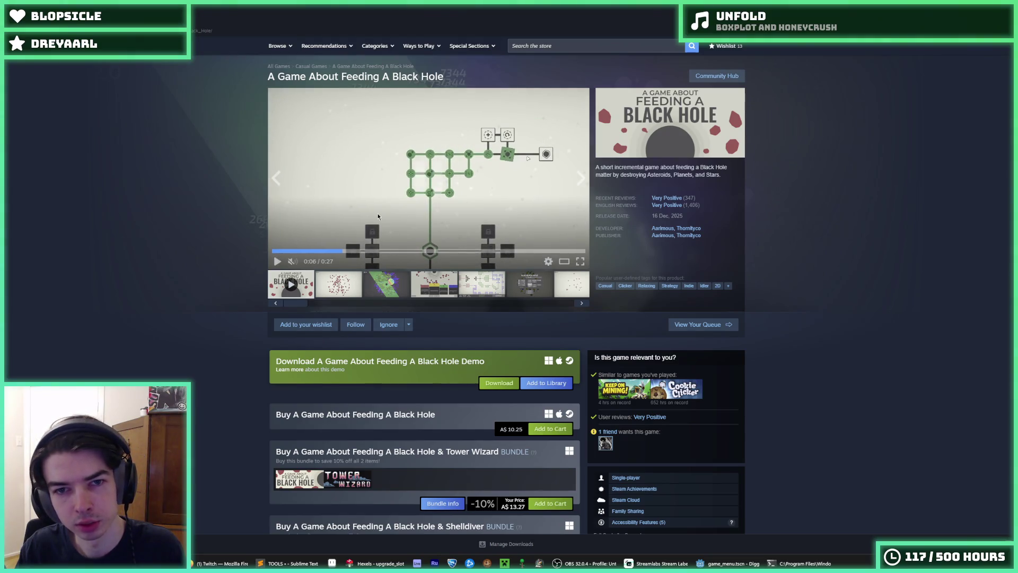
left_click(395, 212)
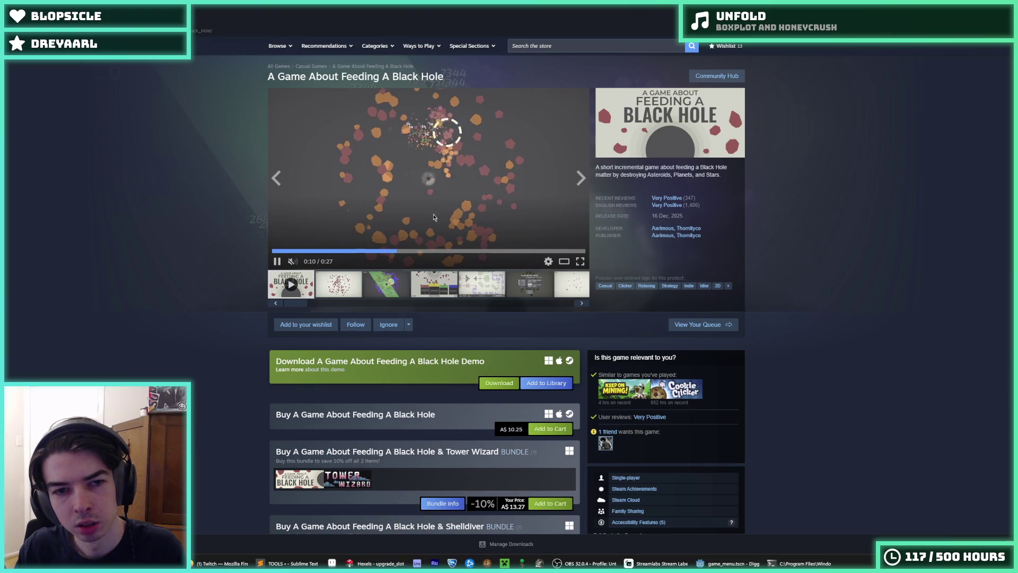
left_click(419, 207)
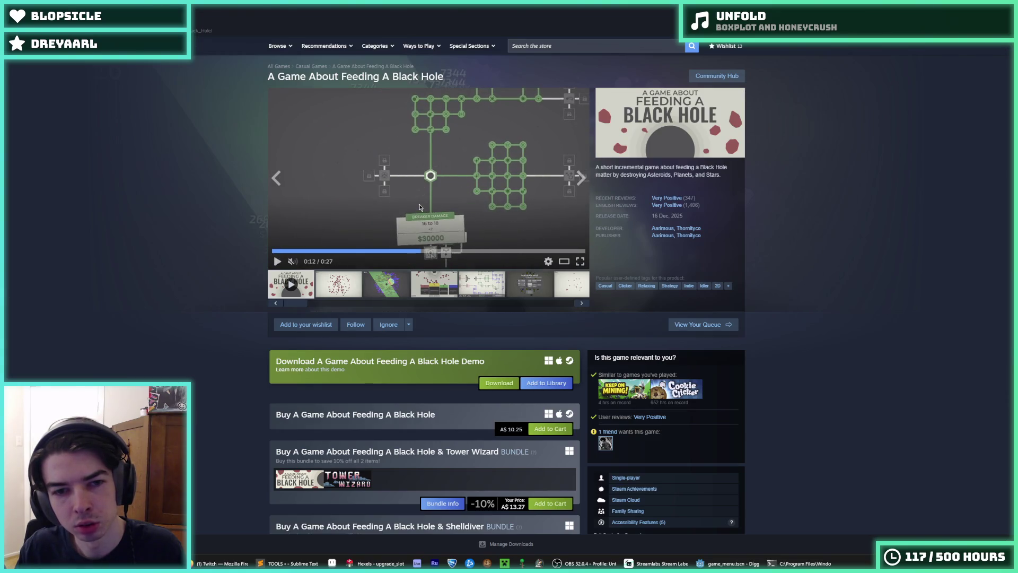
scroll(421, 207, "down", 1)
scroll(421, 208, "up", 1)
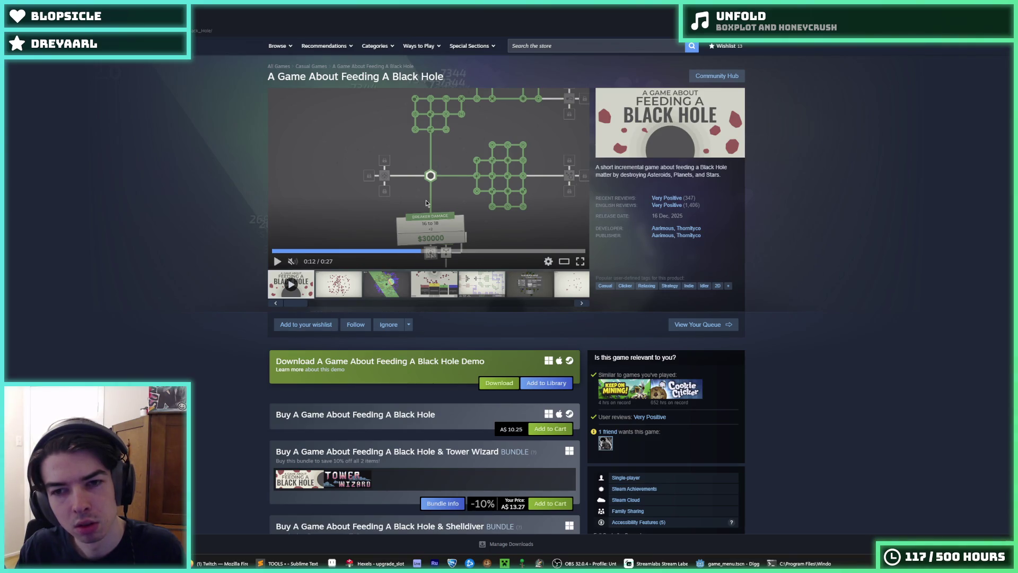
left_click(425, 203)
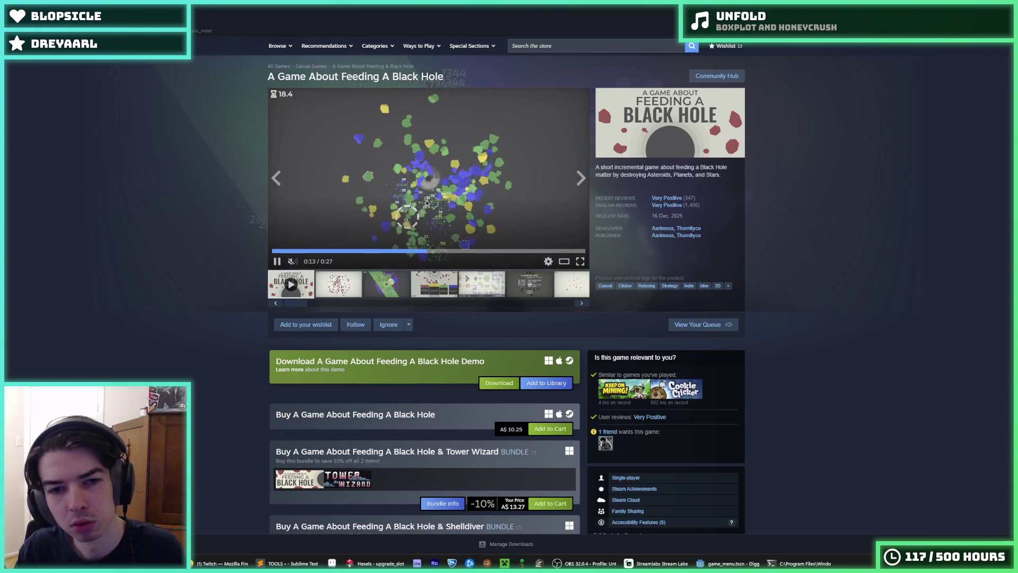
left_click(426, 203)
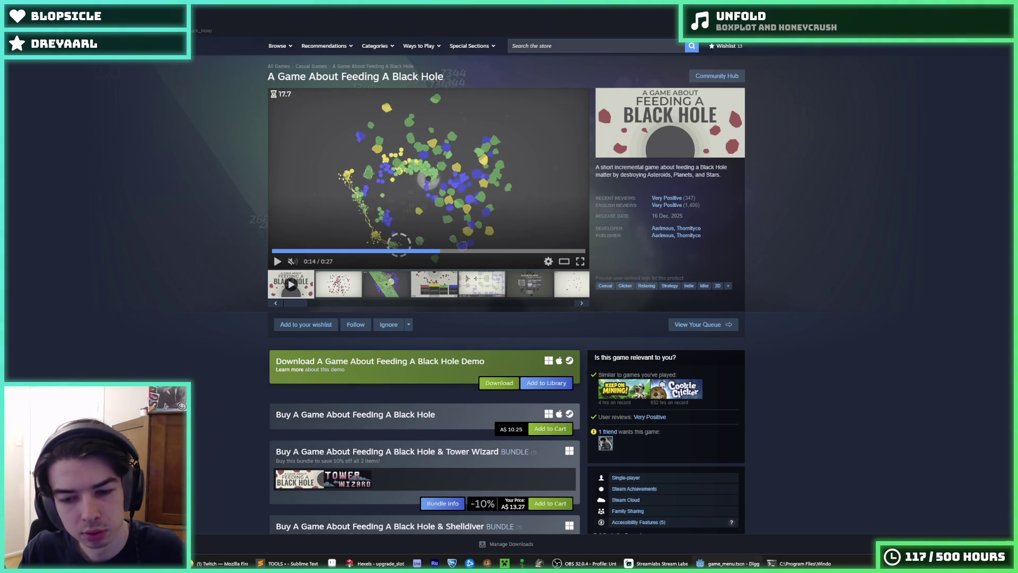
key("alt+Tab")
scroll(601, 211, "down", 3)
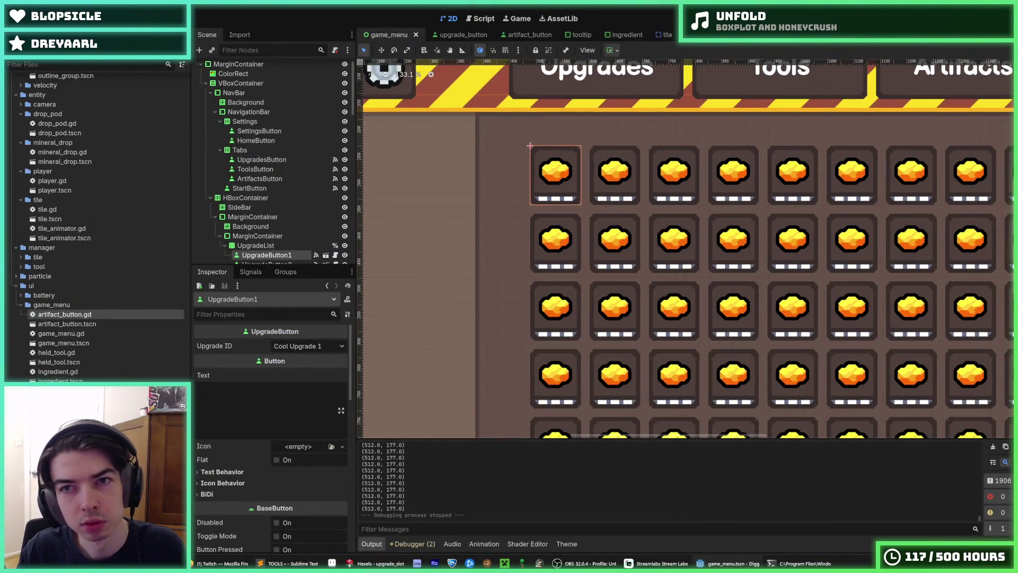
Test-run the game to check slot tooltips like Cool Upgrade 2 costing 20, then stop it with F8
key("F5")
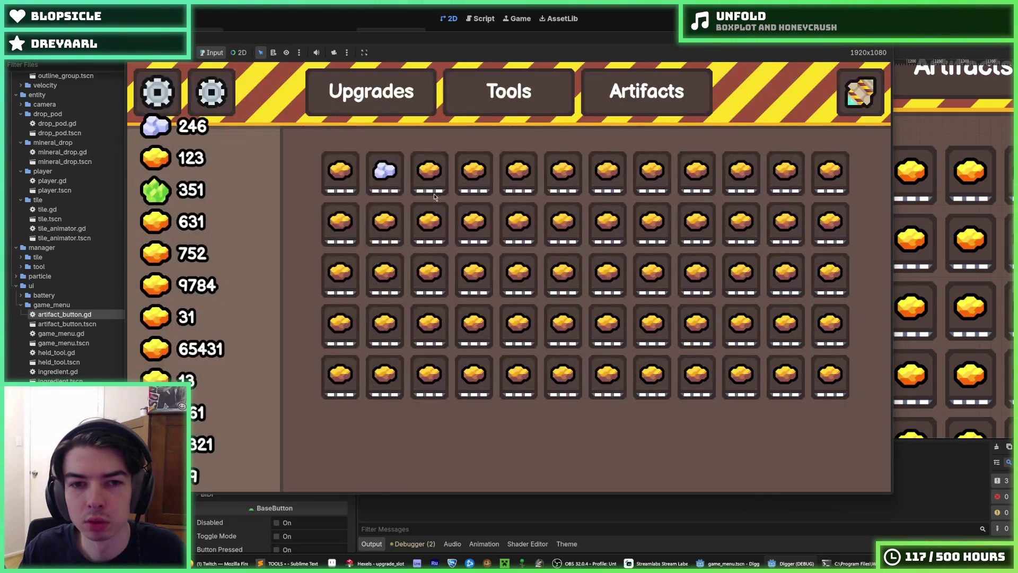
mouse_move(338, 177)
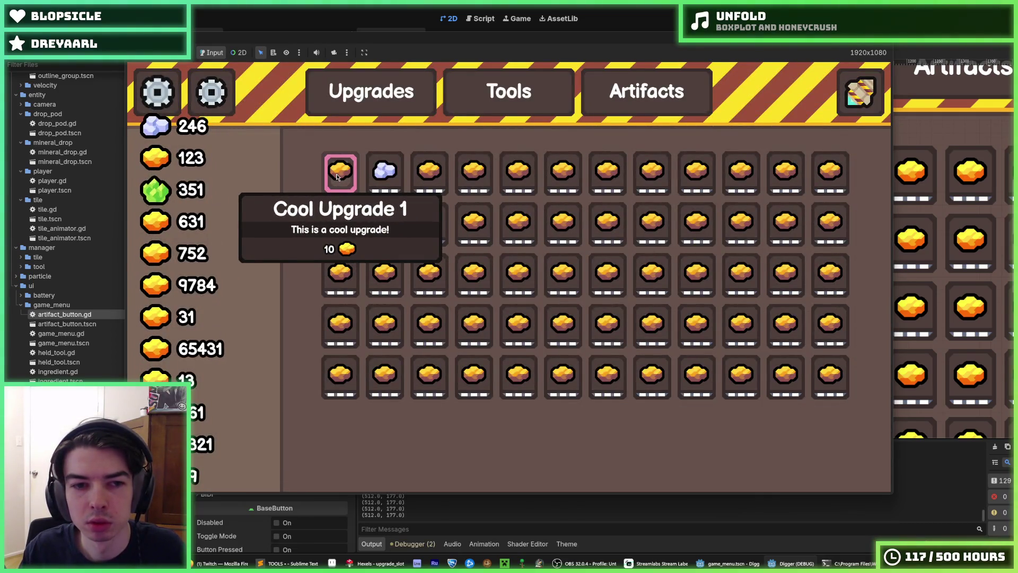
mouse_move(429, 179)
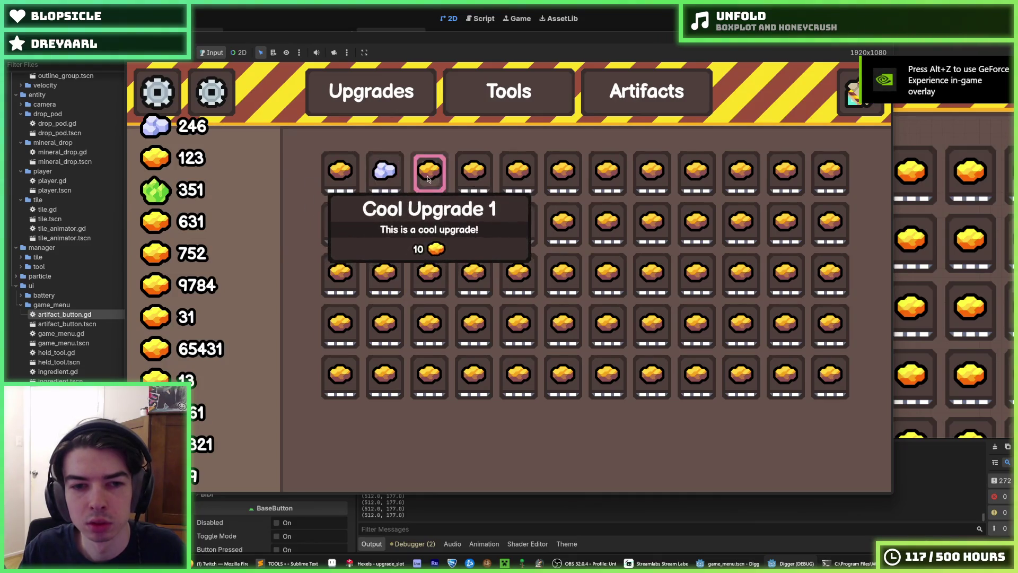
mouse_move(474, 177)
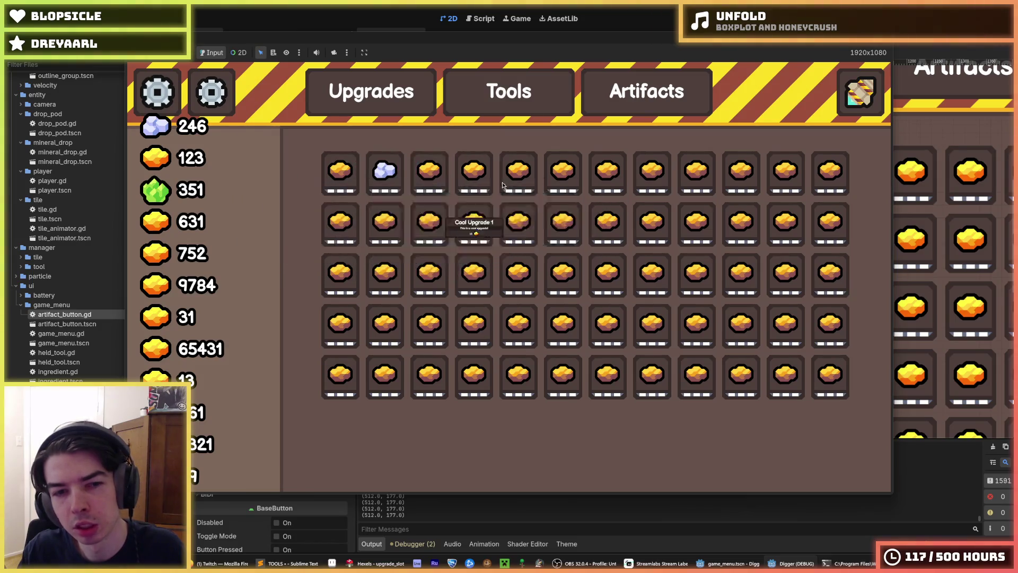
key("F8")
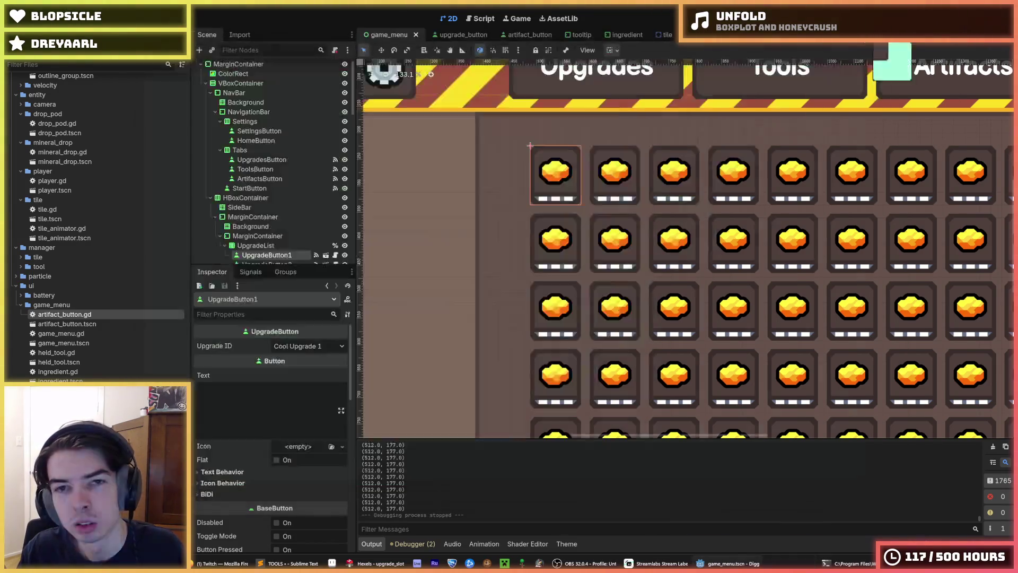
Make the tooltip scene's CostContainer visible and select it
left_click(452, 34)
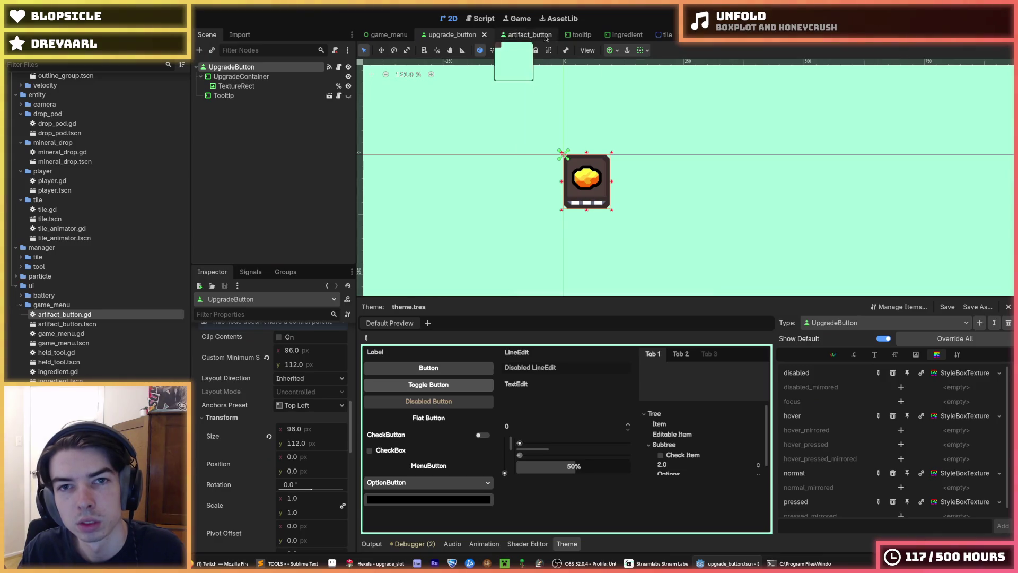
left_click(571, 34)
left_click(348, 173)
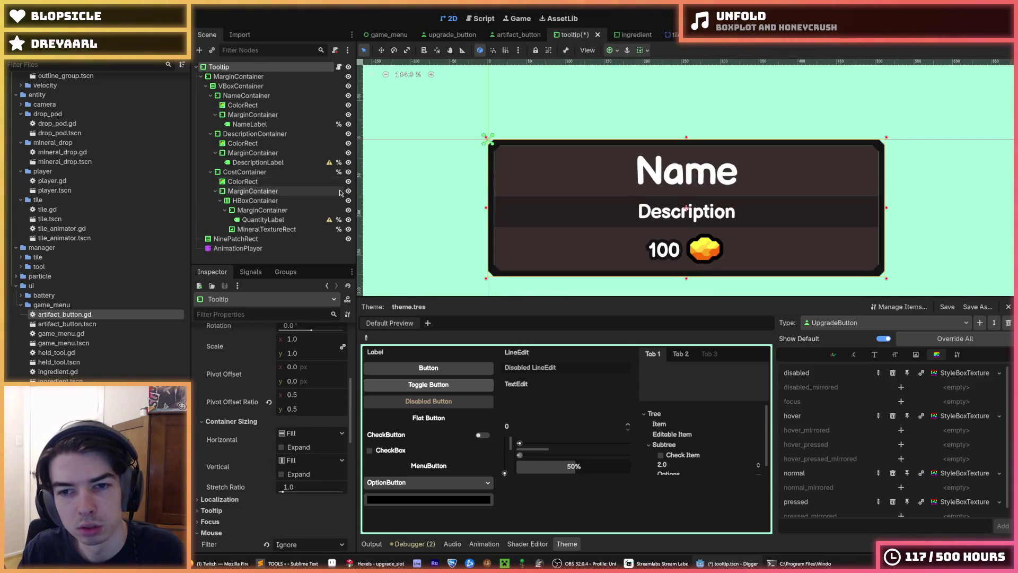
left_click(253, 177)
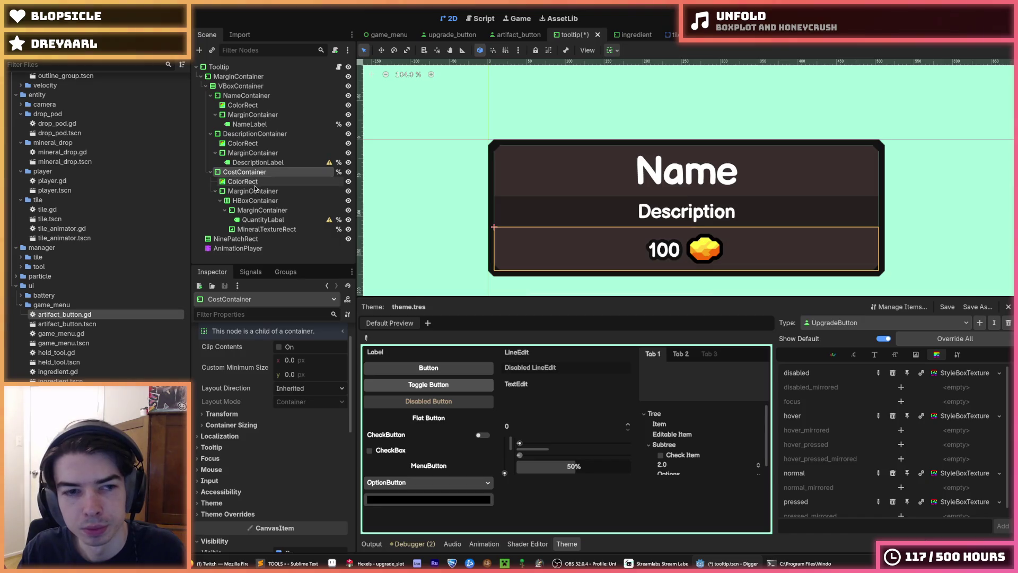
Give the 100 QuantityLabel the Heading type variation, then select the mineral icon beside it
left_click(263, 220)
left_click(296, 405)
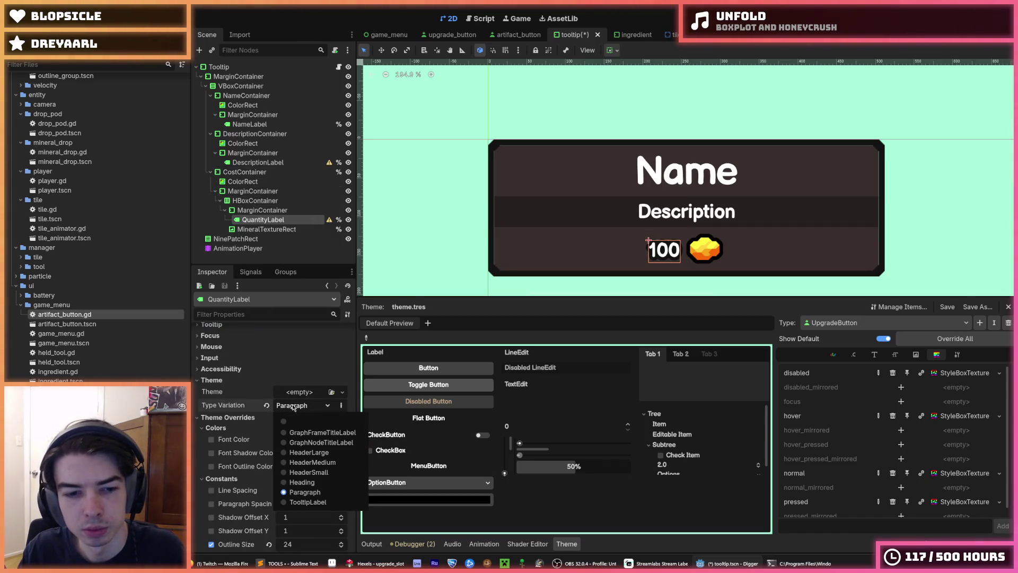
left_click(303, 480)
scroll(852, 275, "down", 3)
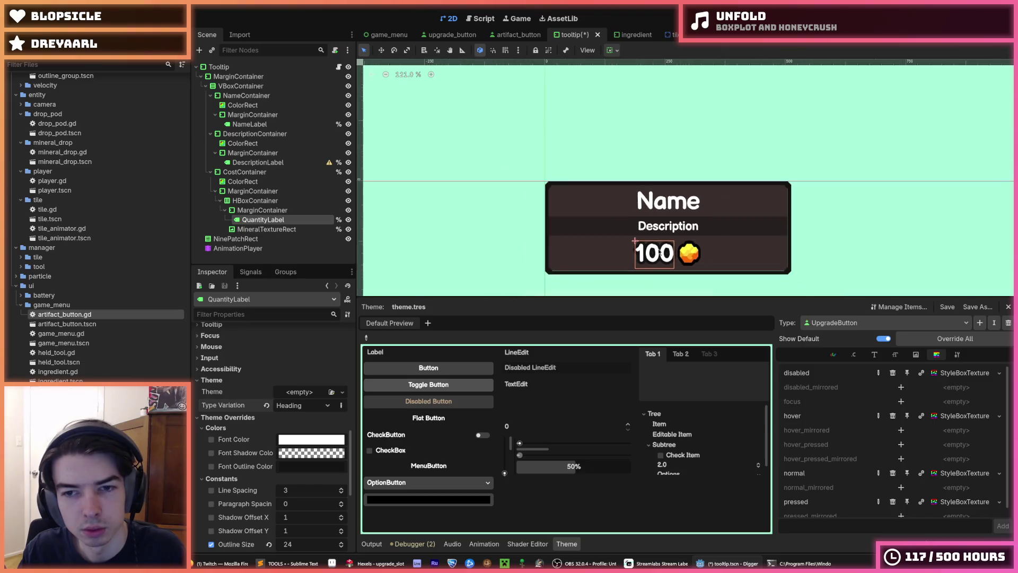
left_click(781, 269)
scroll(695, 270, "up", 2)
scroll(663, 250, "up", 3)
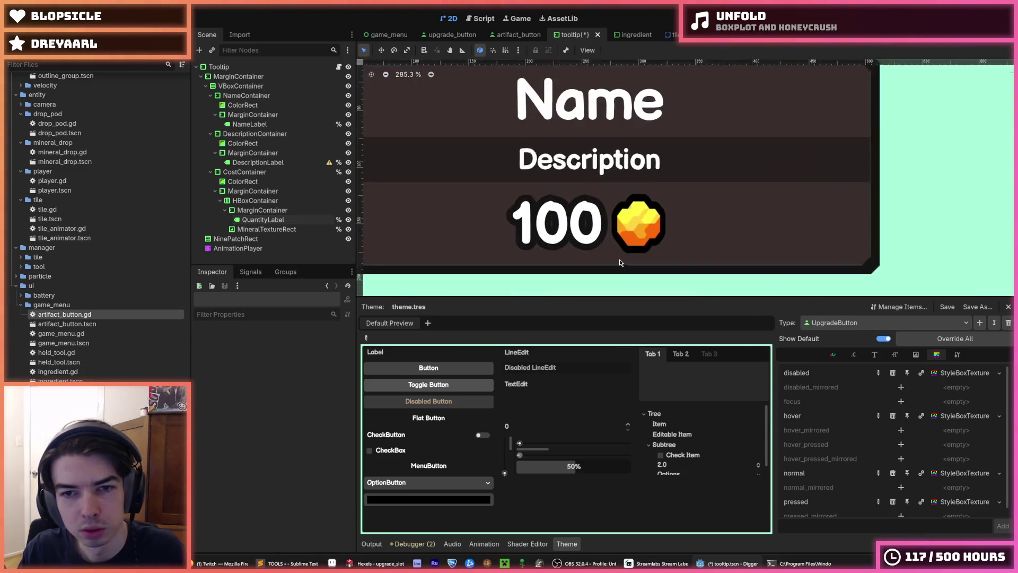
scroll(631, 239, "down", 2)
left_click(626, 235)
left_click(625, 234)
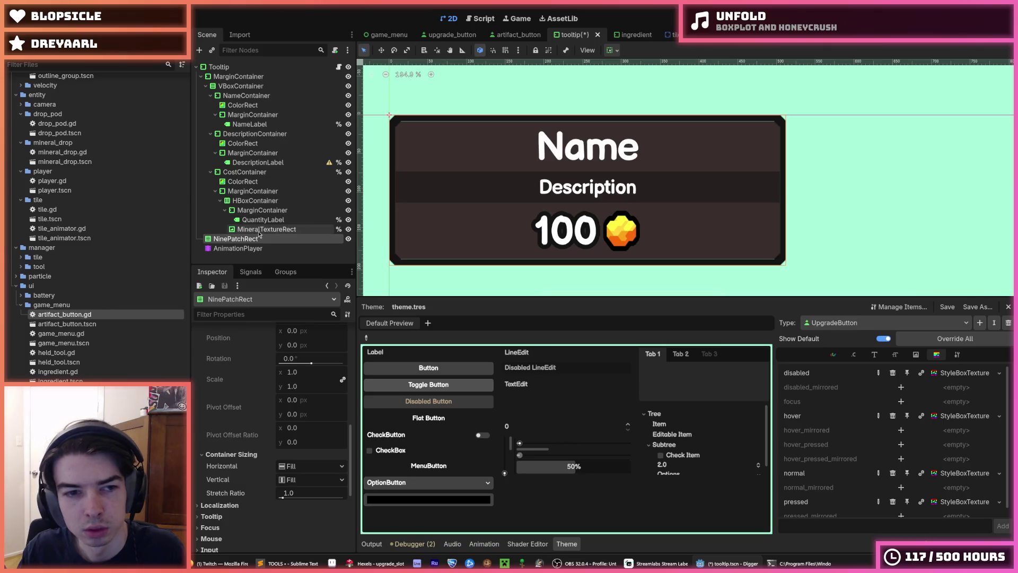
Set the mineral icon's Expand Mode to Fit Width after trying Keep Size and Fit Width Proportional
left_click(281, 370)
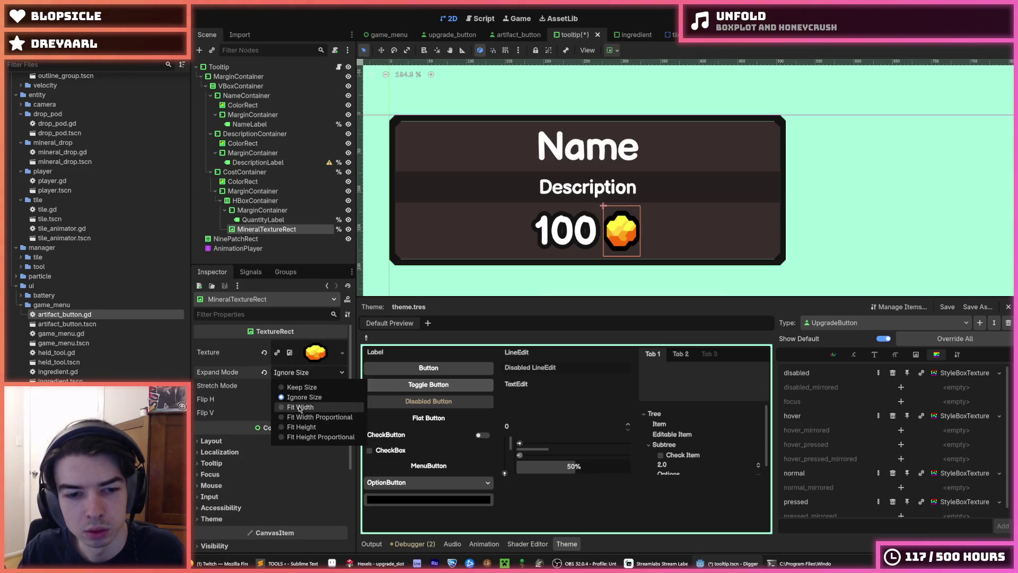
left_click(306, 404)
left_click(301, 377)
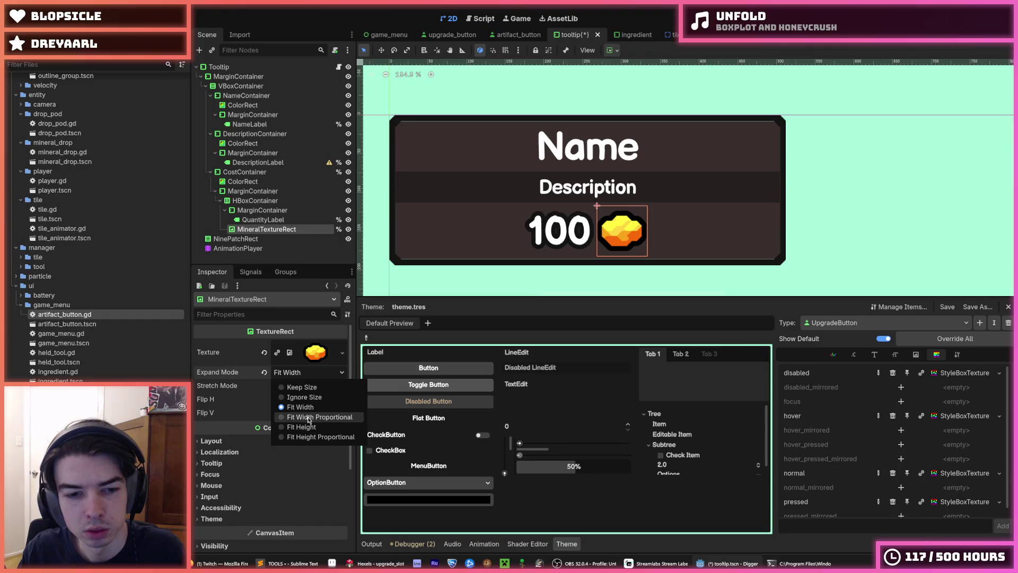
left_click(313, 386)
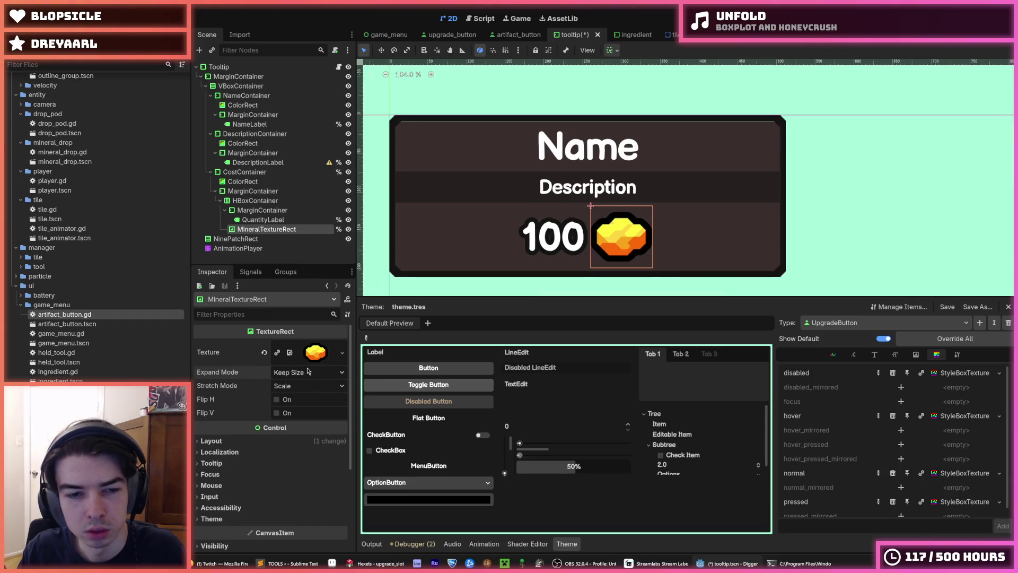
left_click(307, 371)
left_click(300, 407)
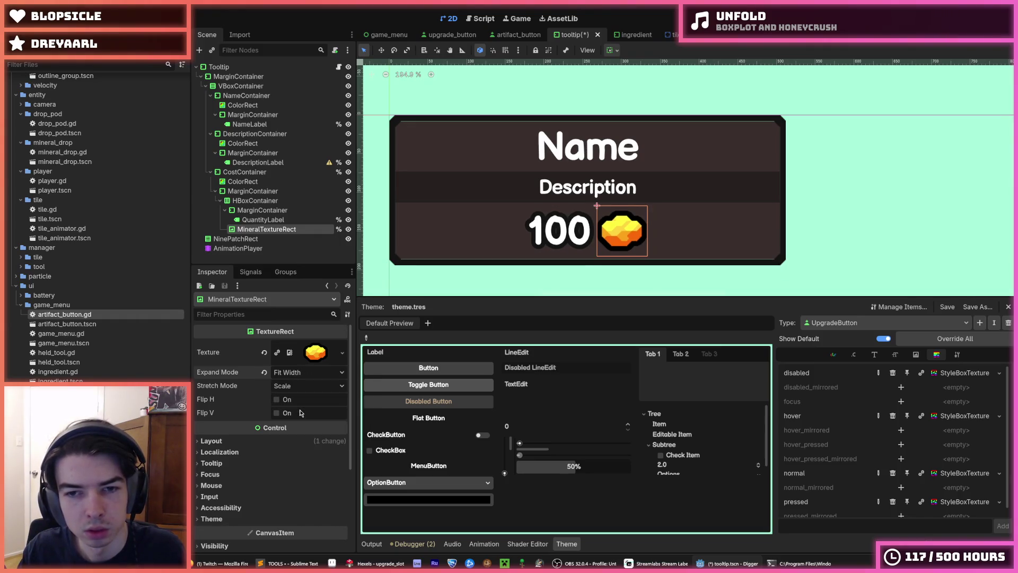
left_click(303, 373)
left_click(311, 374)
left_click(311, 375)
left_click(317, 419)
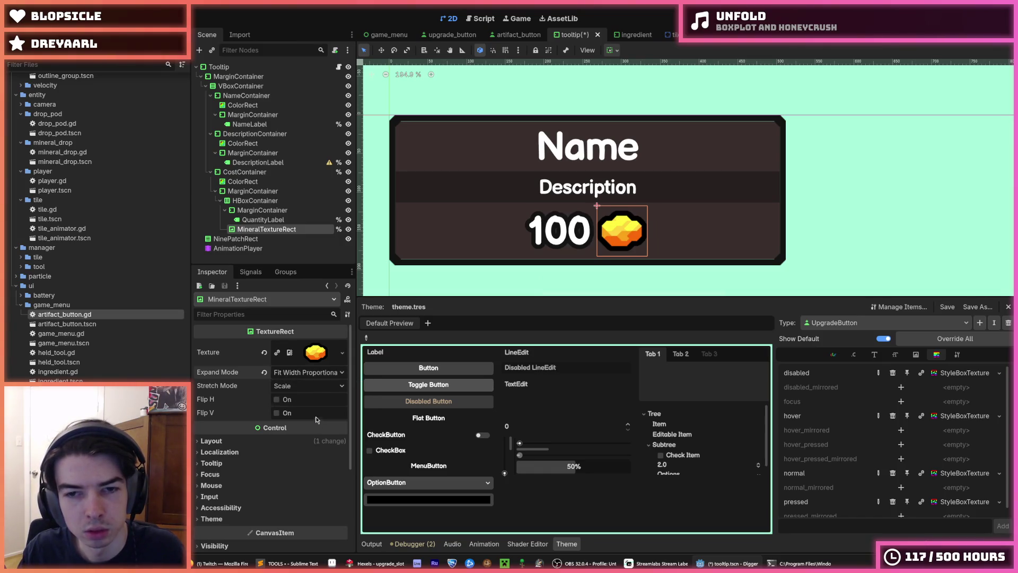
left_click(305, 374)
left_click(306, 375)
left_click(305, 374)
left_click(289, 407)
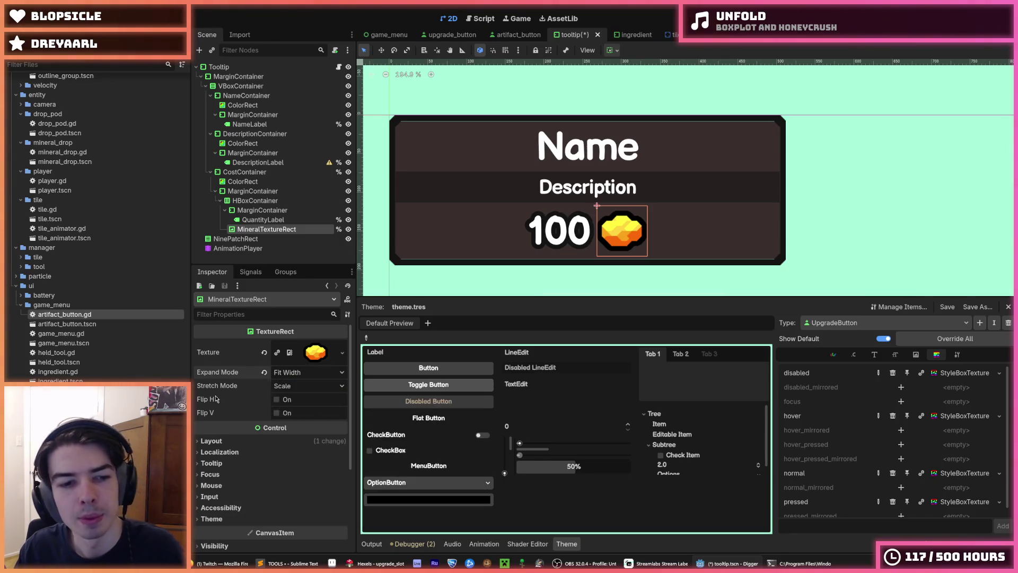
Try Keep, Keep Aspect and Keep Centered stretch modes, settle on Scale, and save the tooltip scene
left_click(296, 387)
left_click(298, 421)
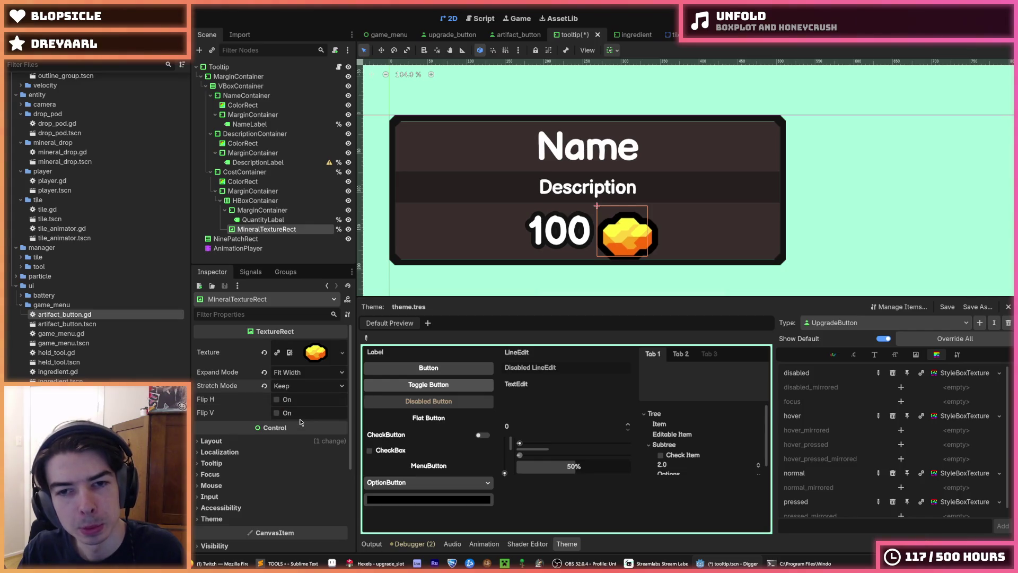
left_click(264, 386)
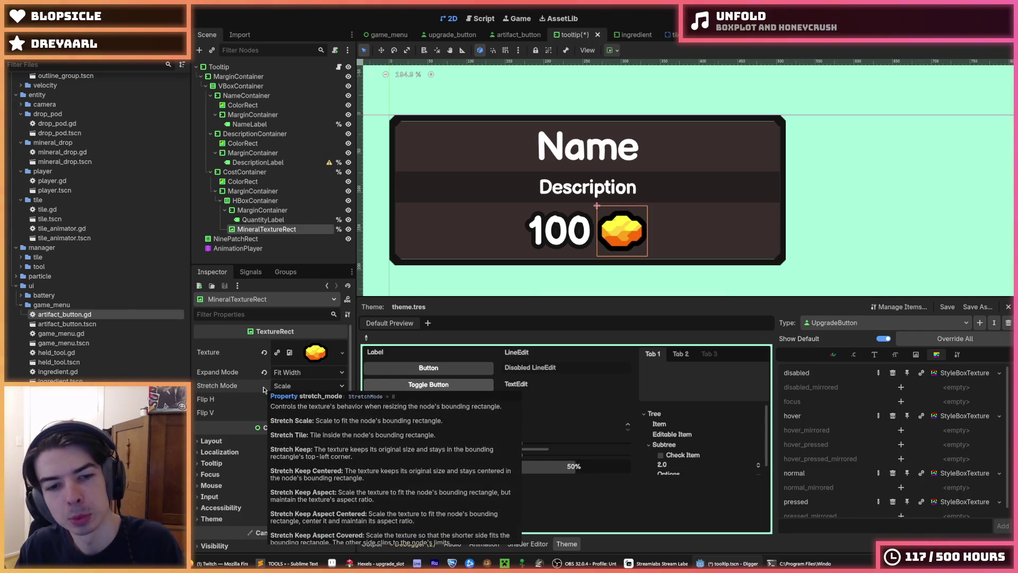
left_click(297, 386)
left_click(306, 441)
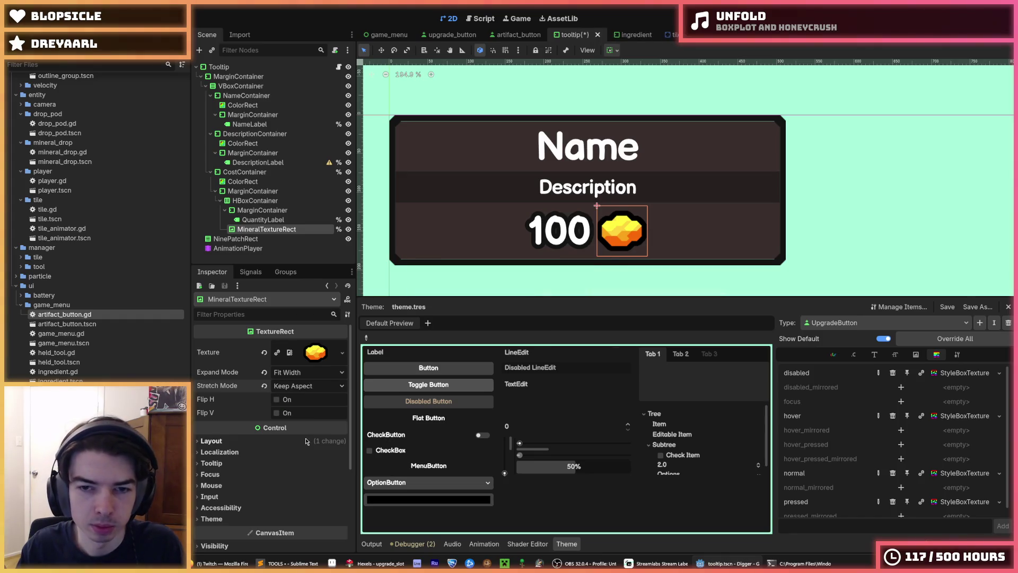
left_click(312, 387)
left_click(306, 431)
left_click(306, 388)
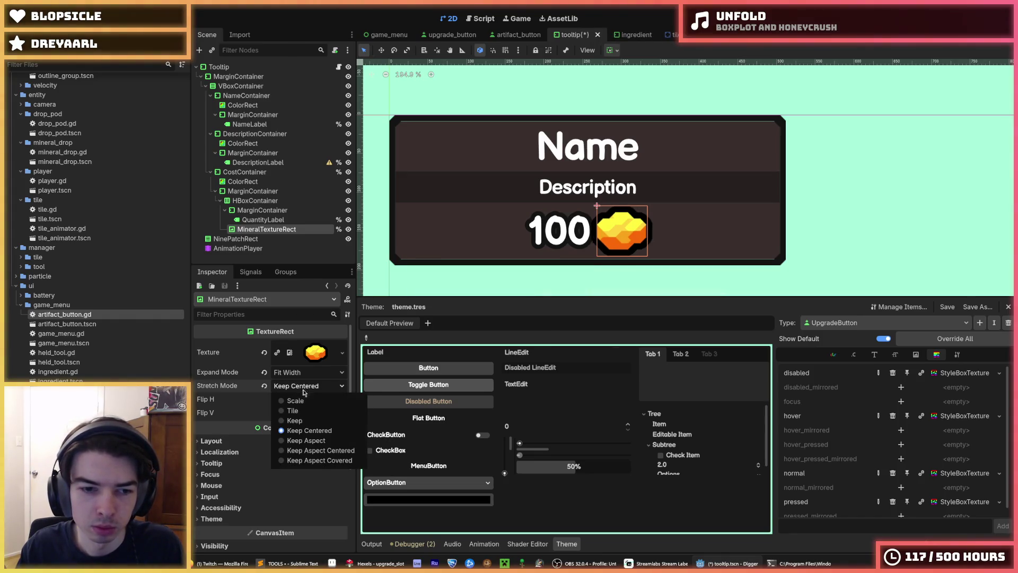
left_click(305, 441)
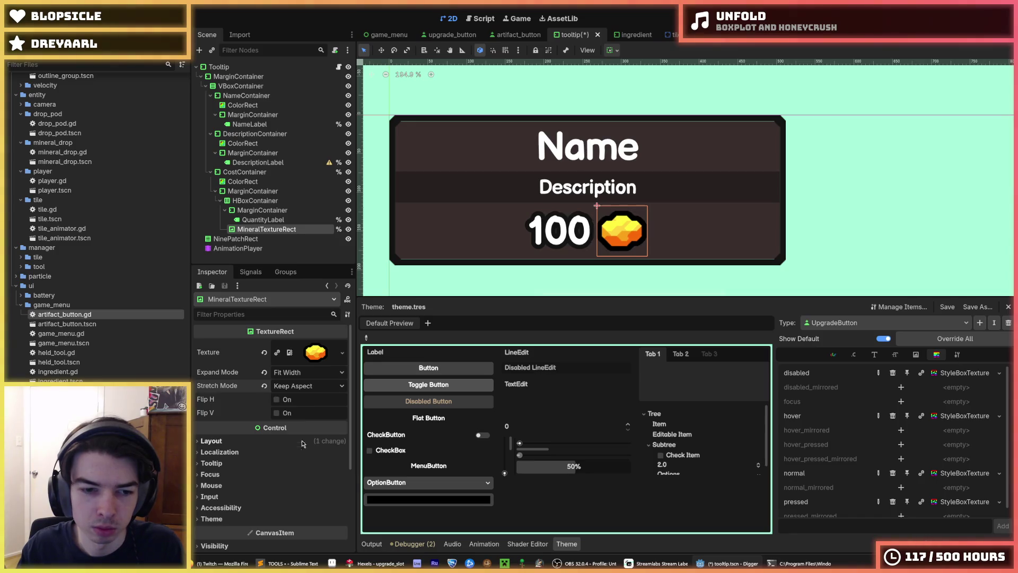
left_click(305, 391)
left_click(303, 403)
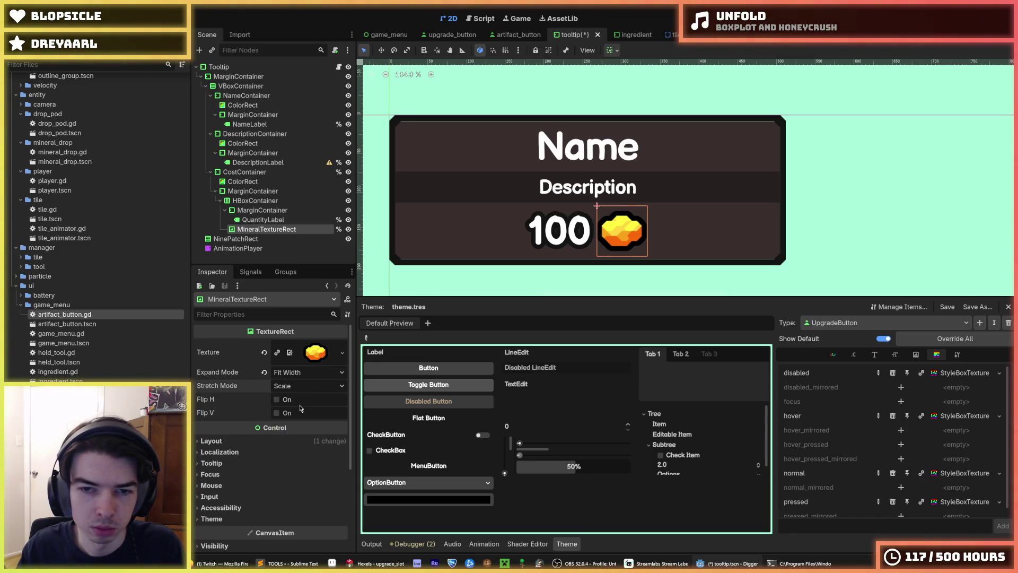
key("ctrl+s")
Clear the selection, recentre the tooltip view, and switch to the game_menu scene
left_click(292, 220)
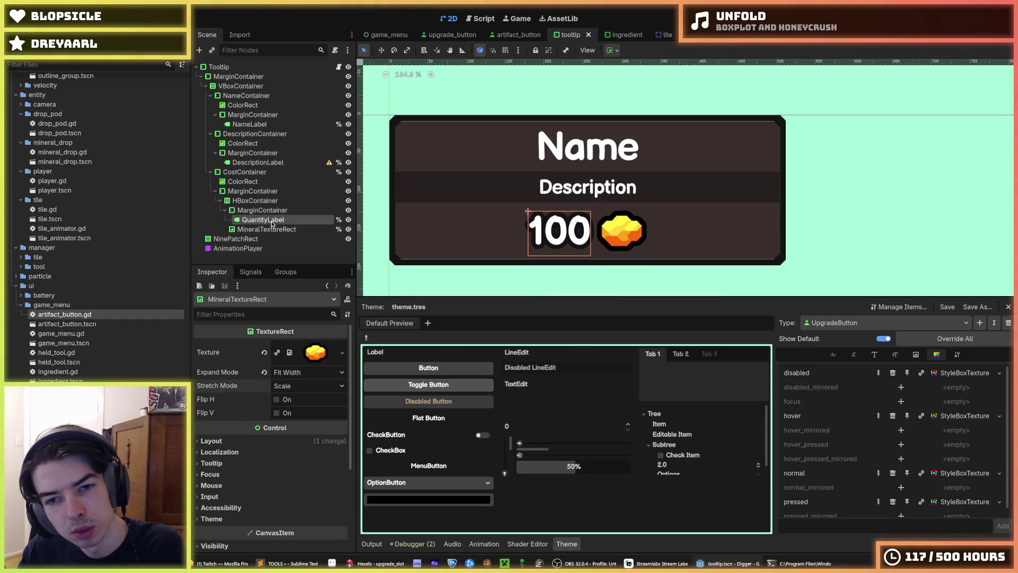
scroll(488, 228, "down", 3)
left_click(497, 280)
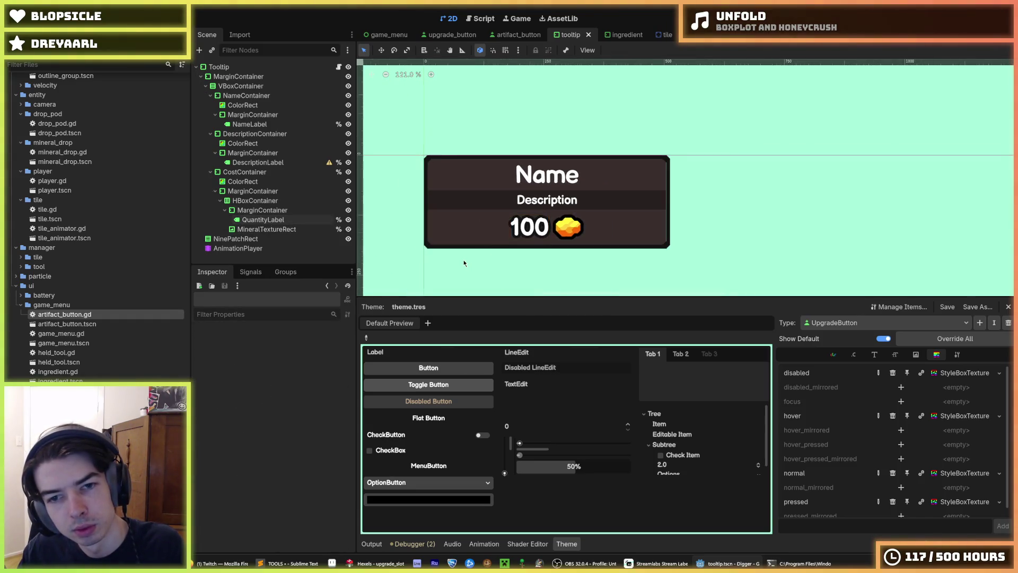
scroll(464, 264, "up", 2)
left_click_drag(463, 261, 484, 260)
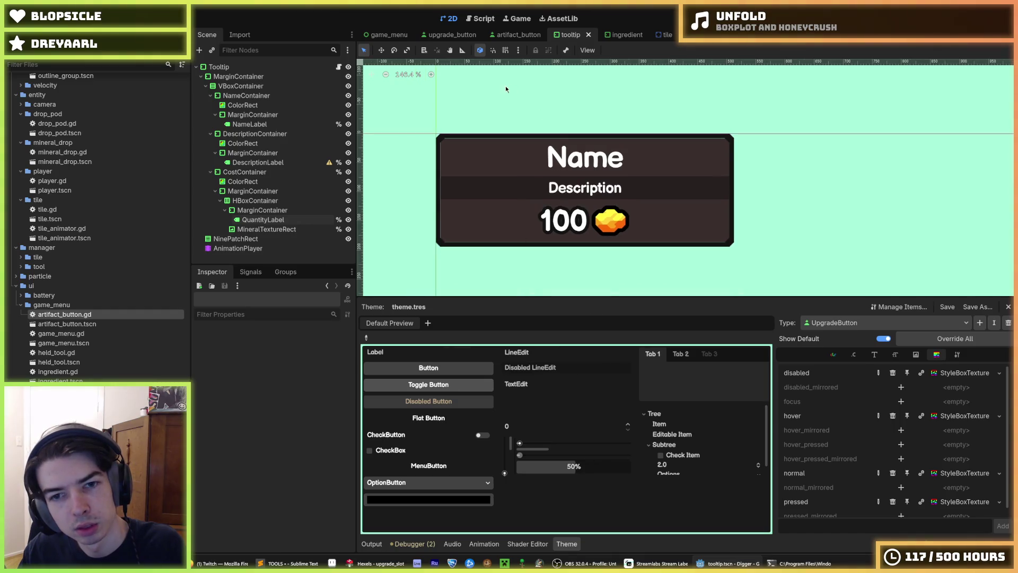
left_click(504, 39)
left_click(387, 39)
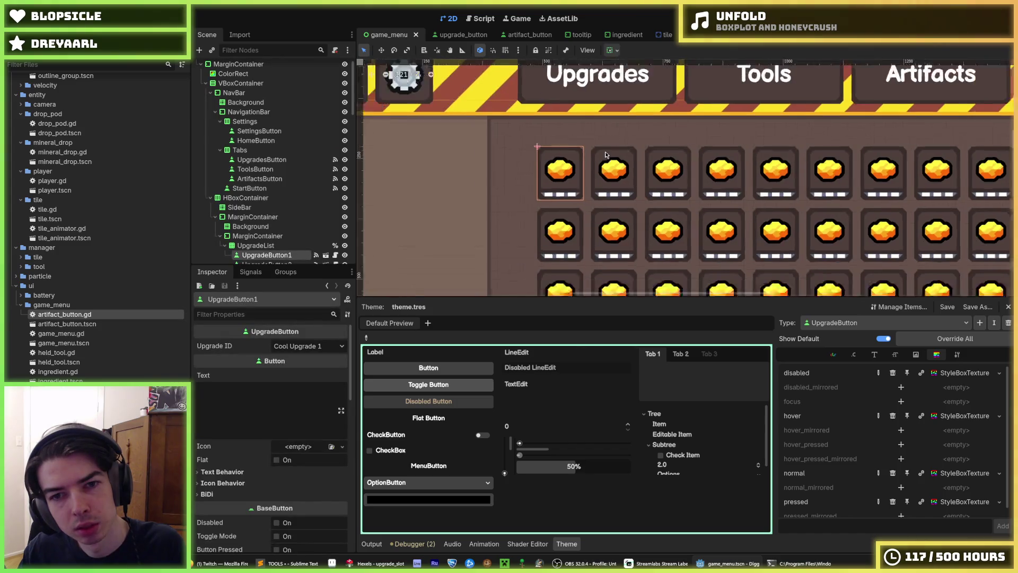
Test-run the game, browse the Tools and Artifacts grids, buy Cool Upgrade 1 twice and Cool Upgrade 2
scroll(606, 155, "down", 2)
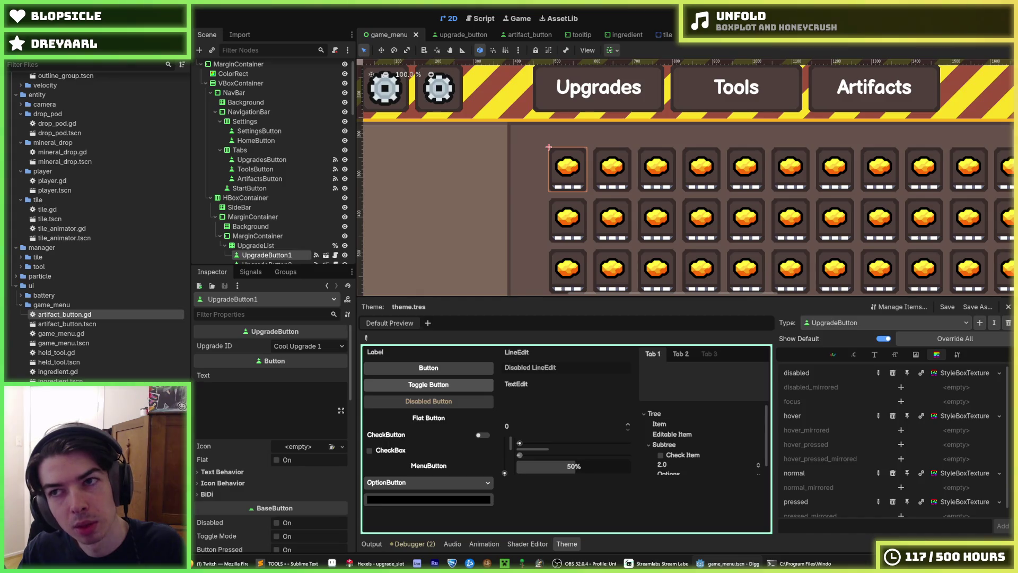
key("F5")
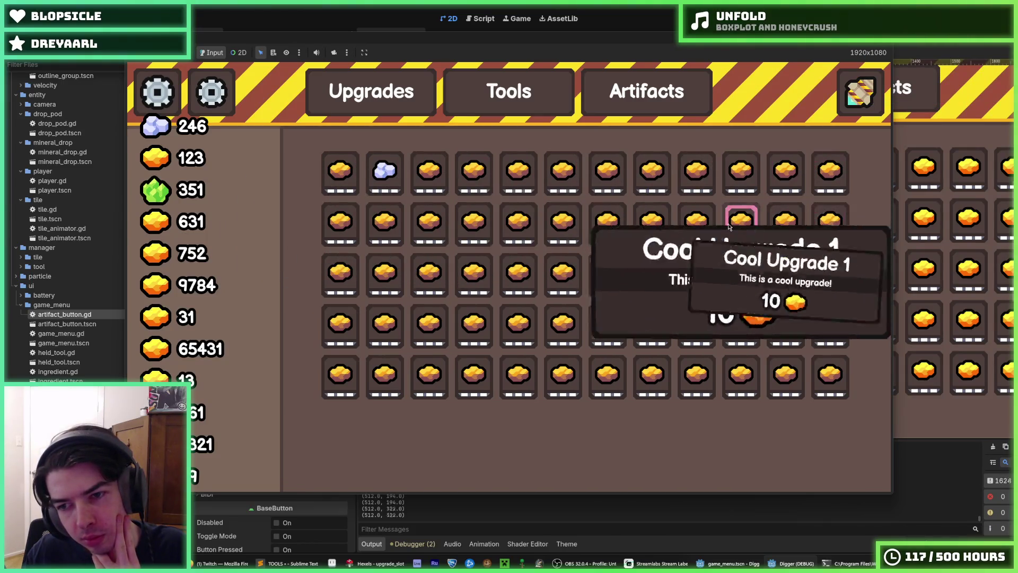
left_click(508, 91)
left_click(646, 91)
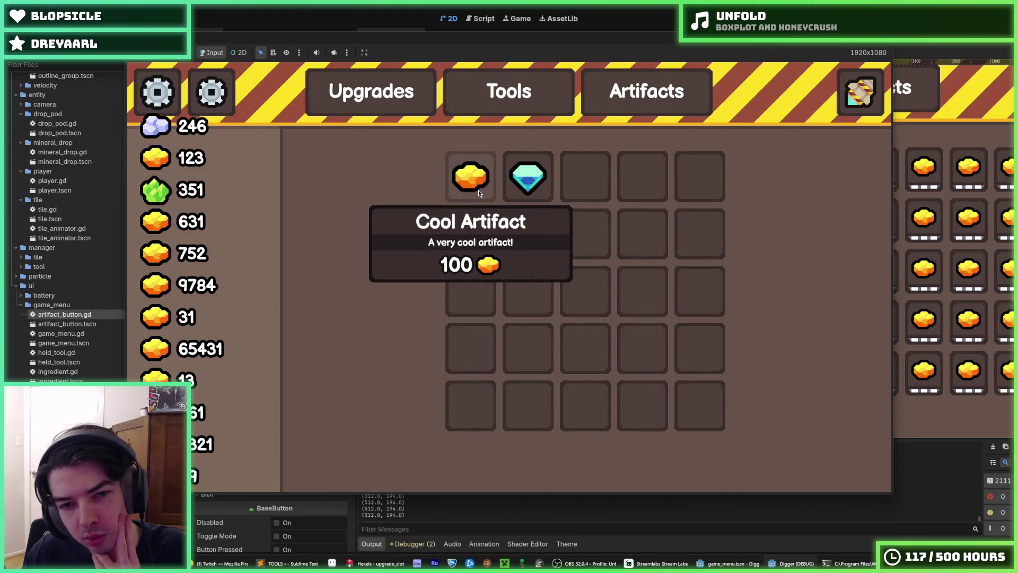
left_click(371, 91)
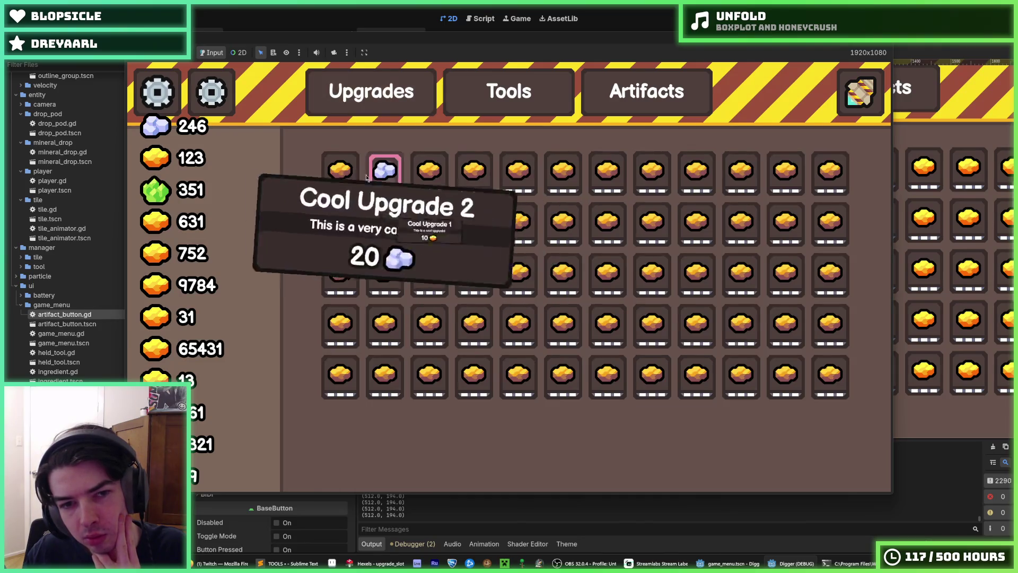
left_click(339, 173)
left_click(339, 174)
left_click(338, 174)
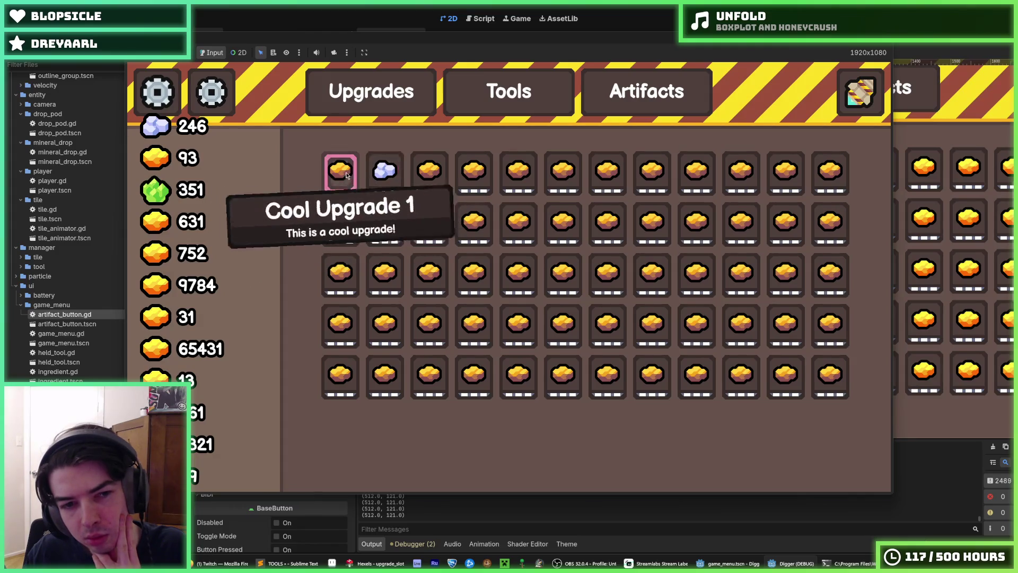
left_click(385, 174)
left_click(385, 174)
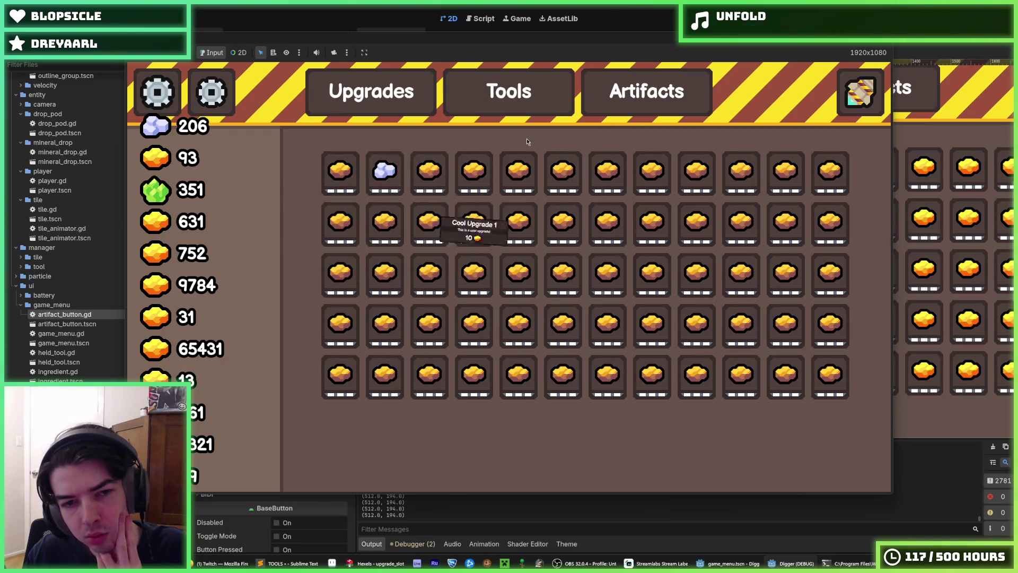
key("alt+F4")
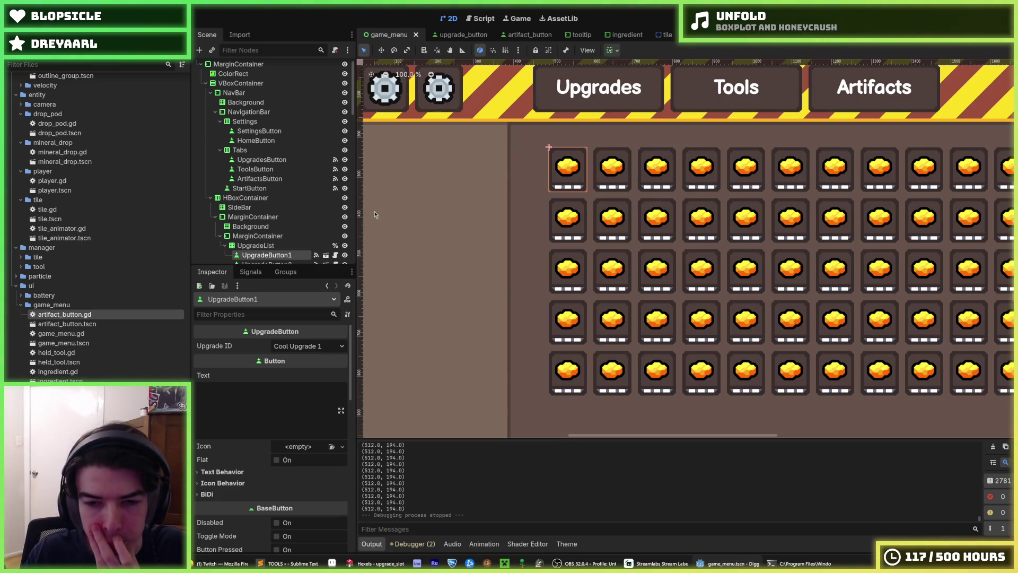
Open the upgrade_button scene and bring up the upgrade slot artwork from the bottom Theme panel
scroll(276, 228, "down", 3)
left_click(525, 35)
left_click(451, 36)
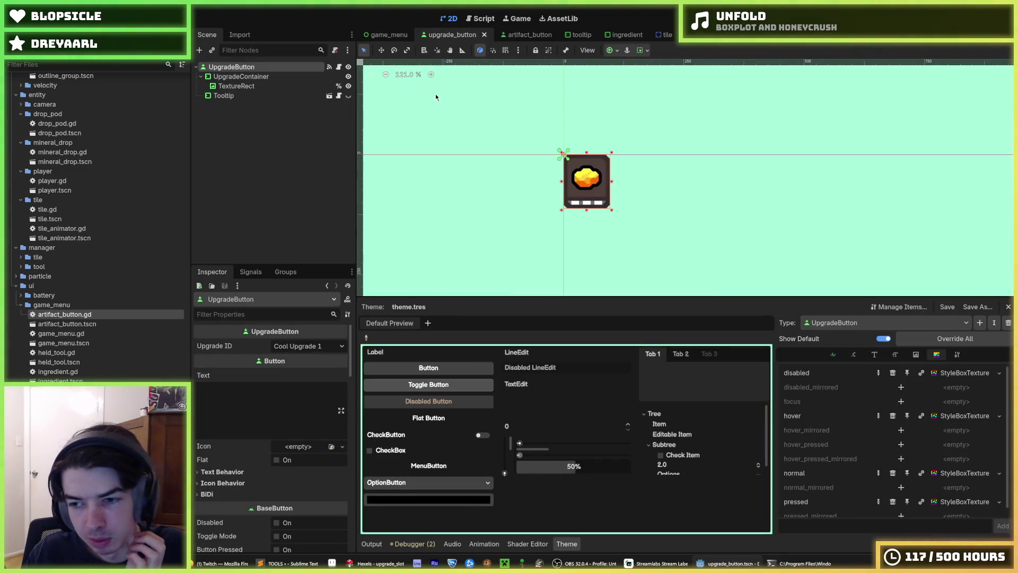
mouse_move(374, 563)
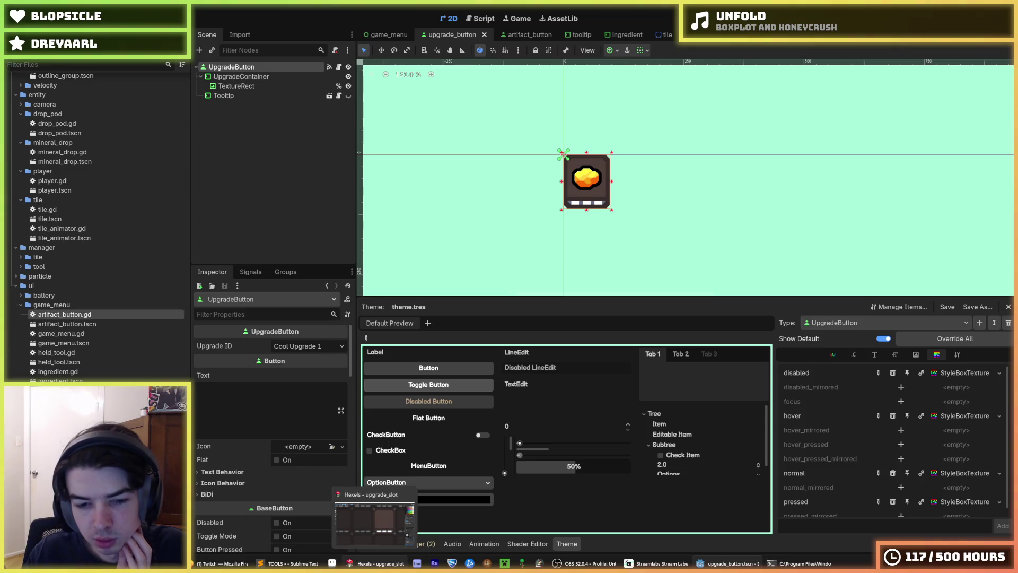
left_click(374, 522)
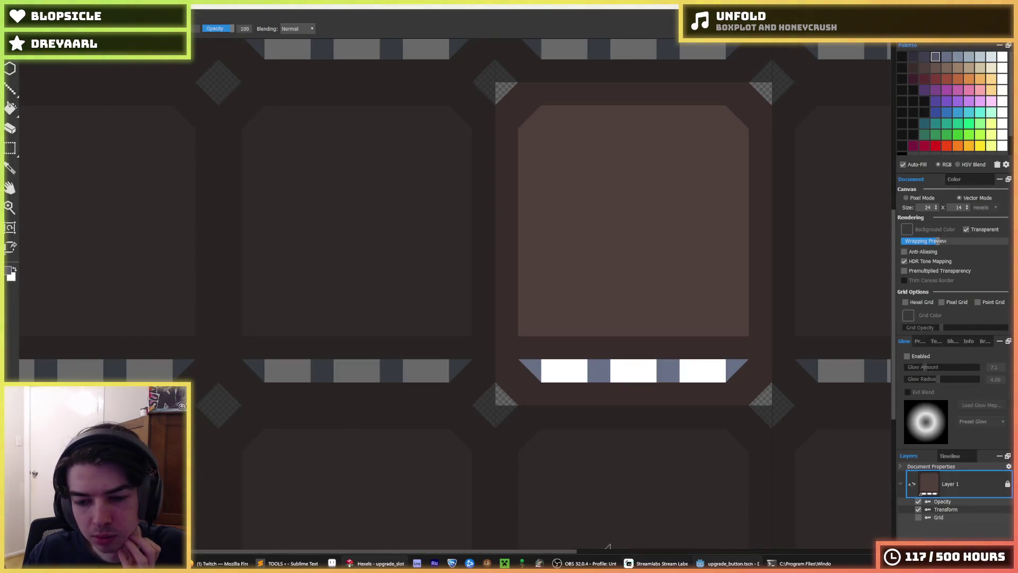
left_click(715, 563)
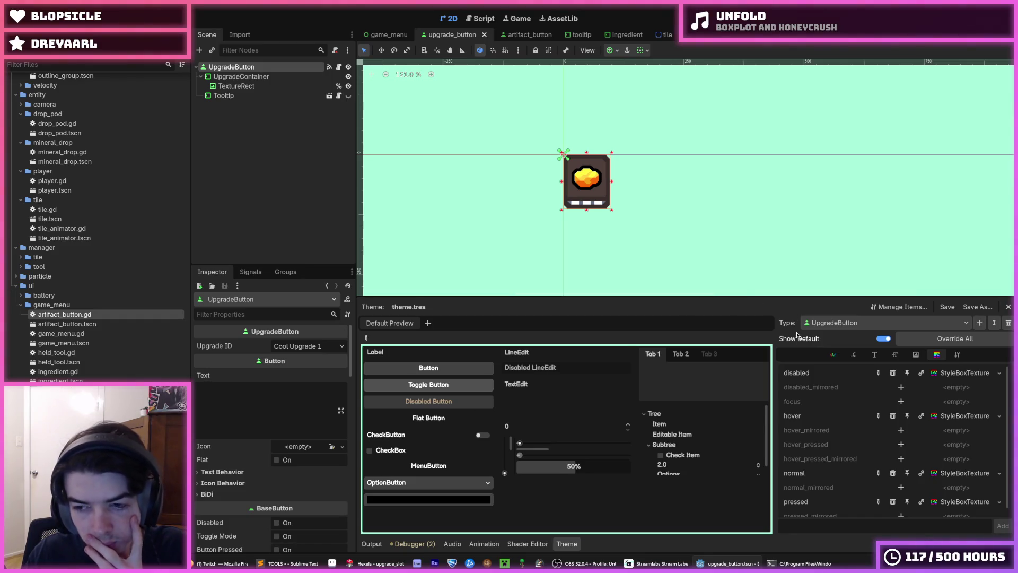
Hide the tooltip's CostContainer, save the tooltip scene, and go to the game_menu scene
left_click(571, 35)
left_click(348, 172)
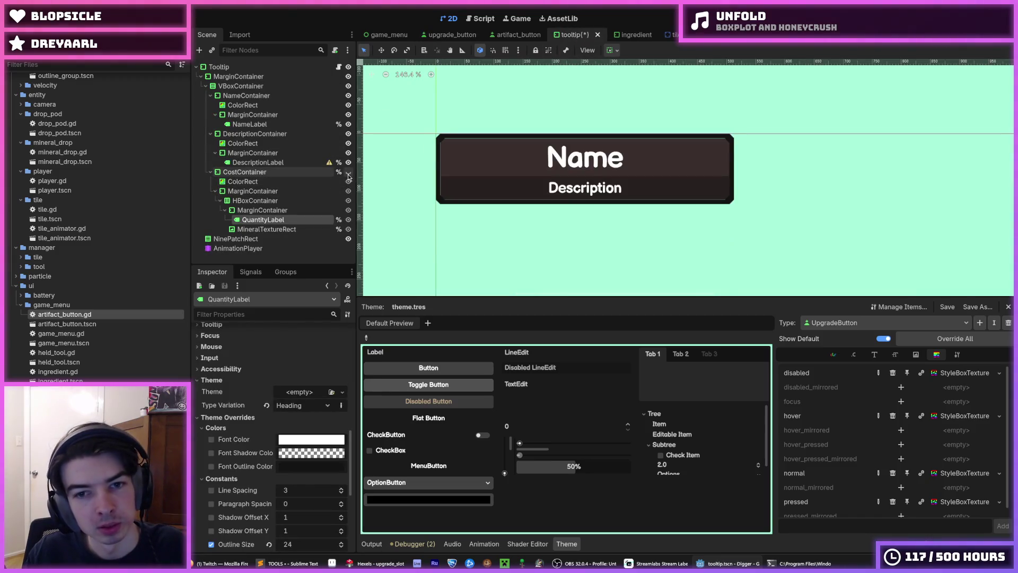
key("ctrl+s")
left_click(429, 35)
left_click(389, 34)
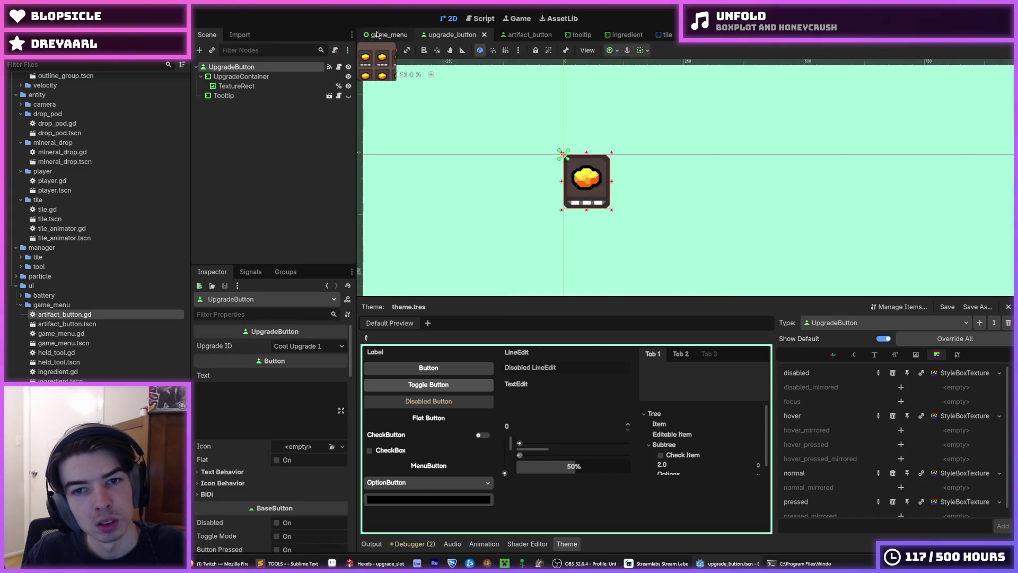
Test-run the game, checking the Artifacts, Tools and Upgrades panels, then stop it with F8
key("F5")
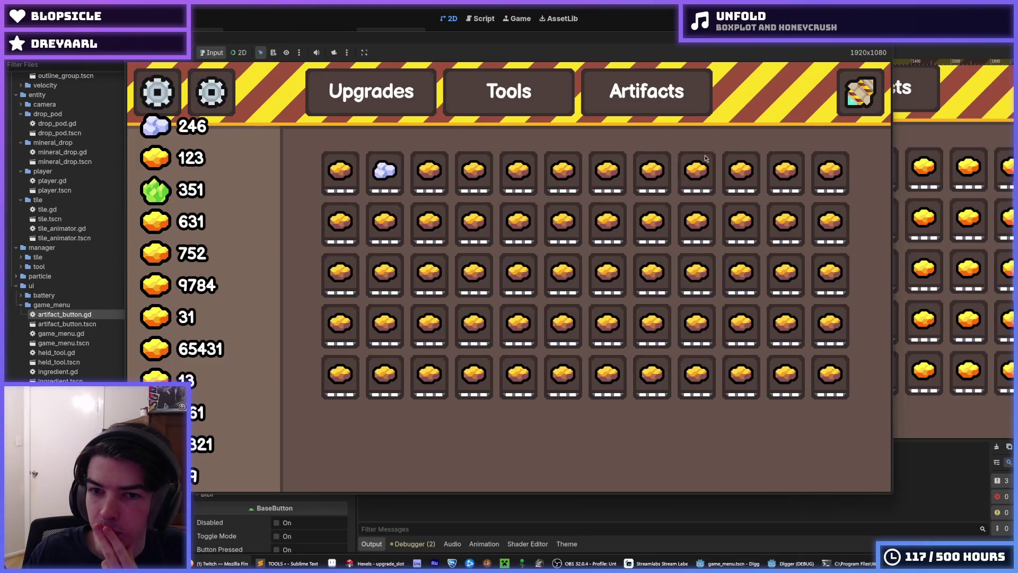
mouse_move(321, 199)
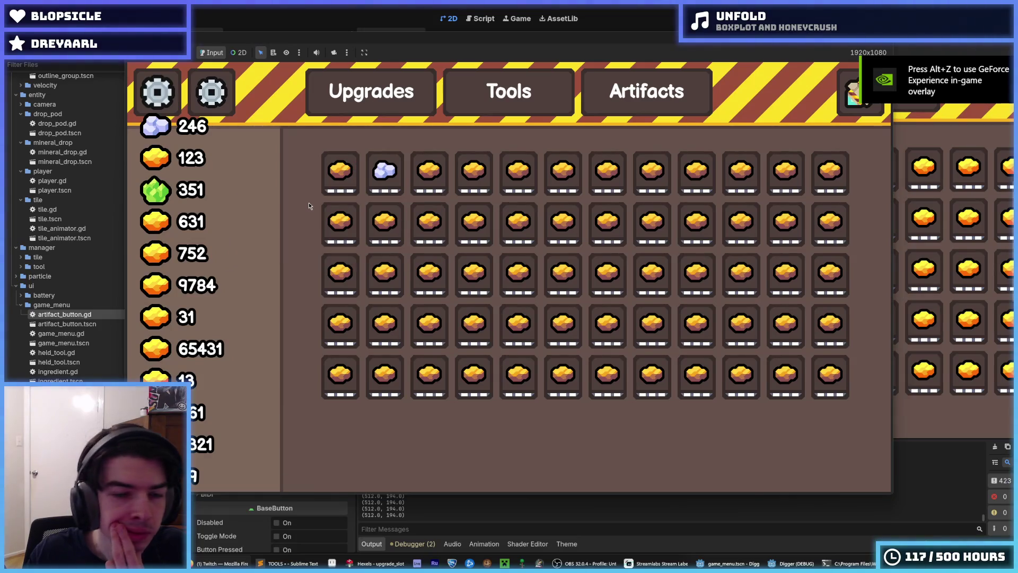
left_click(671, 94)
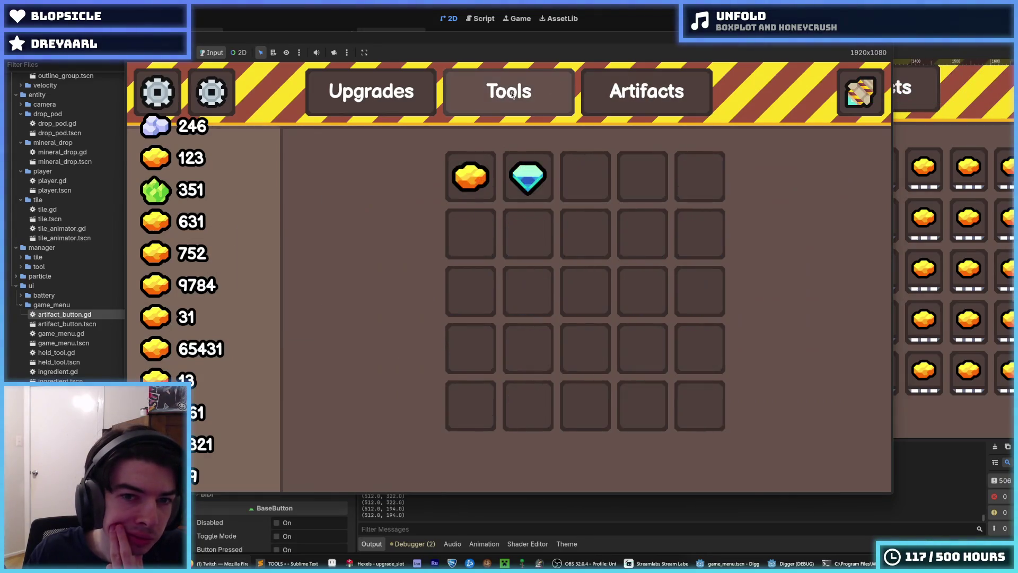
left_click(510, 94)
left_click(390, 103)
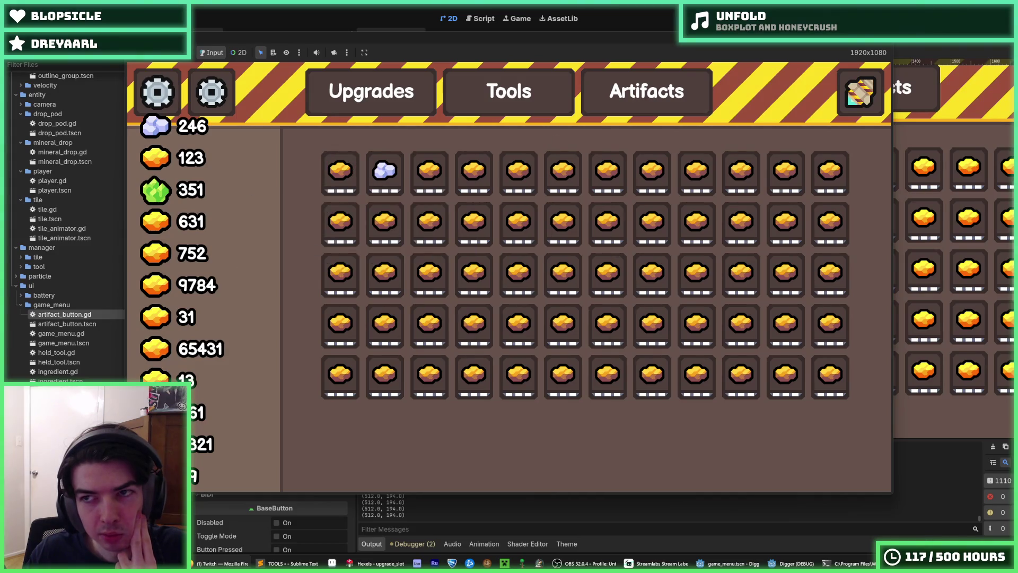
key("F8")
left_click(481, 37)
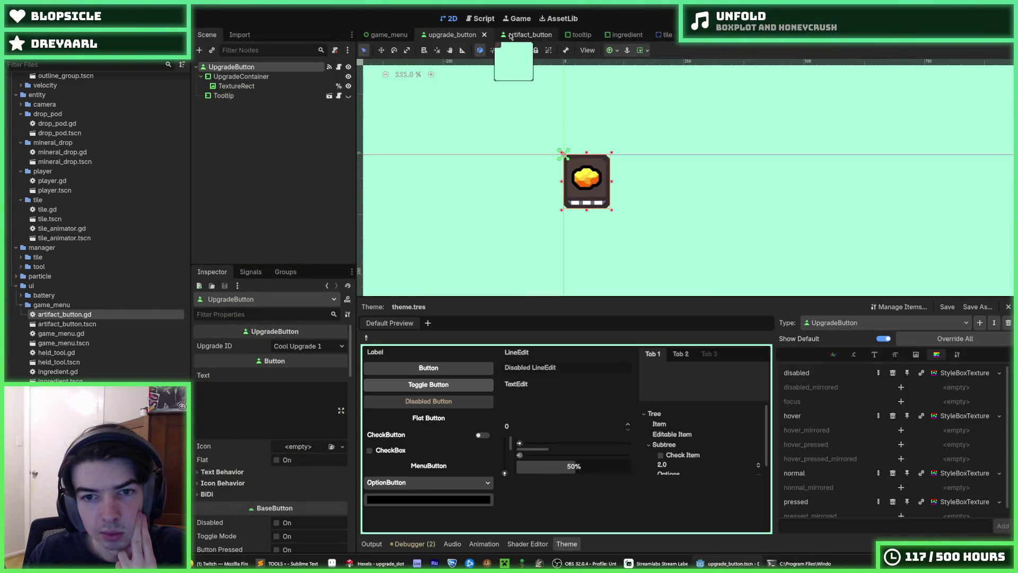
Set the Tooltip node's position y from 104 to 120, preview it, hide it again and save
left_click(234, 95)
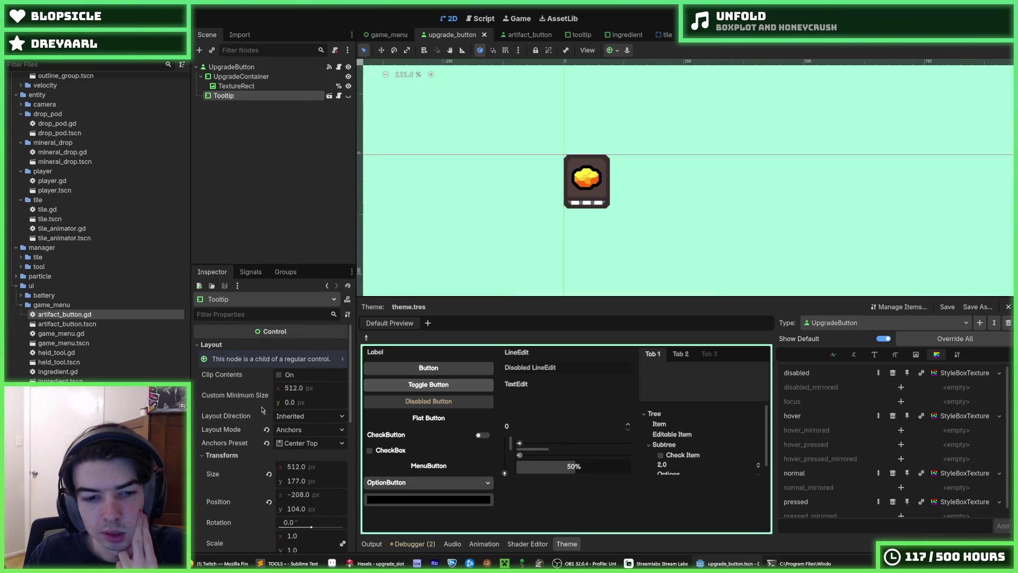
left_click(318, 507)
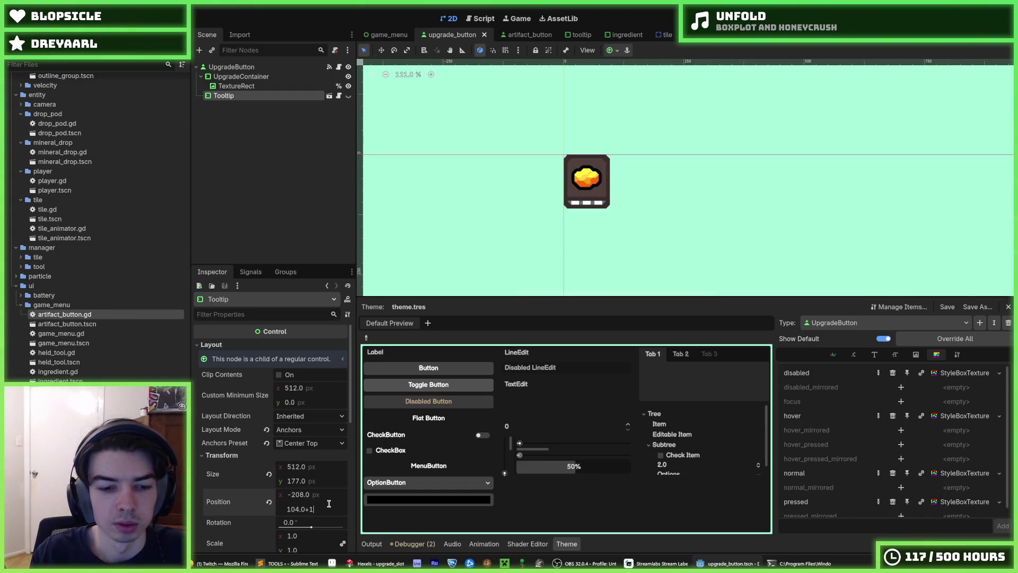
key("Return")
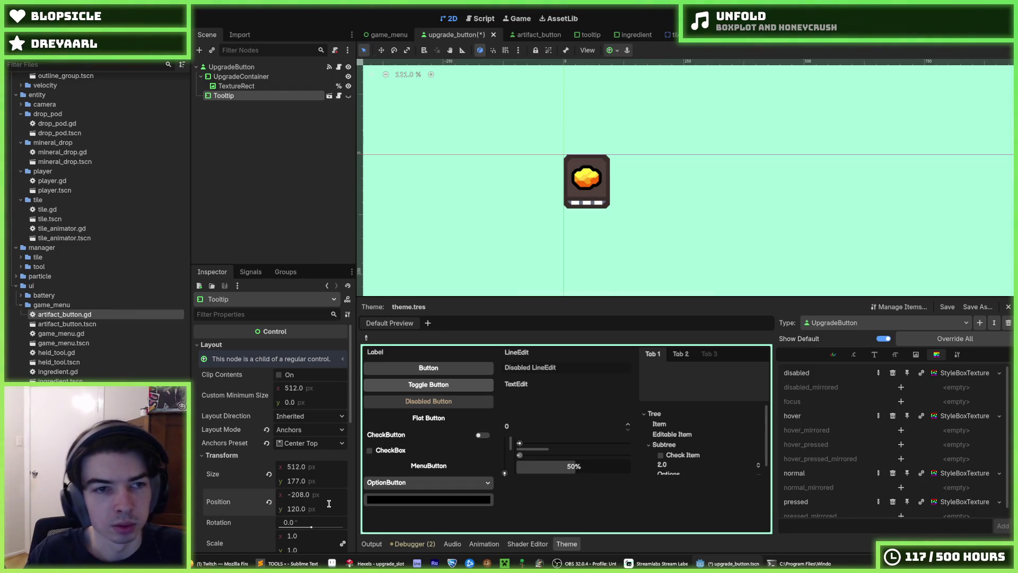
left_click(348, 96)
left_click(349, 96)
key("ctrl+s")
left_click(349, 96)
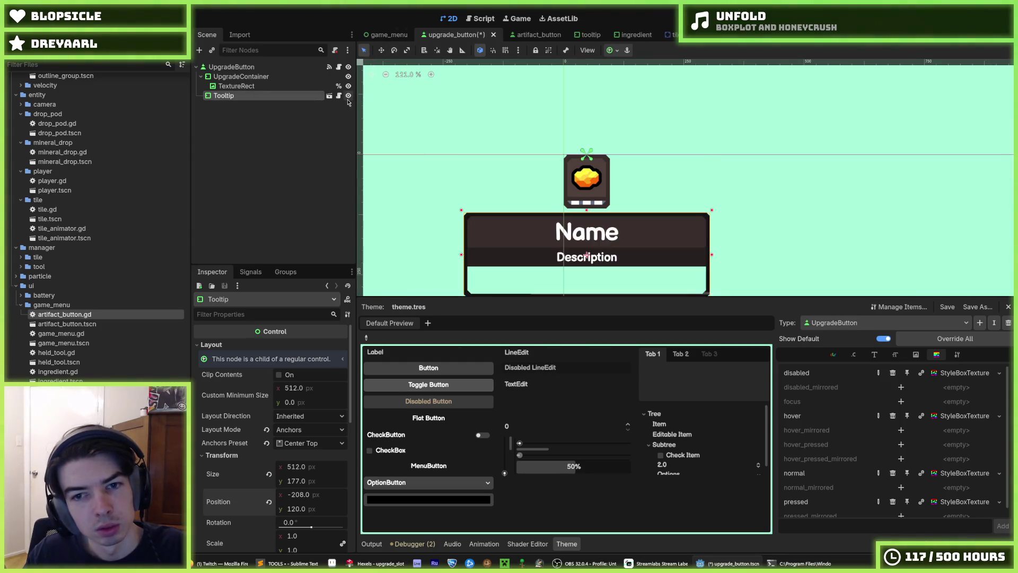
scroll(482, 217, "down", 3)
scroll(461, 232, "up", 2)
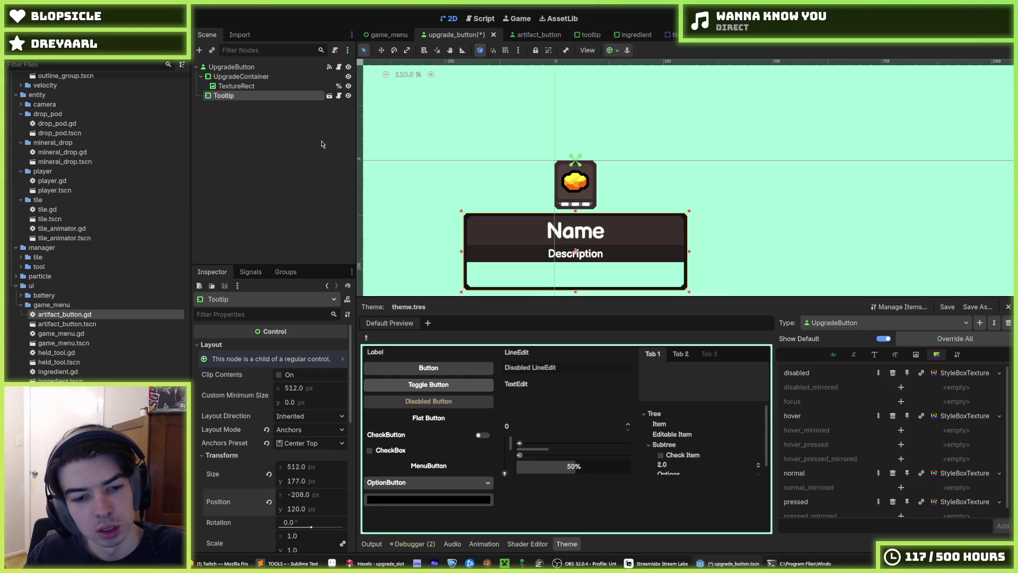
left_click(349, 96)
key("ctrl+s")
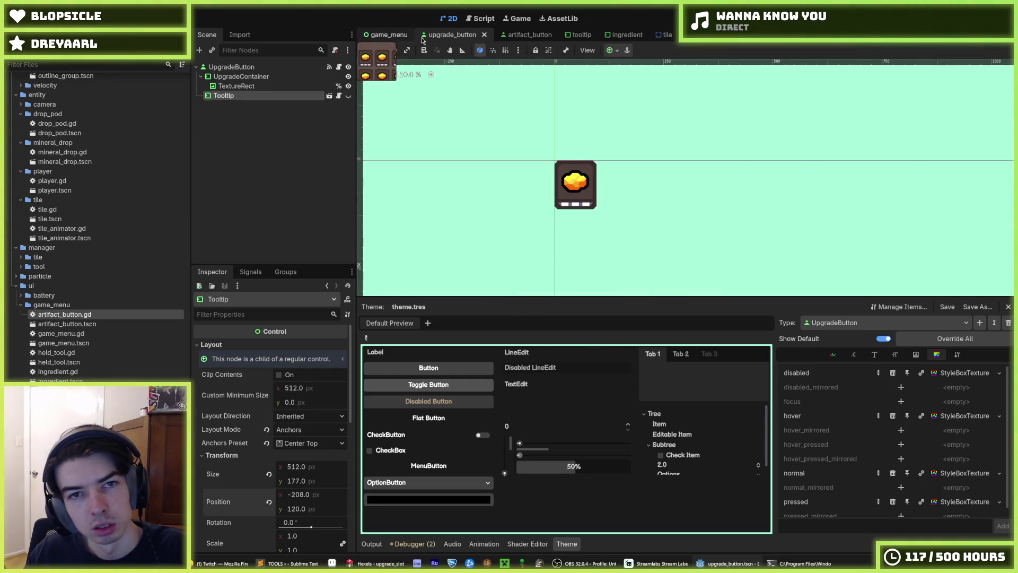
left_click(389, 35)
Test-run the game to view an upgrade tooltip, then leave it for Hexels
key("F5")
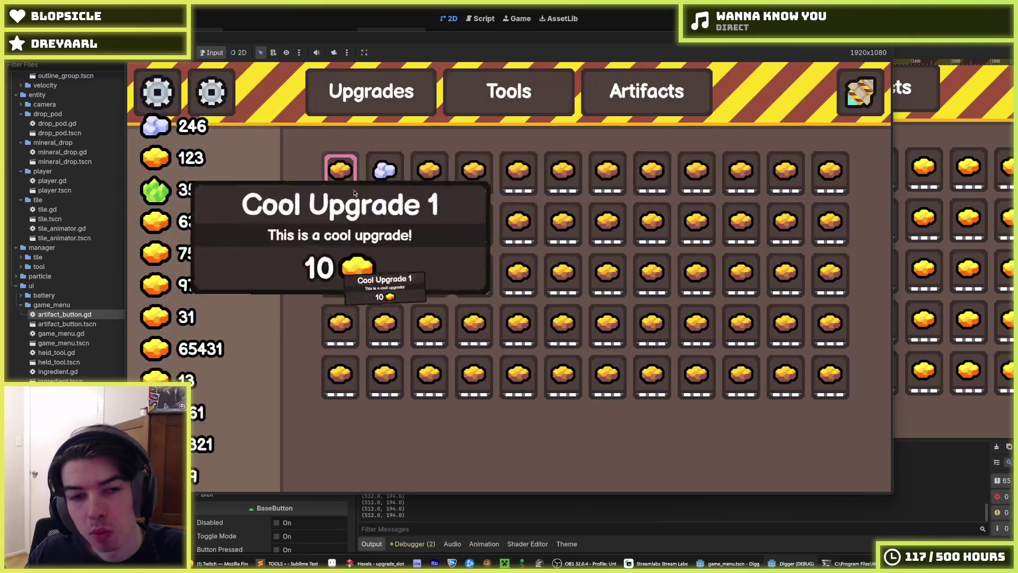
mouse_move(391, 182)
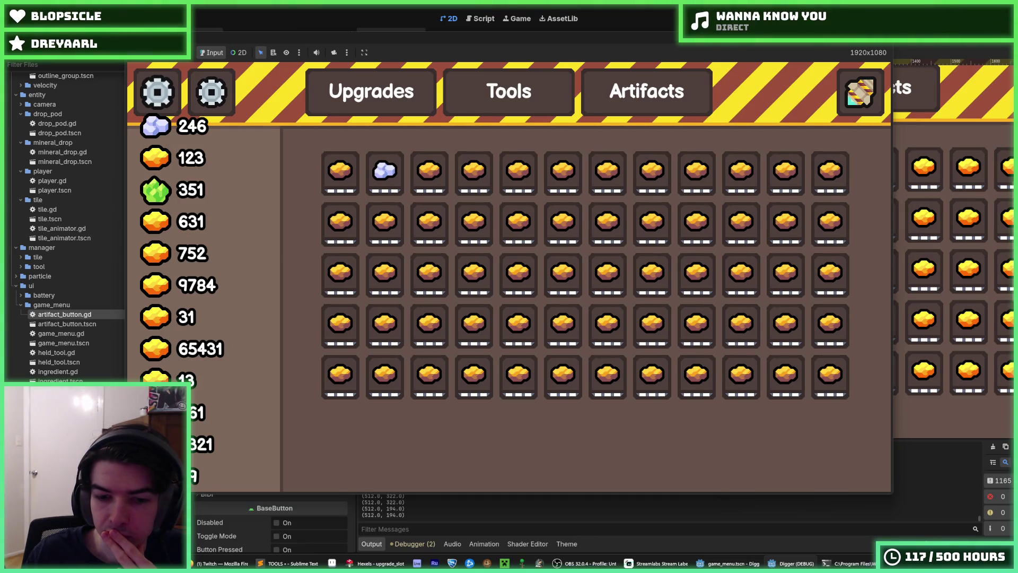
key("alt+Tab")
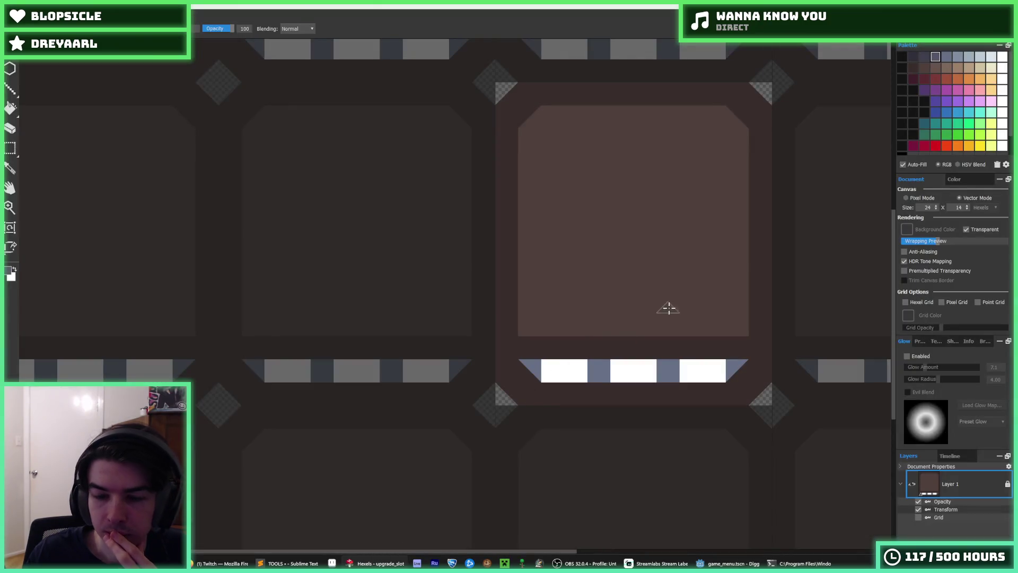
Paint the white bars in the slot's bottom strip over with the dark strip colour
left_click(914, 56)
mouse_move(567, 366)
left_mouse_down()
mouse_move(550, 374)
mouse_move(712, 370)
mouse_move(675, 373)
left_mouse_up()
left_click(661, 374, "alt")
left_click(672, 369)
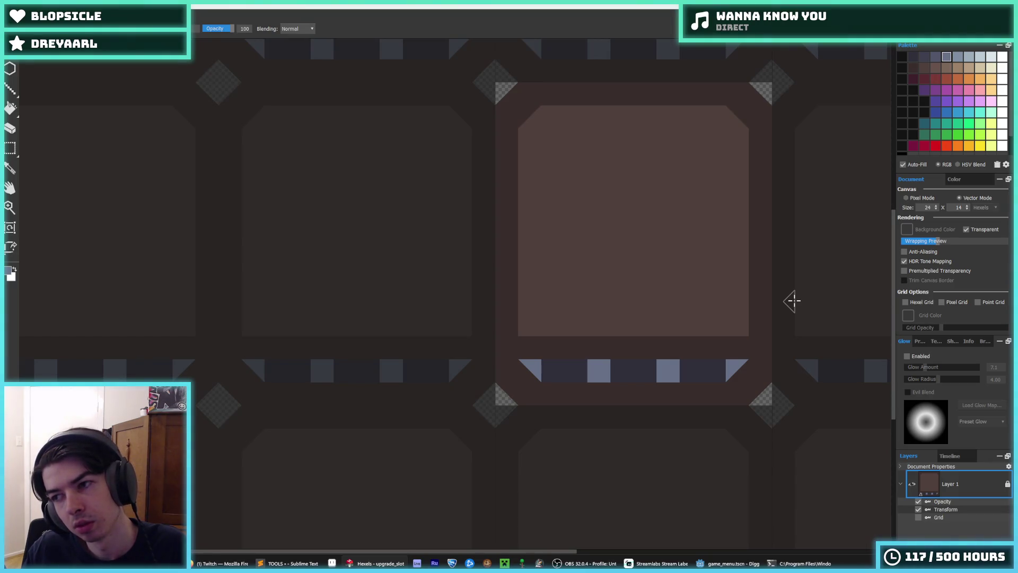
key("i")
scroll(702, 332, "down", 3)
scroll(670, 341, "up", 3)
left_click(615, 361)
key("b")
mouse_move(589, 361)
left_mouse_down()
mouse_move(576, 355)
mouse_move(755, 357)
left_mouse_up()
left_click(771, 352, "alt")
Paint a yellow hexagon mark into the bottom strip and go back to Godot
left_click(991, 68)
mouse_move(617, 357)
left_mouse_down()
mouse_move(633, 363)
mouse_move(588, 362)
mouse_move(632, 363)
left_mouse_up()
left_click(991, 145)
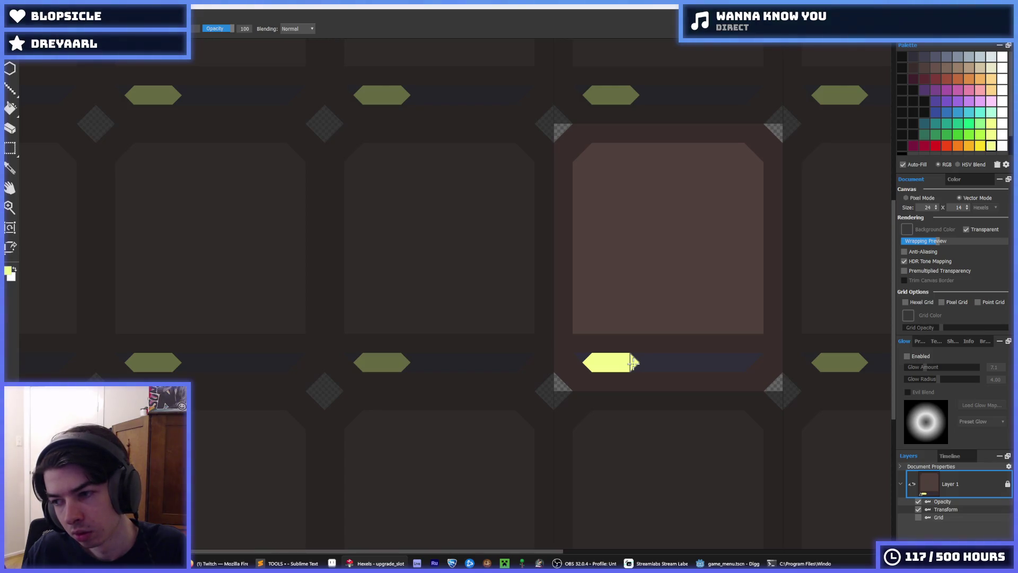
left_click(732, 563)
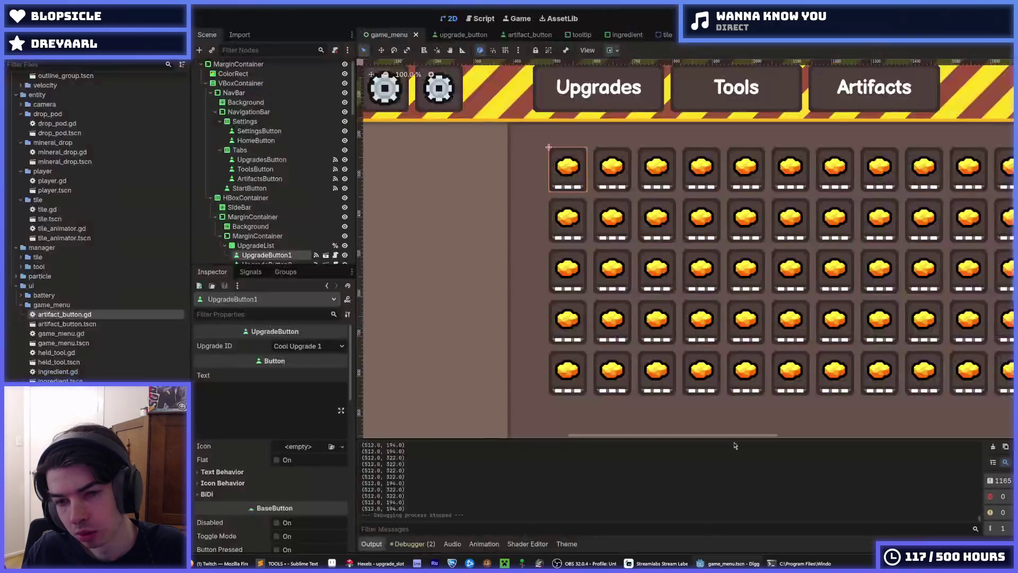
Run the game and check several slots' tooltips, such as Cool Upgrade 1 costing 10
left_click(880, 20)
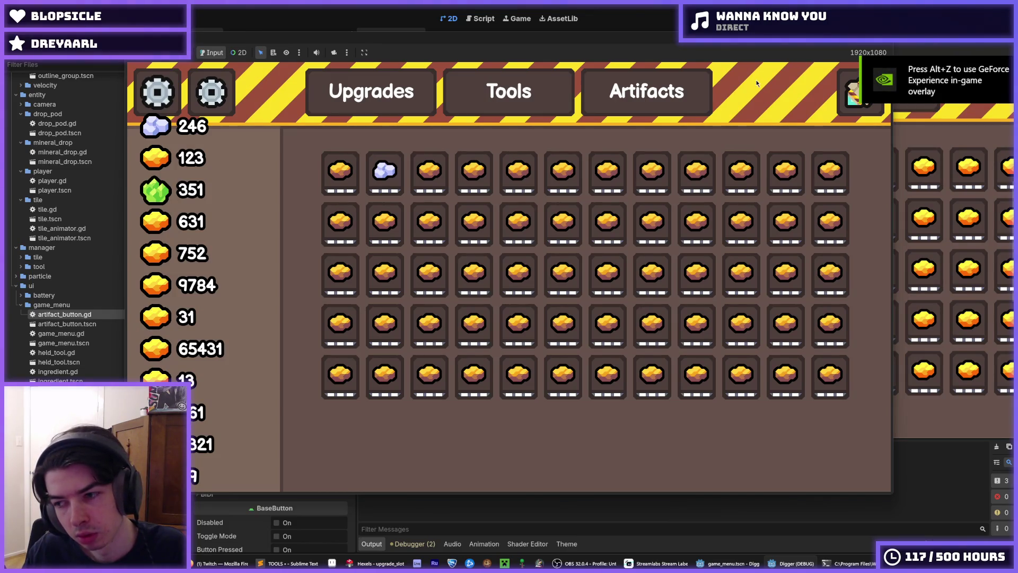
mouse_move(356, 174)
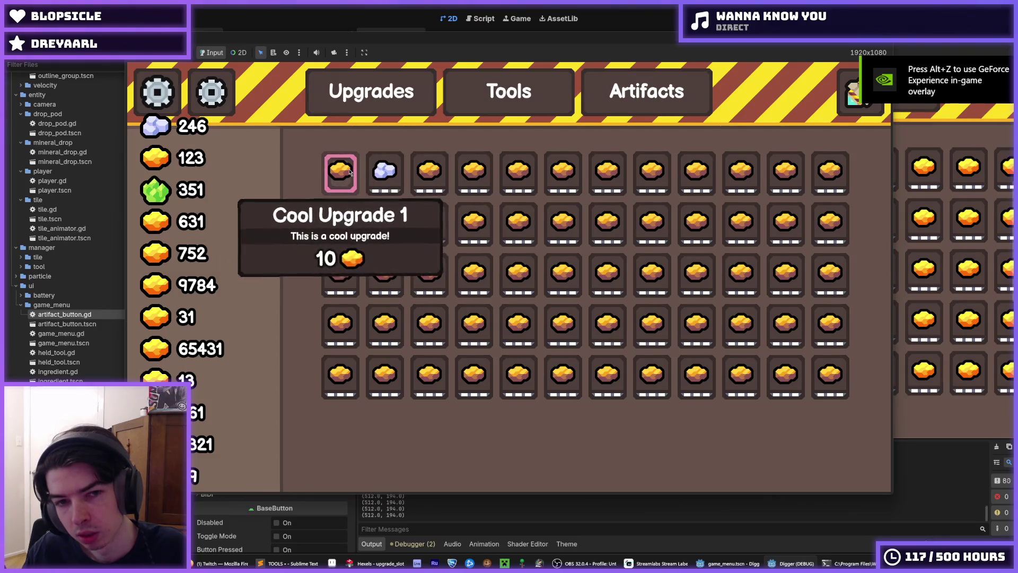
mouse_move(712, 175)
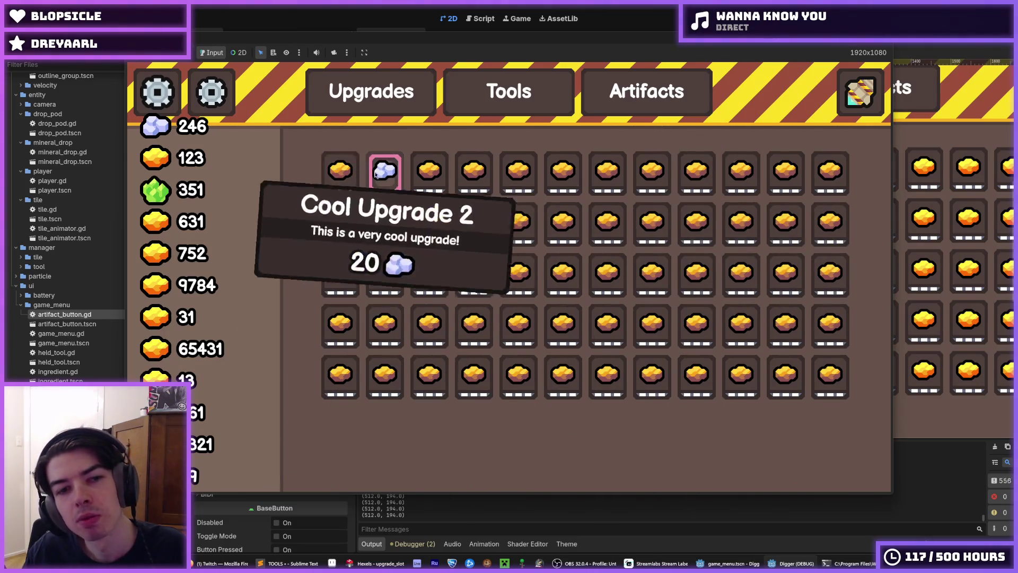
mouse_move(386, 221)
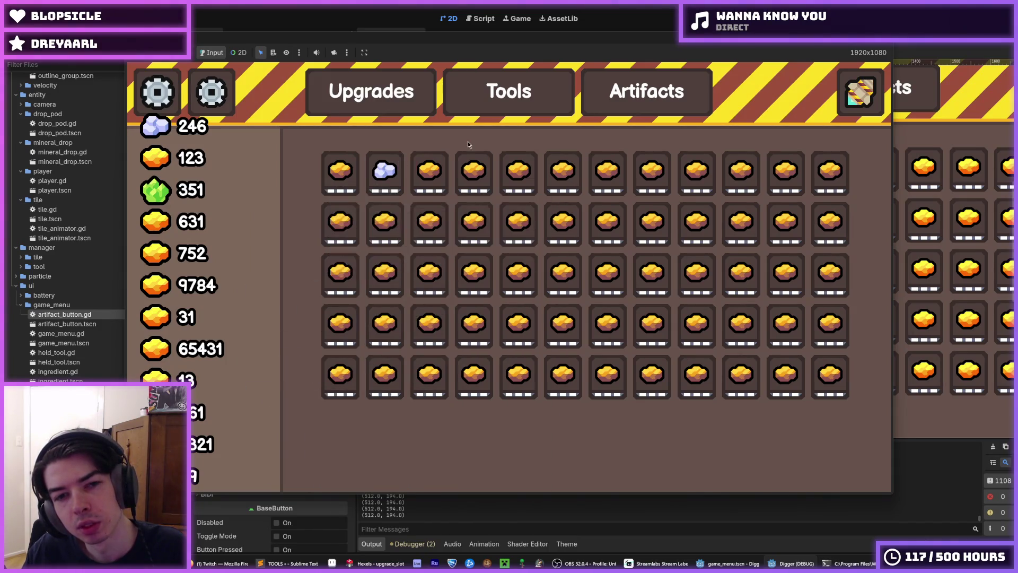
mouse_move(473, 273)
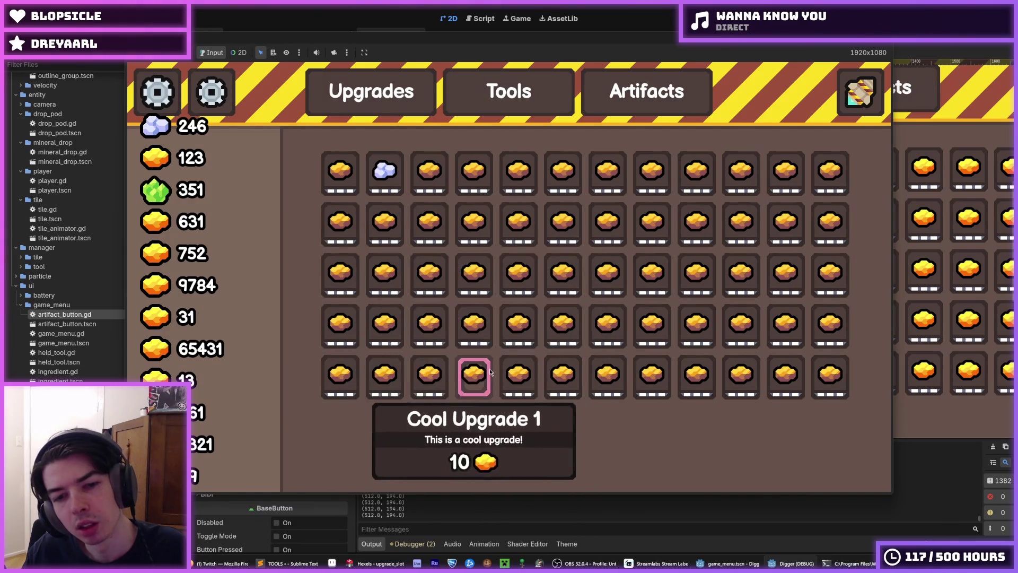
mouse_move(481, 179)
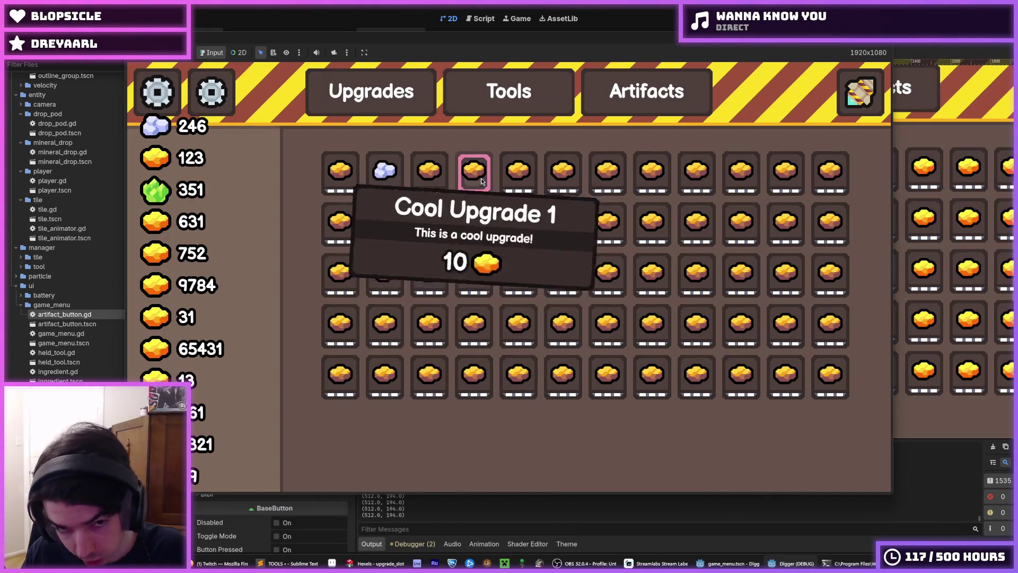
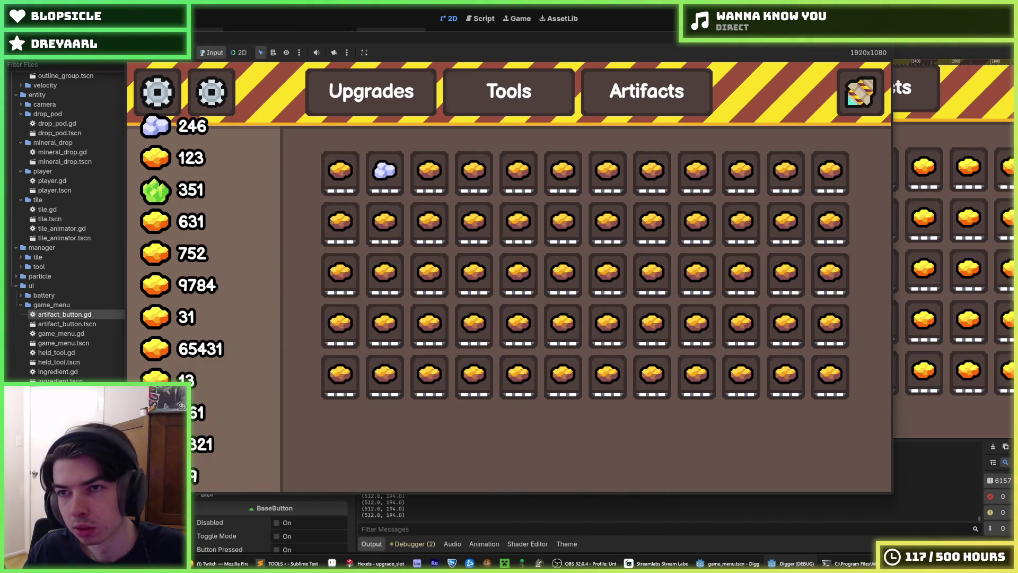
Stop the running game and bring the Hexels upgrade_slot artwork to the front
key("F8")
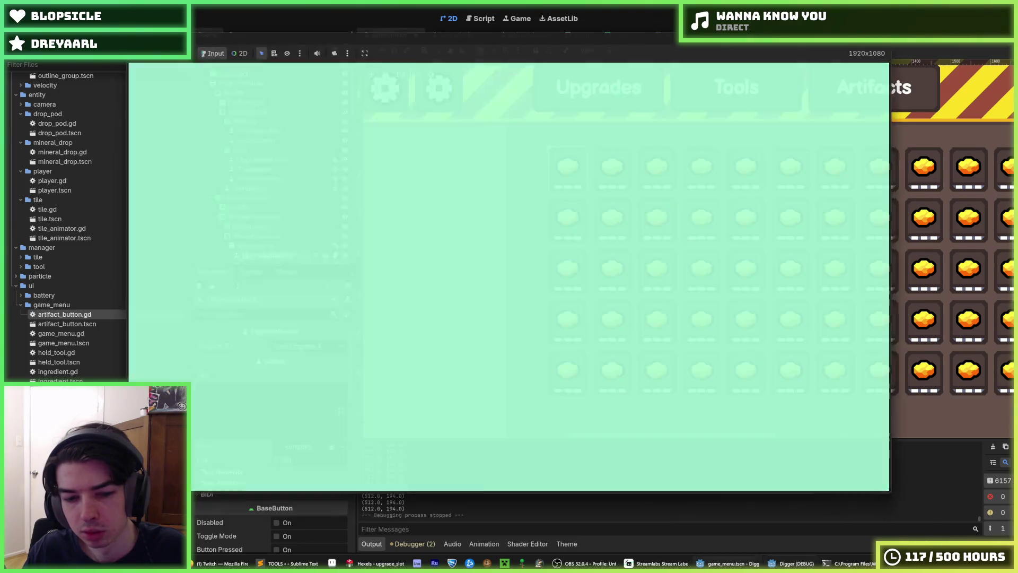
mouse_move(362, 566)
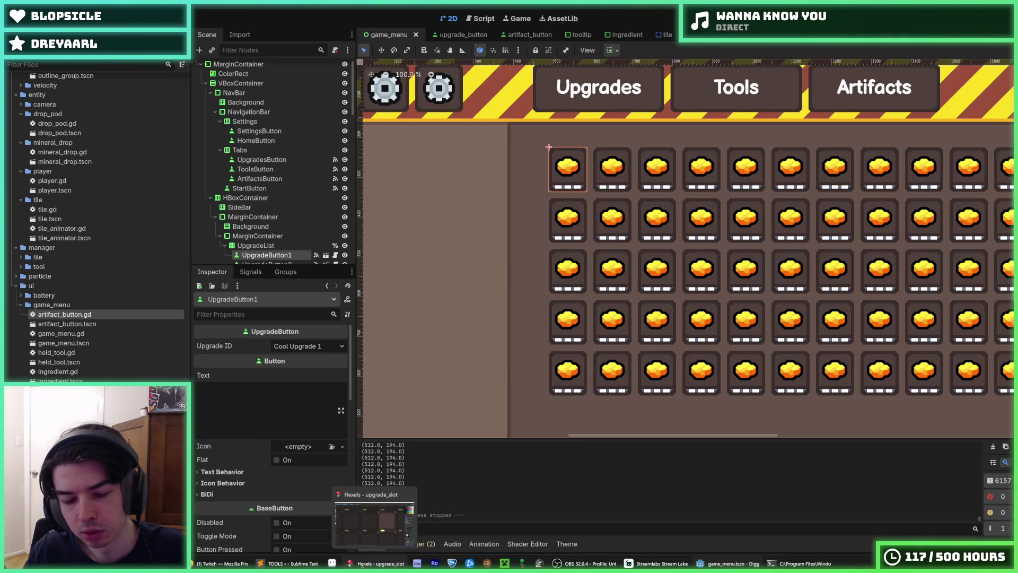
left_click(362, 566)
mouse_move(222, 565)
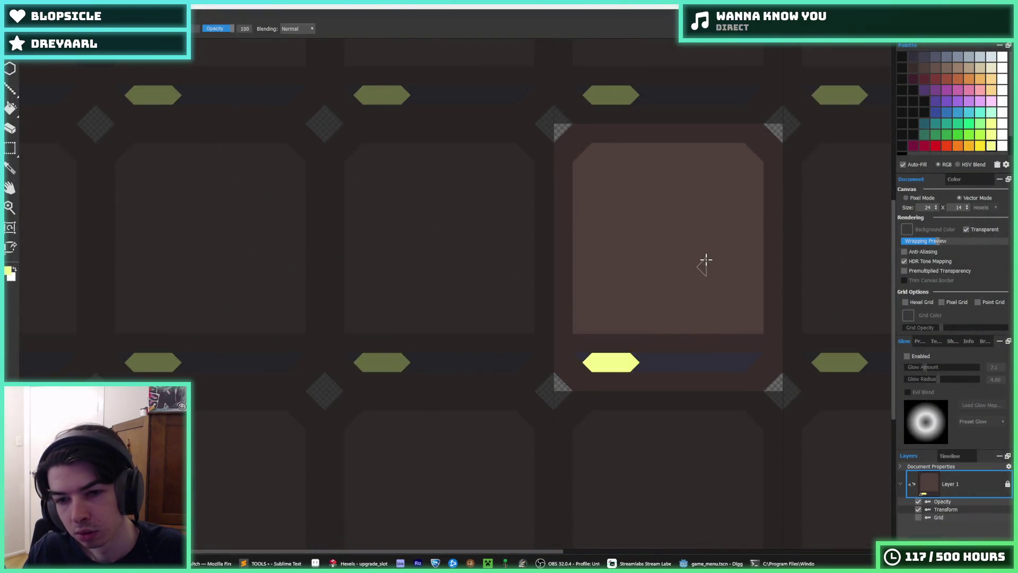
Paint a second bright yellow hexagon dash and fill the surrounding gaps black
left_click(657, 358)
key("alt")
mouse_move(655, 357)
left_mouse_down()
mouse_move(644, 363)
mouse_move(695, 362)
left_mouse_up()
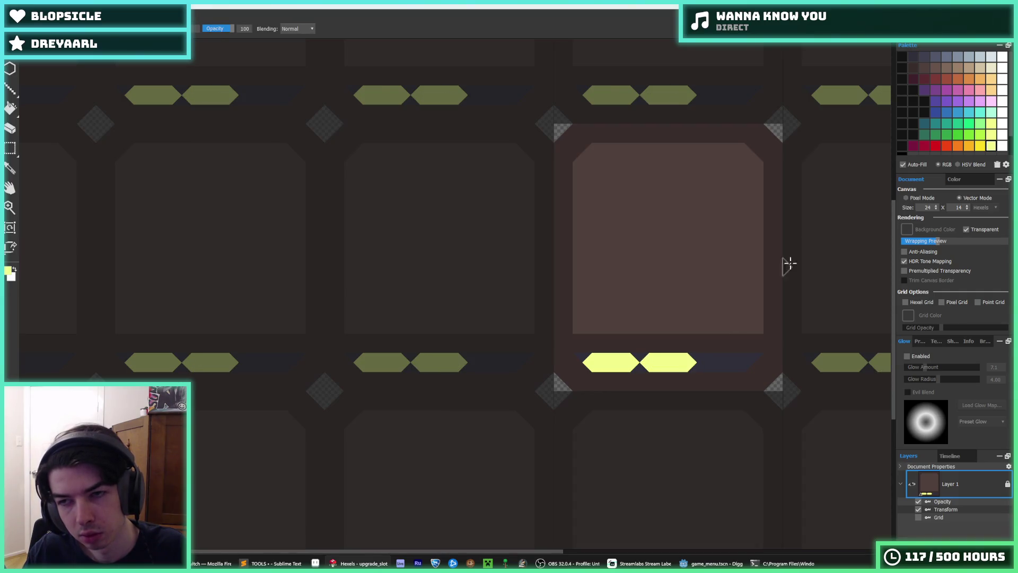
left_click(902, 90)
key("f")
left_click(579, 361)
left_click(640, 363)
left_click(700, 361)
Paint a third yellow dash beside the second one
left_click(687, 362, "alt")
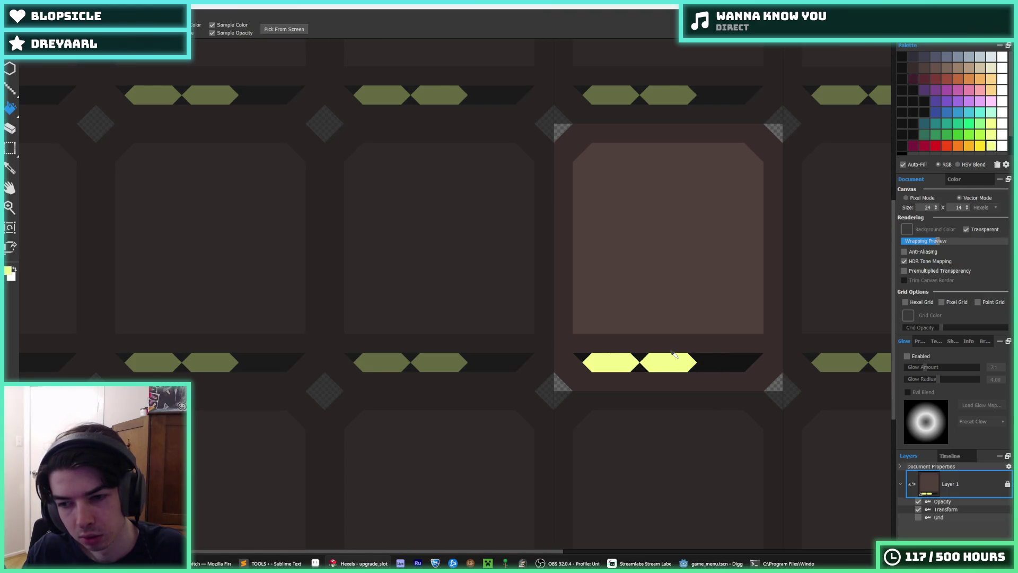
key("b")
left_click_drag(707, 357, 751, 361)
key("alt")
scroll(746, 345, "down", 5)
scroll(780, 336, "up", 3)
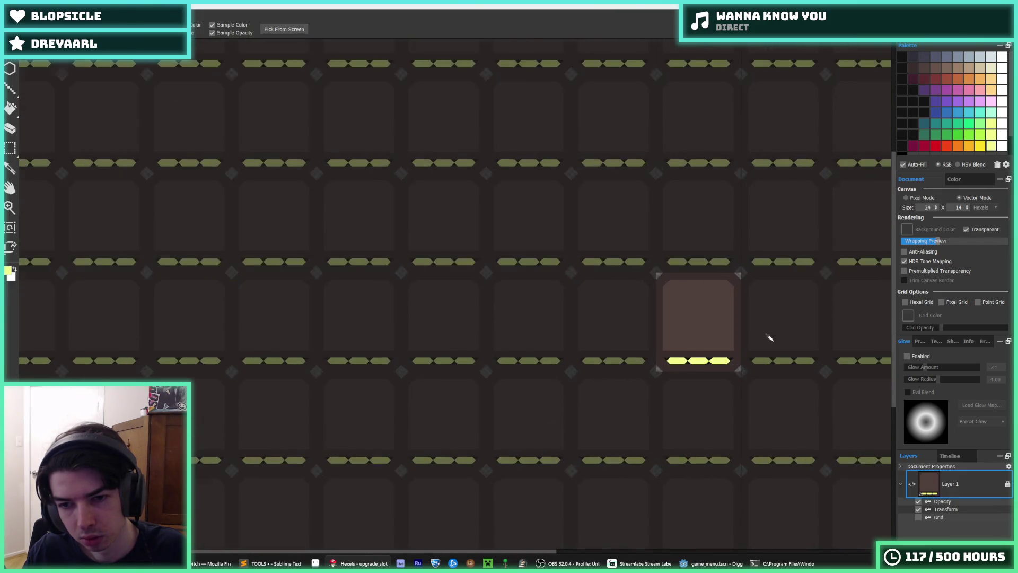
Export the artwork as a PNG, replacing upgrade_slot.png
key("ctrl+e")
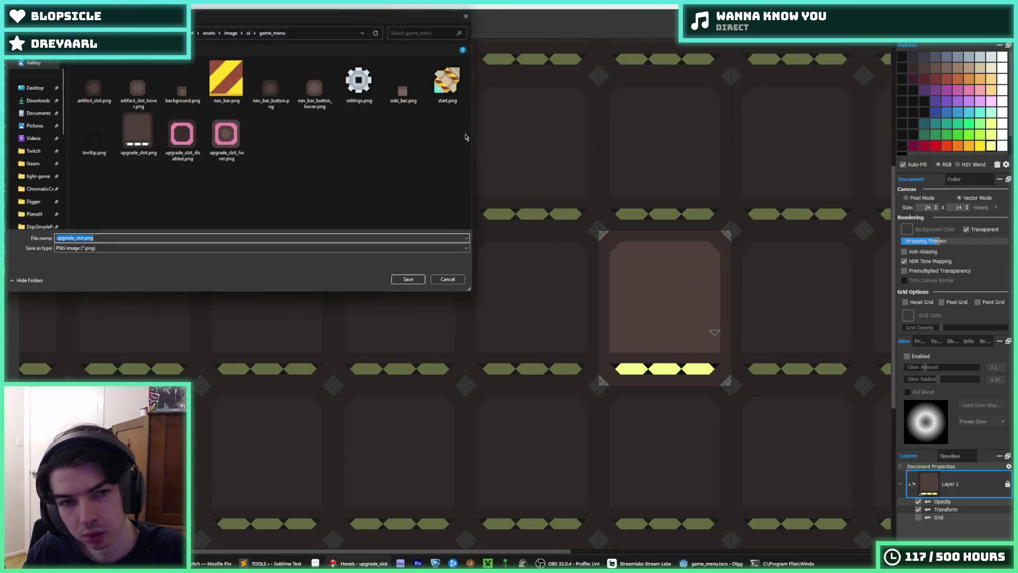
double_click(138, 142)
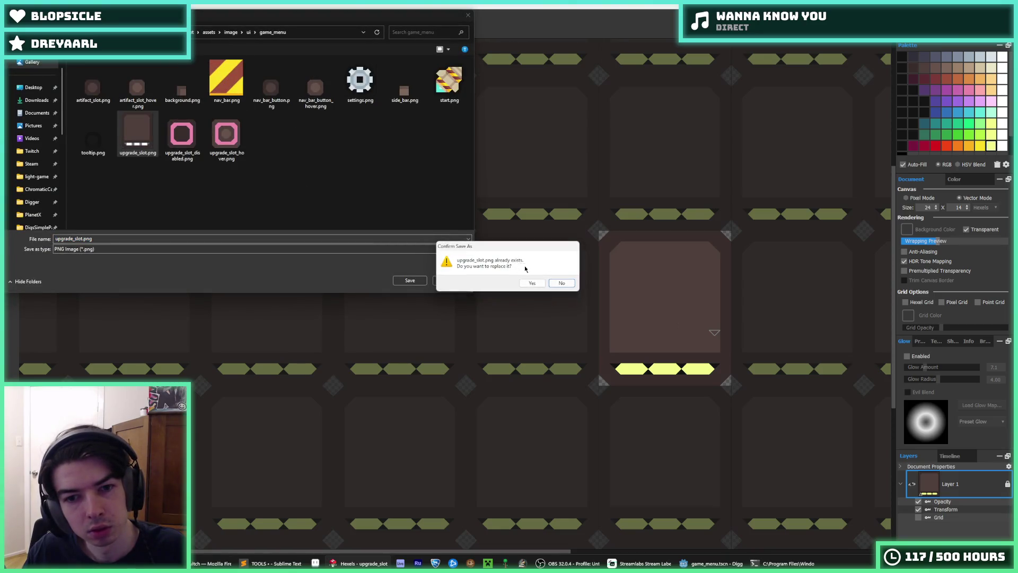
left_click(530, 282)
left_click(550, 403)
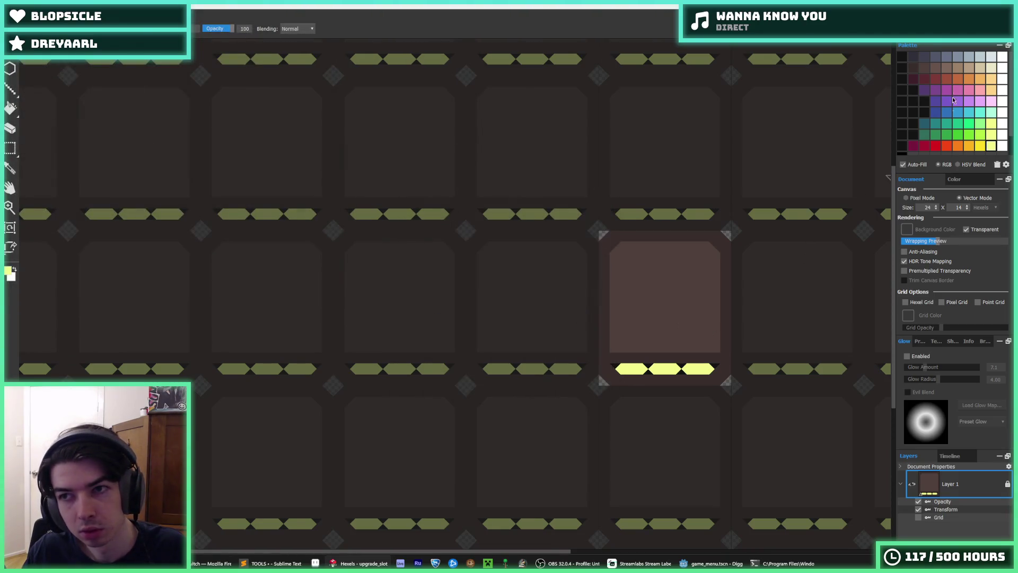
Recolour the centre tile and its border in lighter browns, discarding a tan fill
left_click(980, 68)
key("f")
left_click(968, 67)
left_click(673, 261)
key("ctrl+z")
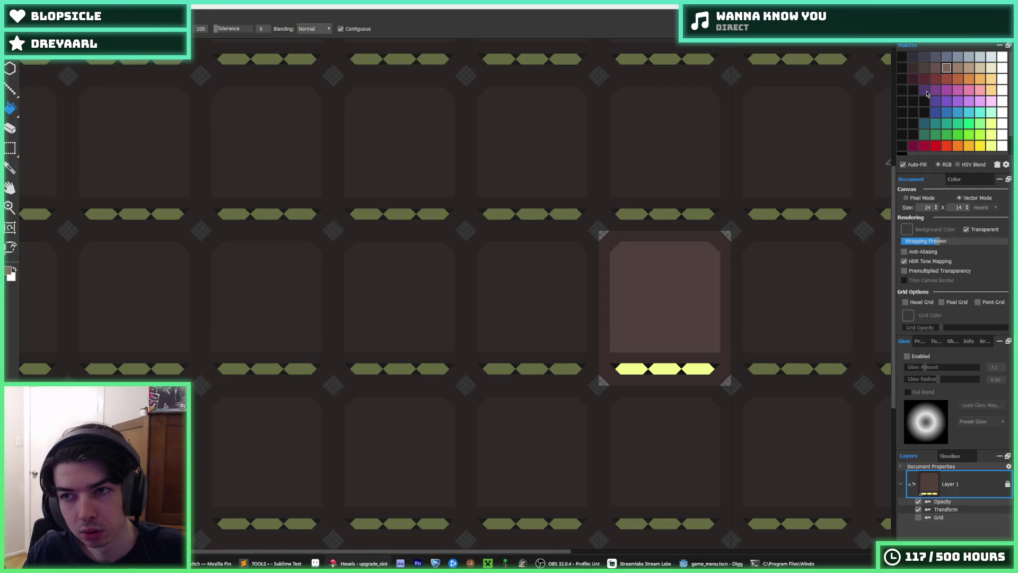
left_click(669, 295, "alt")
left_click(666, 295)
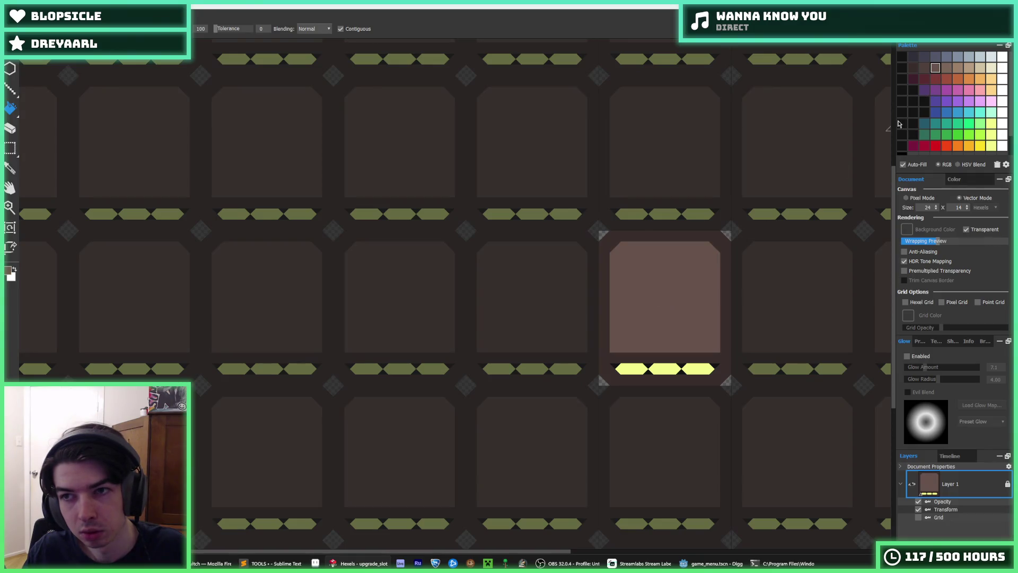
left_click(925, 70)
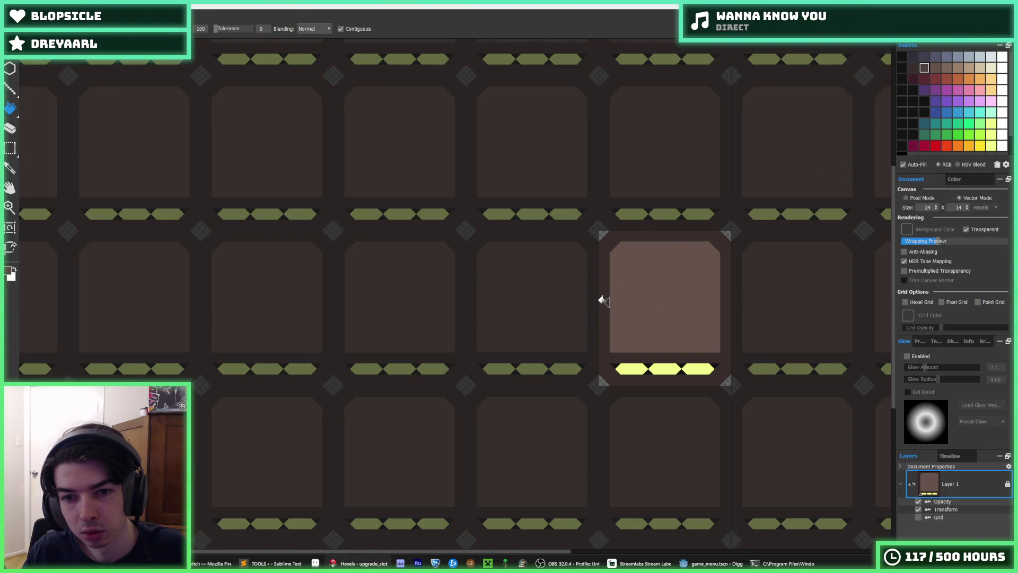
left_click(602, 301)
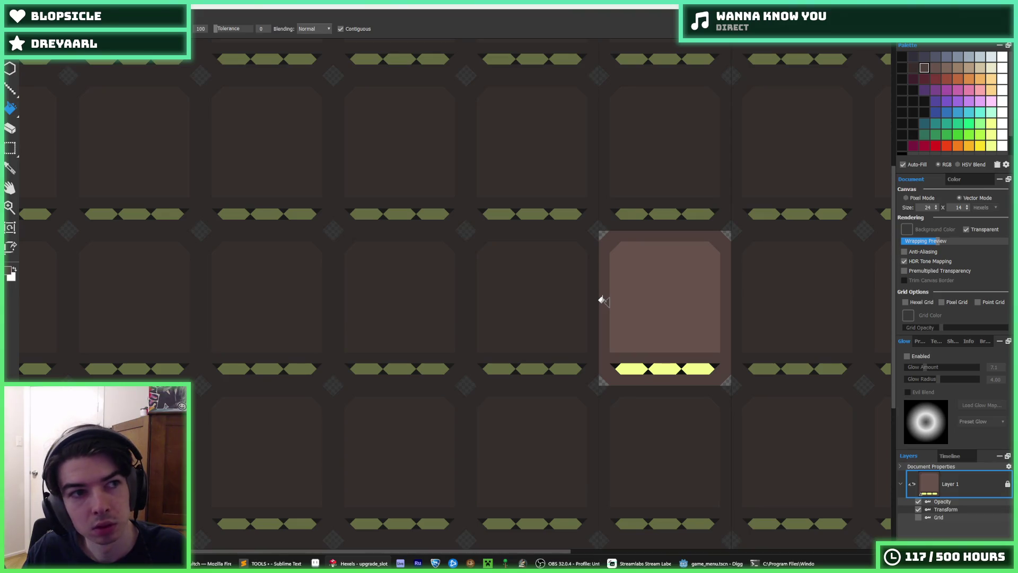
Export the lighter tile as a PNG, replacing upgrade_slot_hover.png
key("ctrl+shift+s")
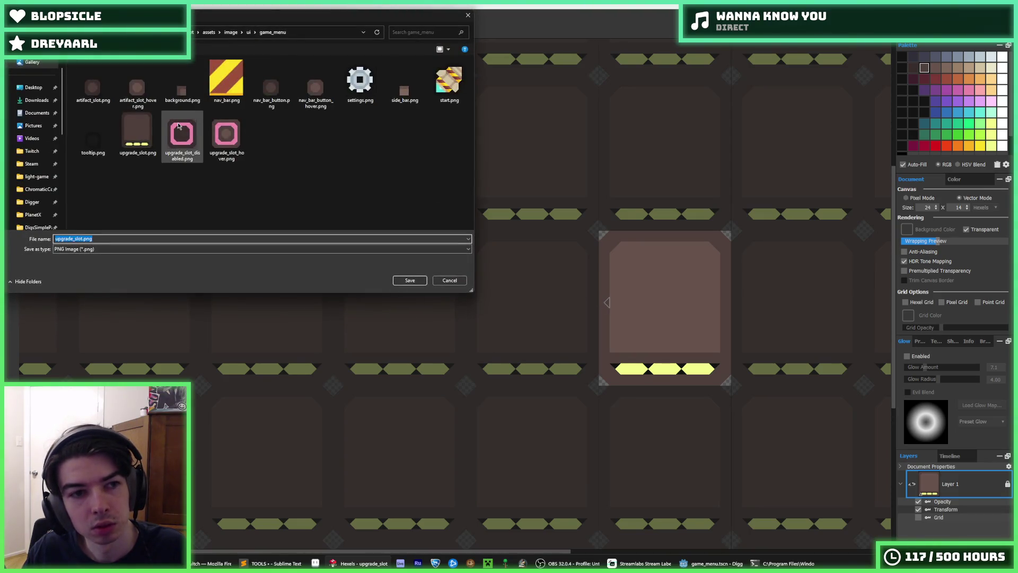
double_click(225, 122)
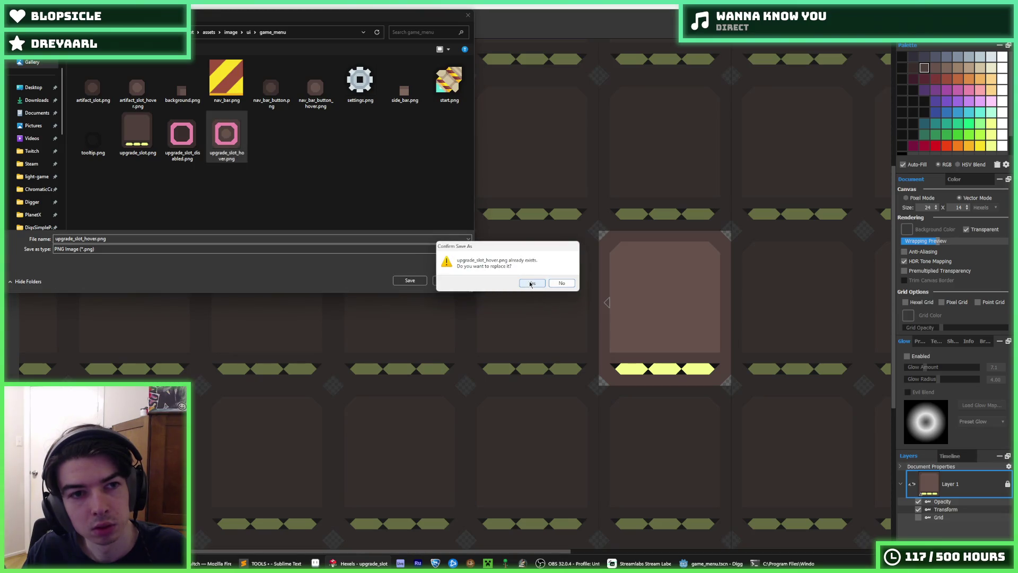
left_click(531, 283)
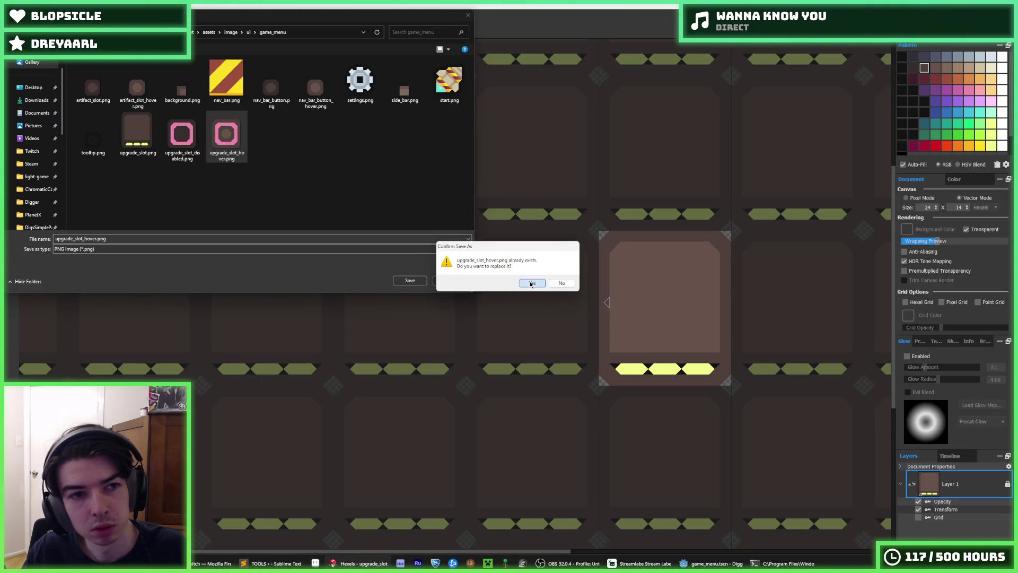
left_click(554, 399)
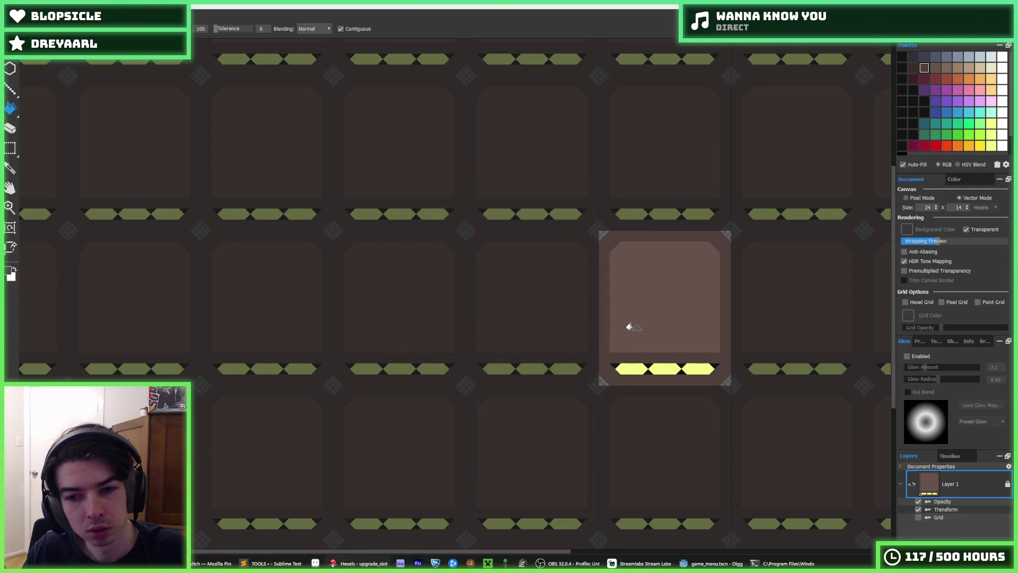
Darken the tile's inner square, re-export over upgrade_slot_hover.png, then restore the light square
key("ctrl+z")
key("ctrl+z")
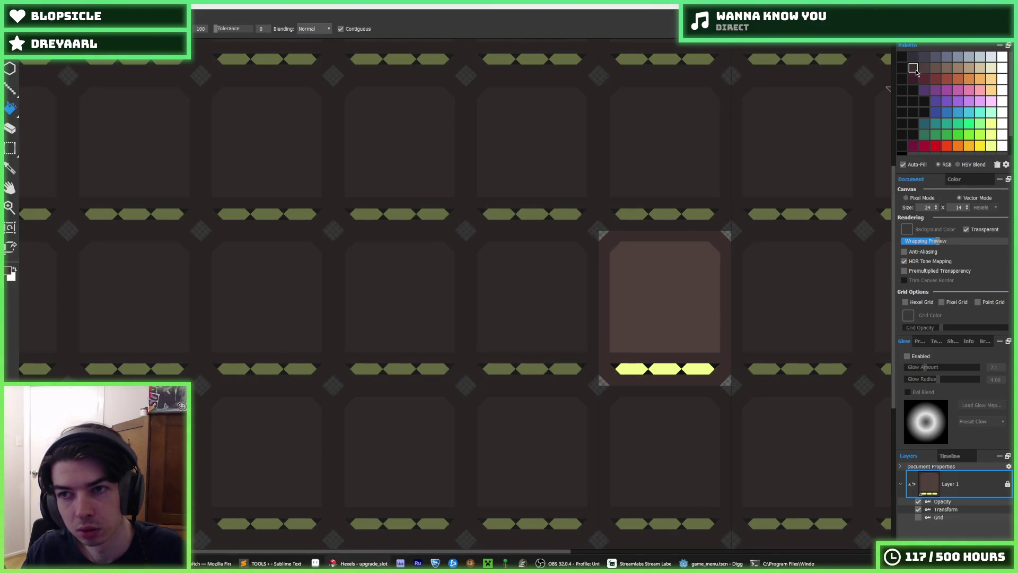
left_click(693, 293)
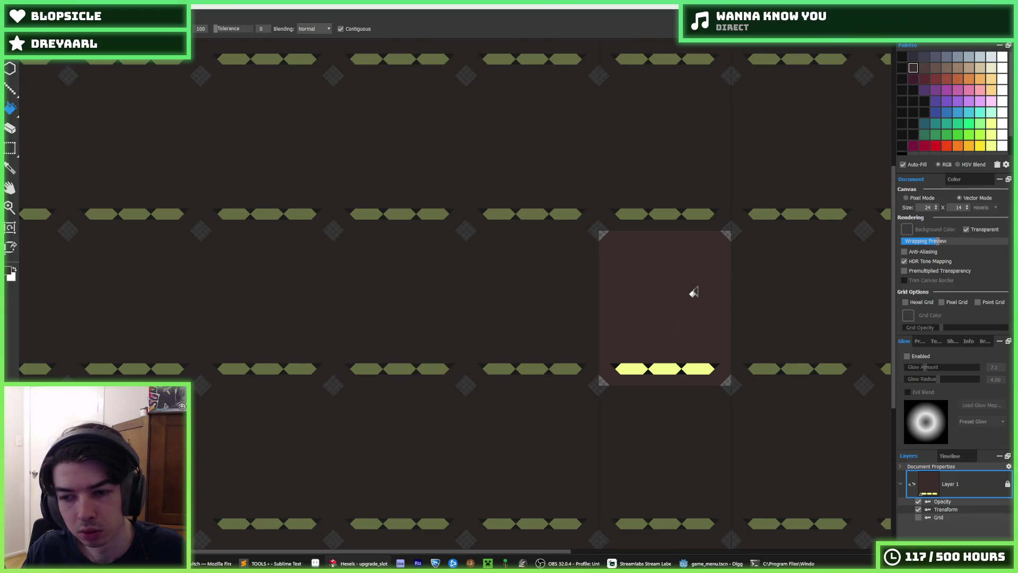
key("ctrl+shift+s")
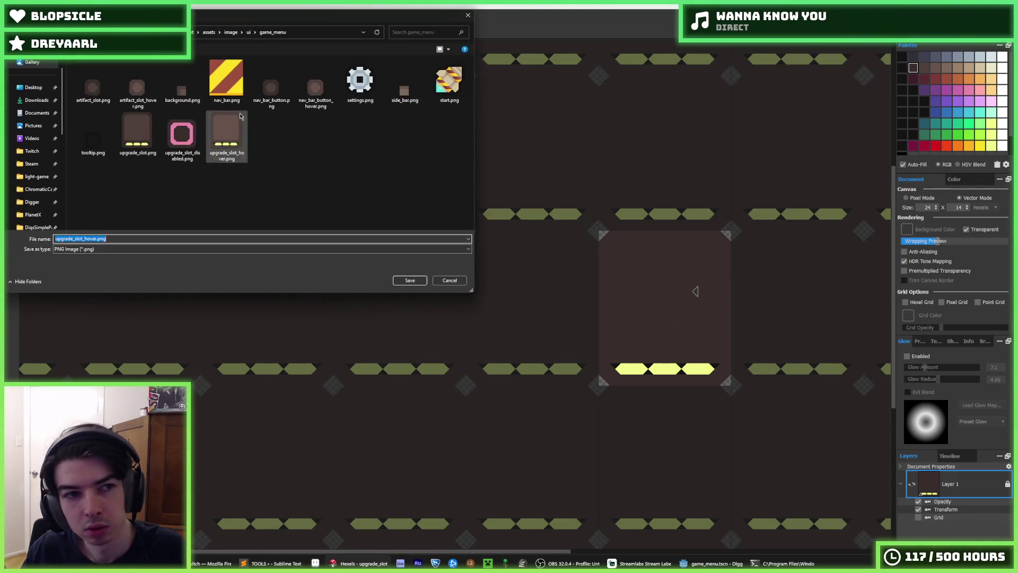
double_click(180, 135)
left_click(525, 281)
left_click(552, 400)
key("ctrl+z")
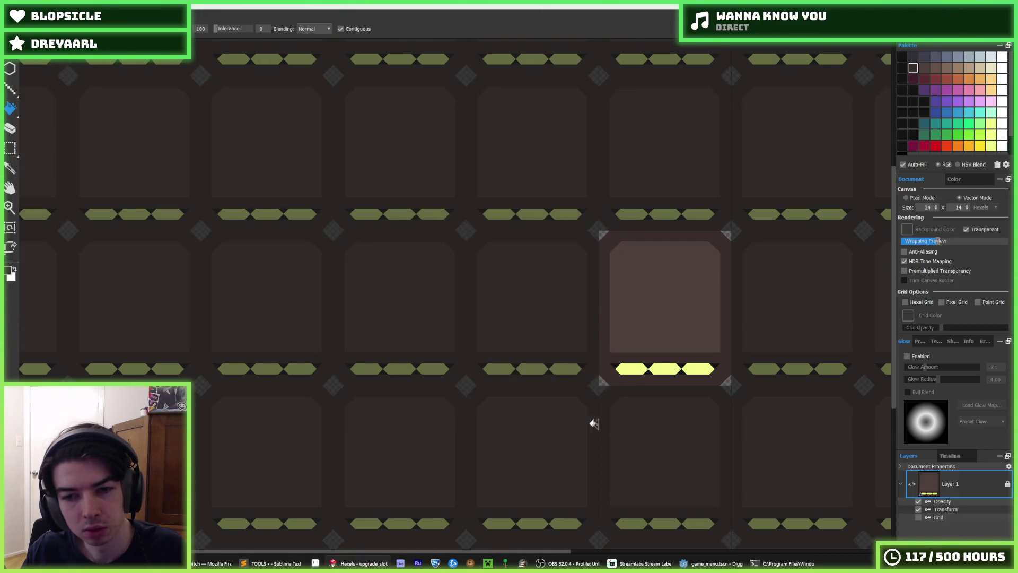
left_click(716, 564)
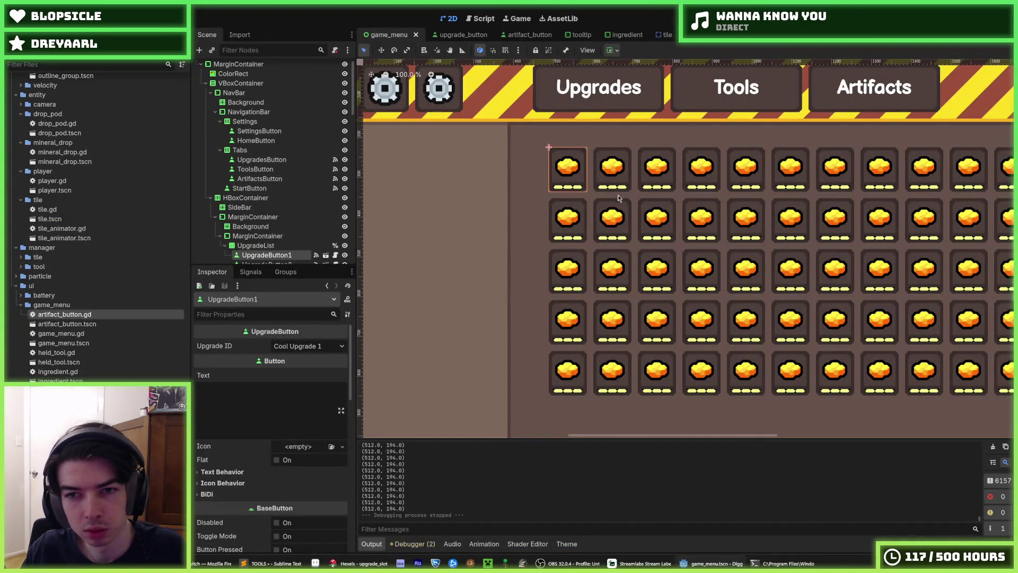
In the upgrade_button scene, zero the hover style's texture margins, keeping horizontal stretch on Tile
scroll(501, 192, "down", 2)
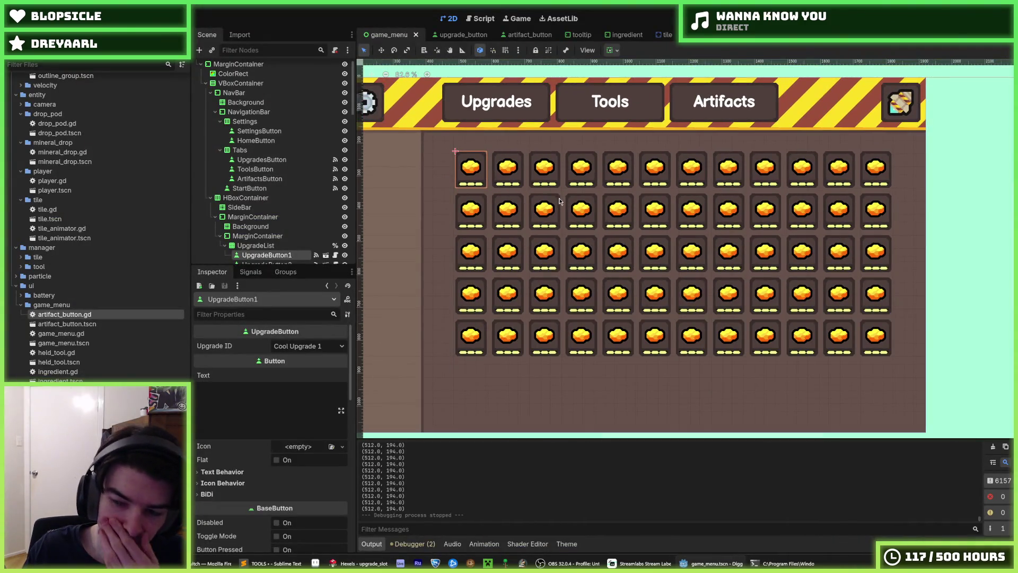
left_click(512, 38)
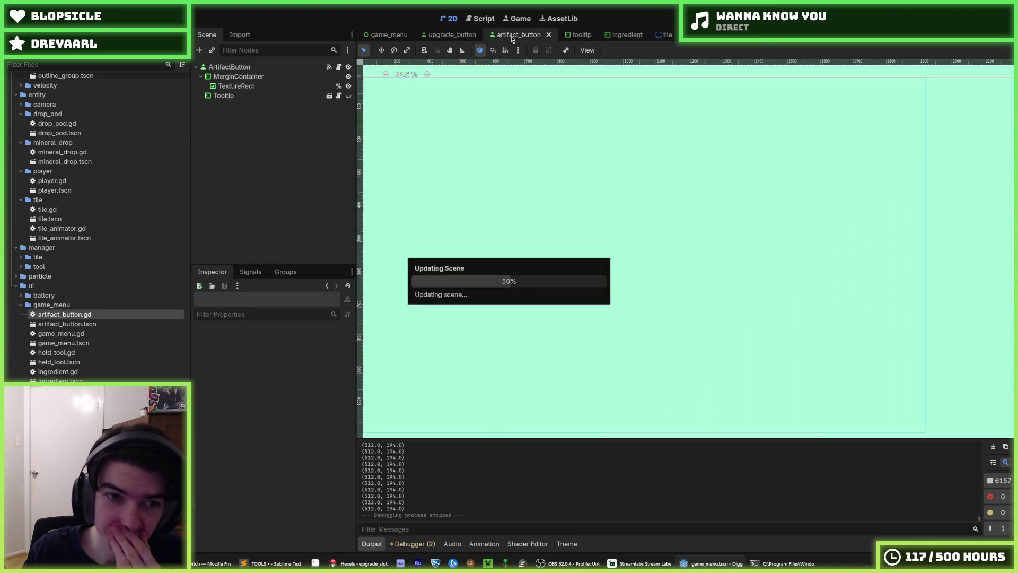
left_click(452, 35)
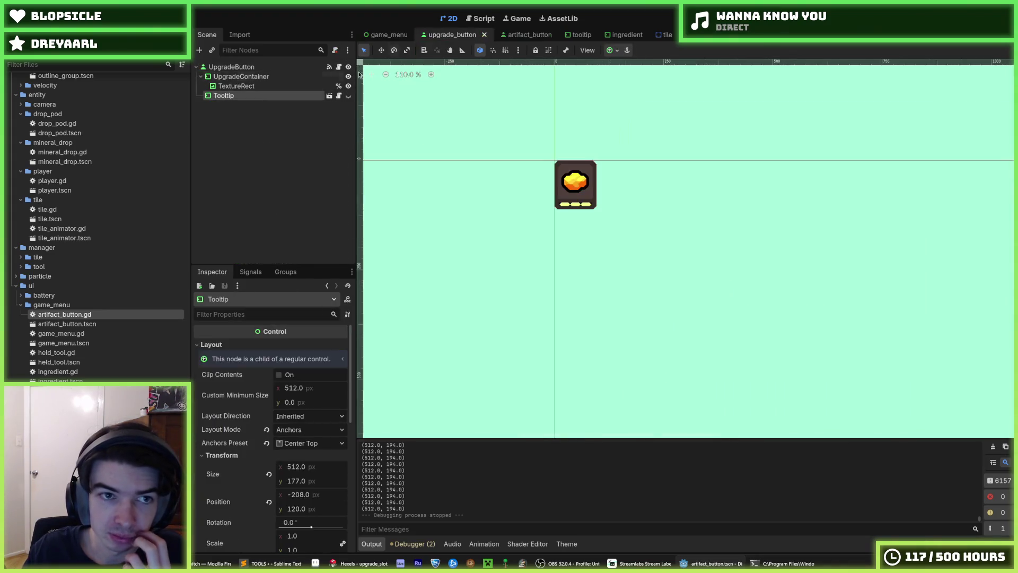
left_click(231, 67)
scroll(246, 428, "down", 3)
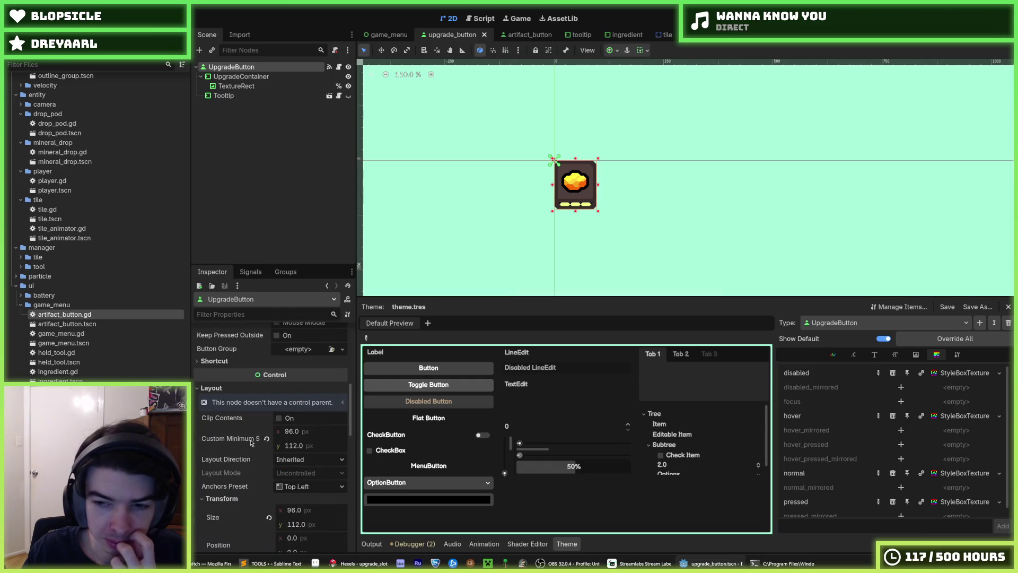
left_click(956, 417)
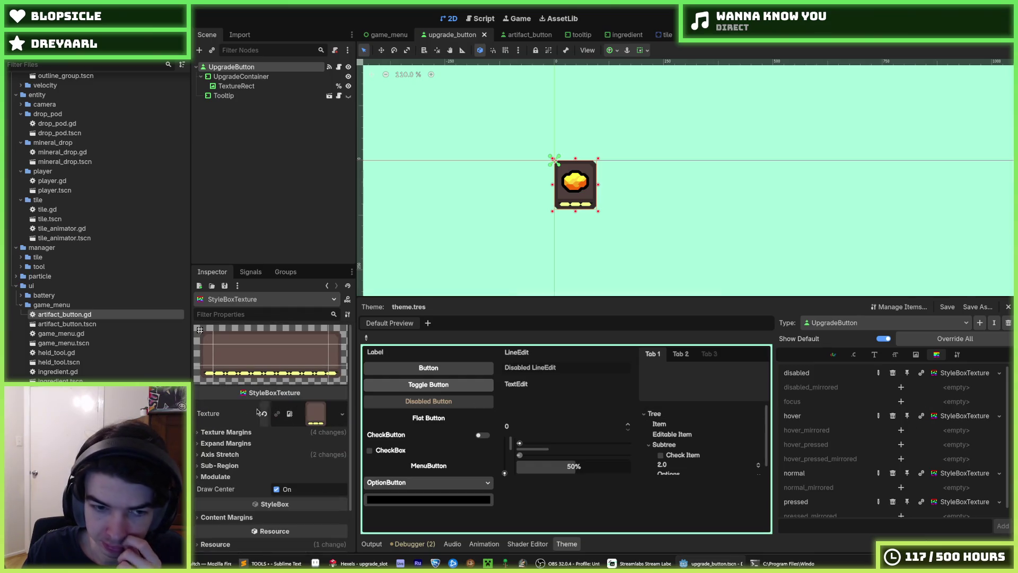
left_click(239, 432)
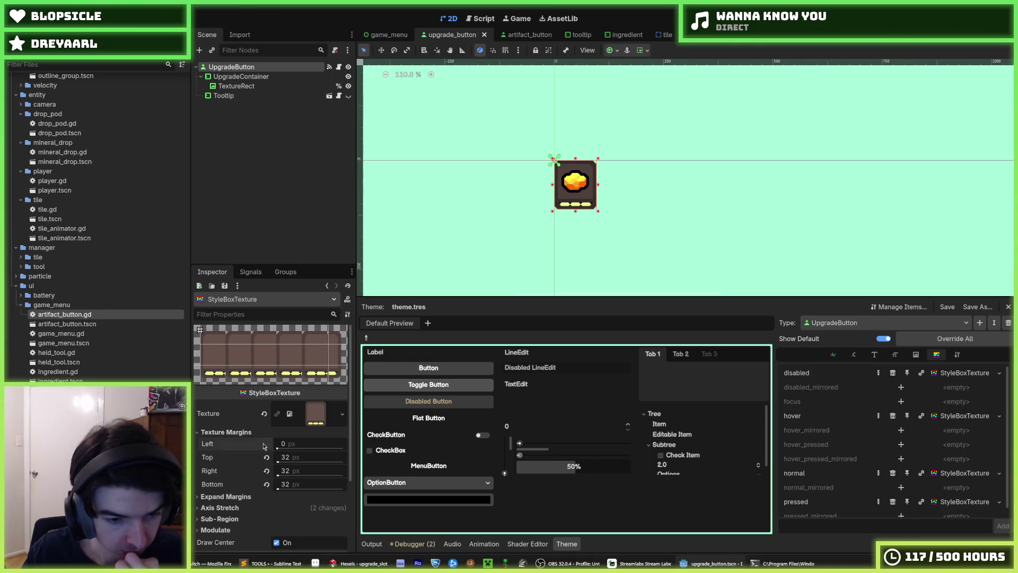
left_click(265, 470)
left_click(267, 485)
left_click(264, 508)
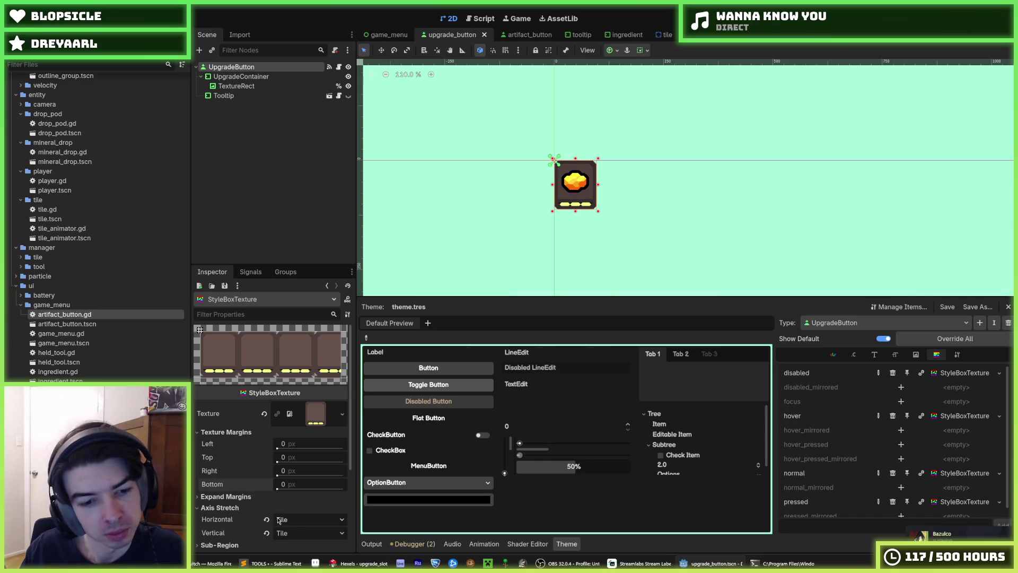
left_click(279, 519)
left_click(262, 509)
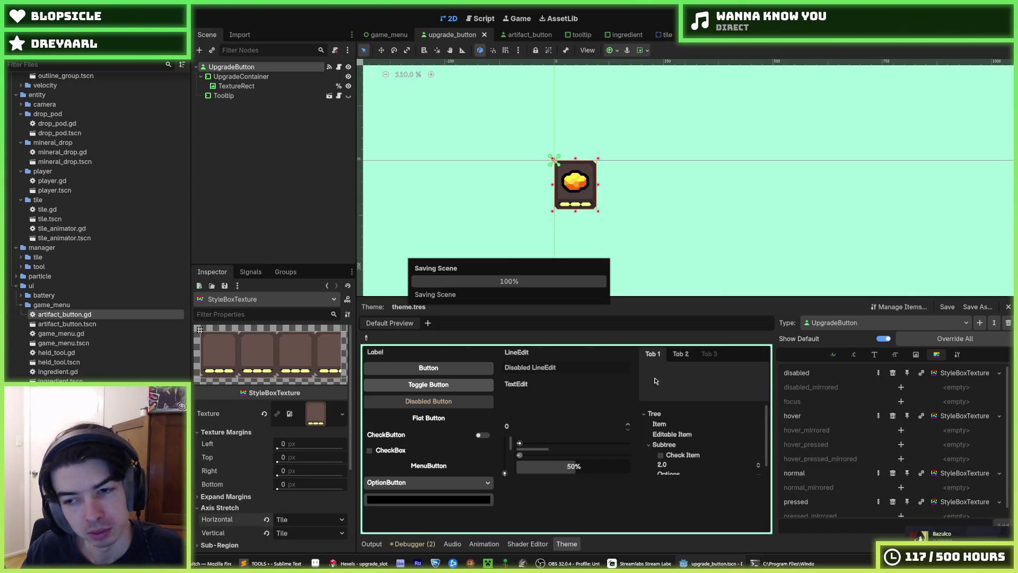
Reset the disabled style's Top, Right and Bottom texture margins to 0 and save
left_click(956, 475)
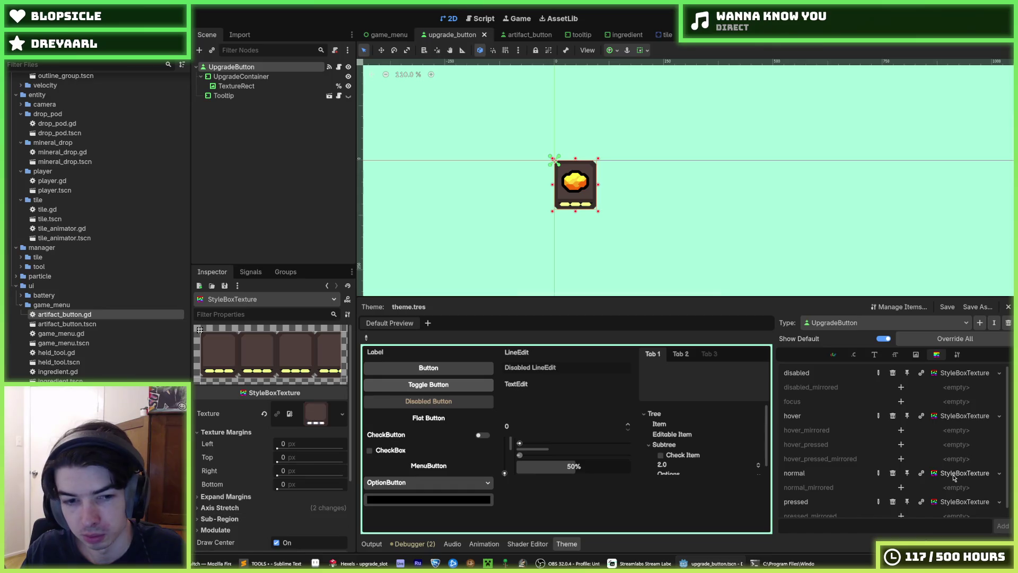
left_click(948, 374)
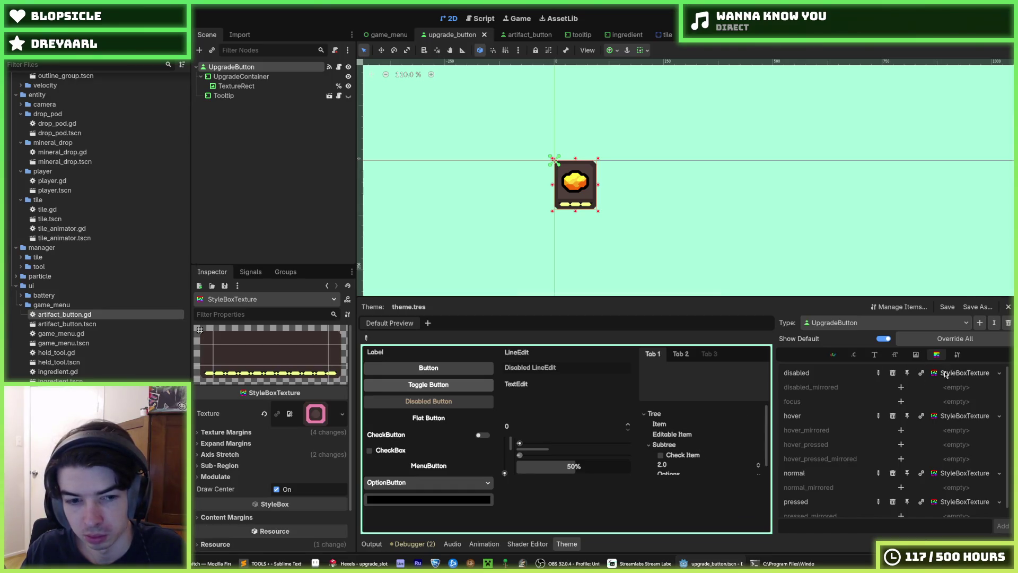
left_click(266, 456)
left_click(267, 471)
left_click(266, 484)
key("ctrl+s")
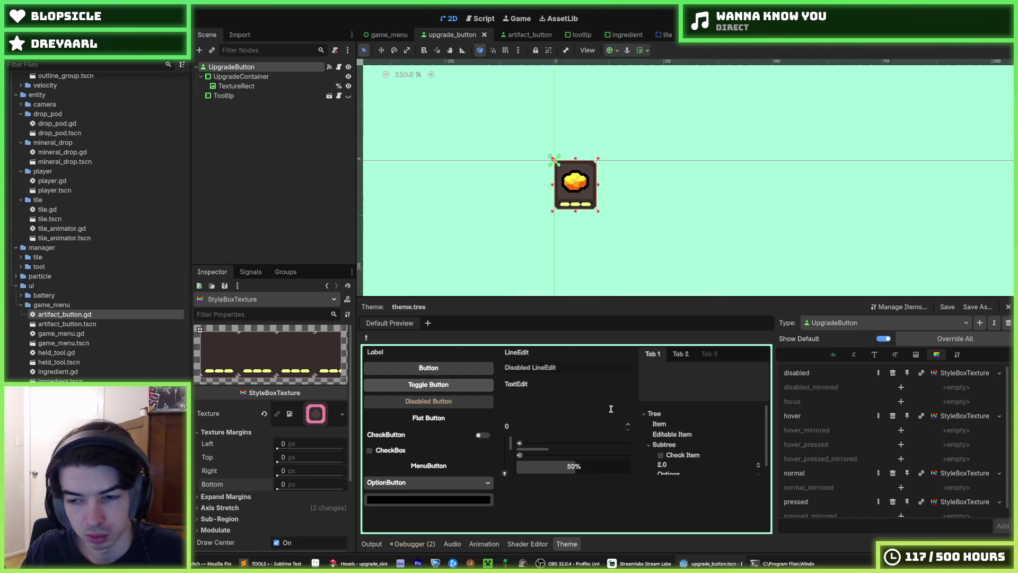
key("ctrl+s")
Save the scene again and launch the game from the game_menu scene
left_click(956, 474)
scroll(958, 504, "down", 1)
key("ctrl+s")
left_click(464, 129)
left_click(378, 36)
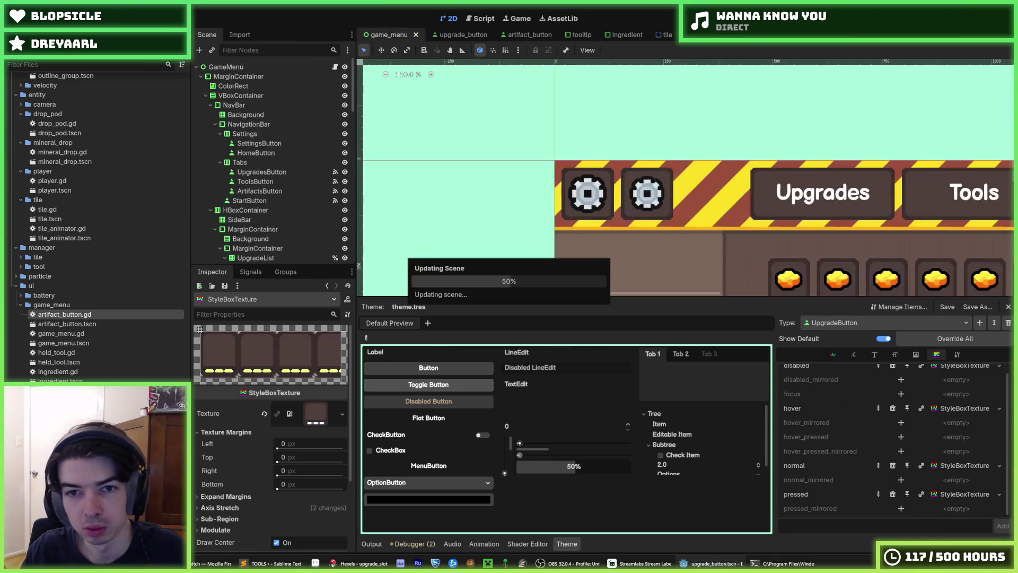
key("F5")
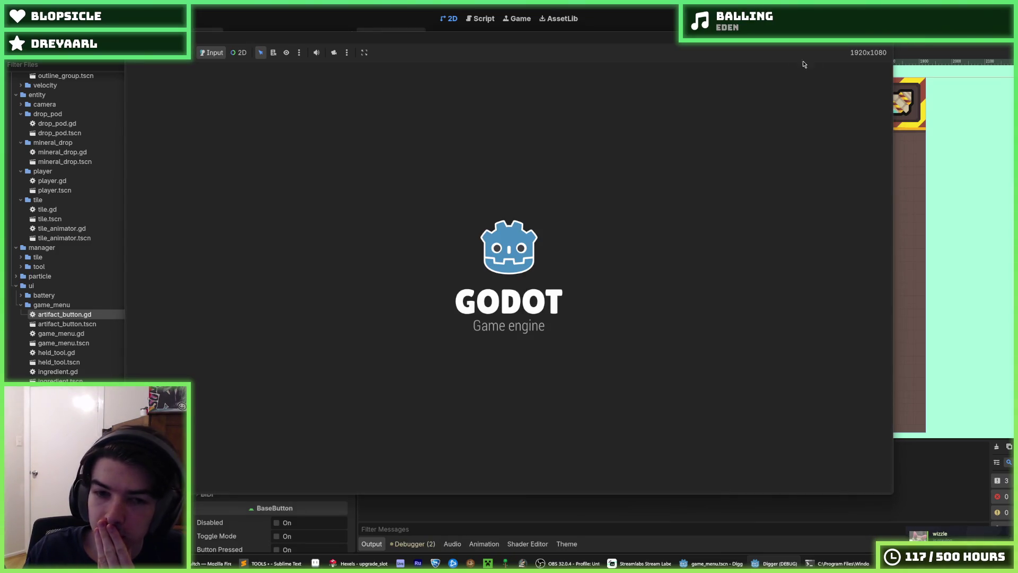
Let the game load into the Upgrades grid, then bring the Hexels slot tile back up
mouse_move(348, 189)
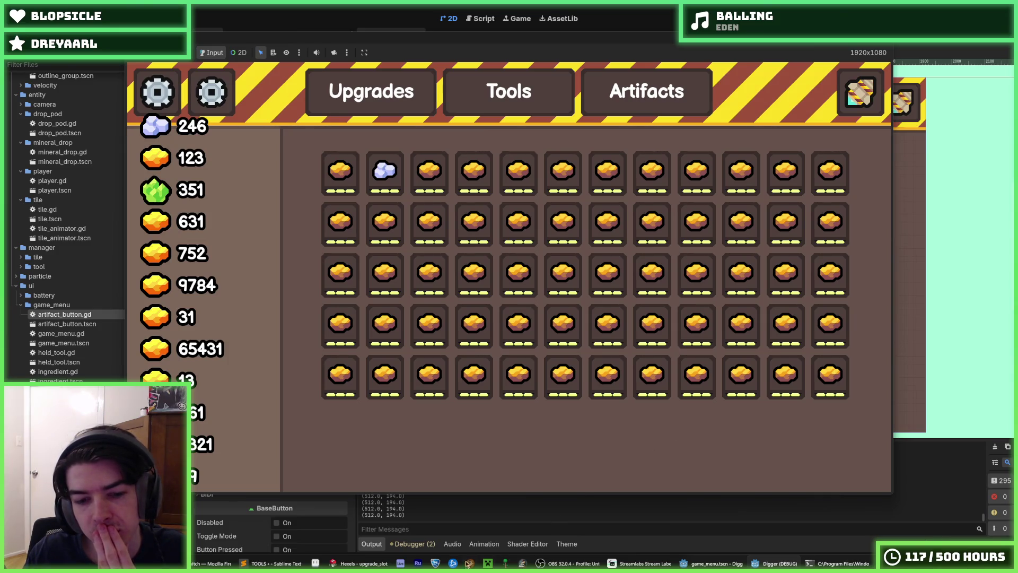
left_click(361, 563)
Recentre the slot tile and inspect its colours with the eyedropper and brush
scroll(615, 361, "up", 2)
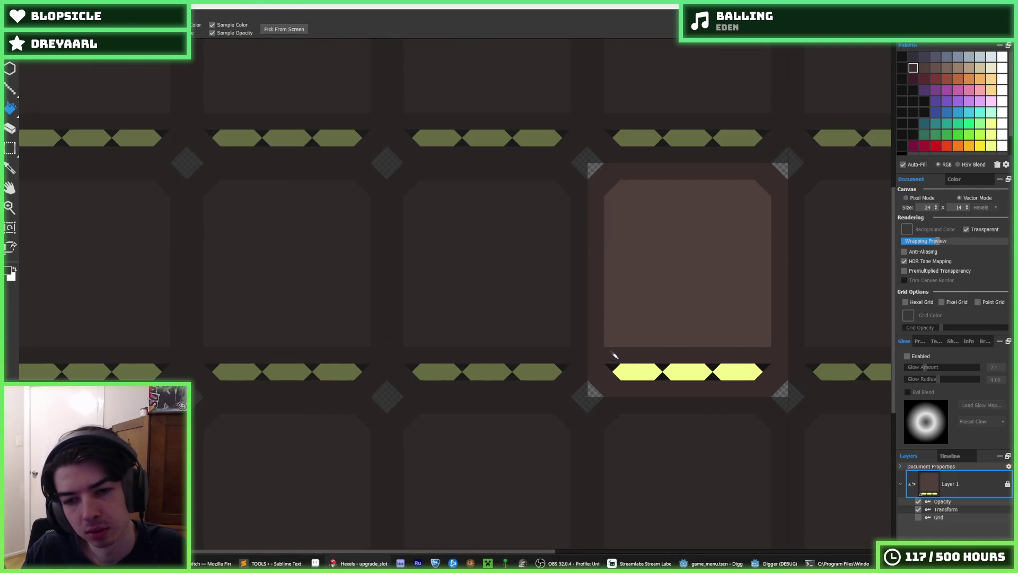
key("b")
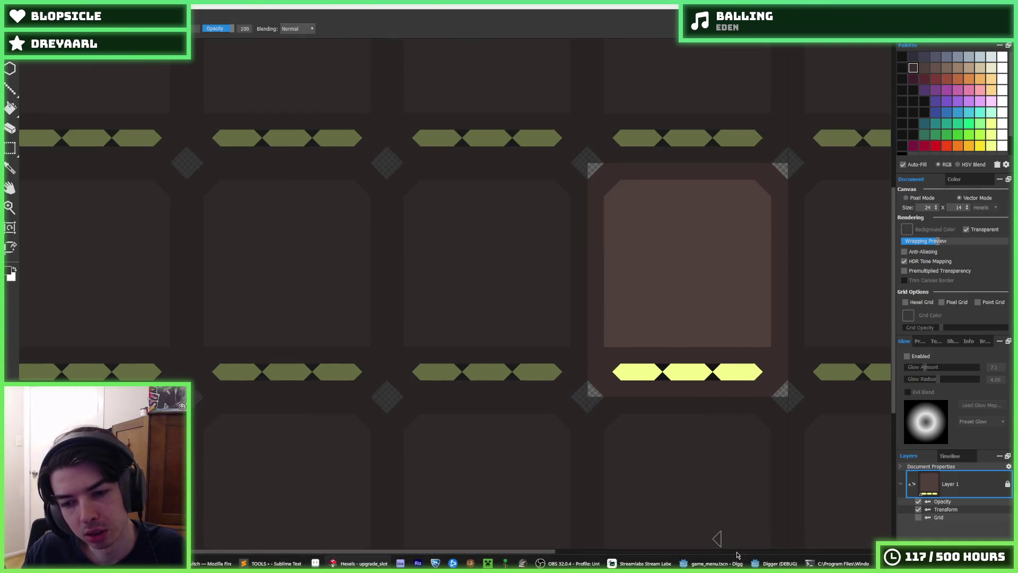
key("i")
scroll(757, 407, "down", 3)
scroll(758, 407, "up", 3)
key("b")
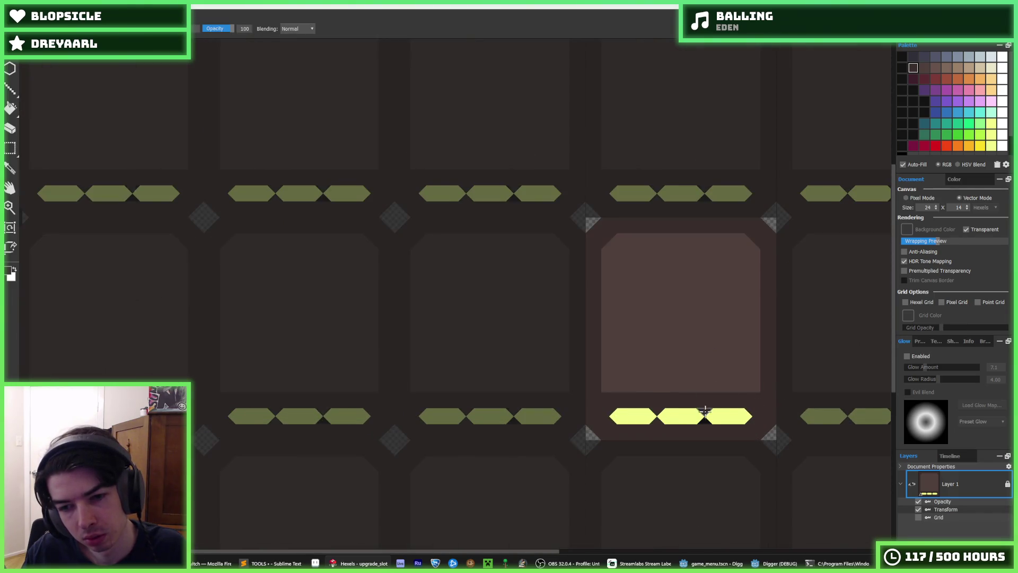
left_click_drag(704, 411, 711, 462)
key("i")
scroll(769, 431, "down", 3)
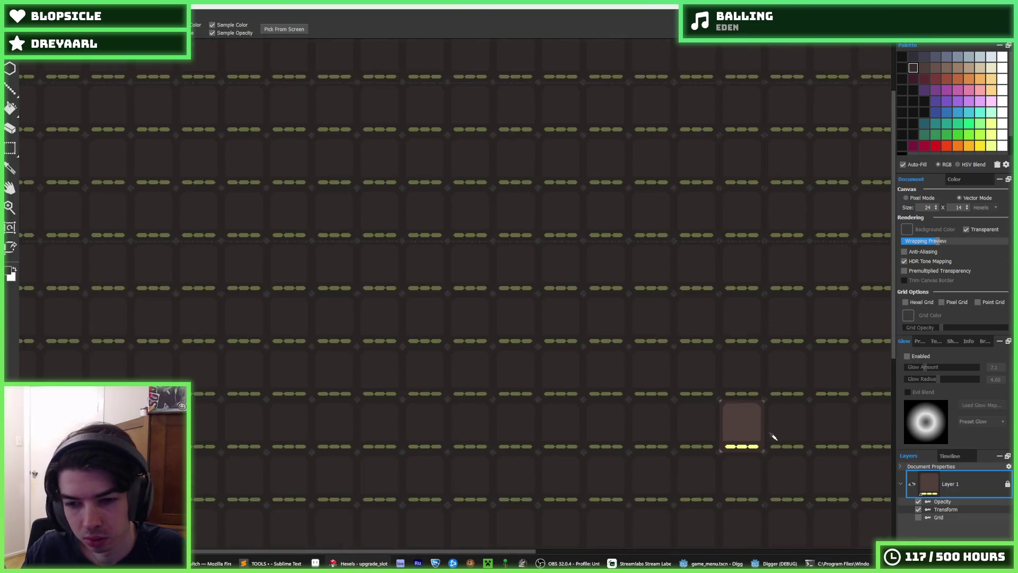
scroll(764, 437, "up", 5)
scroll(709, 436, "down", 4)
key("b")
Export the tile as a PNG, replacing upgrade_slot.png, and return to Godot
key("ctrl+e")
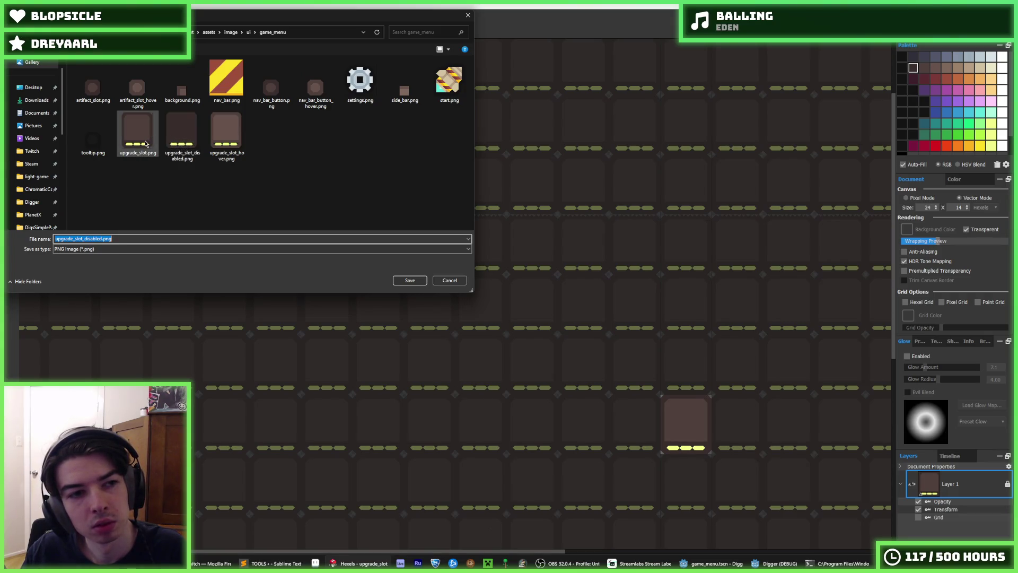
double_click(149, 129)
left_click(532, 284)
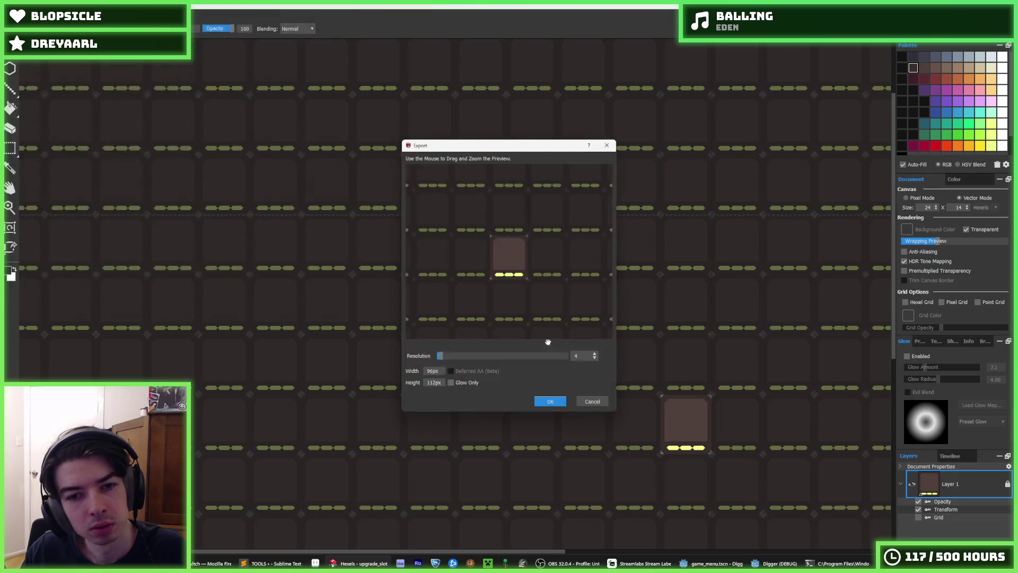
left_click(551, 401)
left_click(713, 564)
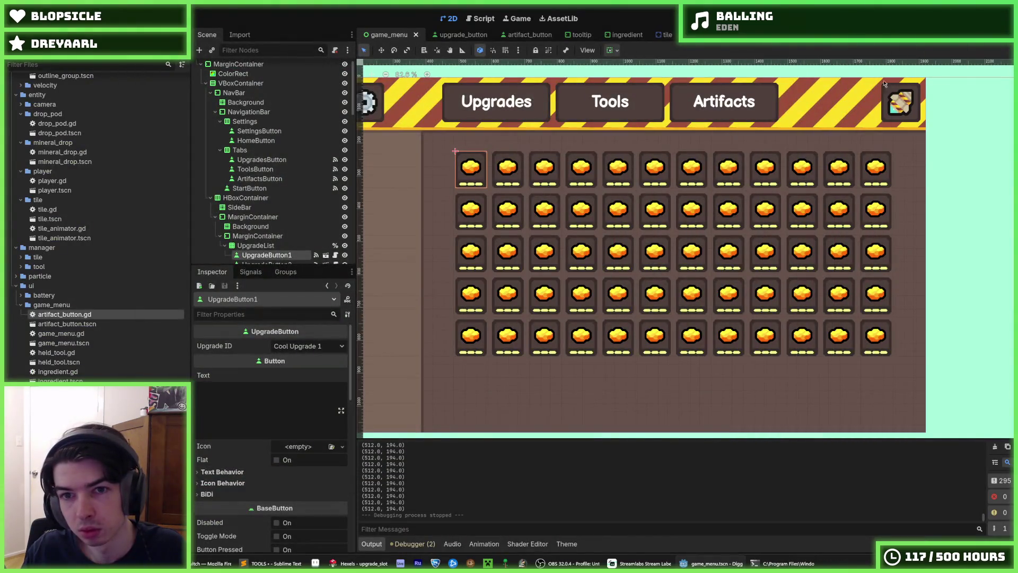
Run the game, buy Cool Upgrade 1 for 10, check Artifacts and Upgrades, then stop it
scroll(776, 179, "up", 2)
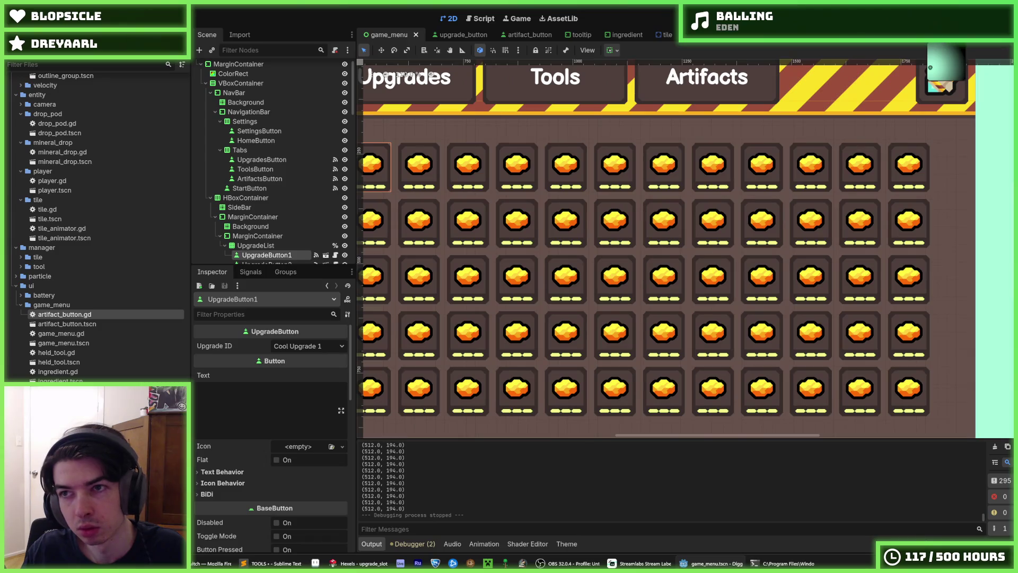
key("F5")
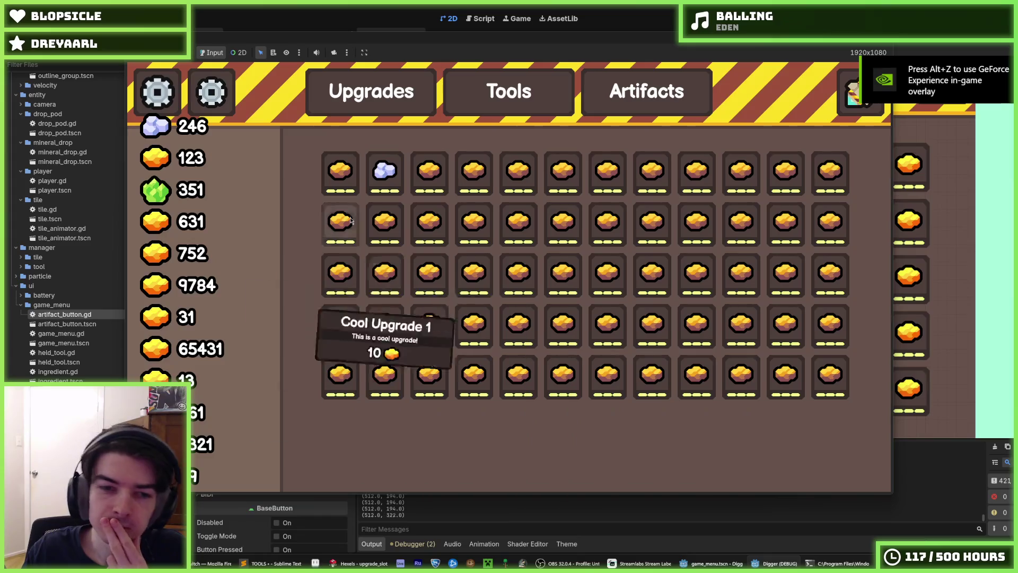
left_click(340, 183)
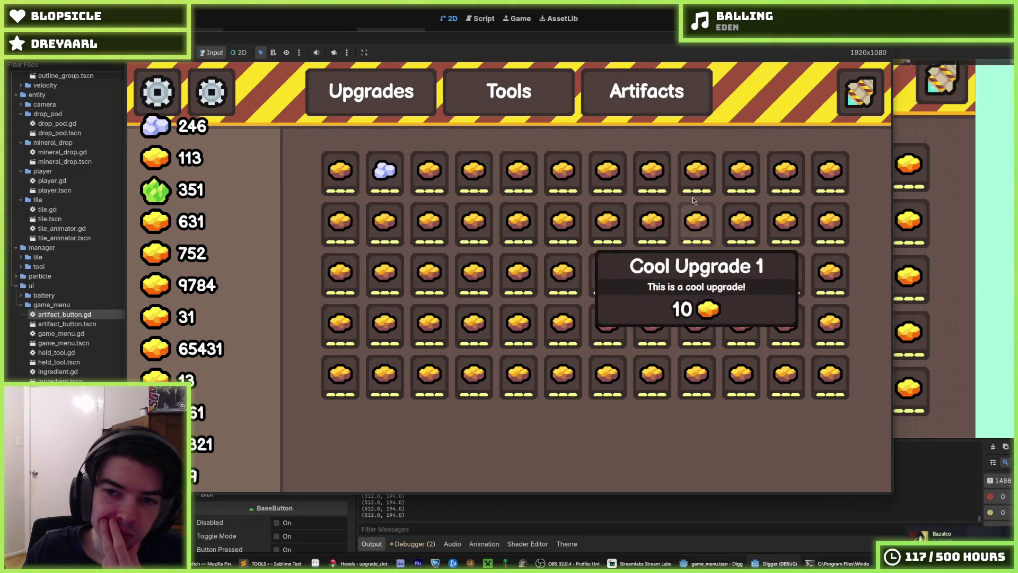
left_click(644, 93)
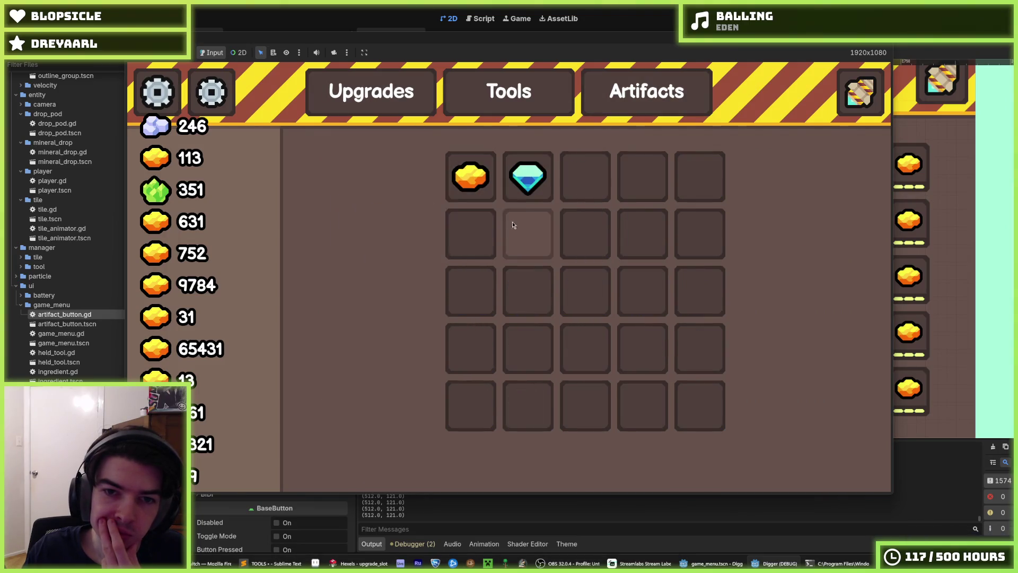
key("1")
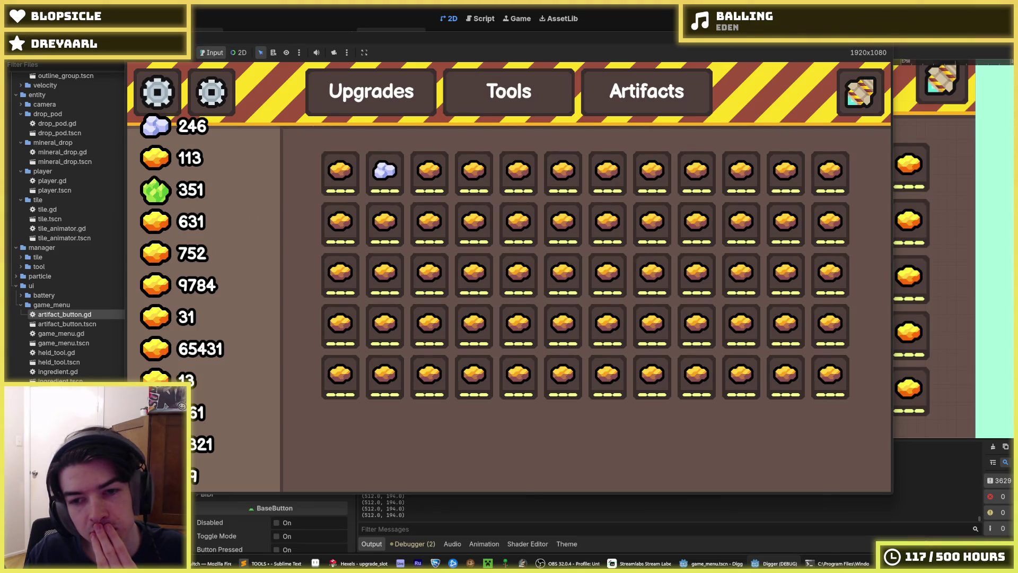
key("F8")
Fill the slot tile's bright dash black, undoing a test with another palette colour
key("alt+Tab")
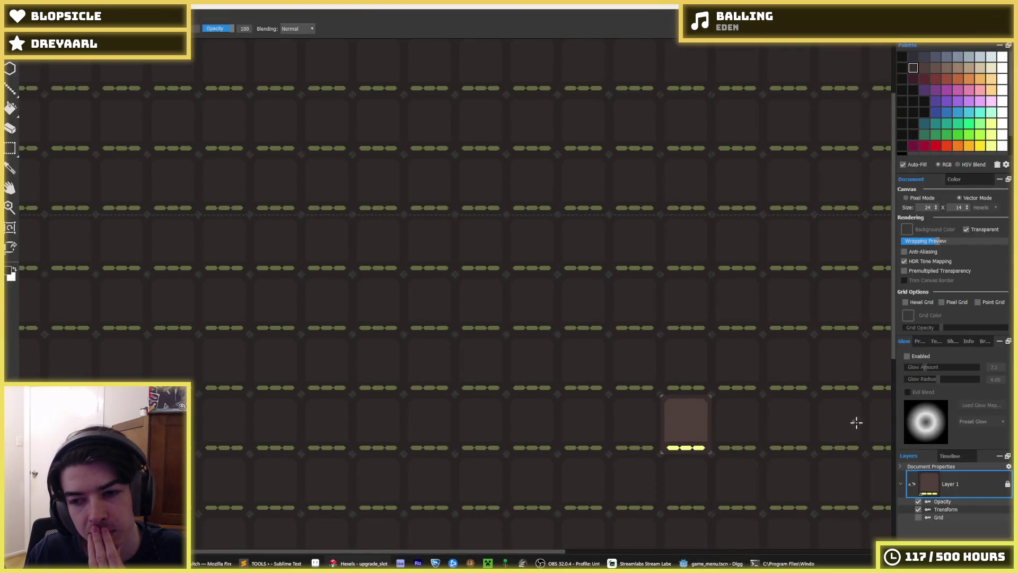
scroll(723, 493, "up", 2)
scroll(739, 482, "down", 3)
scroll(730, 397, "up", 5)
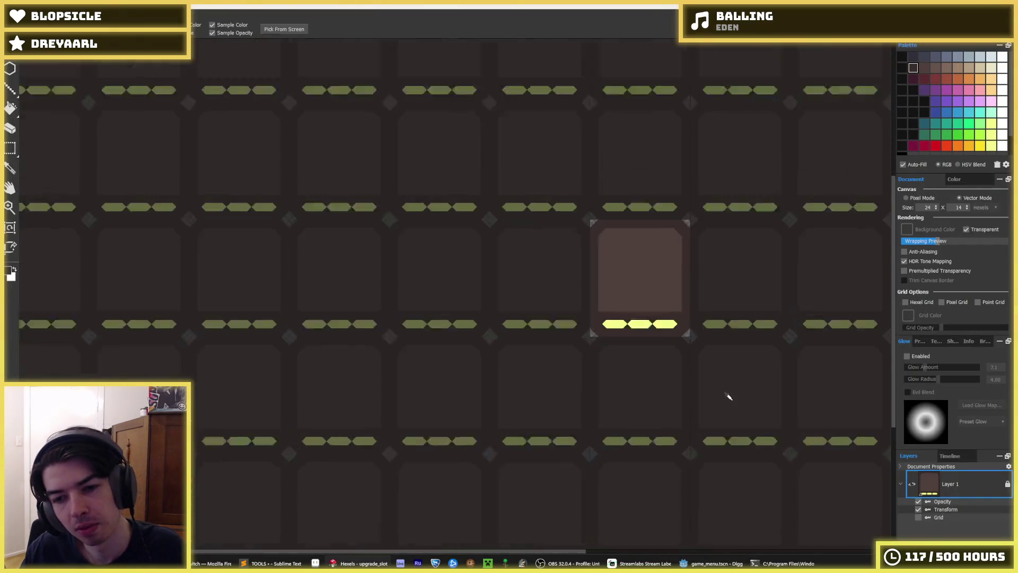
left_click(902, 68)
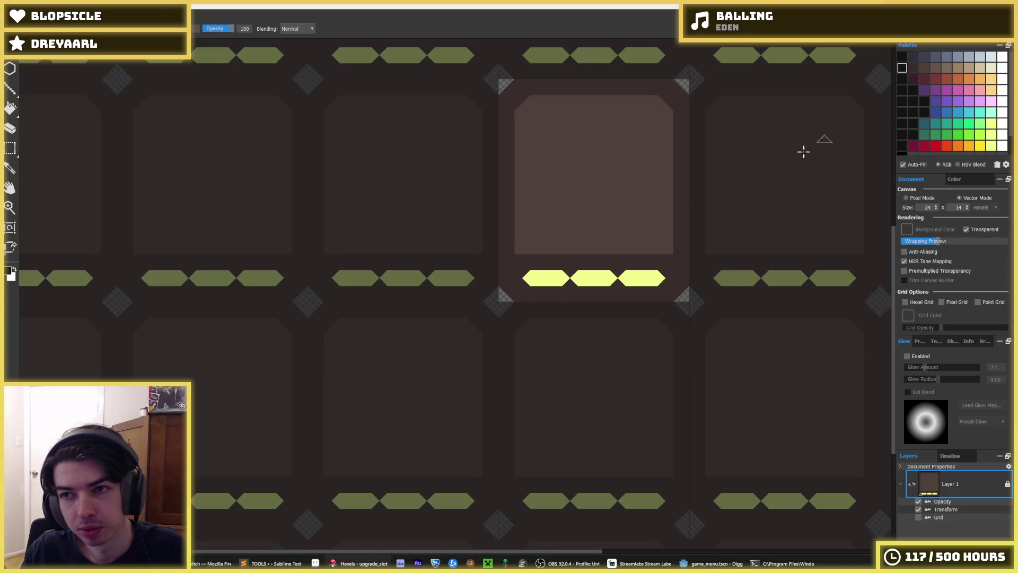
key("f")
left_click(530, 277)
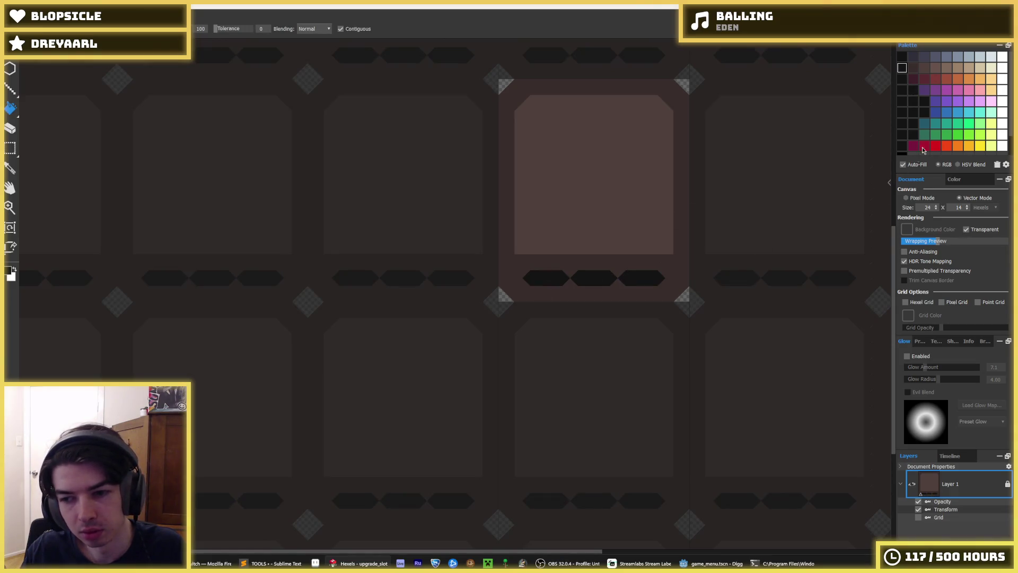
left_click(913, 69)
left_click(556, 277)
key("ctrl+z")
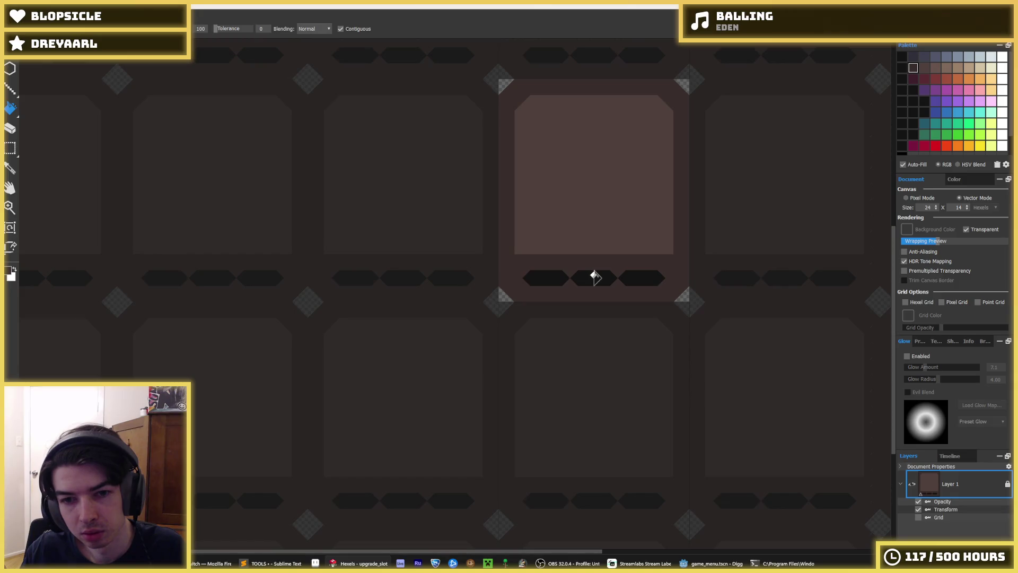
Export the tile over upgrade_slot.png and relaunch the game from Godot
key("ctrl+e")
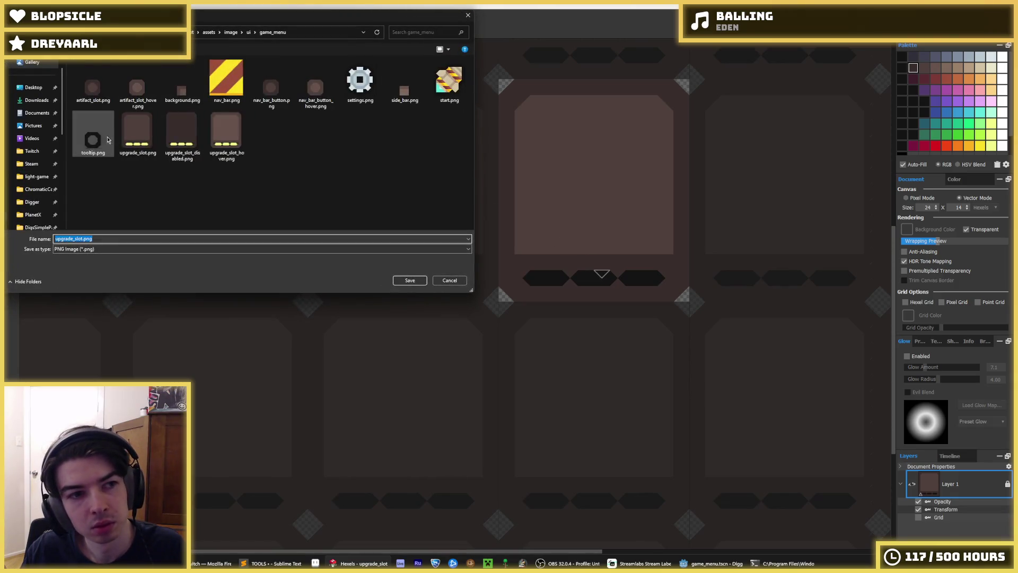
left_click(528, 280)
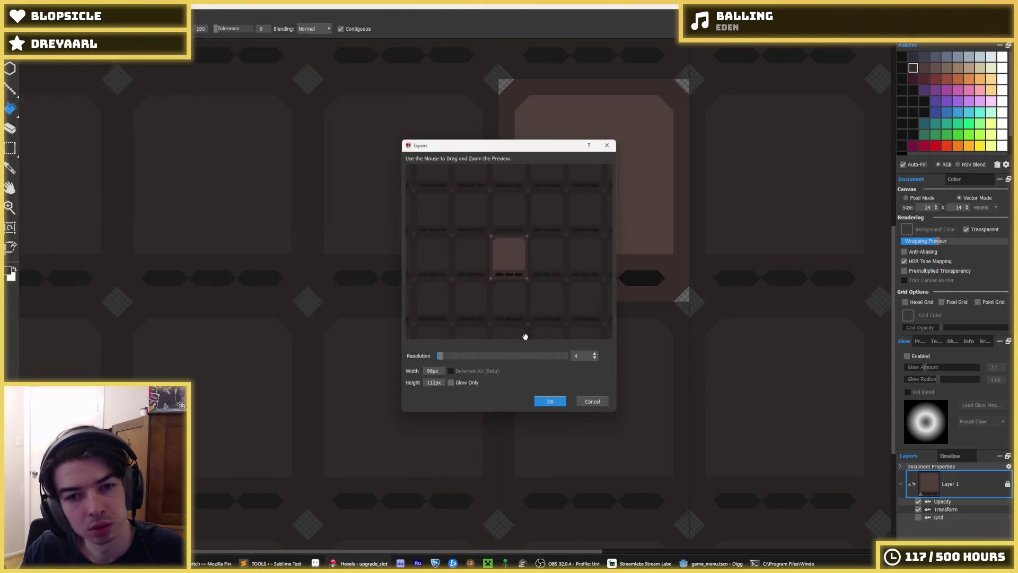
left_click(553, 401)
key("alt+Tab")
key("ctrl+s")
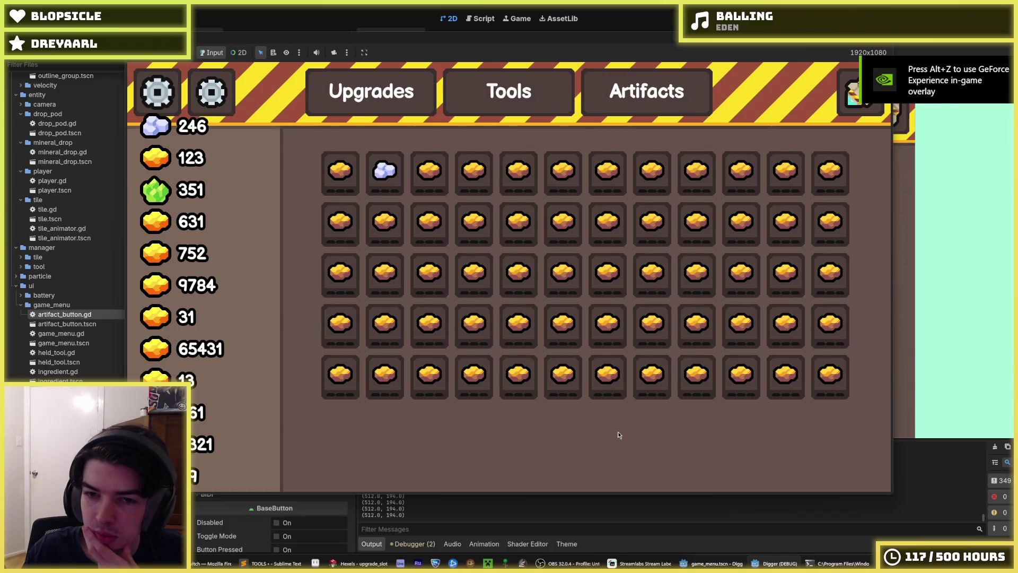
Cycle the Artifacts, Upgrades and Tools panels to check the dark dashes, then stop the game
left_click(640, 106)
left_click(342, 106)
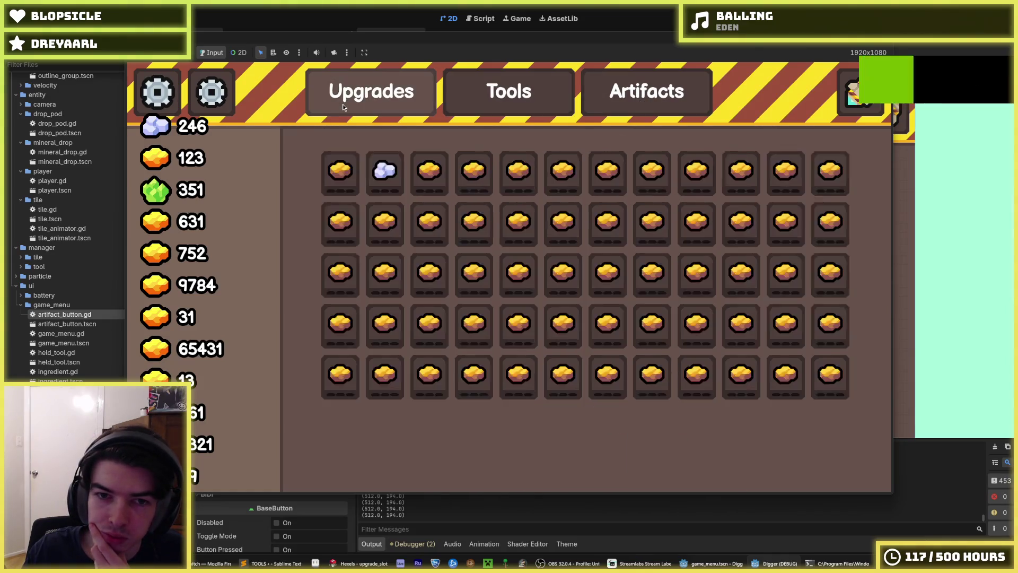
left_click(488, 105)
left_click(367, 103)
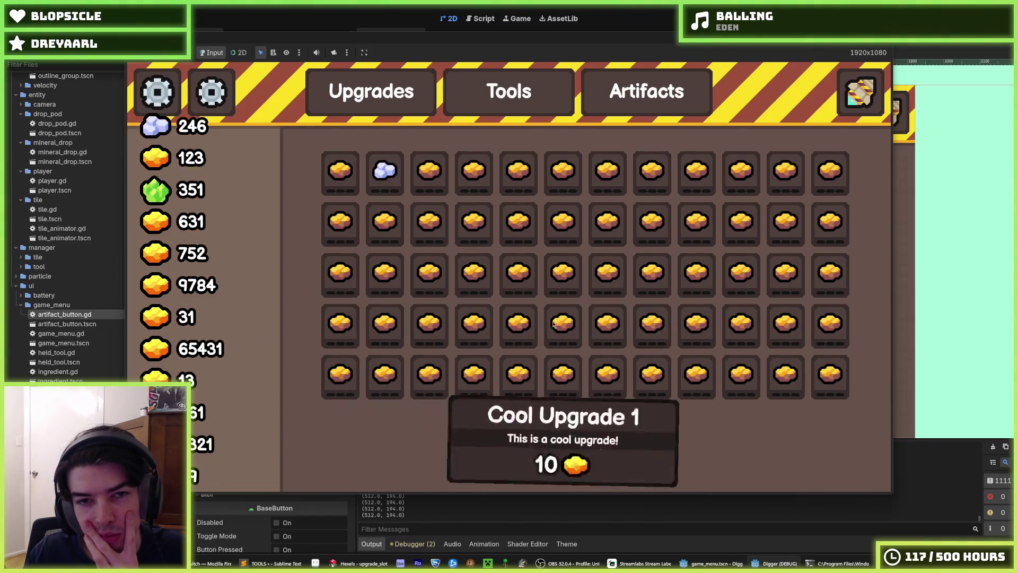
left_click(509, 91)
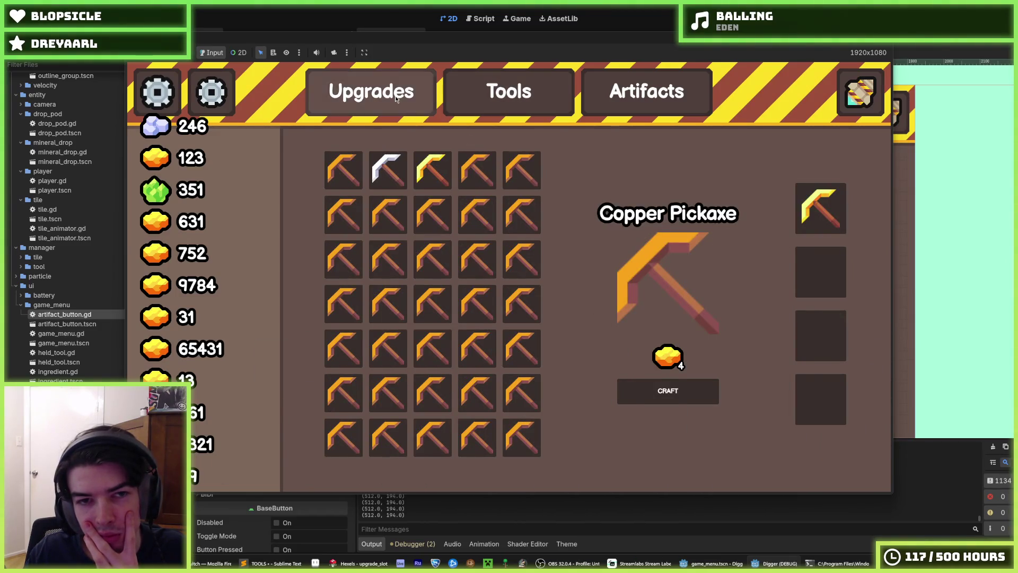
left_click(396, 99)
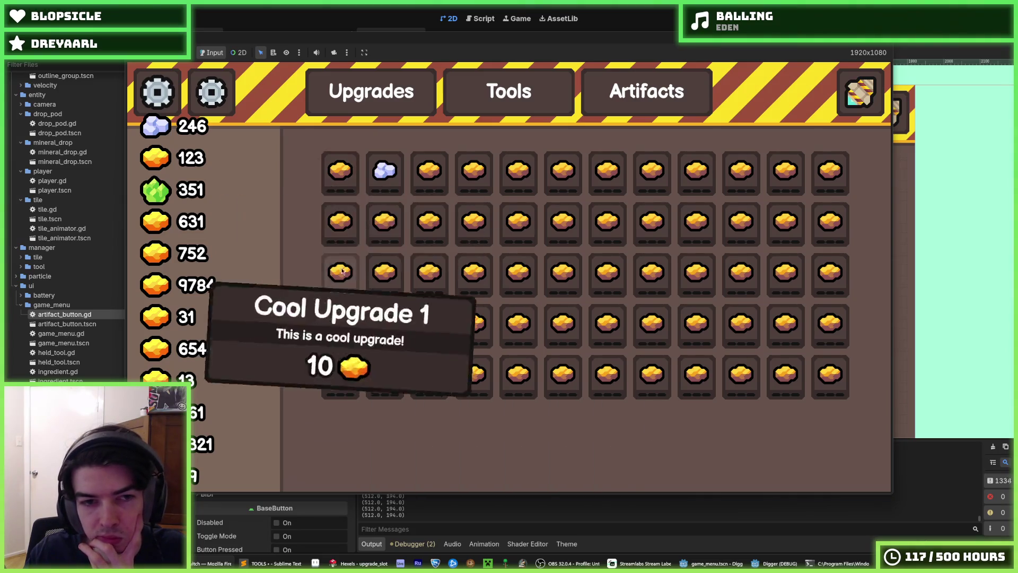
mouse_move(322, 253)
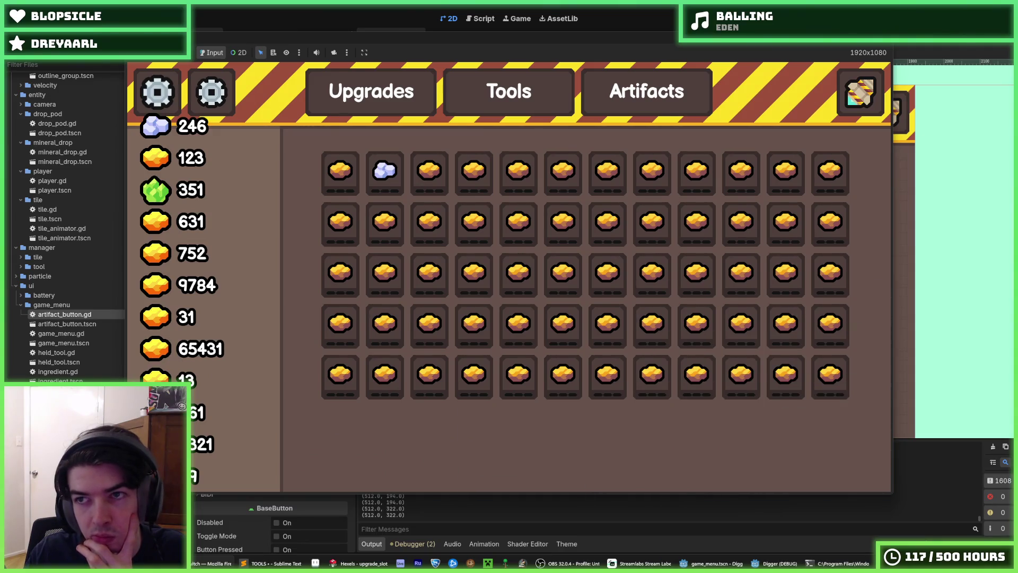
key("F8")
key("alt+Tab")
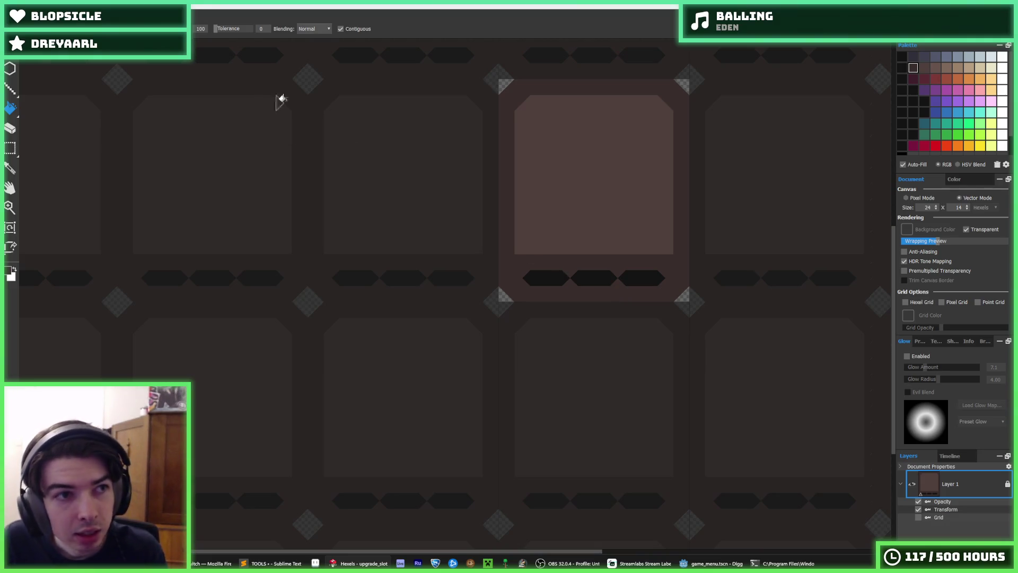
Lighten the tile's centre and border browns and export it over upgrade_slot_hover.png
left_click(935, 67)
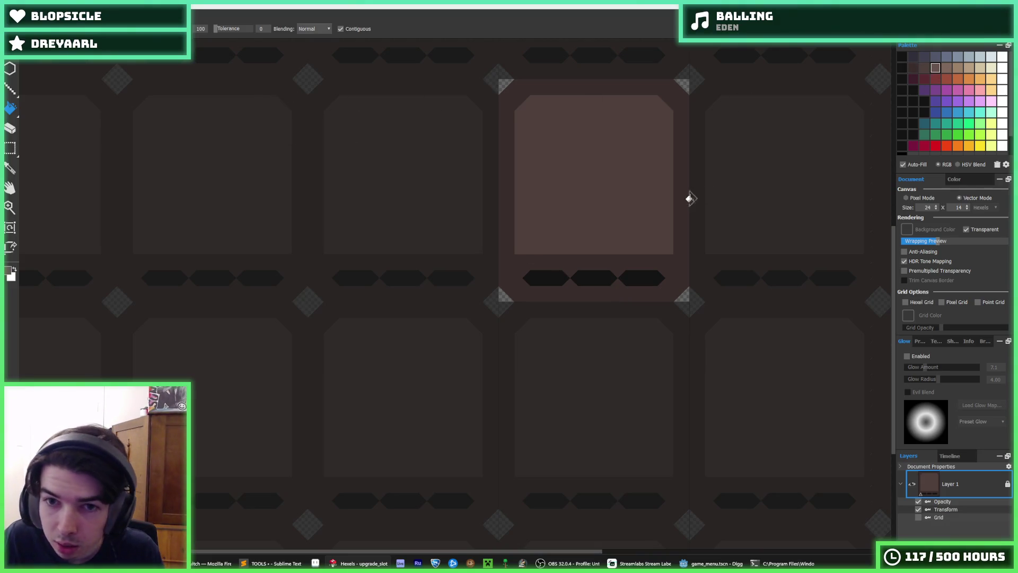
left_click(746, 150)
left_click(924, 68)
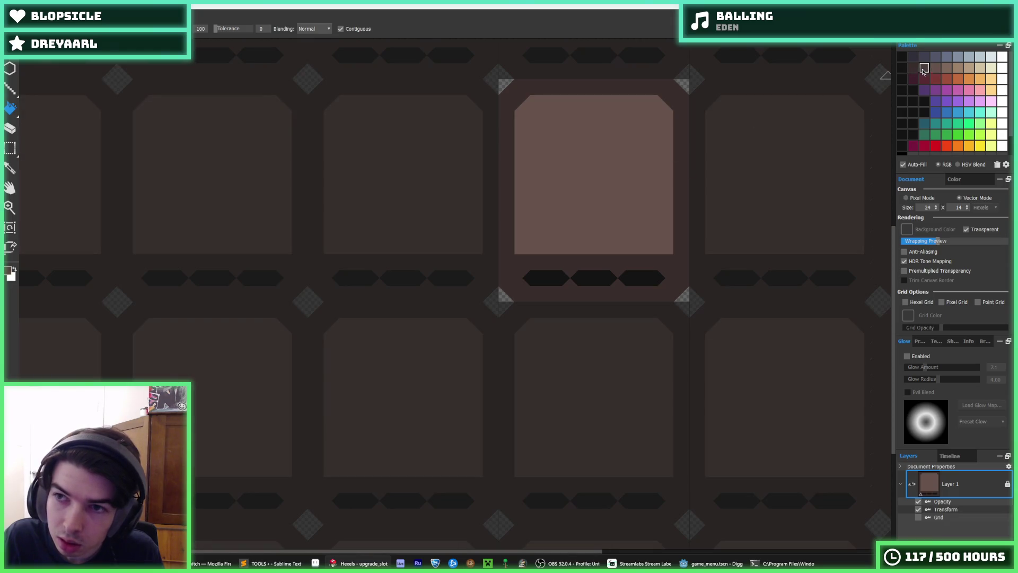
left_click(684, 193)
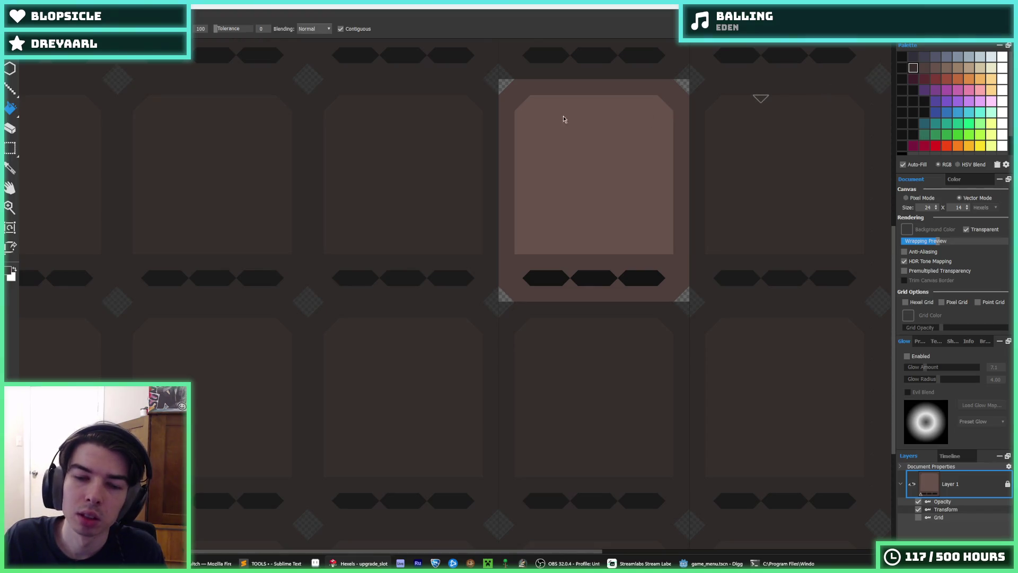
key("ctrl+e")
left_click(227, 135)
left_click(410, 280)
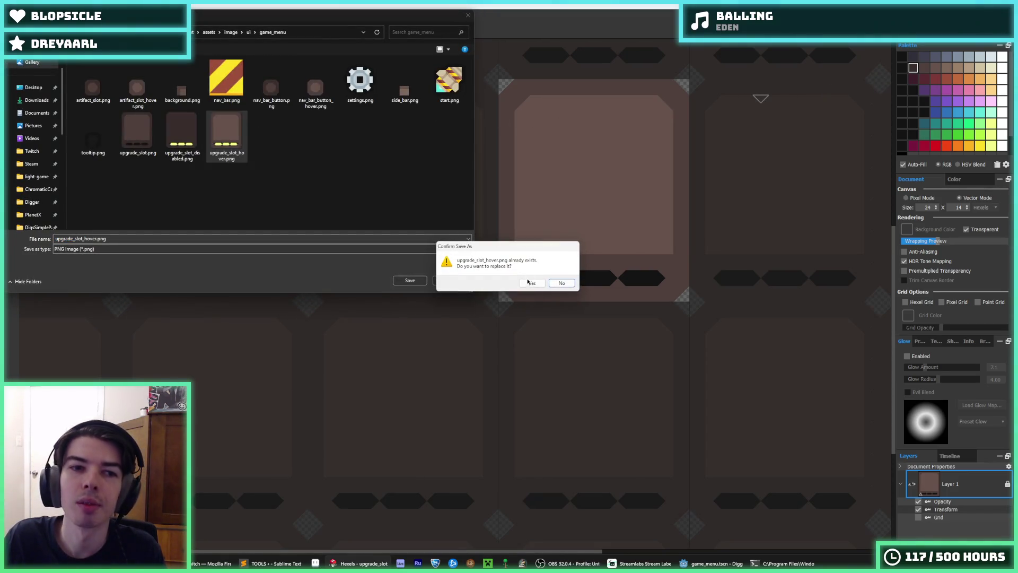
left_click(531, 281)
left_click(545, 400)
Revert to the darker tile, export it over upgrade_slot_disabled.png, and relaunch the game
key("ctrl+z")
key("ctrl+z")
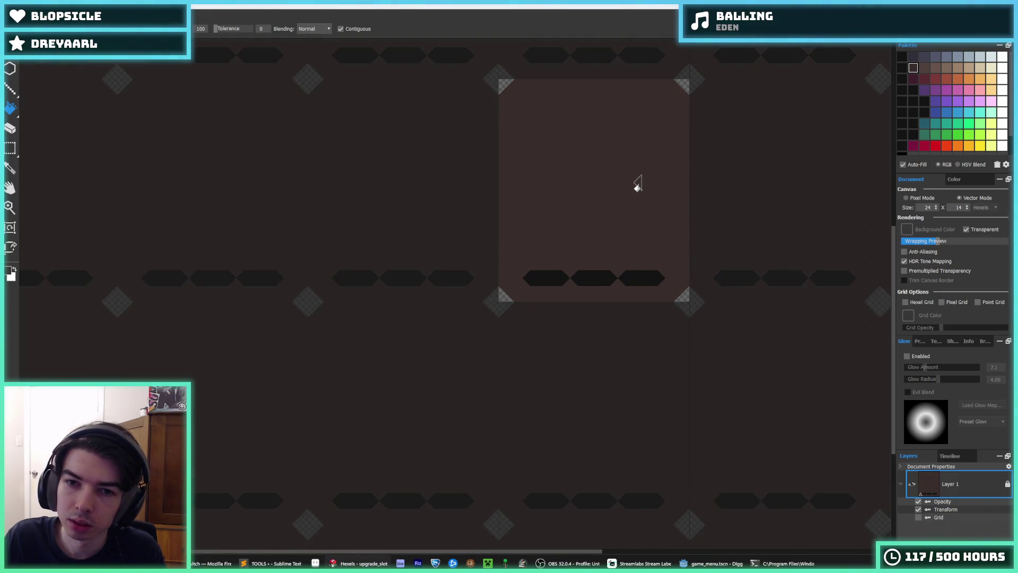
key("ctrl+e")
key("Return")
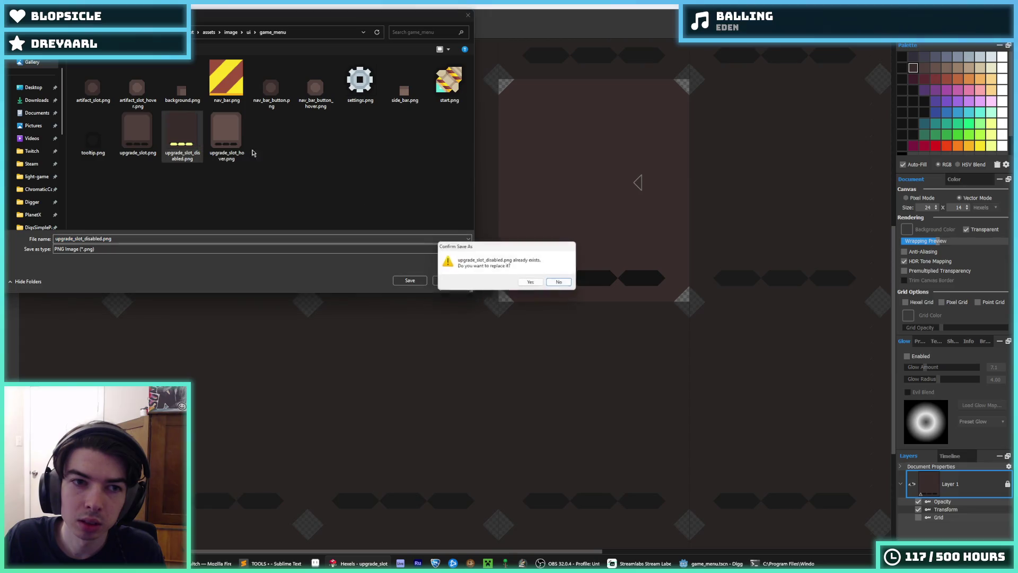
left_click(530, 281)
left_click(550, 401)
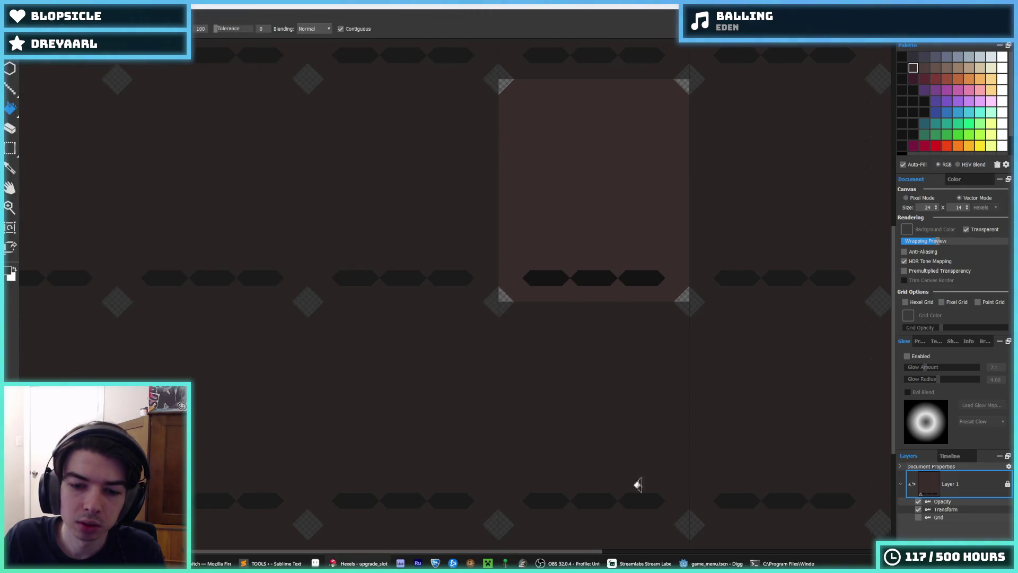
left_click(713, 563)
key("F5")
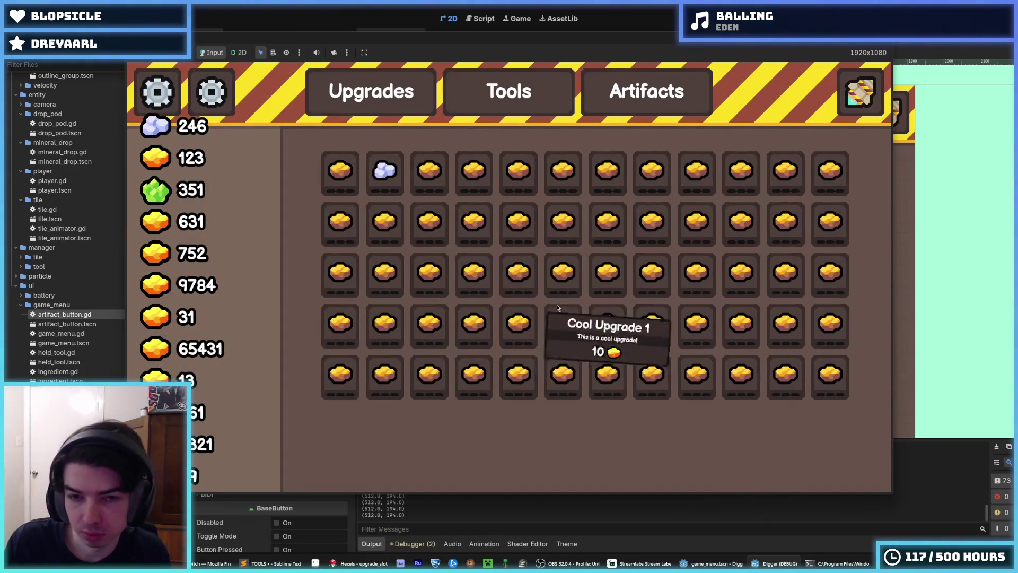
Buy Cool Upgrade 1 three times in the running game, then stop the game
left_click(343, 158)
left_click(342, 158)
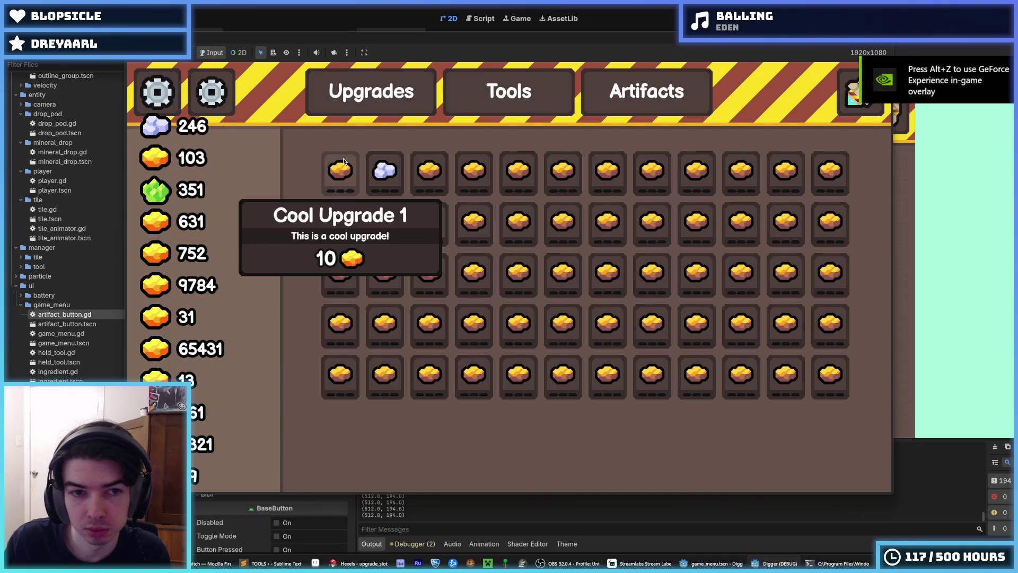
left_click(343, 158)
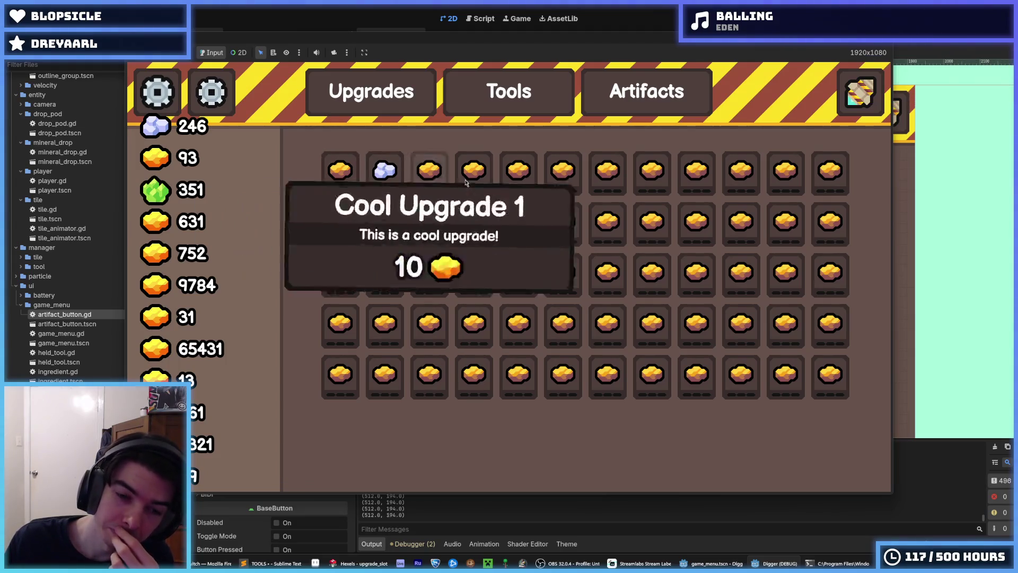
key("F8")
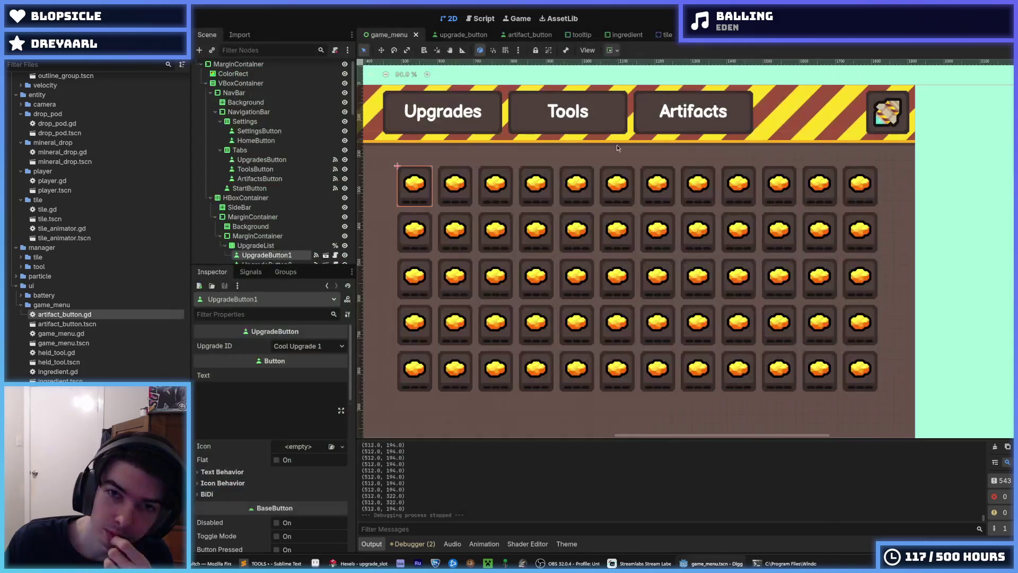
Bring up the upgrade_button scene in Godot and switch back to the Hexels tile
left_click(526, 35)
left_click(453, 35)
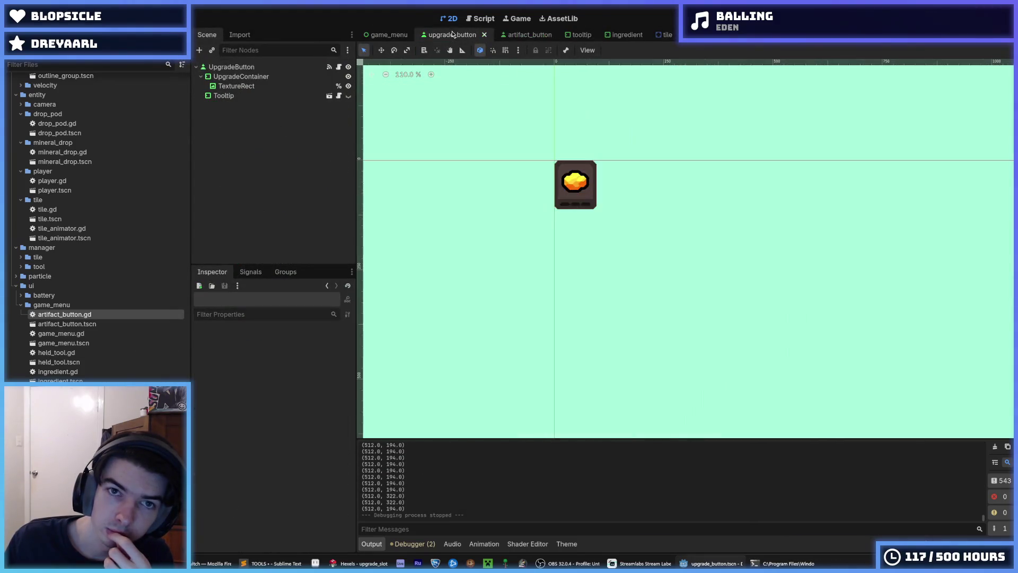
scroll(550, 194, "up", 5)
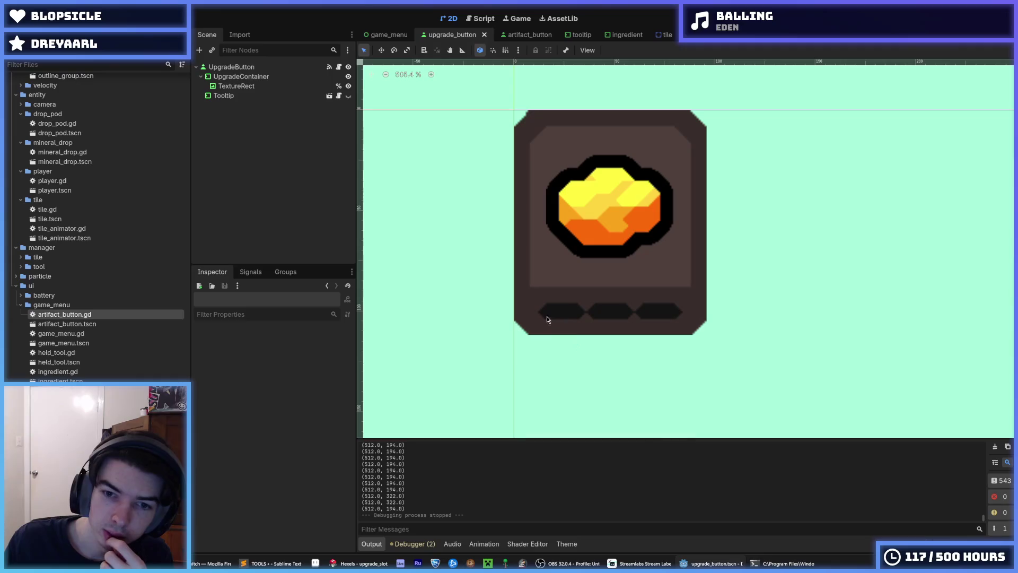
key("alt+Tab")
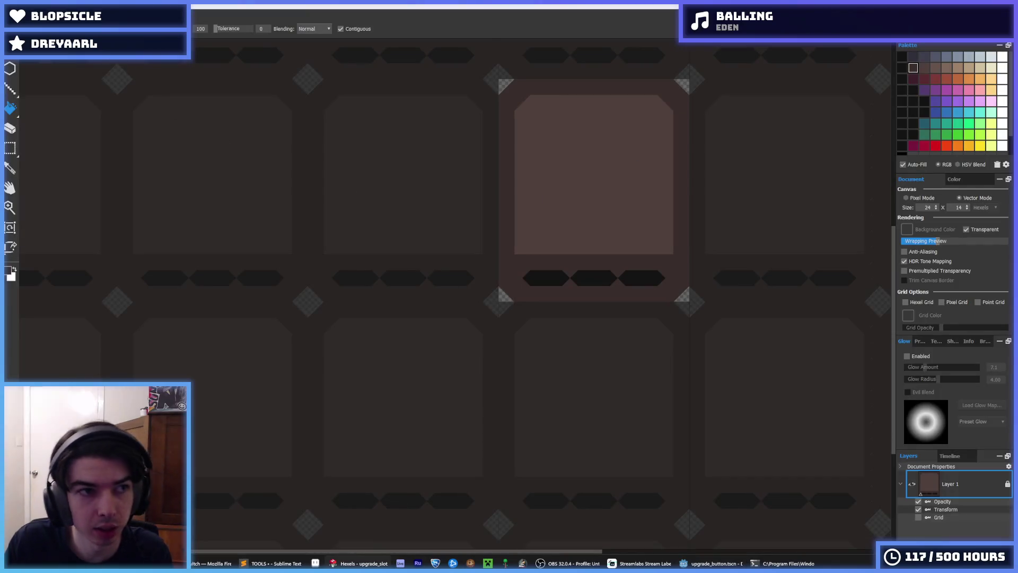
Select one dark dash on the tile and save the pending upgrade_slot changes
key("alt+space")
key("alt")
scroll(544, 280, "up", 5)
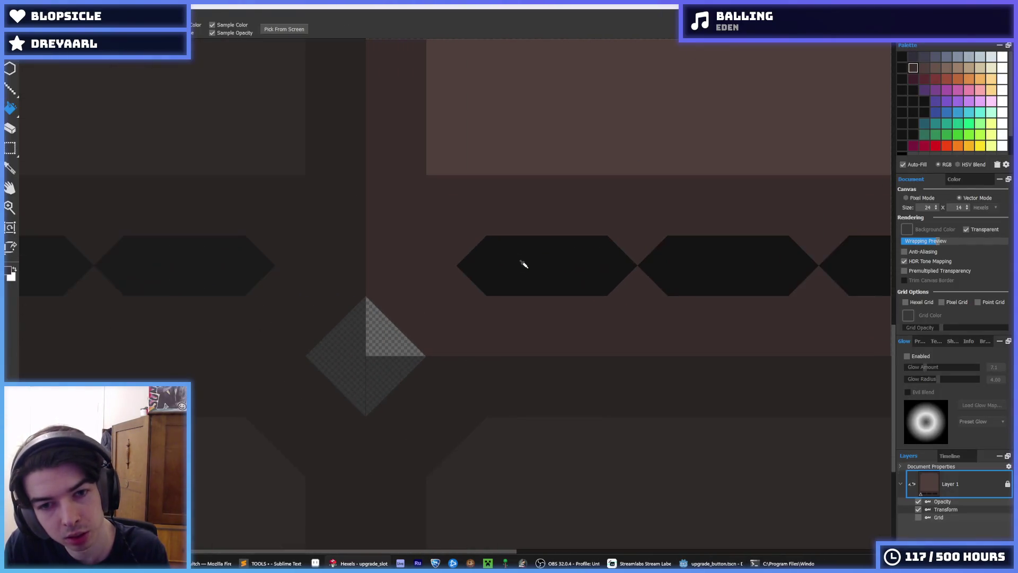
key("m")
mouse_move(459, 233)
left_mouse_down()
mouse_move(586, 282)
mouse_move(667, 291)
left_mouse_up()
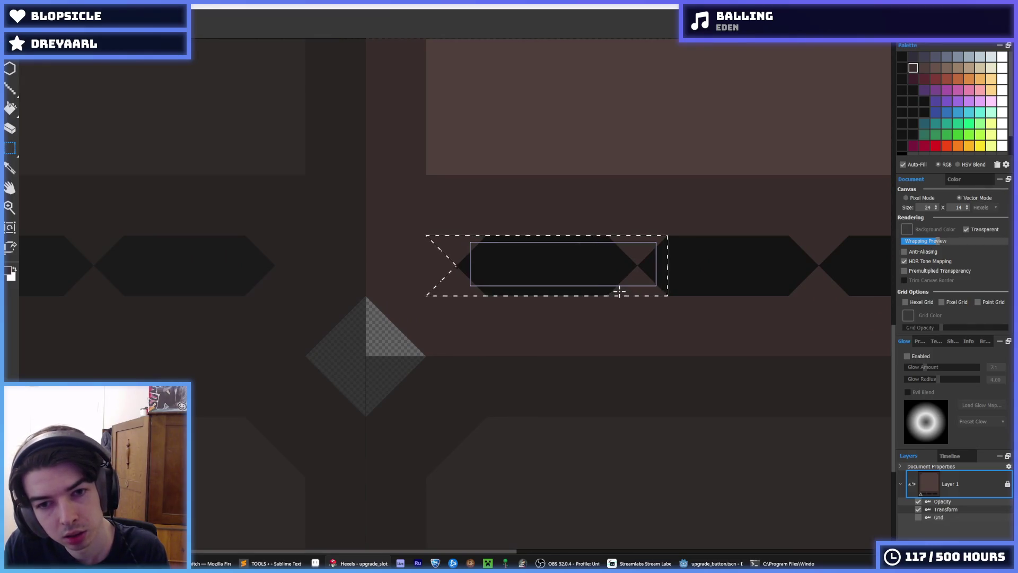
key("alt+f")
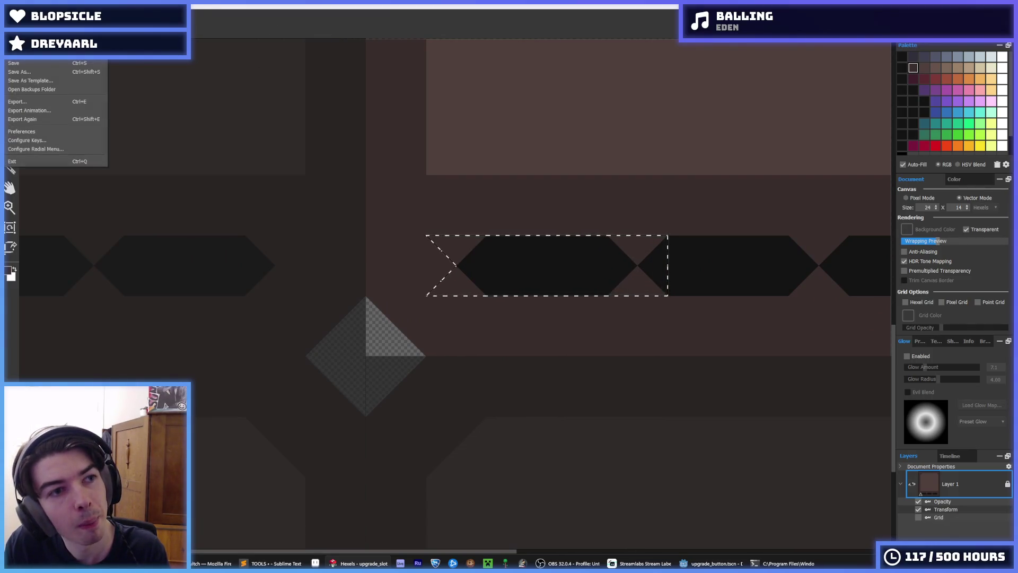
key("x")
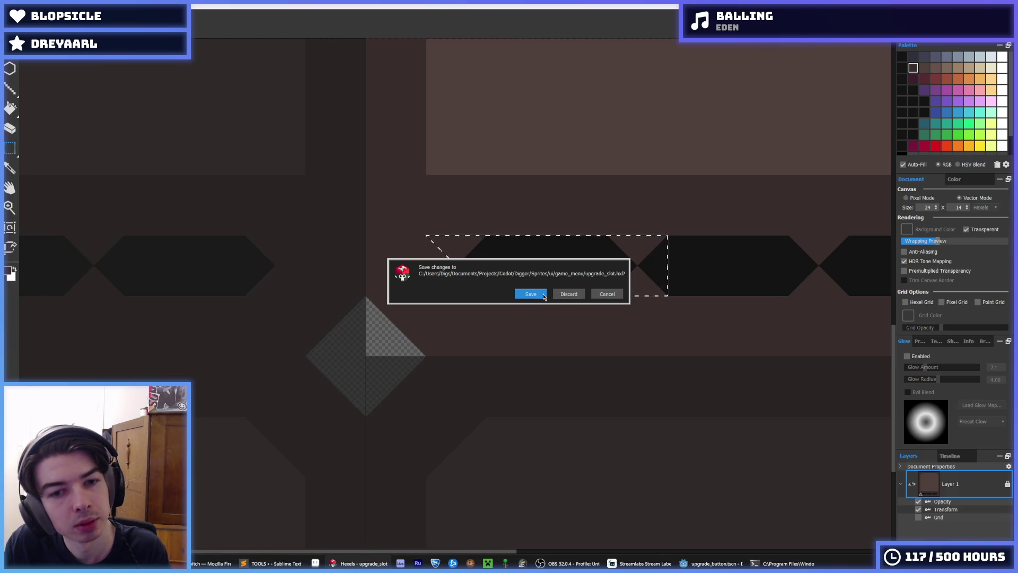
left_click(599, 294)
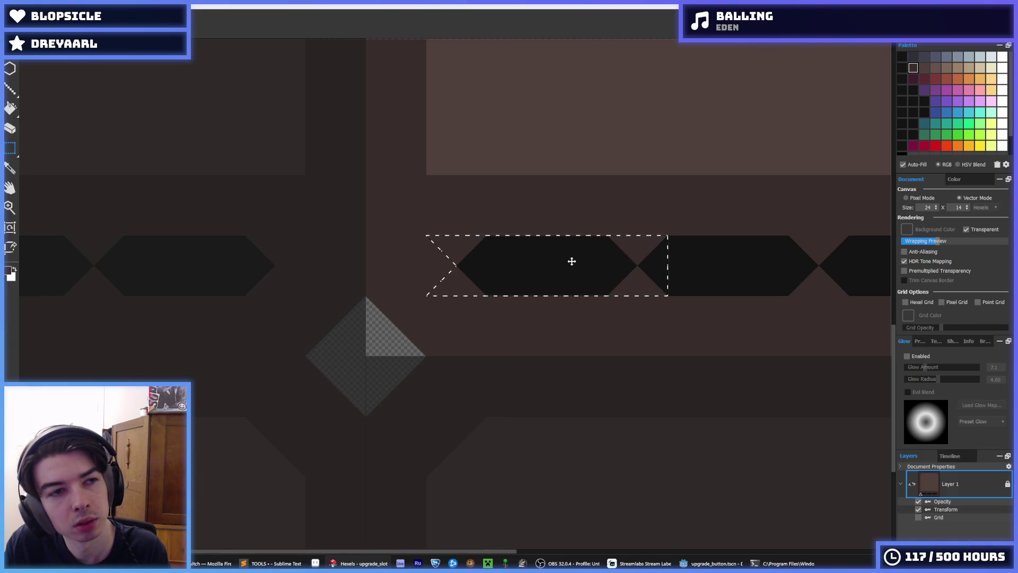
Save the artwork as a new file named upgrade_progress
key("ctrl+shift+s")
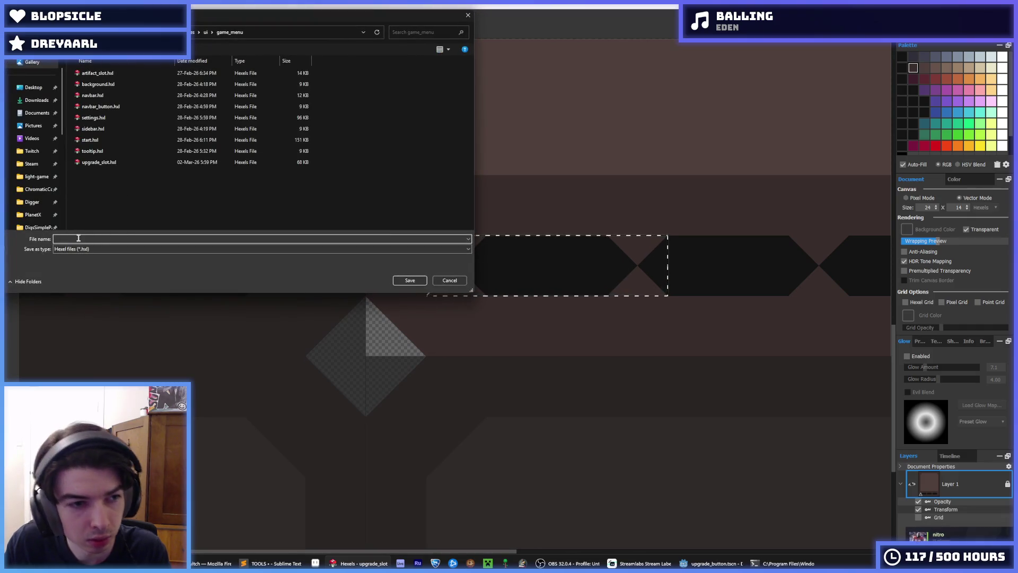
type("upgrade_")
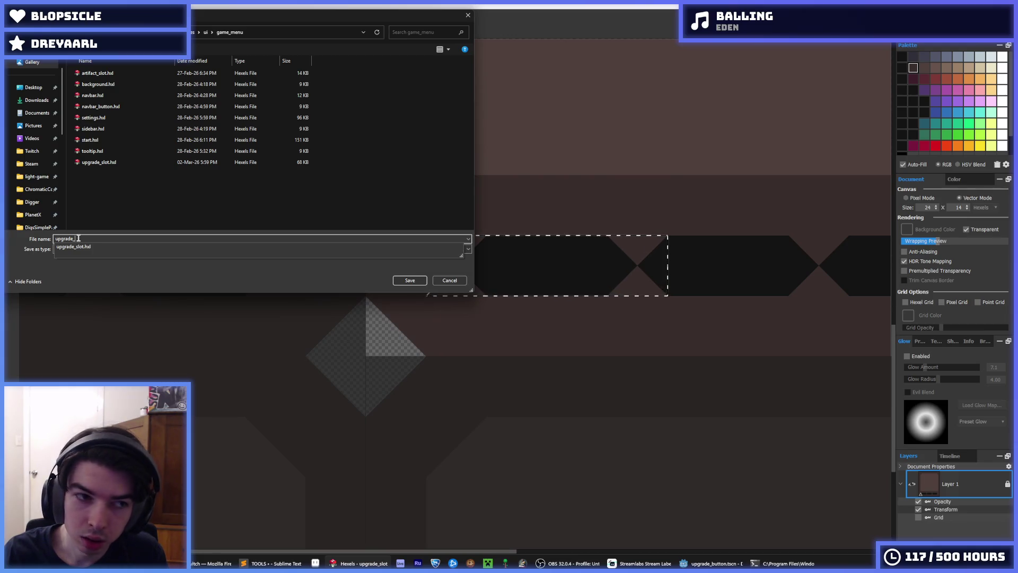
type("not")
key("BackSpace")
key("BackSpace")
key("BackSpace")
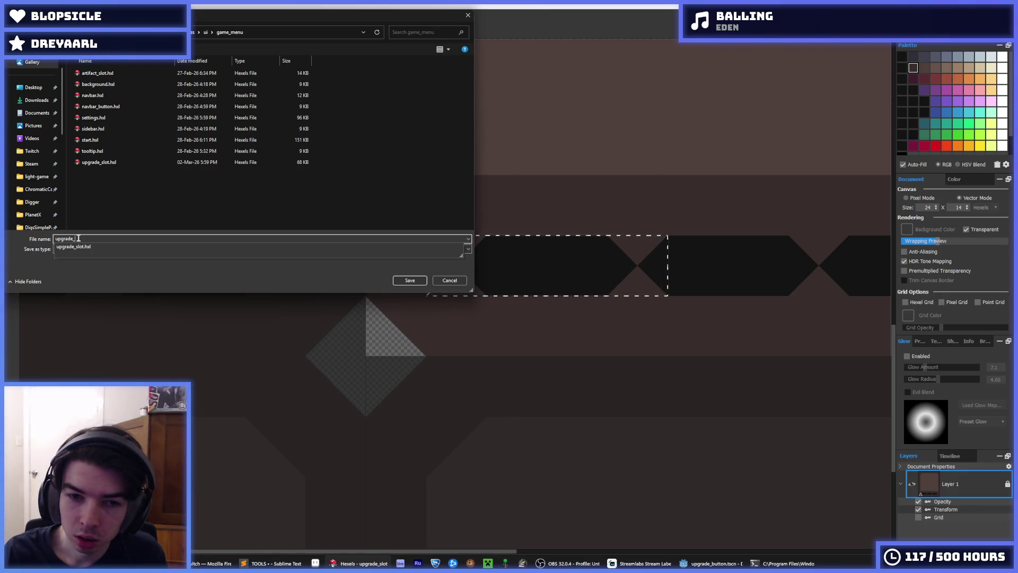
type("progress")
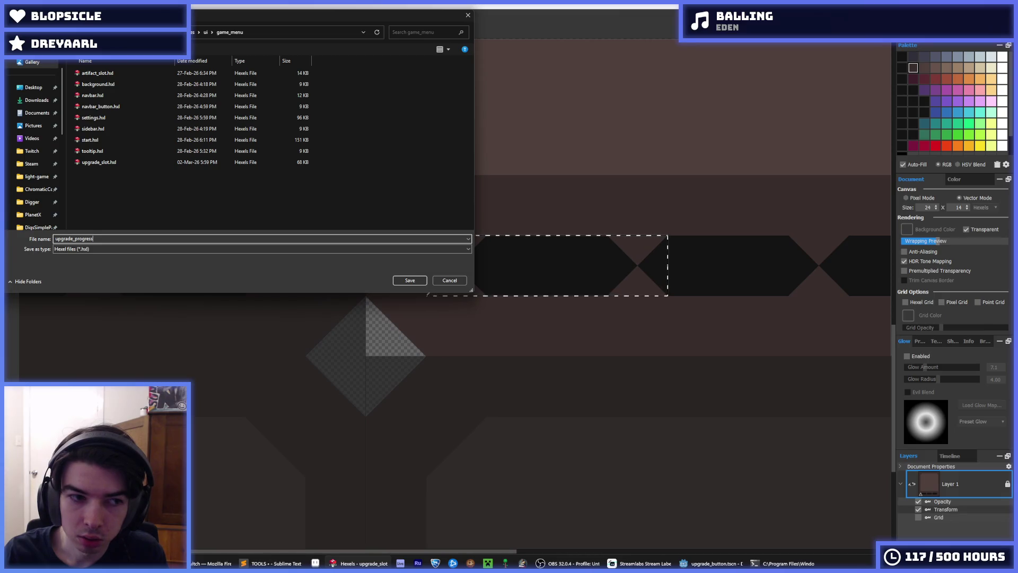
key("Return")
Move a dark dash piece from the bottom strip up to the tile's top edge
scroll(554, 249, "down", 3)
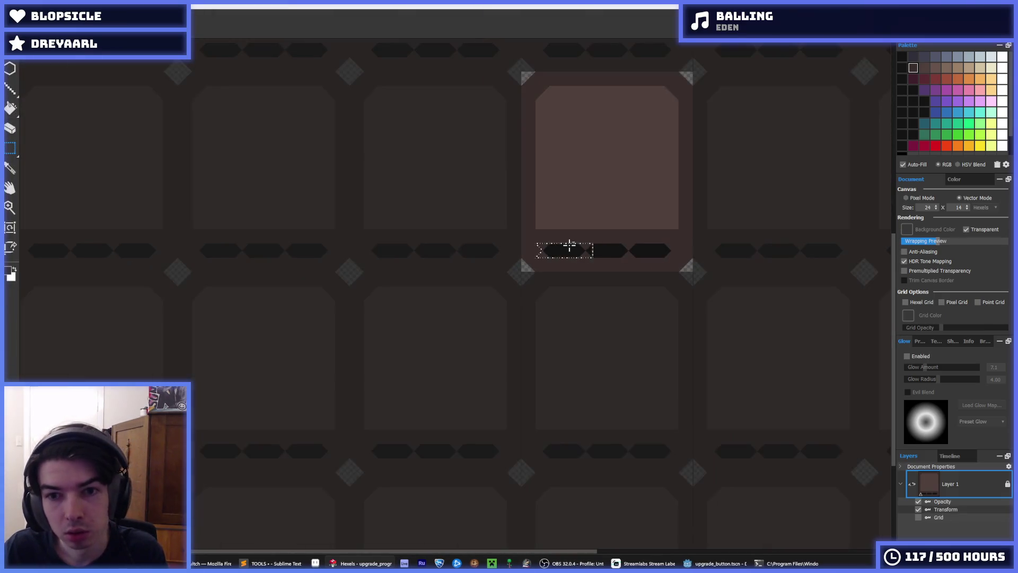
left_click_drag(564, 250, 541, 77)
scroll(529, 91, "up", 3)
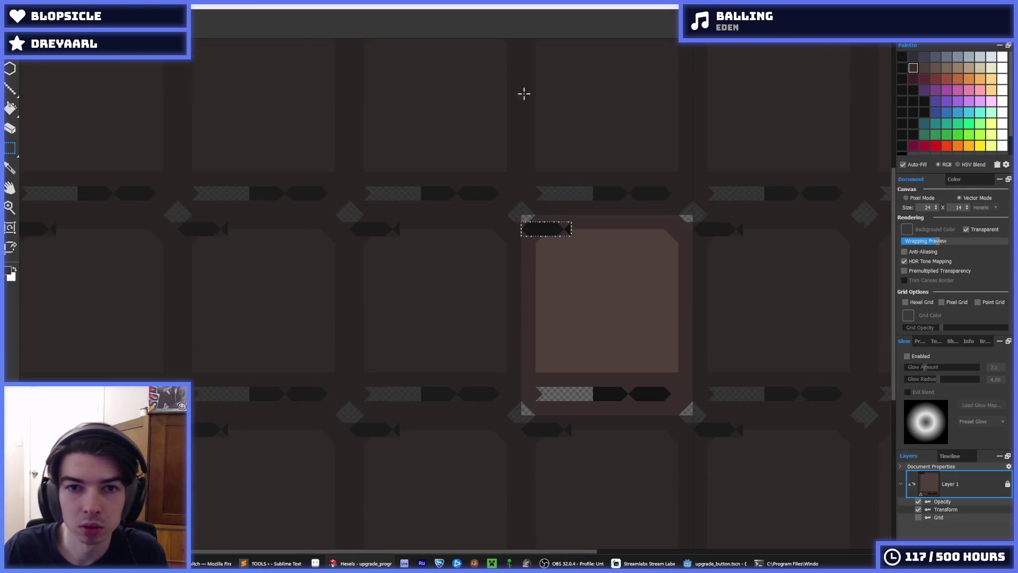
scroll(557, 211, "up", 5)
key("ctrl+d")
key("b")
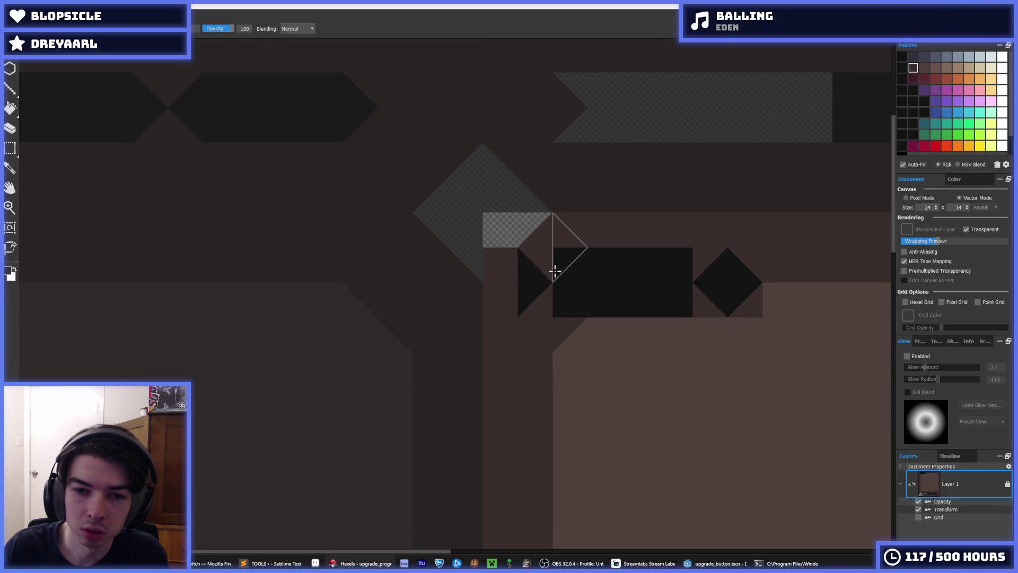
key("ctrl+z")
key("ctrl+z")
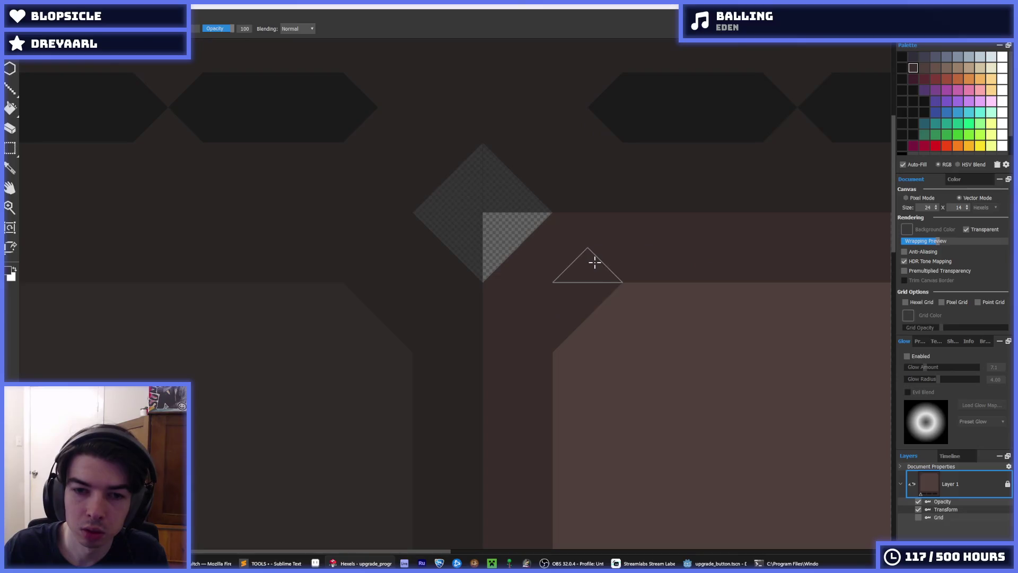
scroll(594, 262, "down", 5)
key("m")
left_click(629, 456)
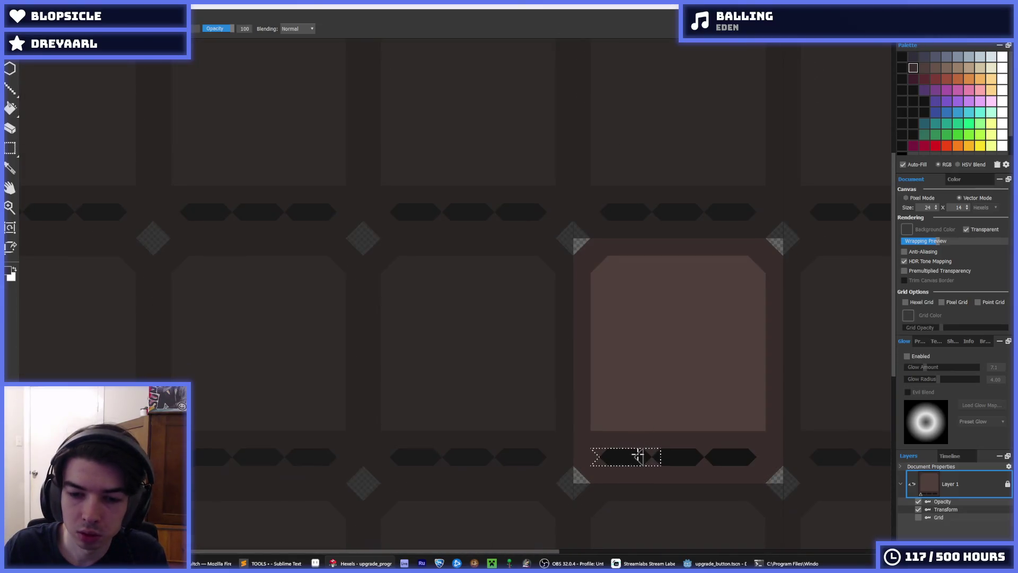
mouse_move(629, 456)
left_mouse_down()
mouse_move(629, 300)
mouse_move(603, 241)
left_mouse_up()
Paint the dark triangle with the border colour and shrink the canvas to 8×2 hexels
key("i")
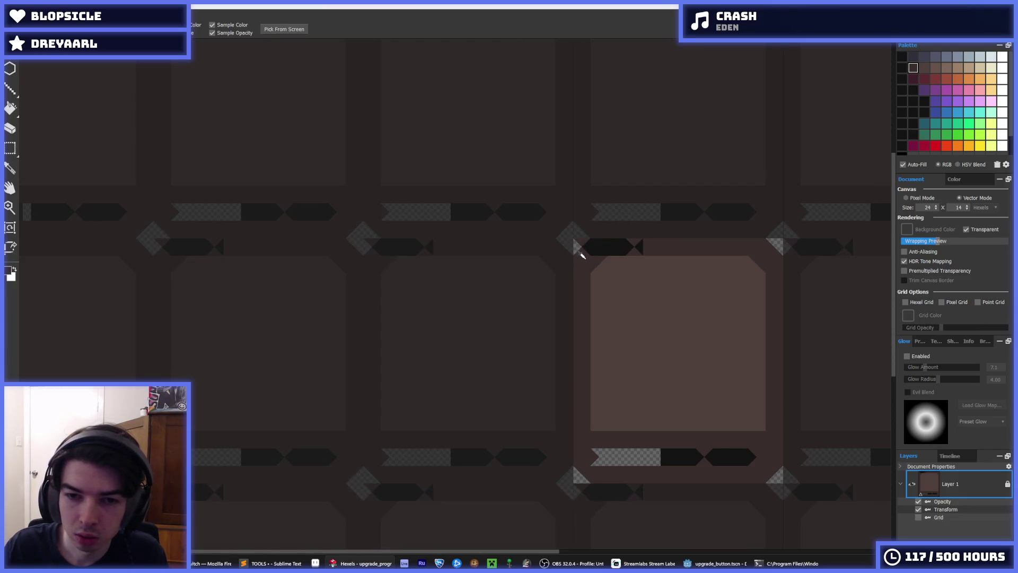
key("b")
key("i")
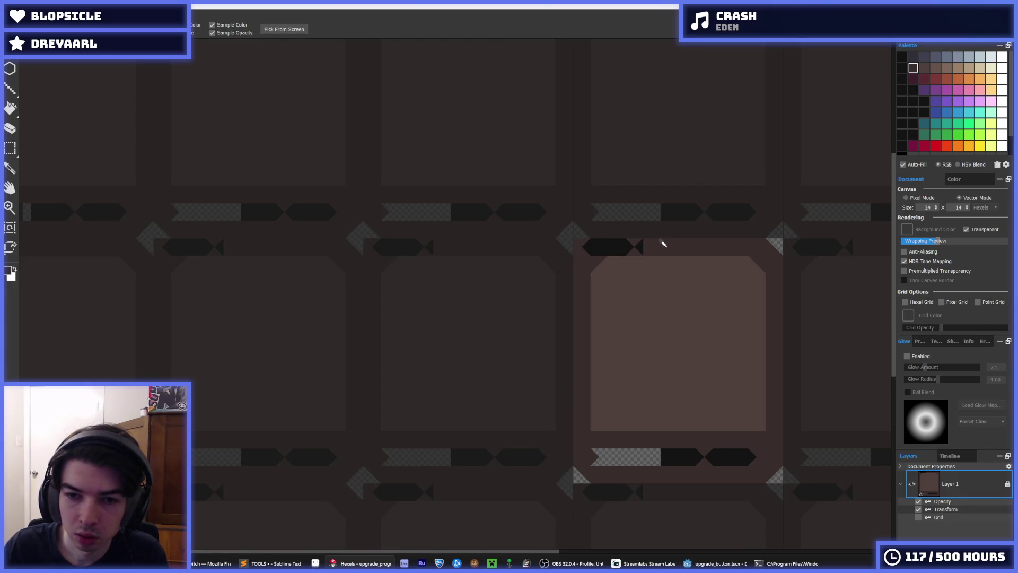
key("b")
left_click(640, 246)
key("i")
key("b")
key("e")
mouse_move(660, 448)
left_mouse_down()
mouse_move(648, 438)
mouse_move(727, 421)
mouse_move(682, 404)
left_mouse_up()
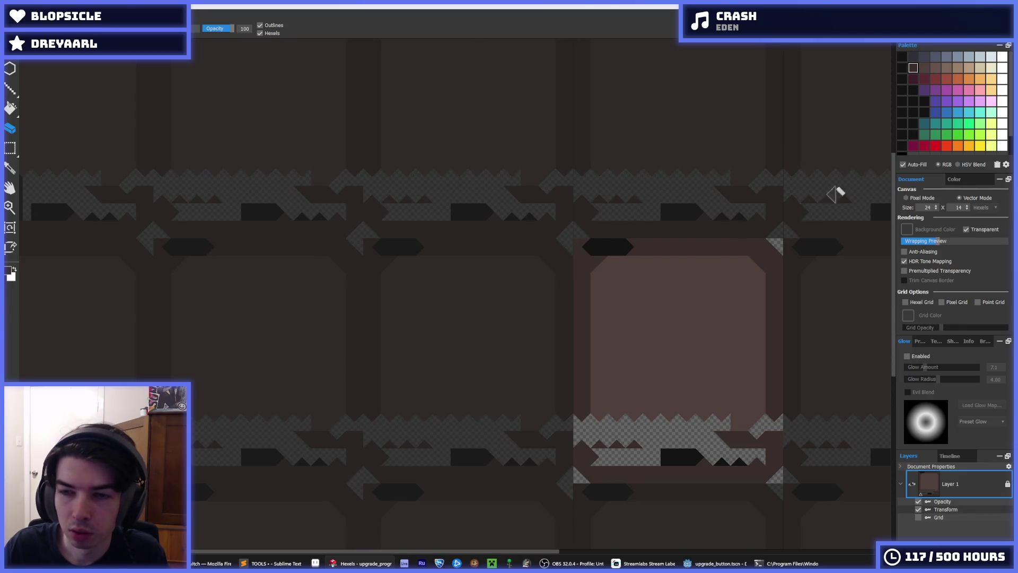
key("ctrl+z")
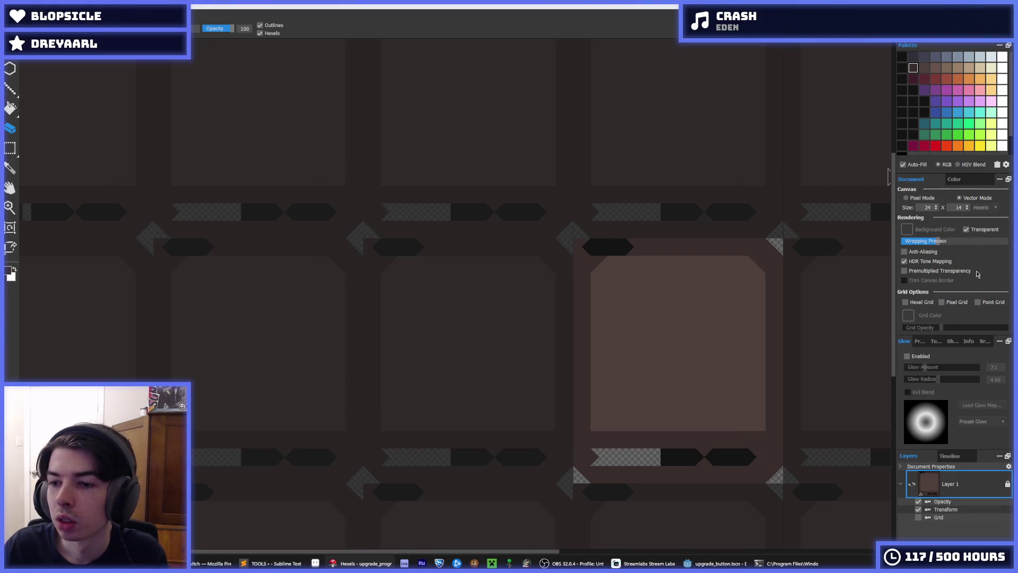
left_click_drag(937, 210, 966, 212)
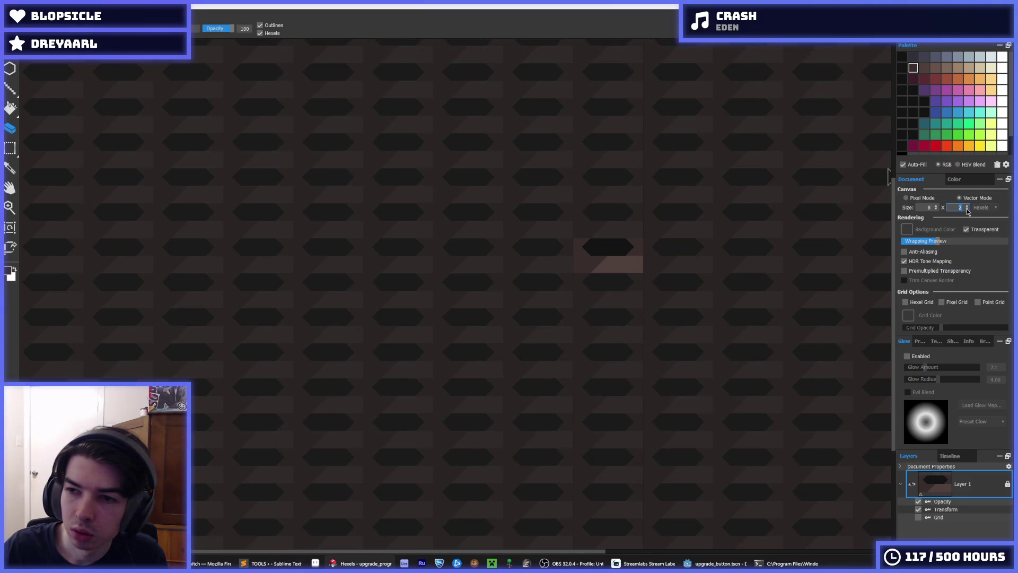
Erase stray hexels around the centre hexagon, keeping the canvas 8 hexels wide
scroll(609, 253, "up", 5)
mouse_move(362, 305)
left_mouse_down()
mouse_move(357, 212)
mouse_move(366, 301)
mouse_move(598, 311)
mouse_move(634, 328)
mouse_move(687, 257)
mouse_move(899, 218)
left_mouse_up()
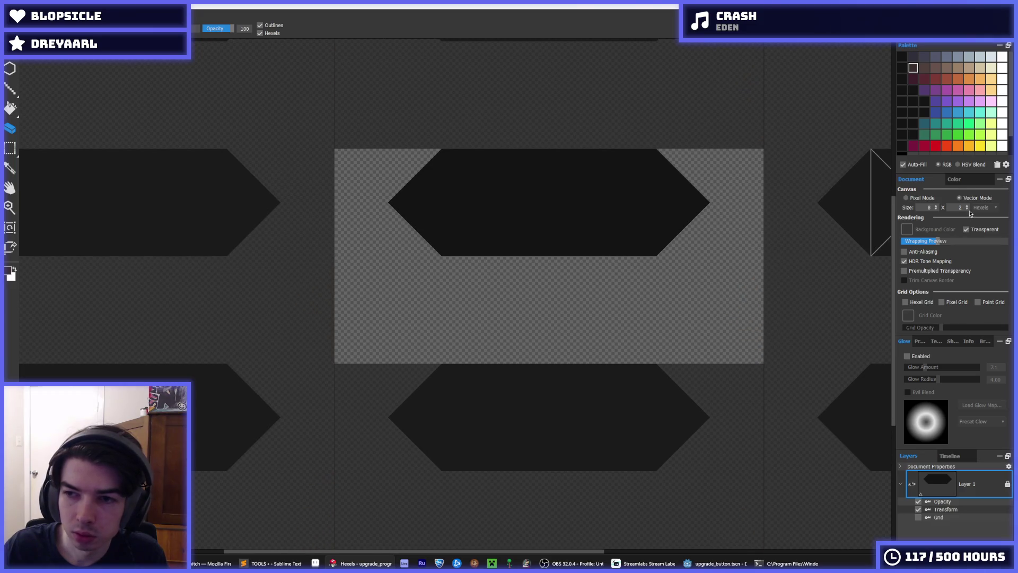
left_click(937, 210)
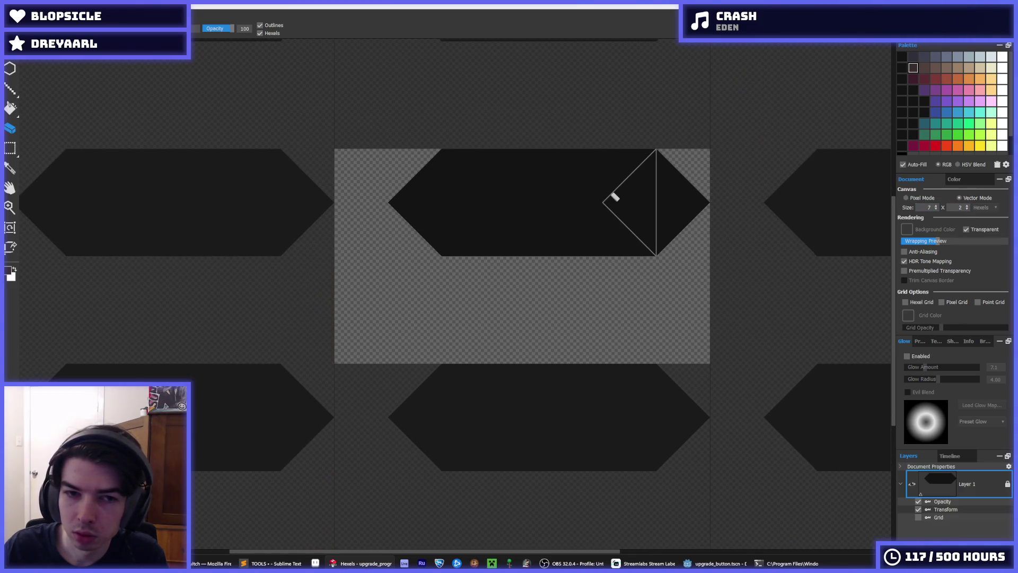
left_click(614, 198)
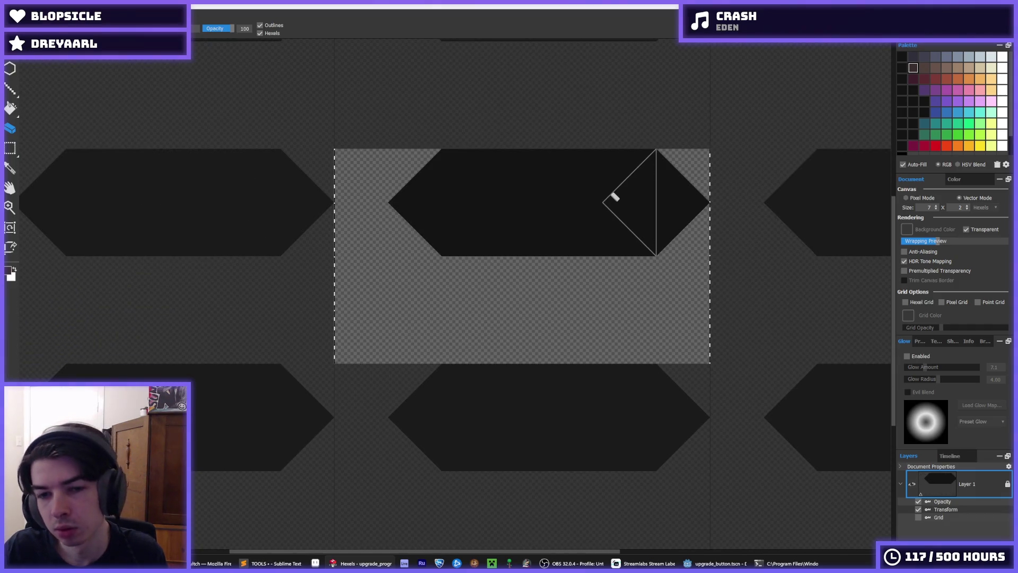
key("i")
scroll(632, 194, "down", 3)
key("e")
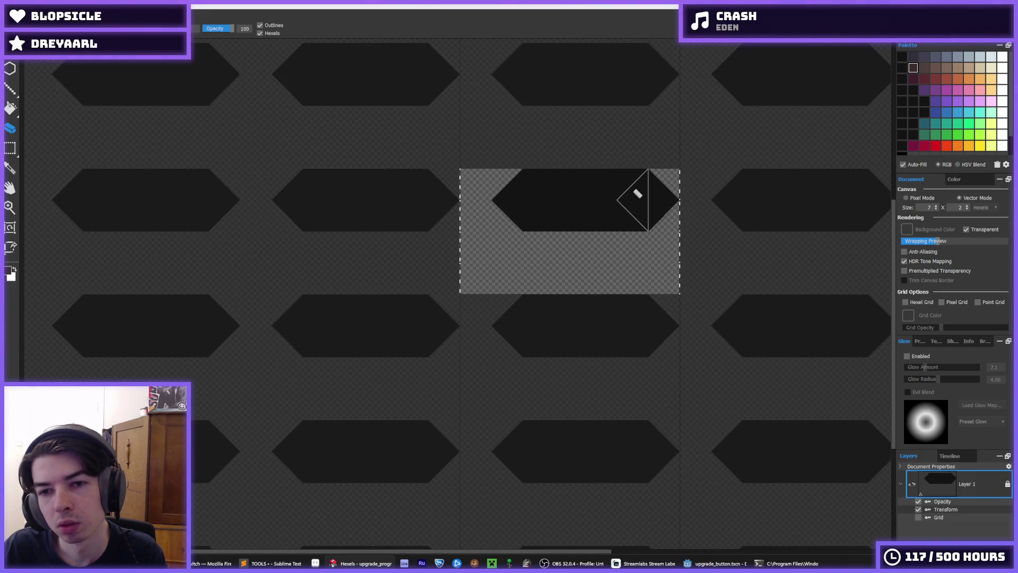
key("b")
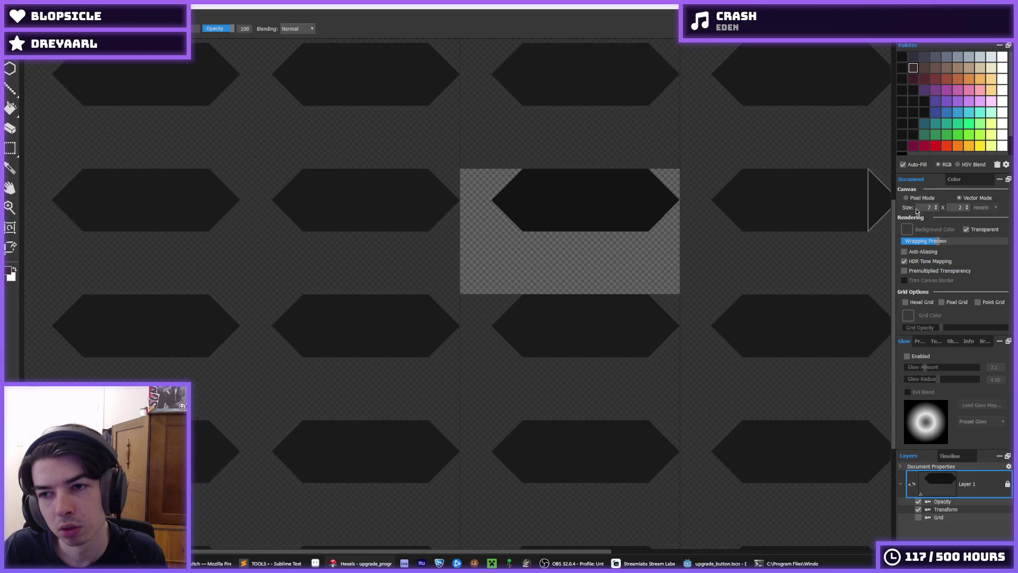
left_click(937, 206)
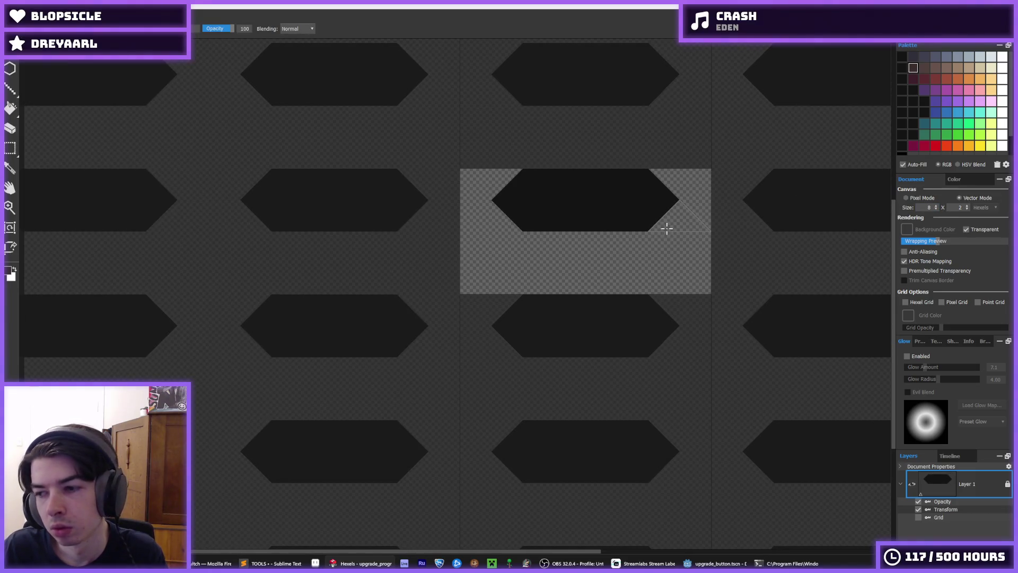
scroll(667, 228, "down", 5)
scroll(659, 220, "up", 6)
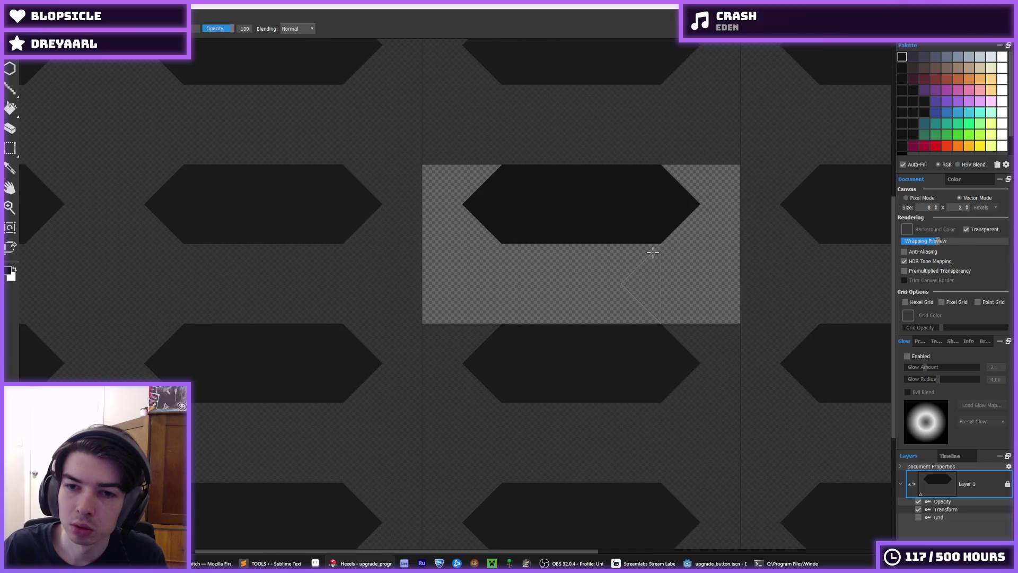
Try different offsets for the hexagon within the tile, ending at its original position
key("Down")
key("Right")
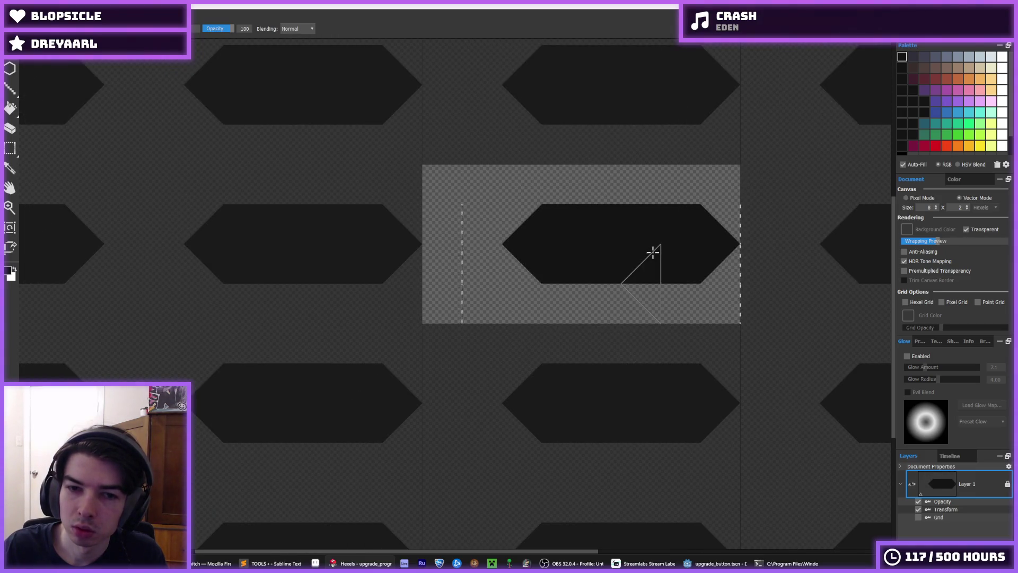
key("Left")
key("Up")
key("Right")
key("Left")
key("Down")
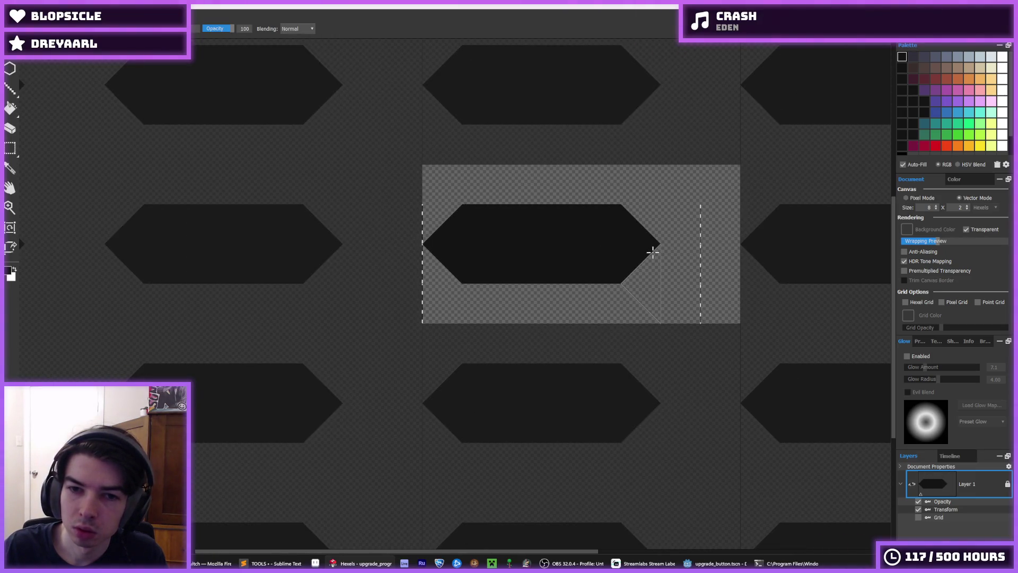
key("Up")
key("Right")
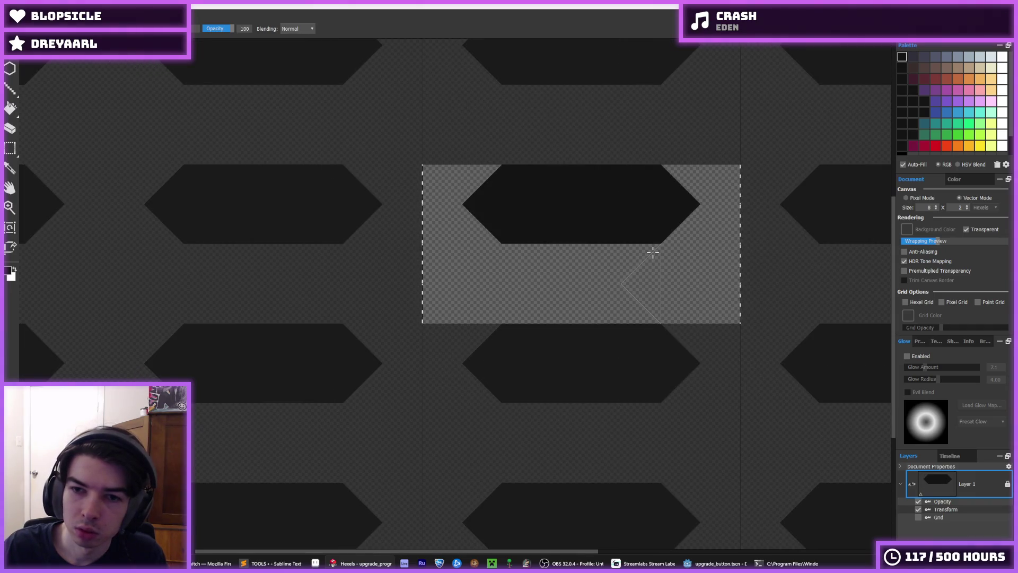
key("Left")
key("Right")
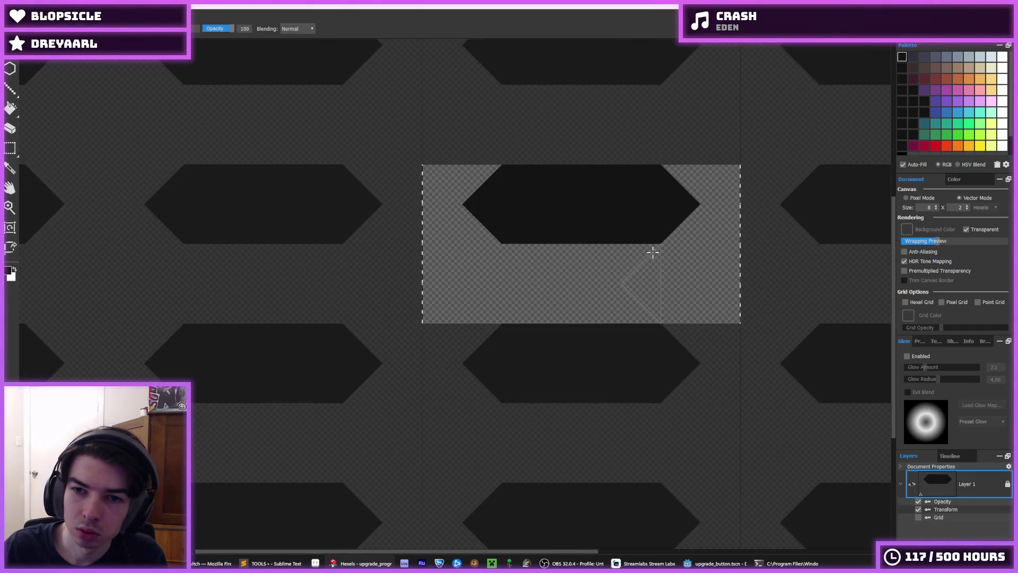
key("Left")
key("Right")
key("Up")
key("Down")
Fill the centre hexagon with white instead of black
scroll(653, 252, "down", 3)
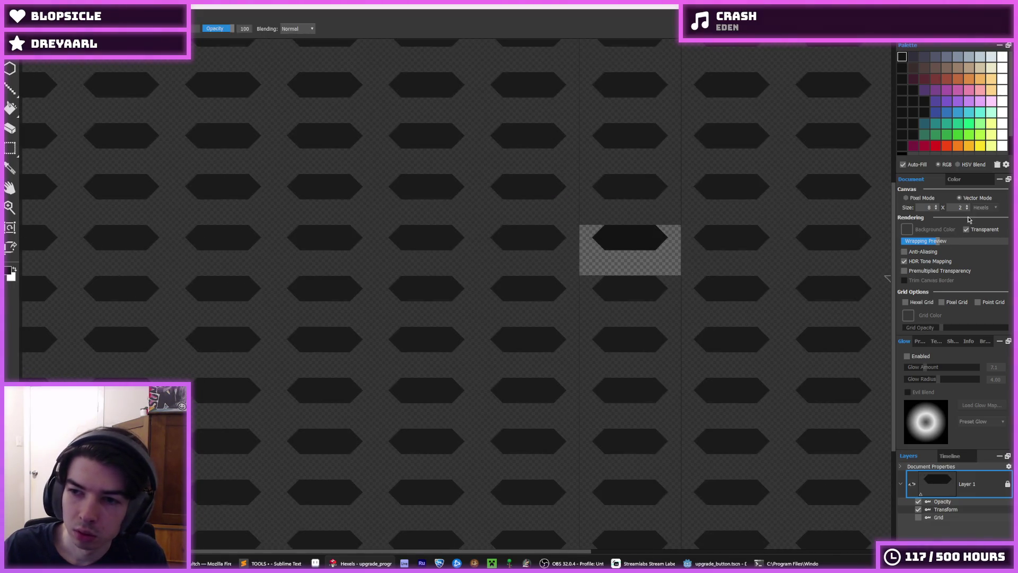
scroll(644, 207, "down", 2)
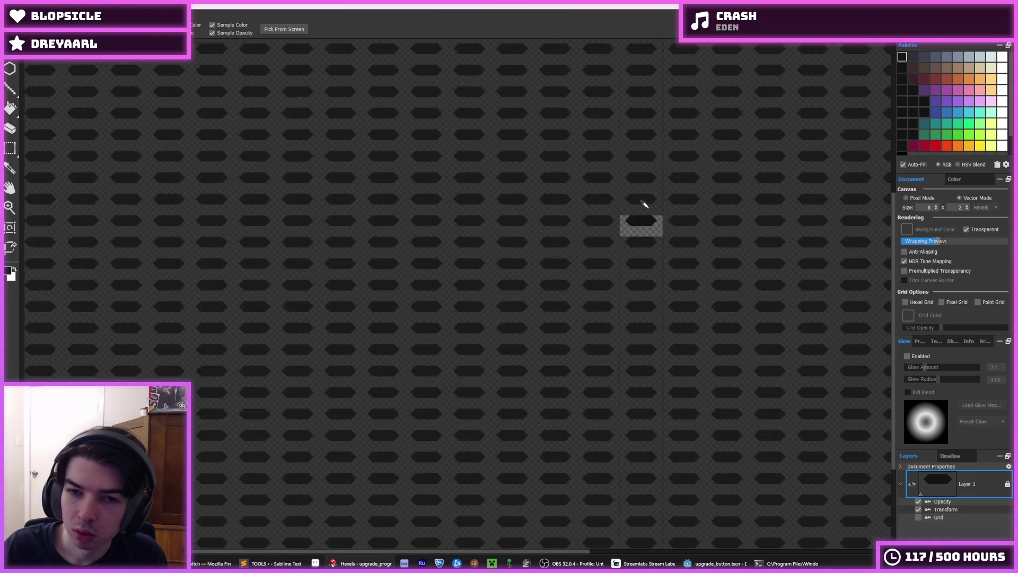
scroll(761, 152, "up", 4)
key("x")
key("e")
left_click(622, 256)
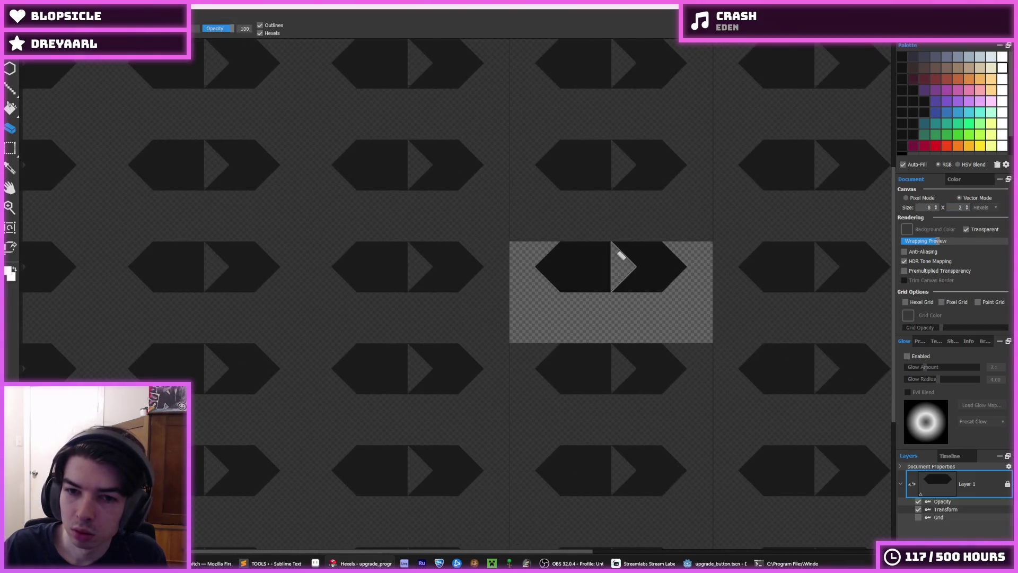
key("ctrl+z")
key("f")
left_click(604, 258)
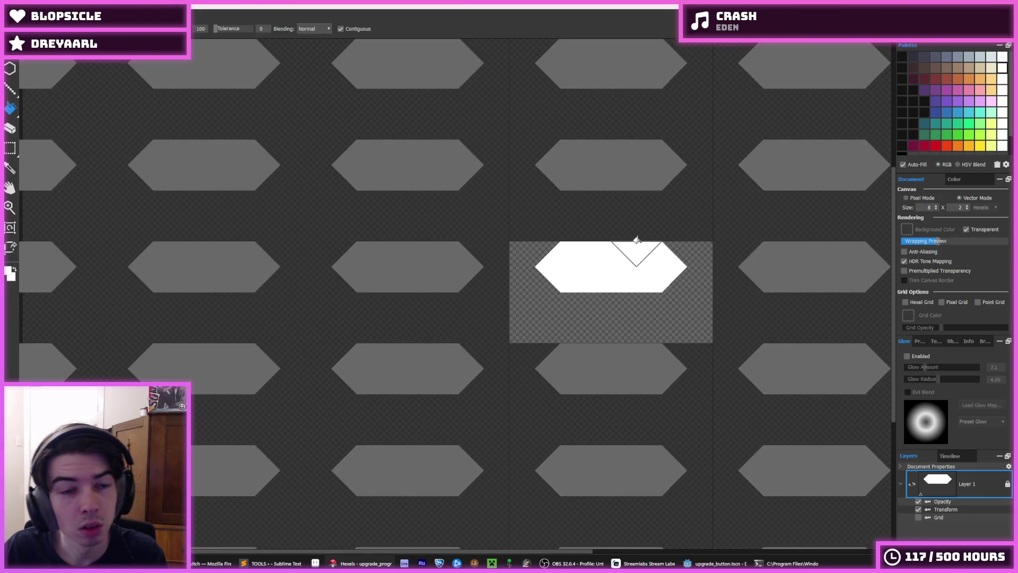
Export the tile as upgrade_progress.png into the game_menu folder and return to Godot
key("ctrl+e")
left_click(99, 239)
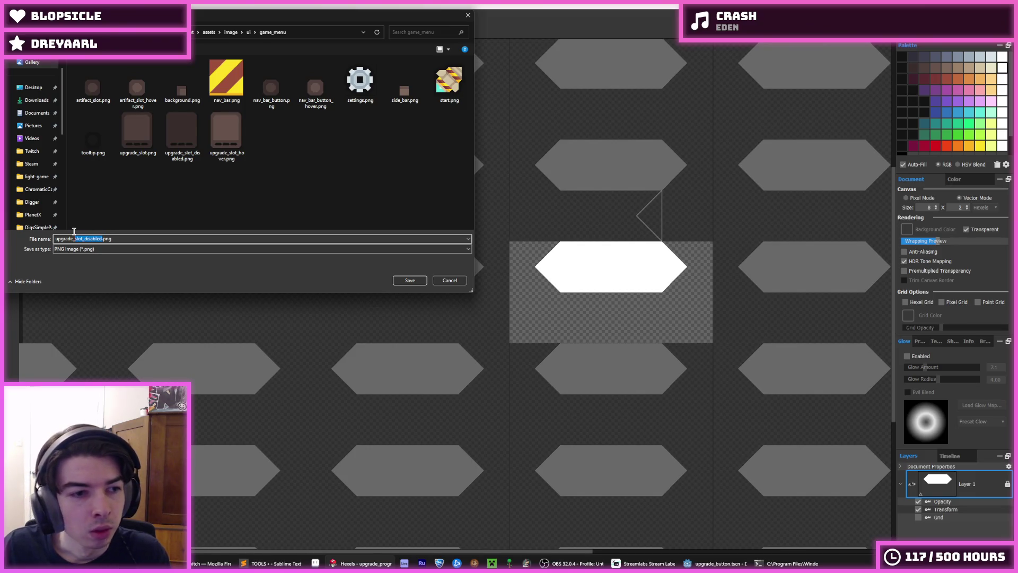
key("BackSpace")
type("ss")
key("Return")
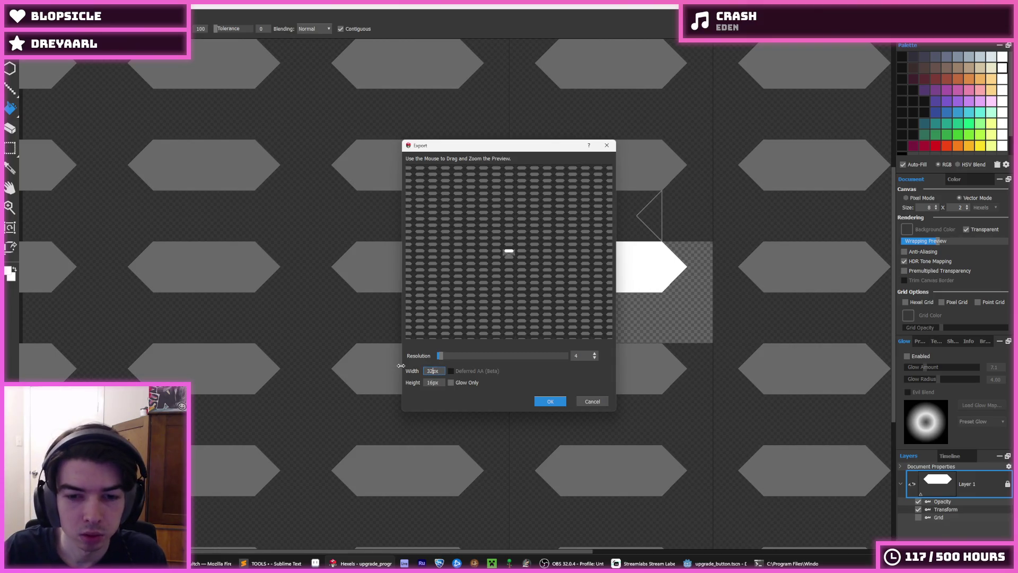
key("Return")
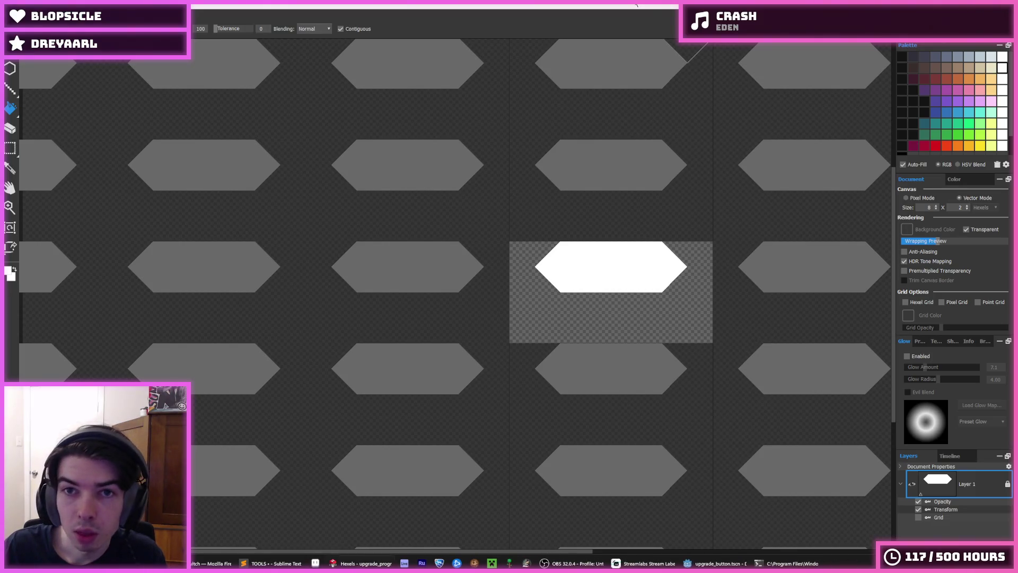
key("alt+Tab")
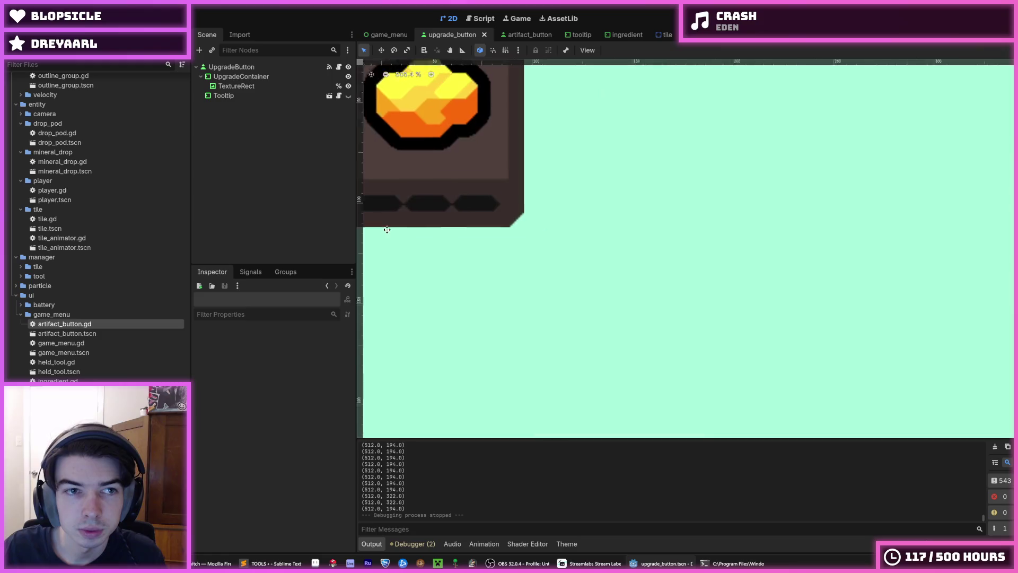
Add a TextureRect child to UpgradeButton and move it under UpgradeContainer
left_click(231, 67)
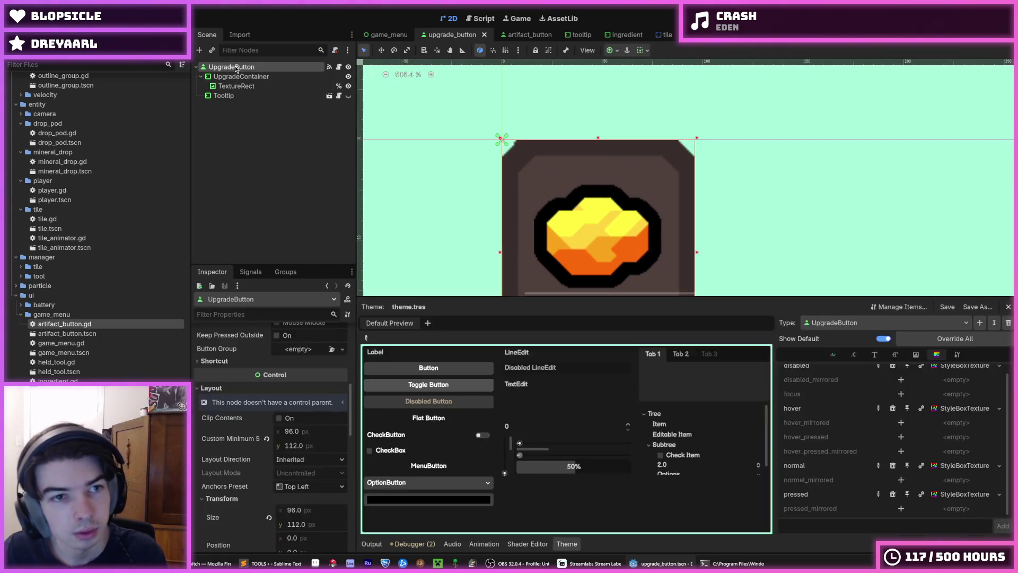
right_click(237, 68)
left_click(270, 88)
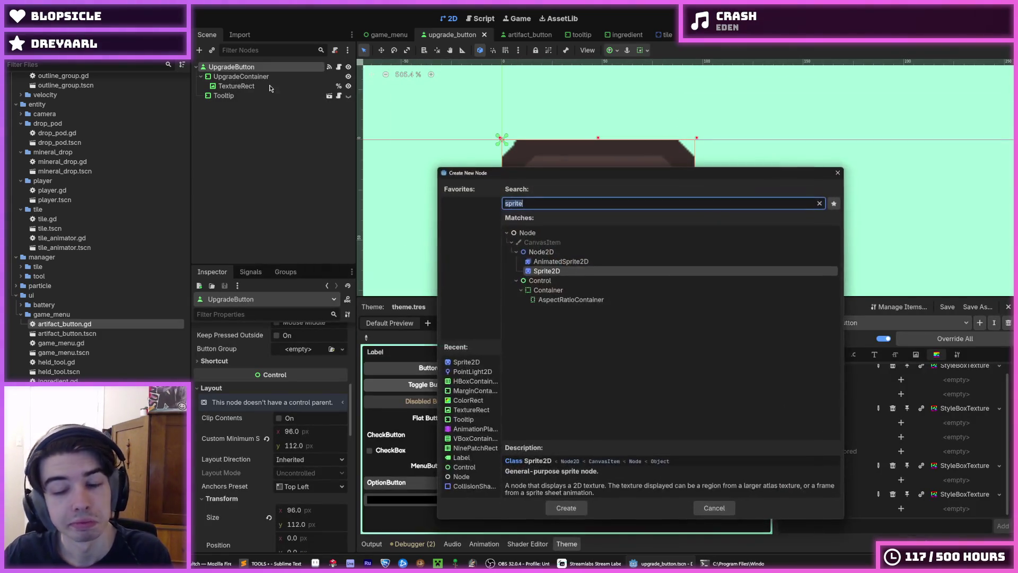
type("vi")
key("BackSpace")
key("BackSpace")
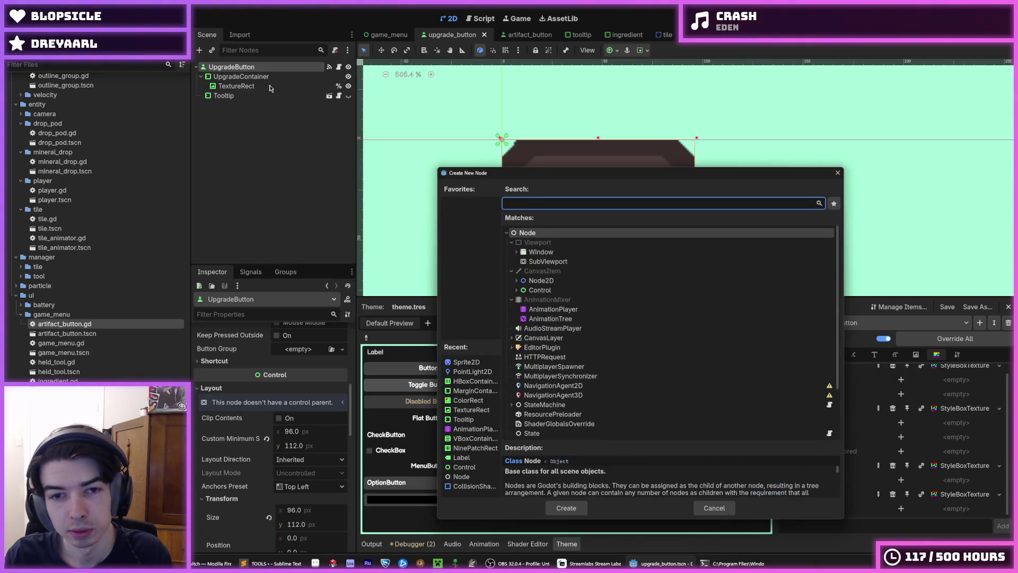
type("texture")
key("Return")
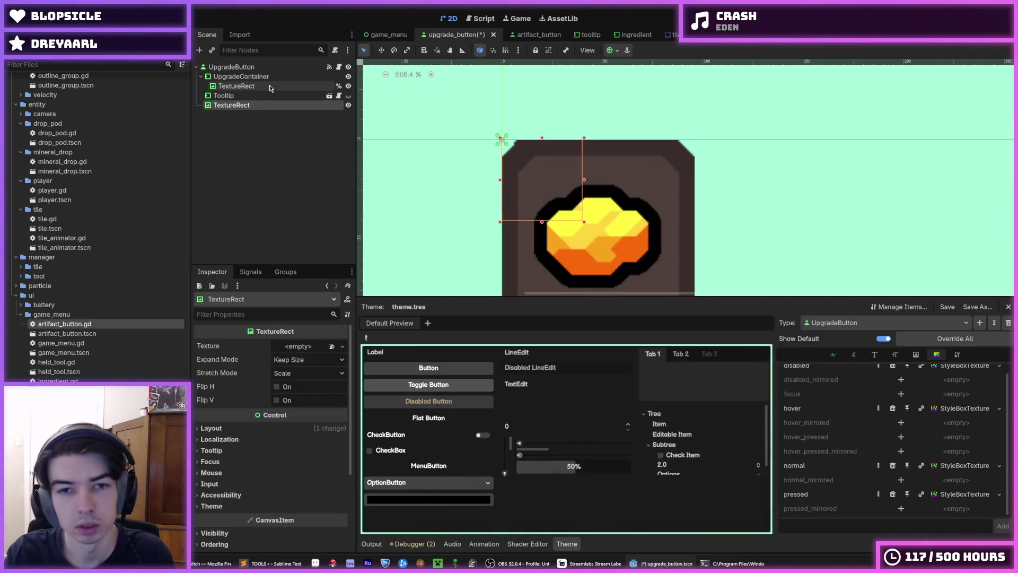
mouse_move(232, 107)
left_mouse_down()
mouse_move(241, 74)
mouse_move(236, 111)
mouse_move(236, 102)
left_mouse_up()
Assign upgrade_progress.png as the TextureRect's texture, keeping Keep Size sizing
scroll(513, 176, "down", 1)
scroll(514, 177, "up", 1)
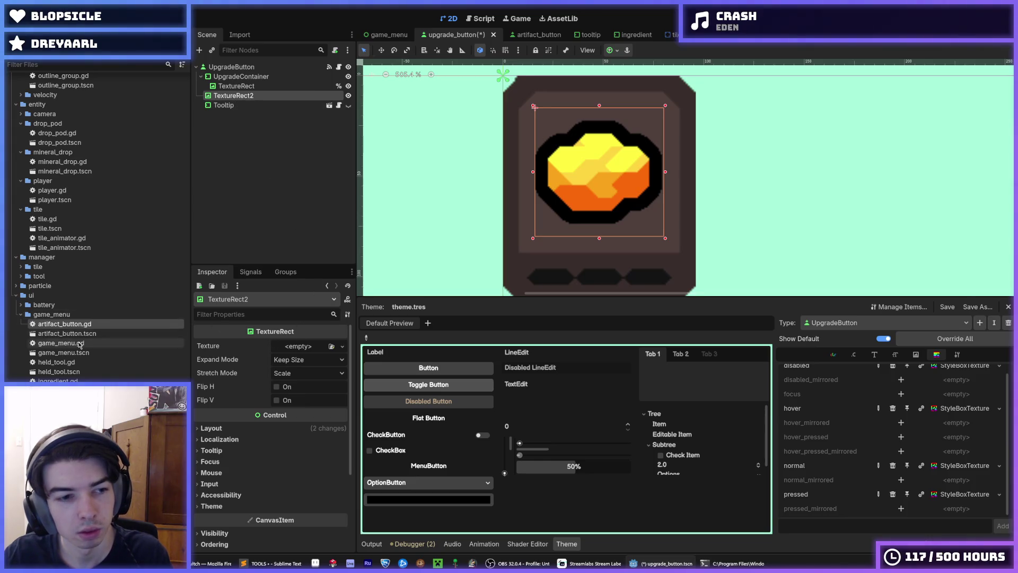
scroll(75, 271, "up", 15)
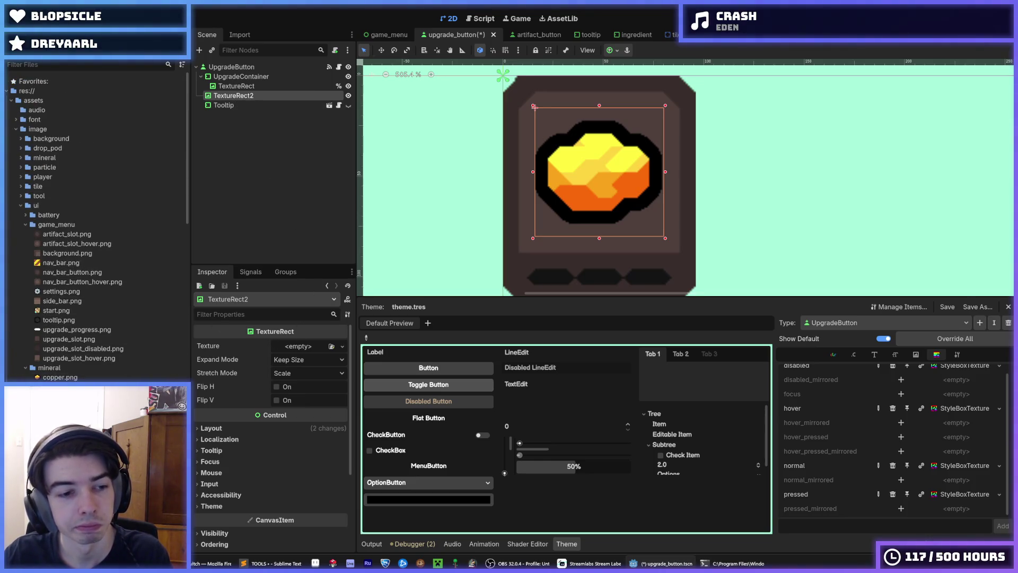
left_click_drag(75, 329, 287, 352)
left_click(306, 370)
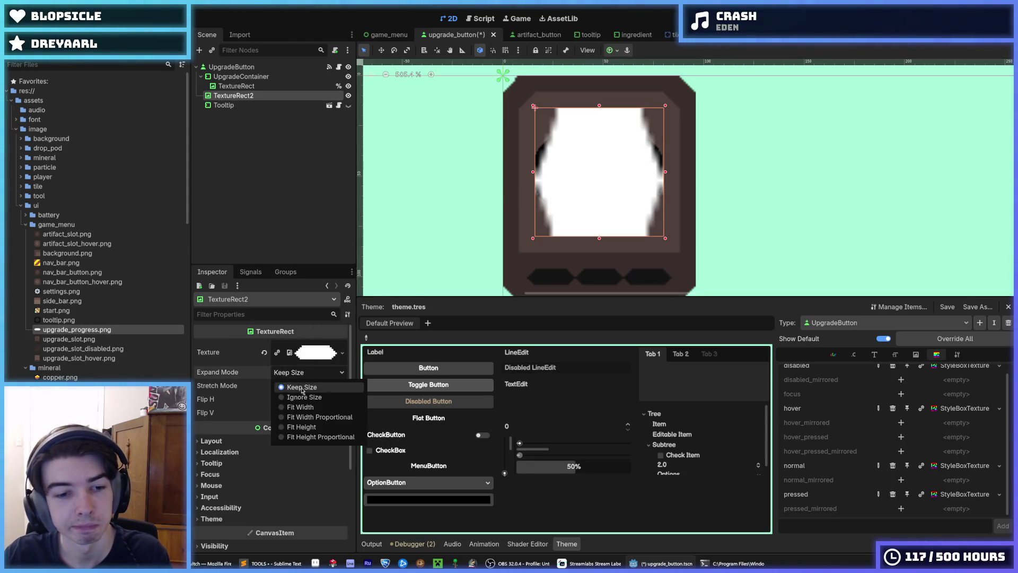
left_click(308, 403)
left_click(264, 372)
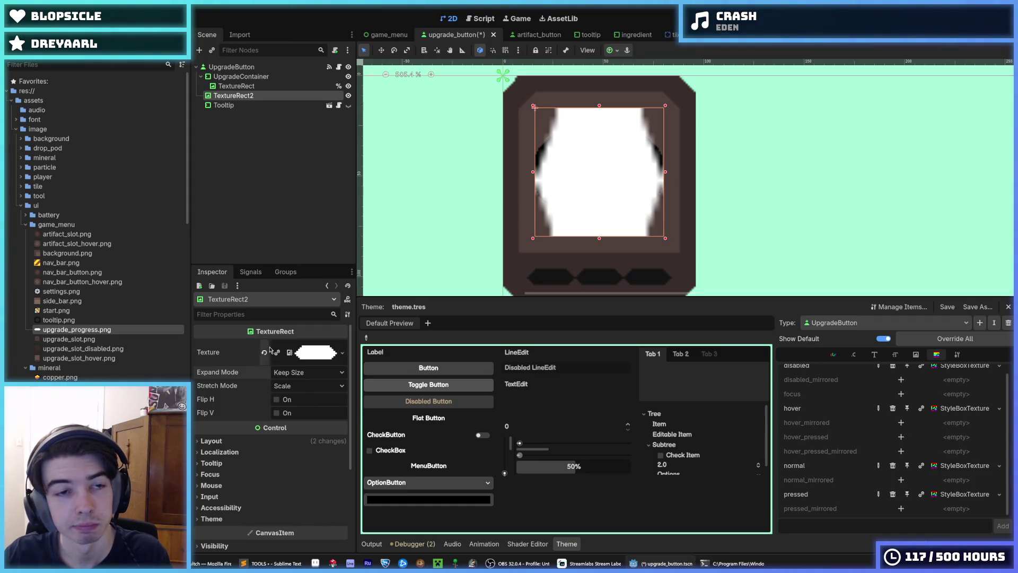
right_click(229, 68)
Add an HBoxContainer node and place it just above the Tooltip node
left_click(247, 85)
type("hbox")
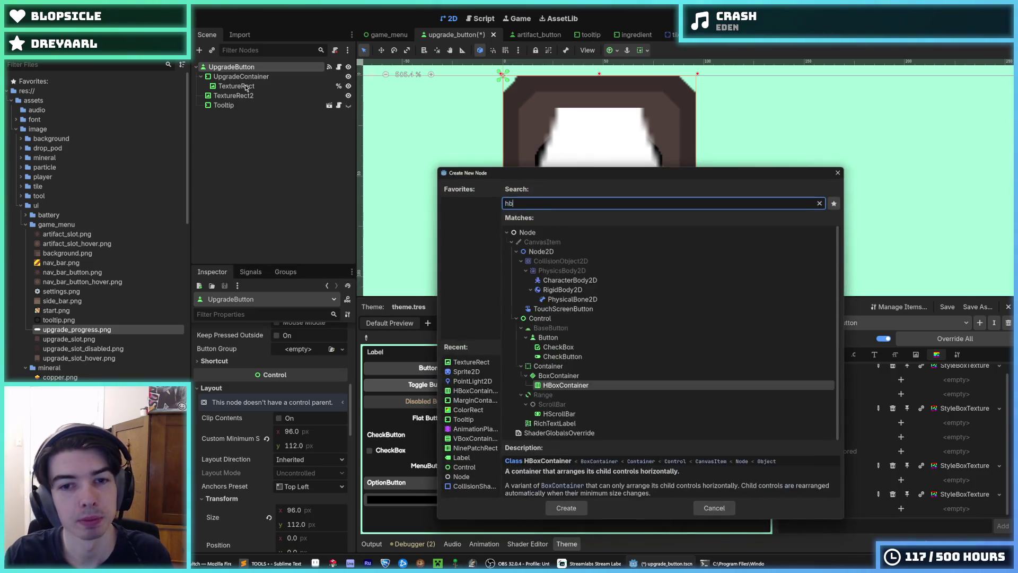
key("Return")
left_click_drag(259, 115, 263, 101)
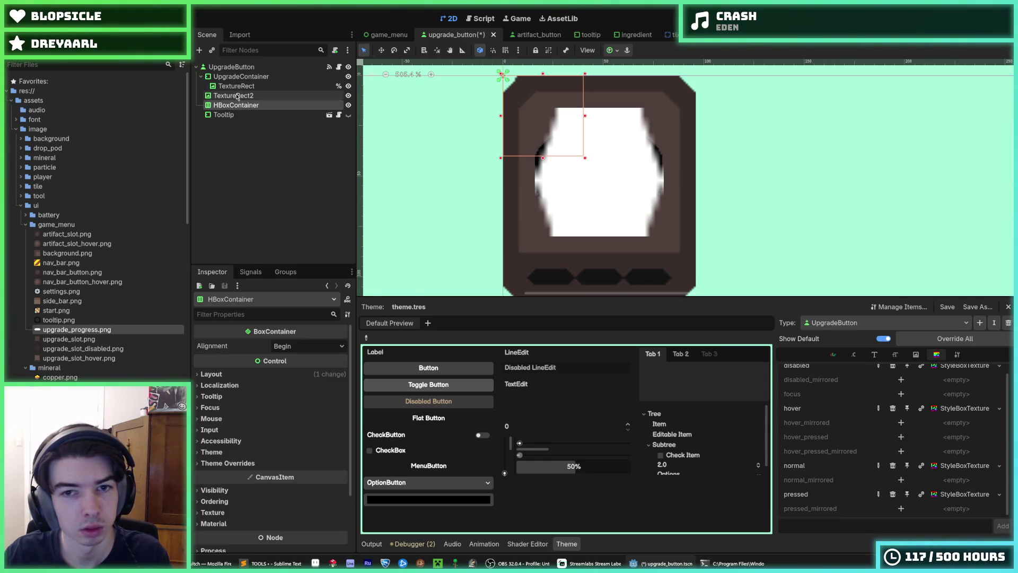
Add a MarginContainer and move it between TextureRect2 and the HBoxContainer
right_click(233, 66)
key("Escape")
key("ctrl+a")
type("margin")
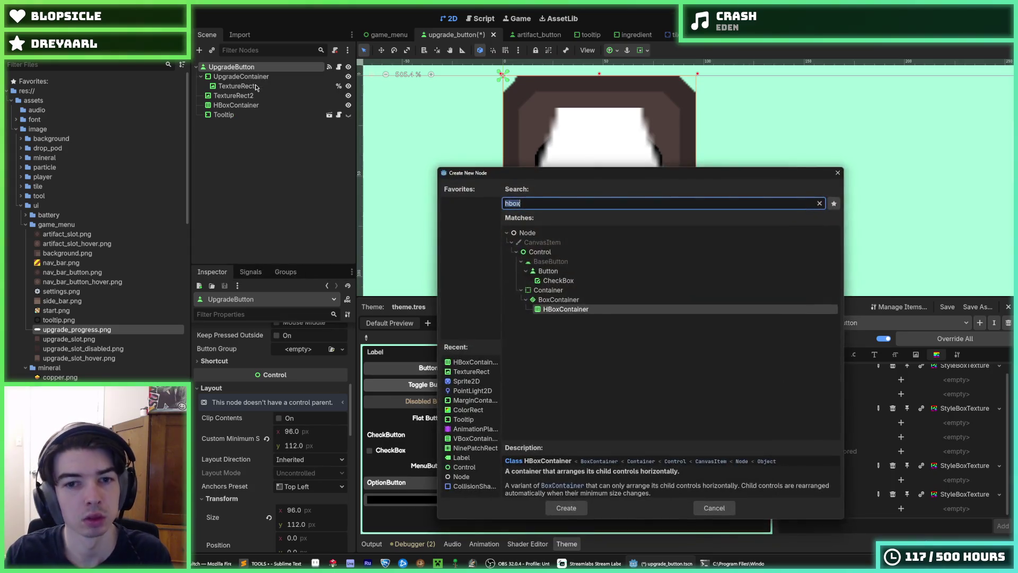
key("Return")
left_click_drag(245, 124, 240, 105)
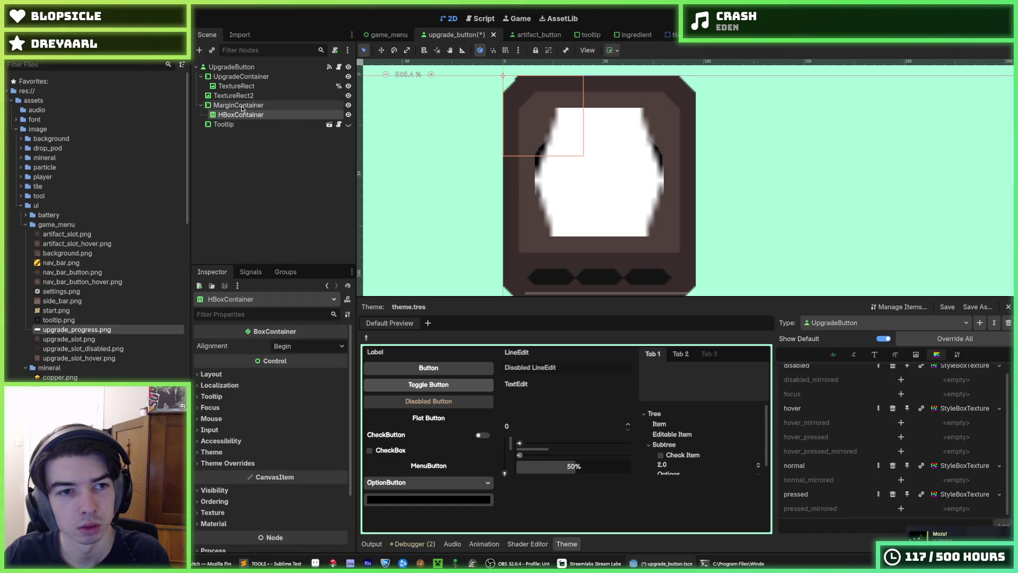
left_click(241, 105)
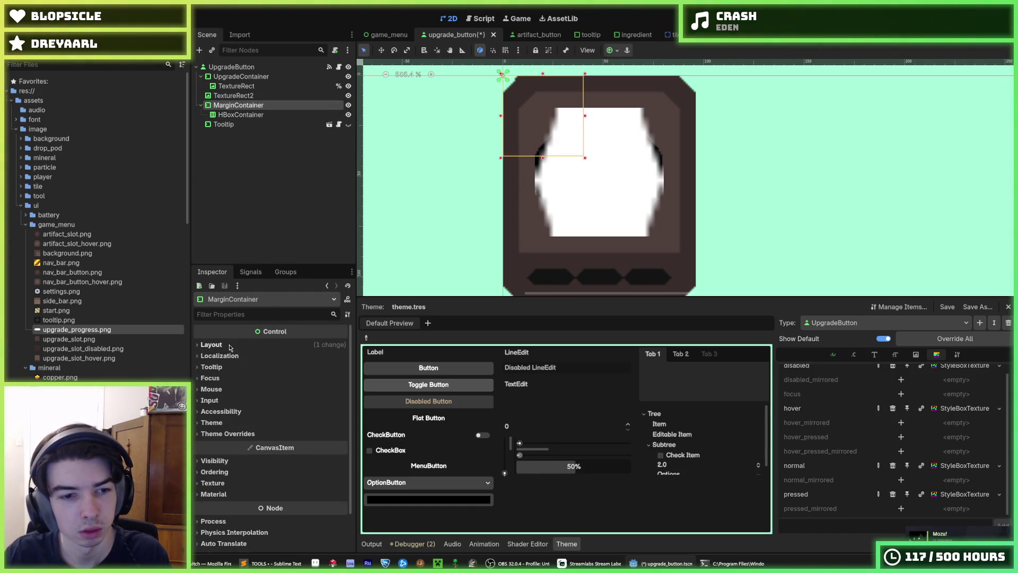
Set the MarginContainer's layout mode to Anchors with the Center Bottom preset
left_click(231, 344)
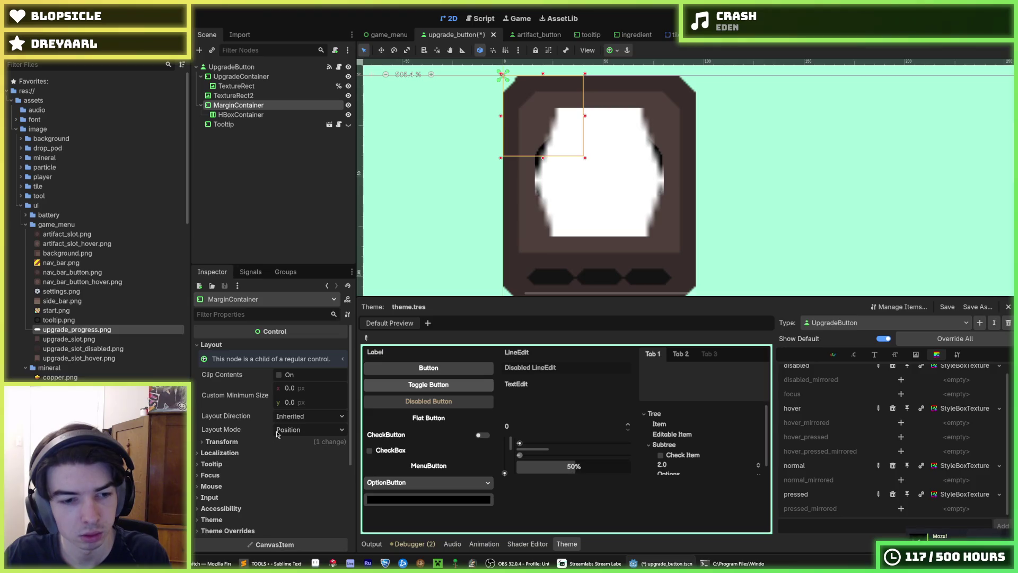
left_click(284, 415)
left_click(289, 430)
left_click(289, 429)
left_click(293, 456)
left_click(292, 443)
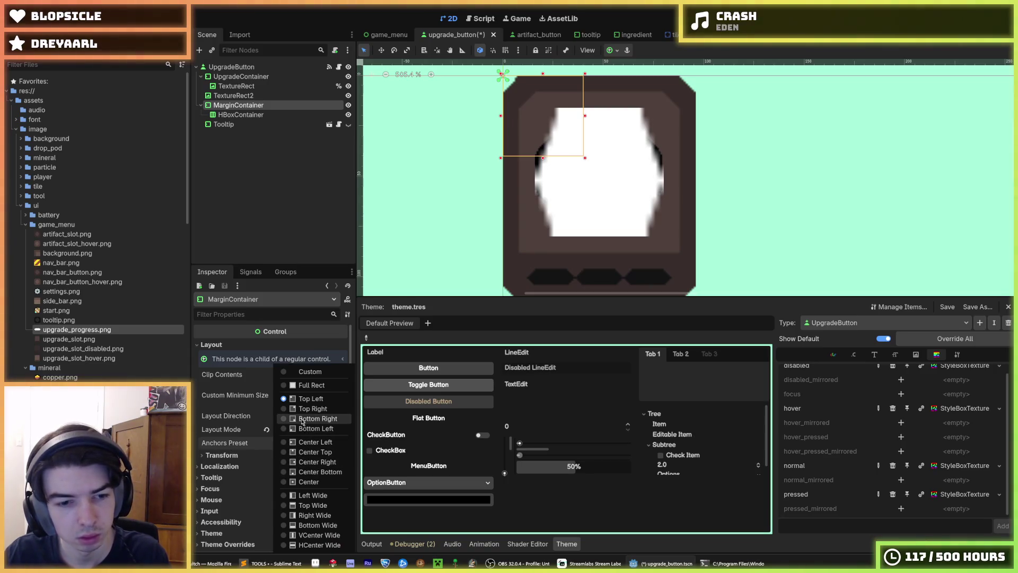
left_click(317, 472)
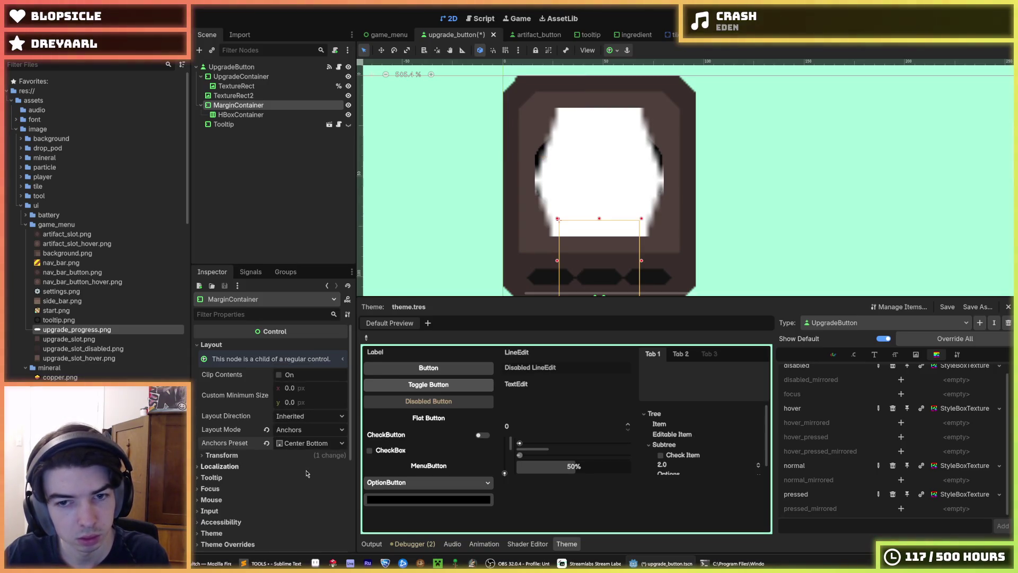
scroll(500, 181, "down", 2)
scroll(501, 181, "up", 4)
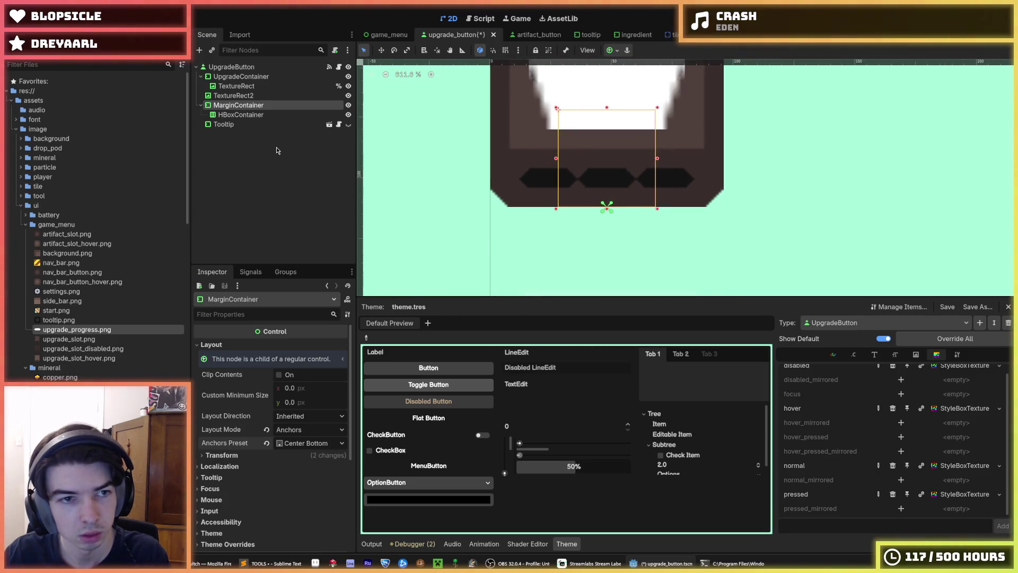
Set the HBoxContainer alignment to Center, then check the MarginContainer's size and position
left_click(253, 117)
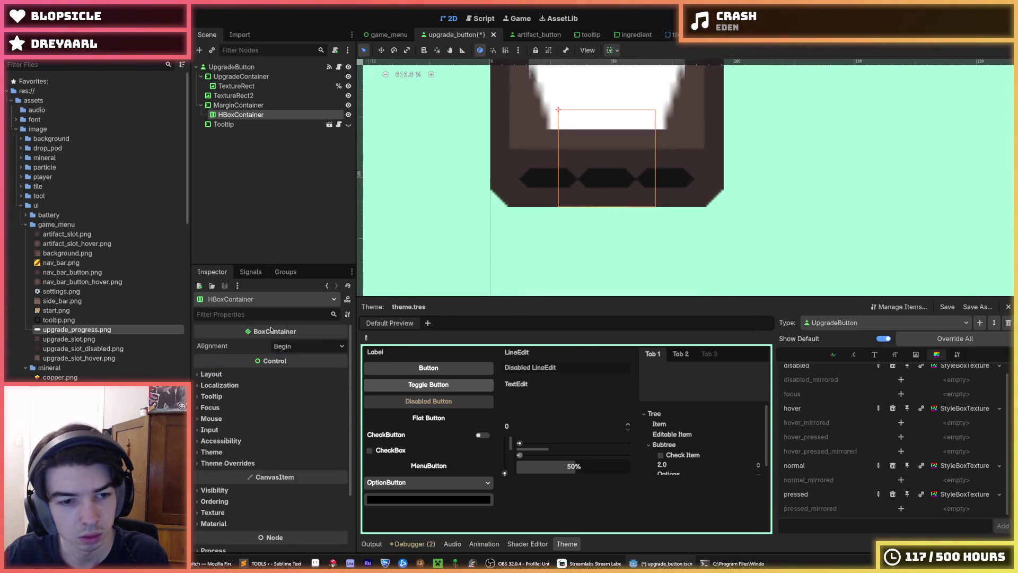
left_click(287, 347)
left_click(293, 374)
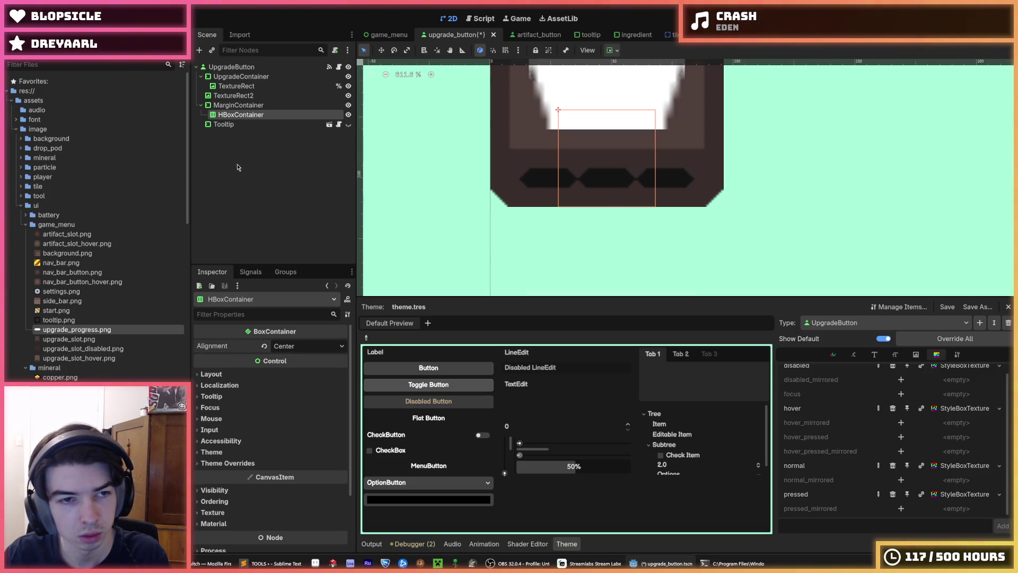
left_click(242, 105)
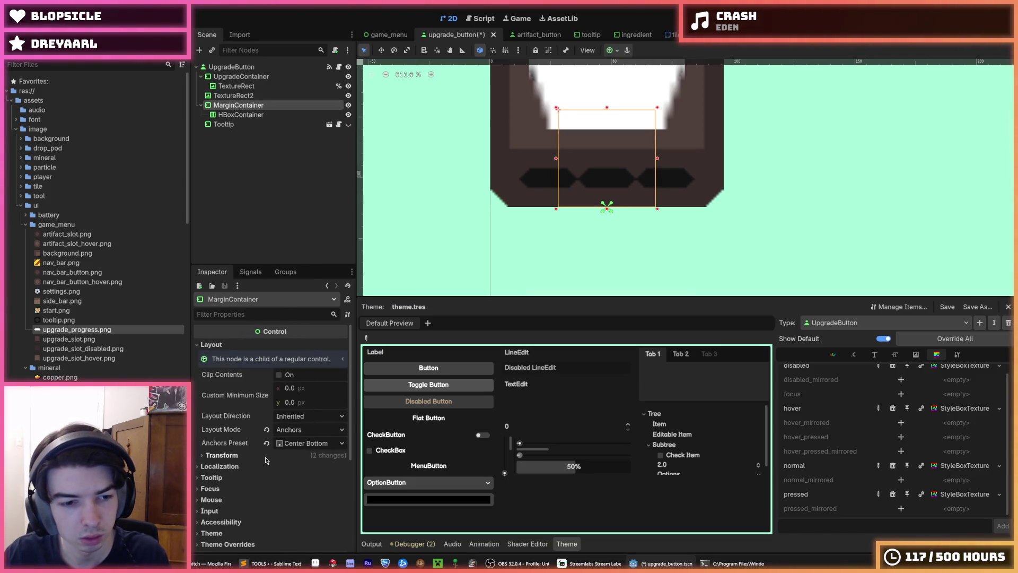
left_click(266, 457)
scroll(266, 460, "down", 2)
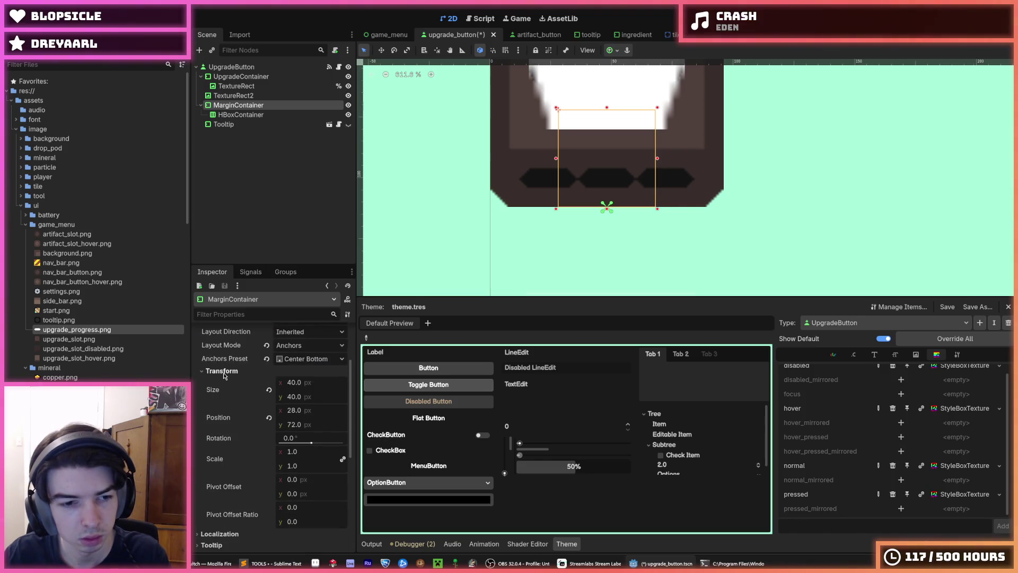
left_click(247, 371)
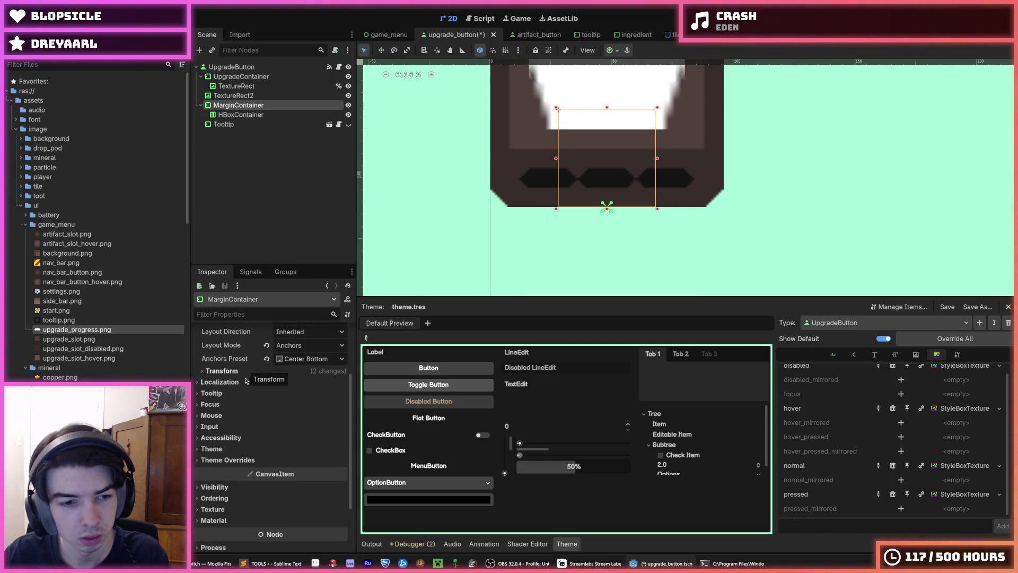
Move TextureRect2 into the HBoxContainer row
left_click(249, 115)
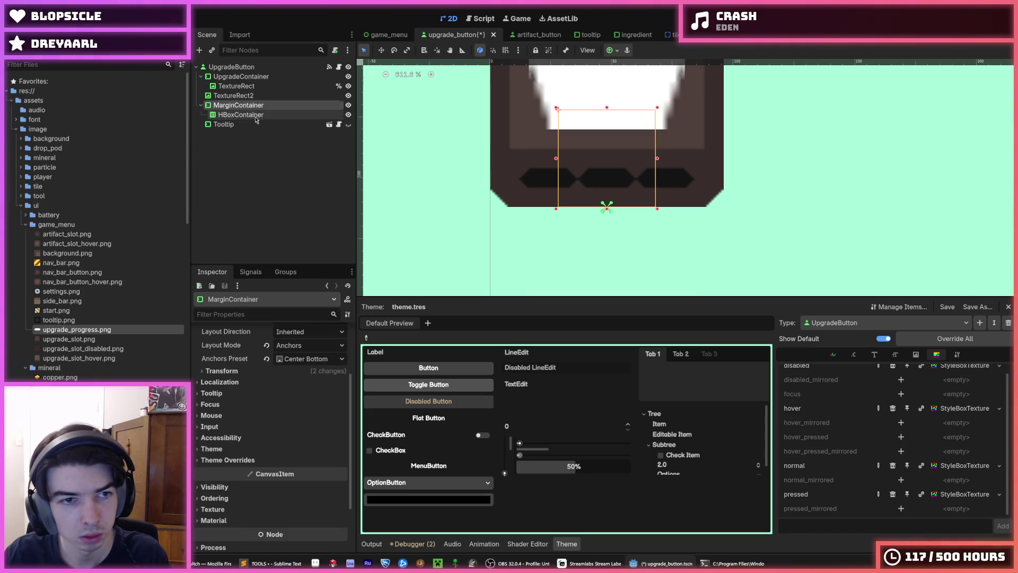
right_click(254, 115)
left_click(278, 124)
key("Escape")
left_click_drag(236, 96, 248, 116)
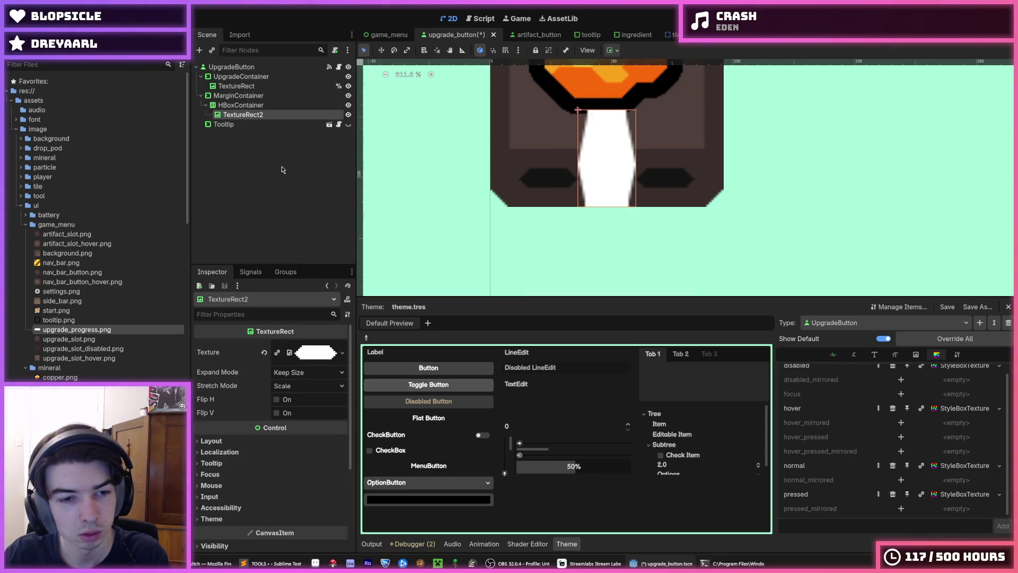
left_click(239, 95)
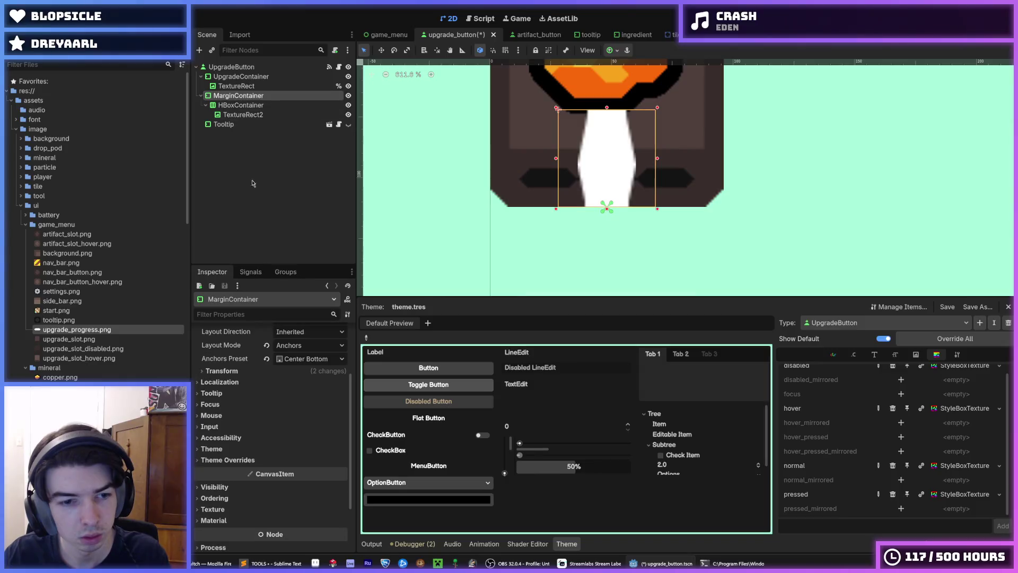
left_click(286, 370)
left_click(287, 371)
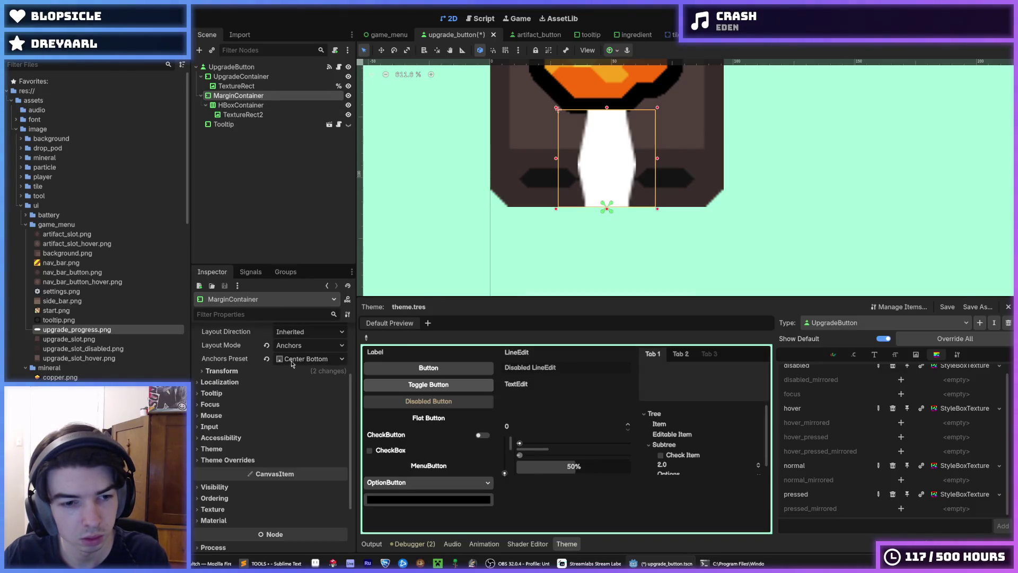
left_click(296, 360)
left_click(296, 359)
Keep the dash's horizontal sizing at Fill and set vertical sizing to Shrink End
left_click(241, 105)
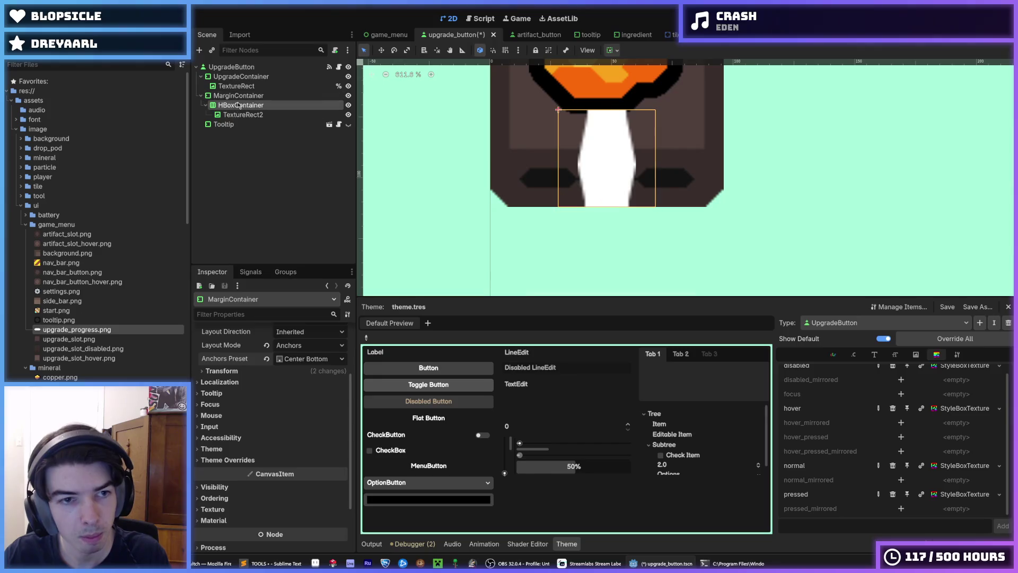
left_click(246, 375)
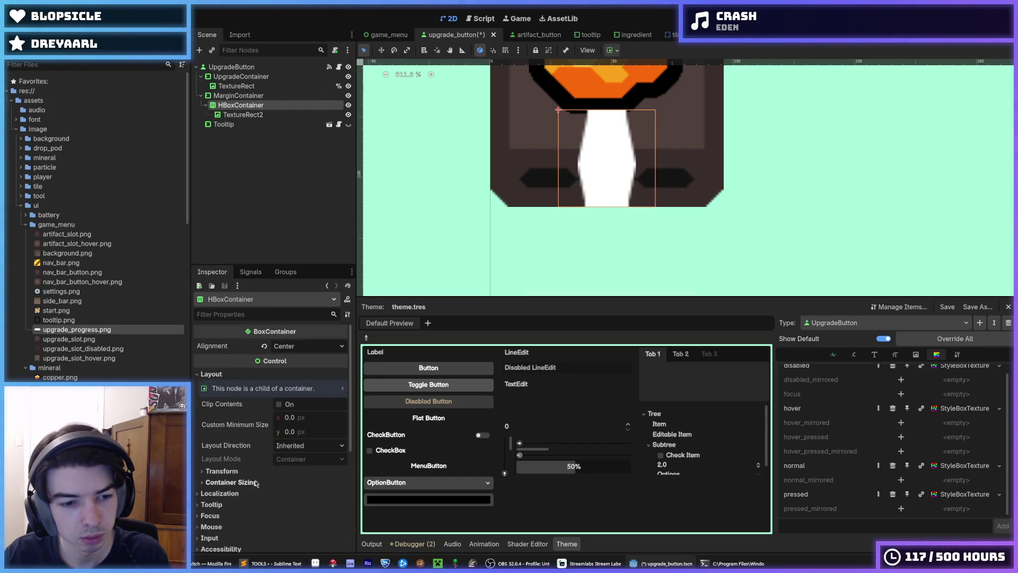
left_click(231, 482)
scroll(231, 482, "down", 2)
left_click(300, 412)
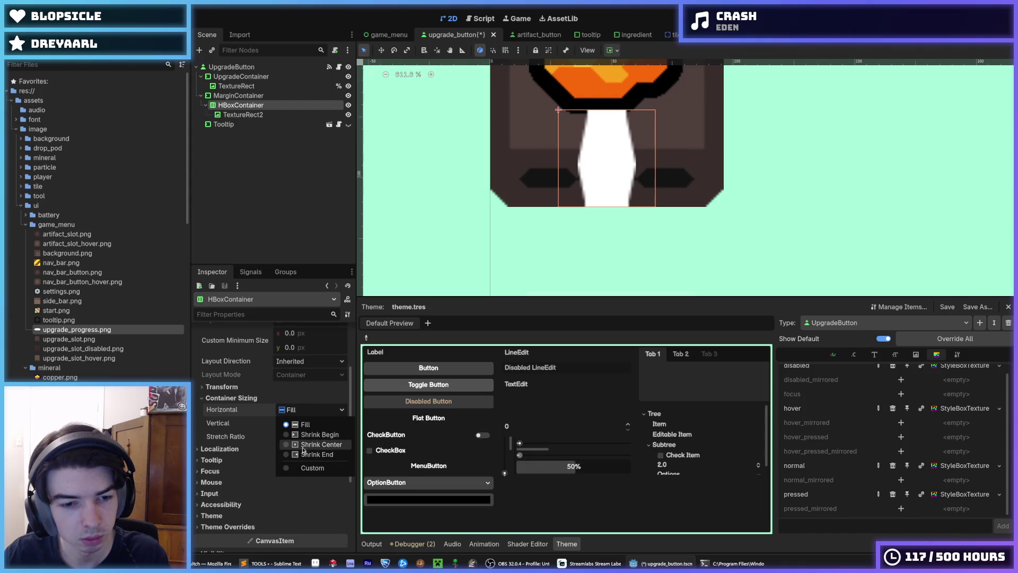
left_click(261, 424)
left_click(299, 422)
left_click(306, 468)
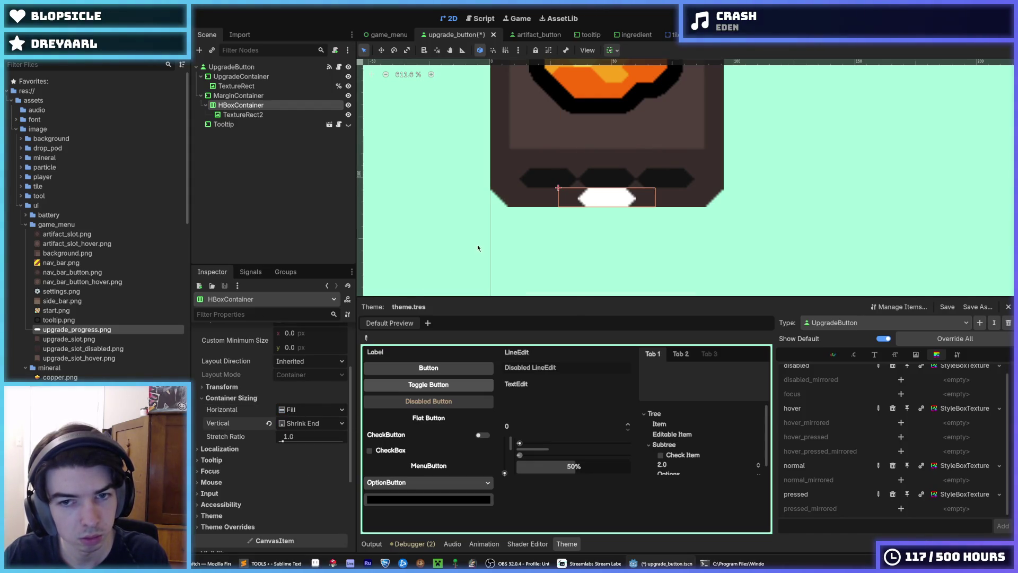
scroll(477, 249, "up", 2)
Give the MarginContainer a bottom margin override of 8
left_click(240, 96)
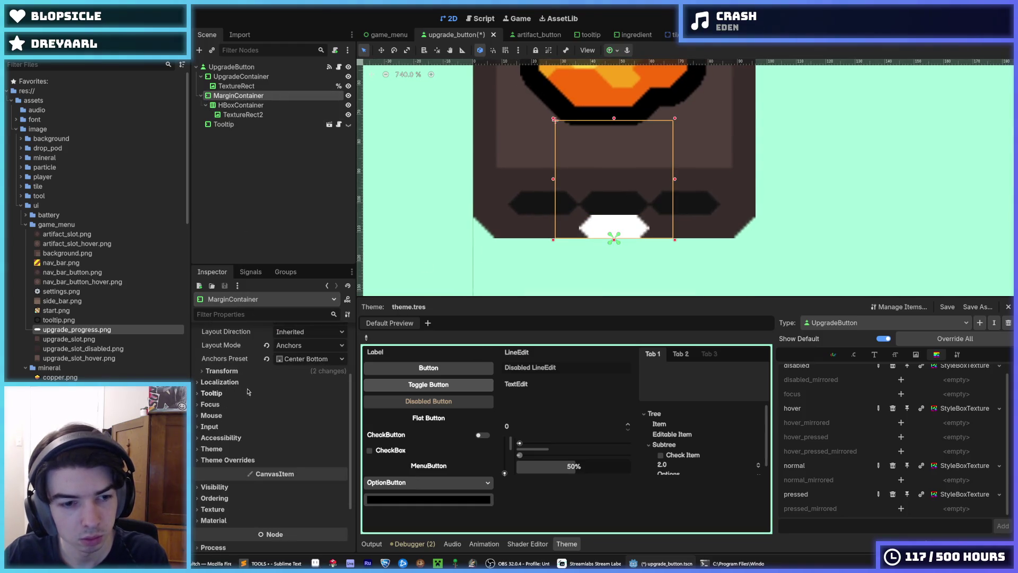
left_click(220, 371)
left_click(220, 370)
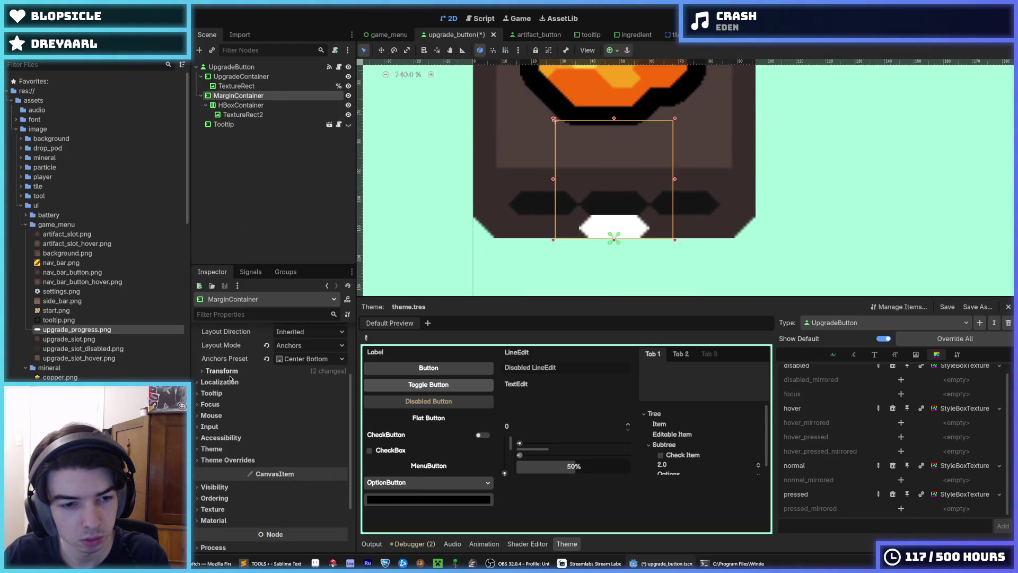
left_click(227, 460)
left_click(221, 471)
left_click_drag(297, 523, 313, 527)
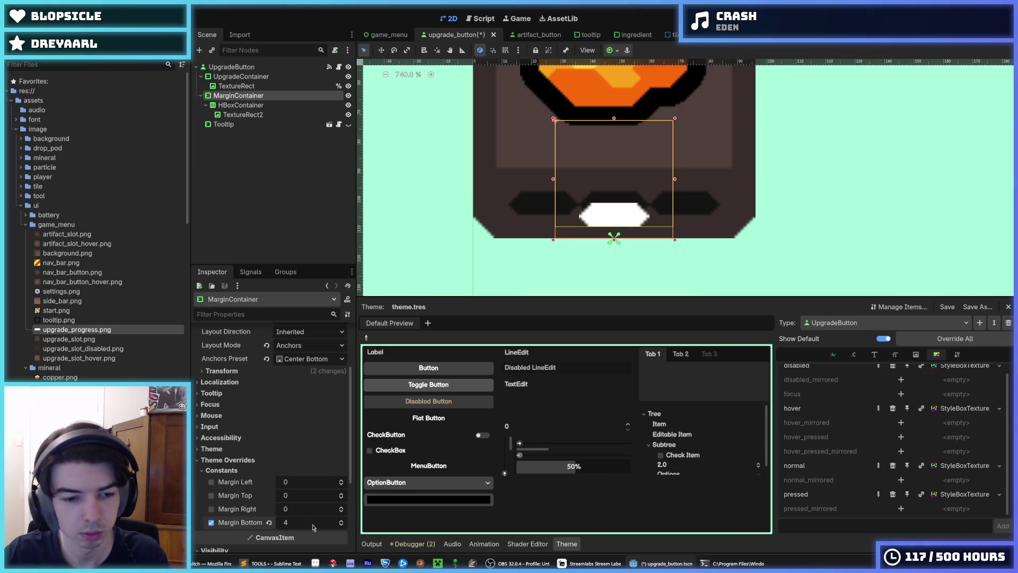
left_click(313, 524)
type("8")
key("Return")
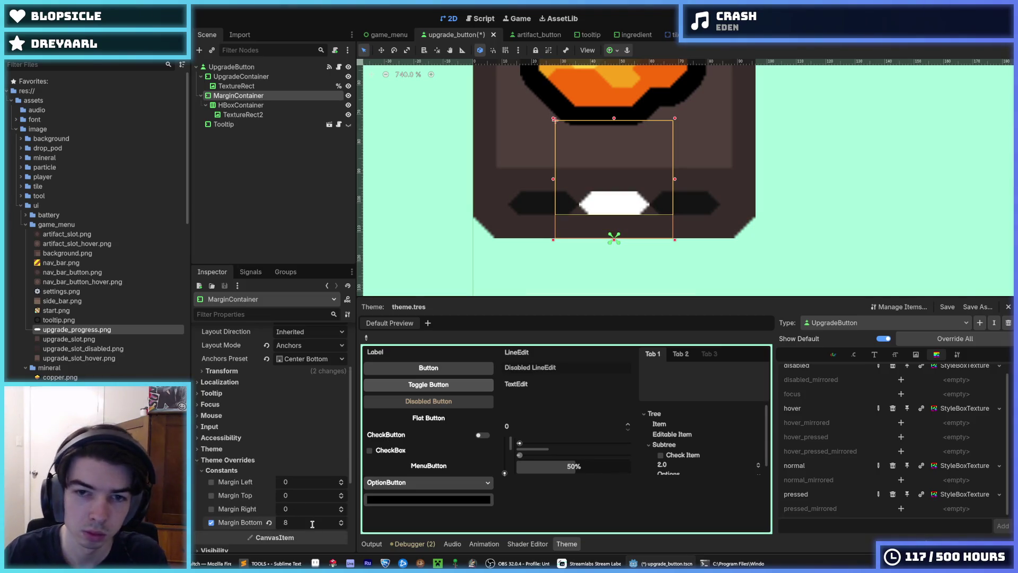
left_click(249, 115)
Duplicate the TextureRect dash node
key("ctrl+d")
key("ctrl+d")
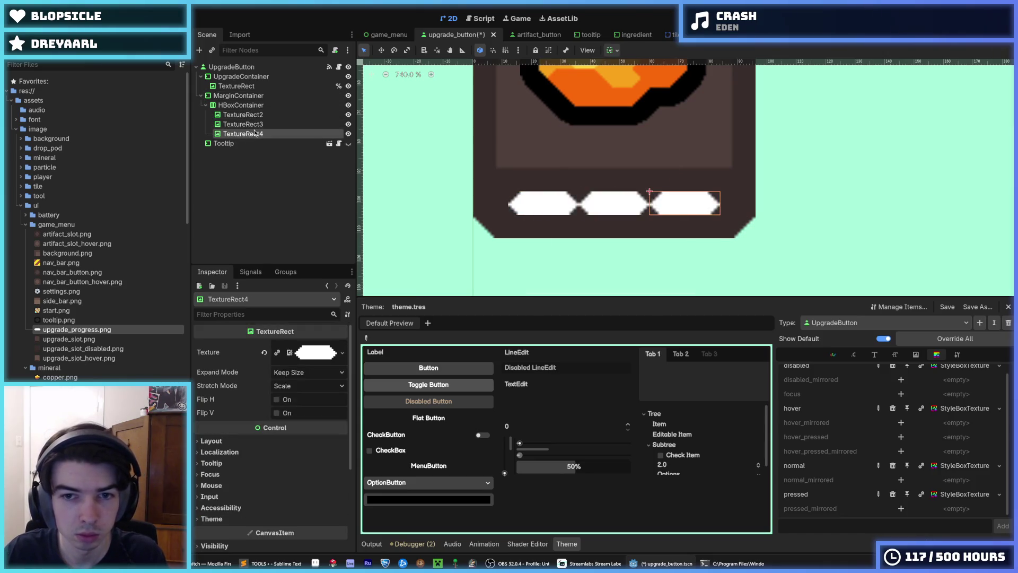
scroll(765, 152, "down", 2)
left_click(766, 151)
scroll(714, 238, "down", 2)
scroll(681, 214, "up", 3)
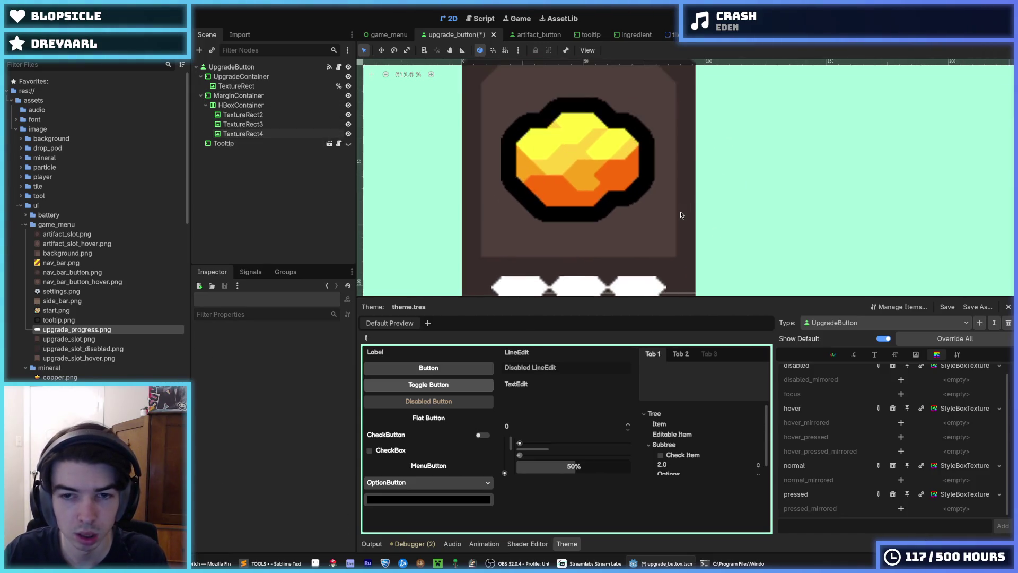
scroll(681, 215, "down", 3)
Rename the dashes UpgradeProgress1, UpgradeProgress2 and UpgradeProgress3, then save the scene
left_click(288, 115)
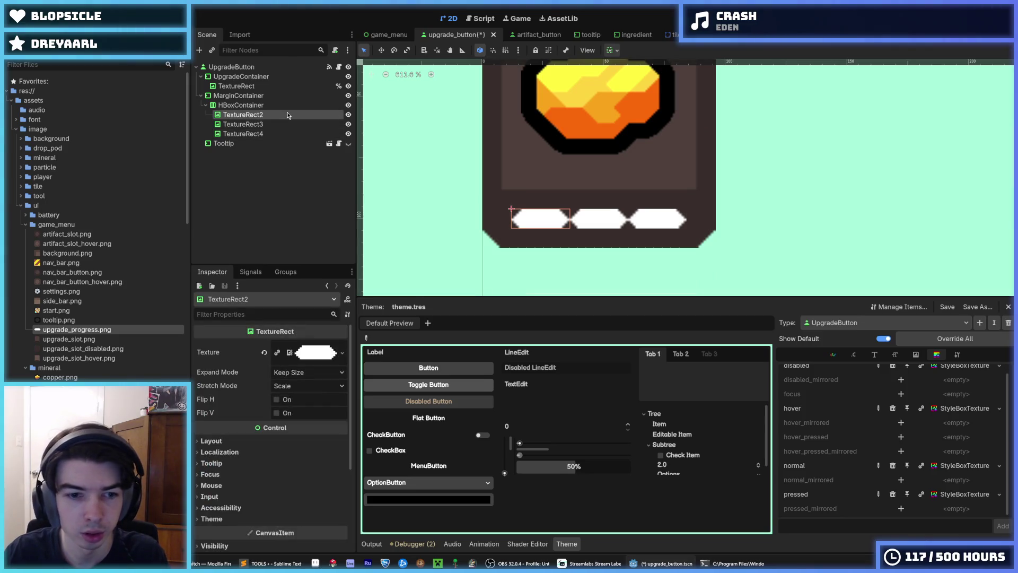
left_click(288, 114)
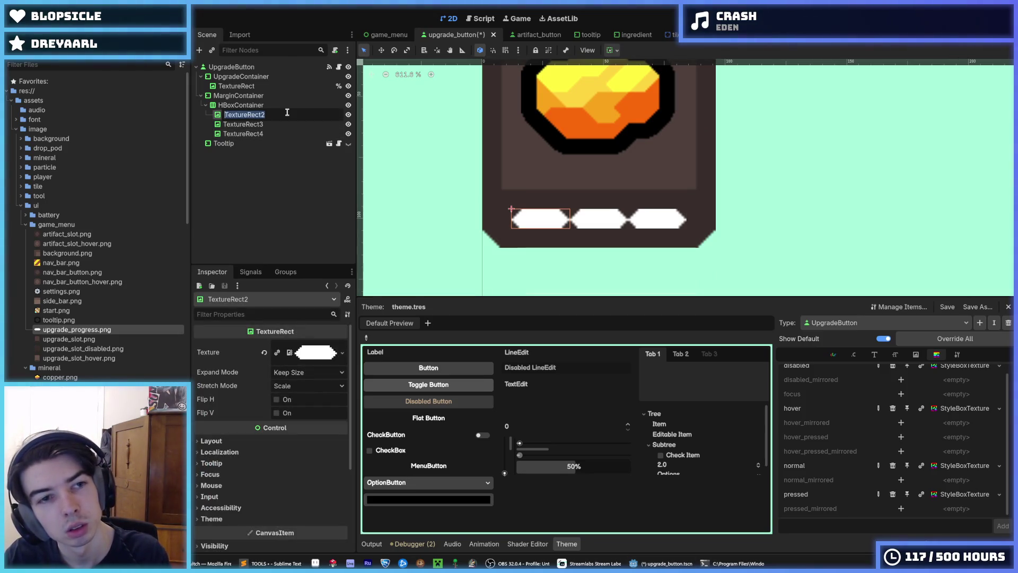
type("UpgradeProg")
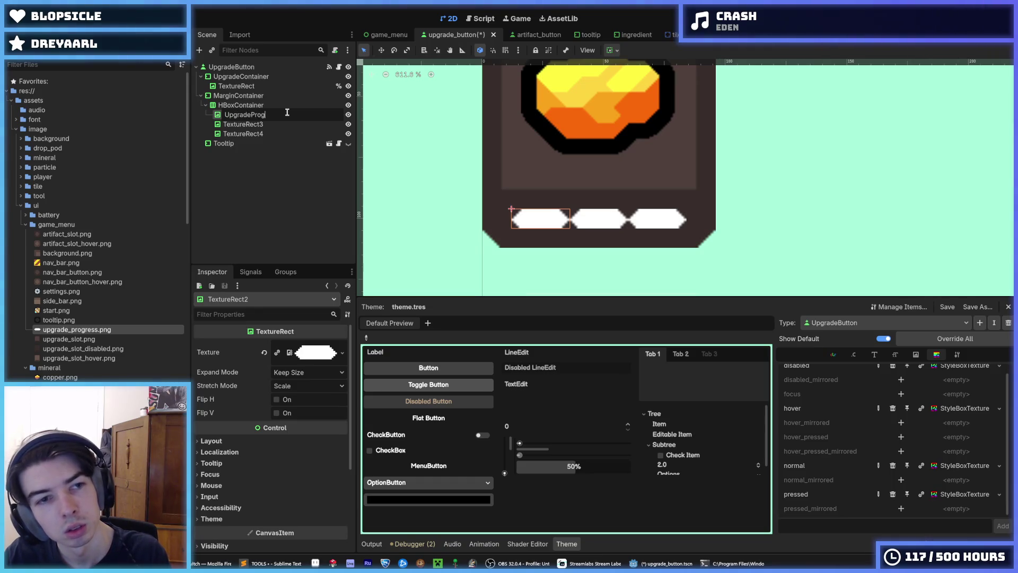
type("1")
key("Return")
key("Down")
key("F2")
type("UpgradeProgress2")
key("Return")
key("Down")
key("F2")
type("Upgra")
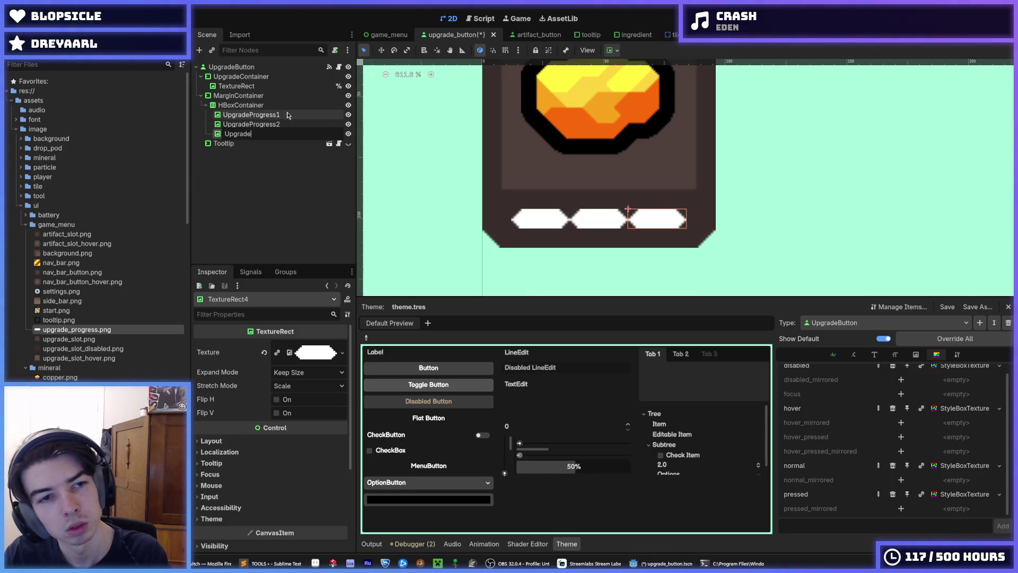
type("3")
key("Return")
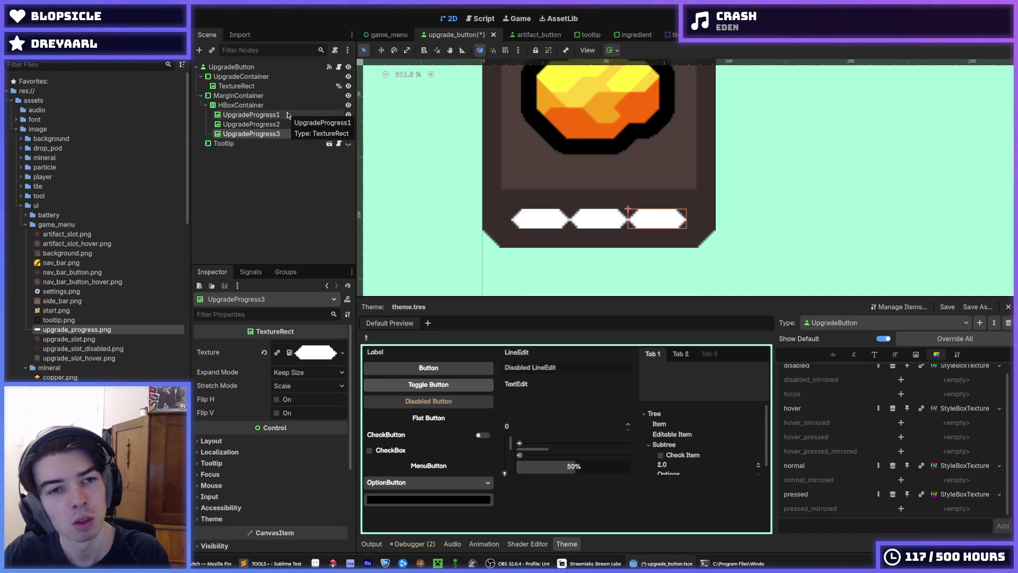
key("ctrl+s")
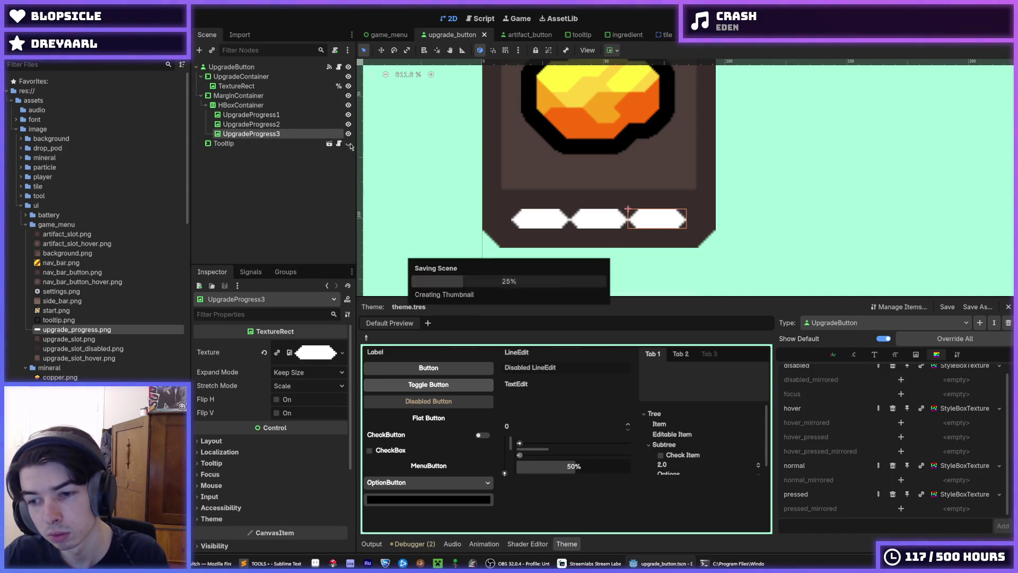
key("ctrl+s")
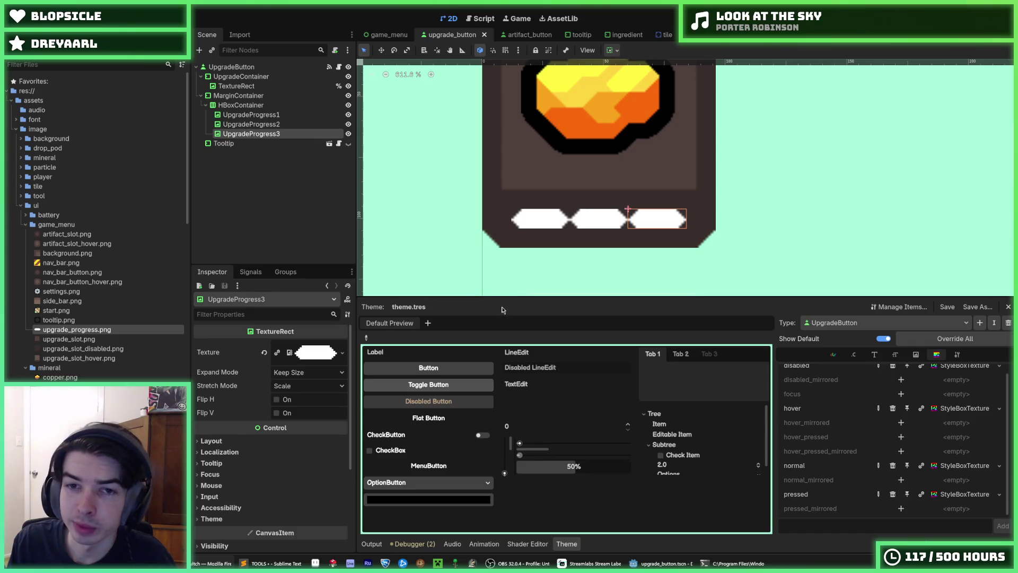
Toggle the first and second progress pips hidden and visible again to compare
scroll(699, 242, "down", 4)
left_click(829, 223)
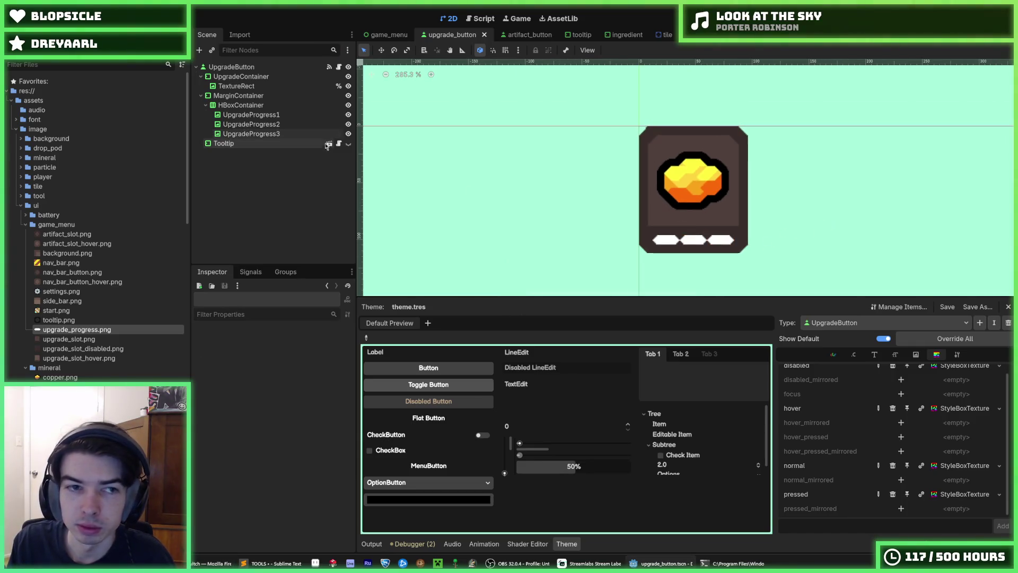
left_click(348, 124)
left_click(349, 115)
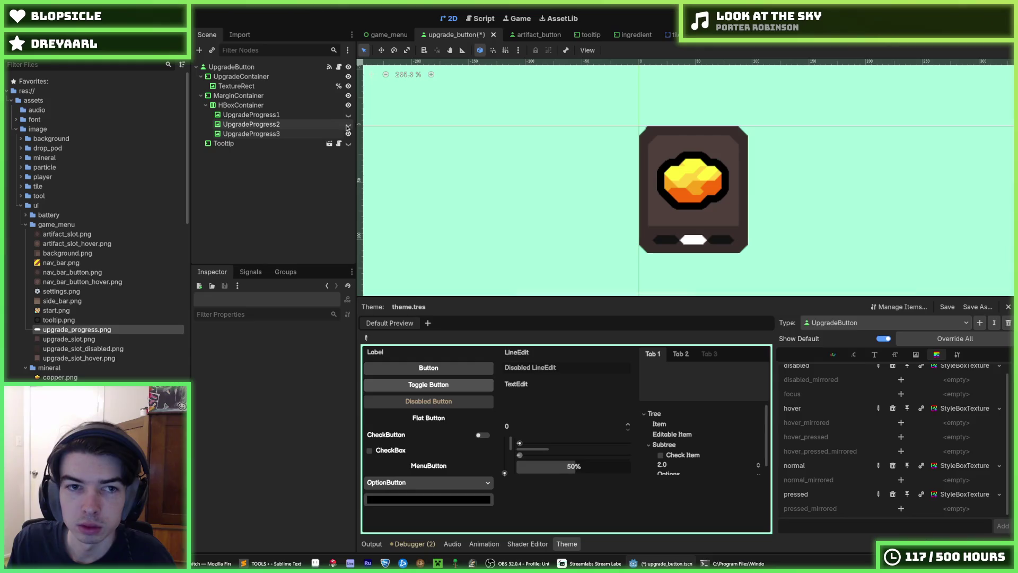
left_click(348, 124)
left_click(349, 114)
Set the pip row's sizing to Shrink Begin / Shrink End and hide pips 2 and 3
left_click(289, 105)
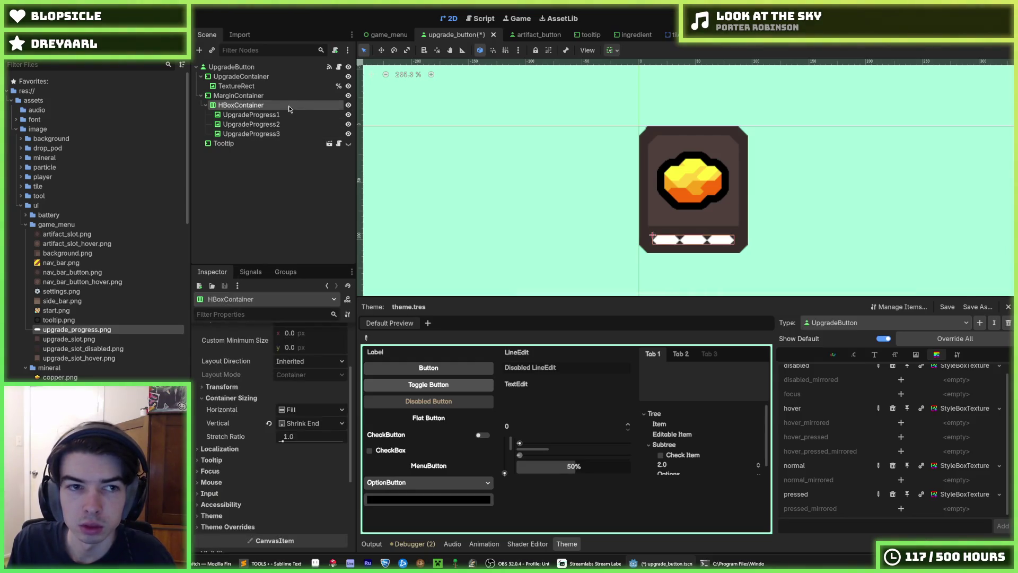
left_click(293, 410)
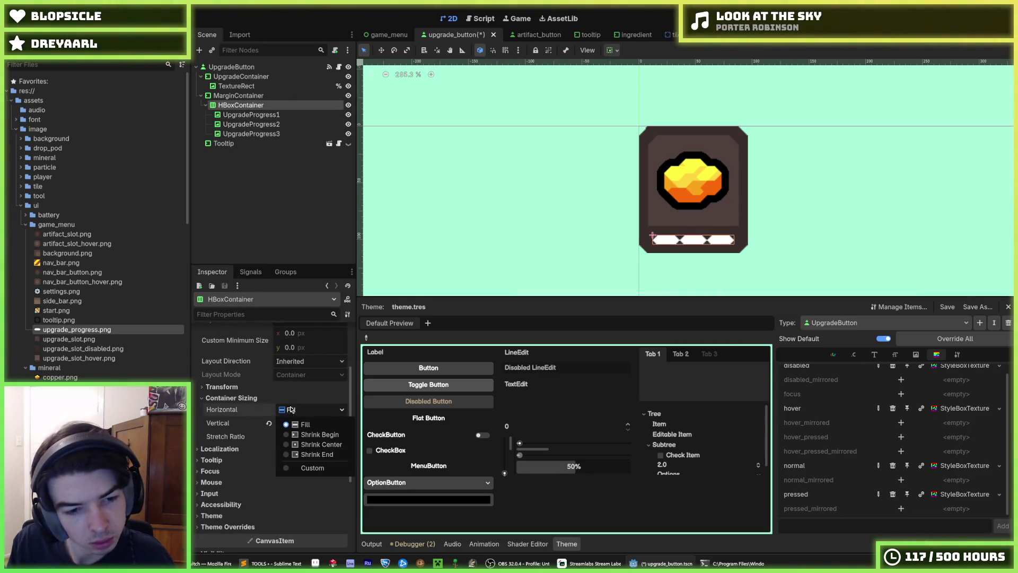
left_click(301, 435)
left_click(313, 423)
left_click(324, 468)
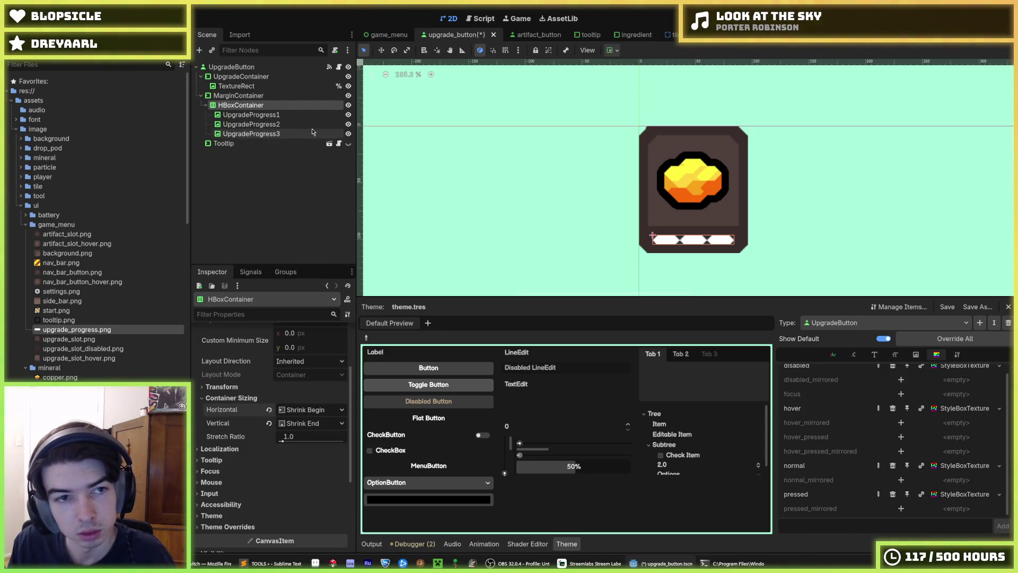
left_click(349, 124)
left_click(348, 134)
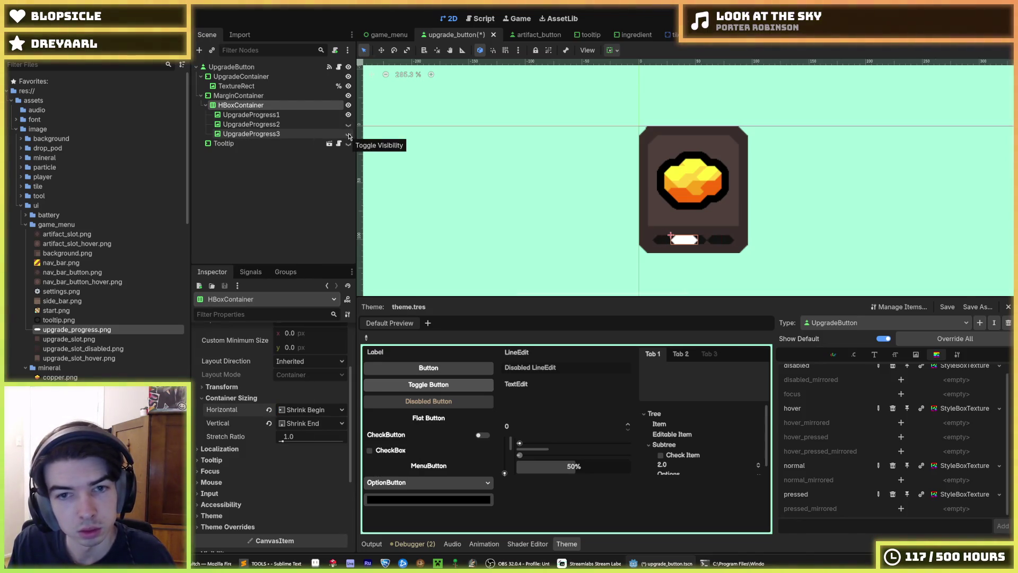
Anchor the MarginContainer with the Bottom Wide preset
left_click(265, 96)
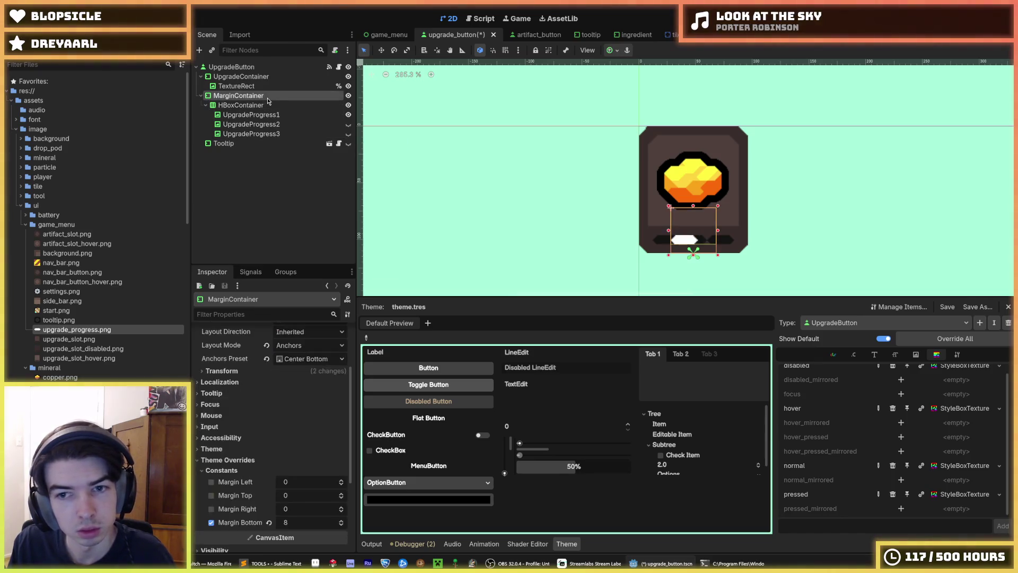
scroll(287, 438, "up", 3)
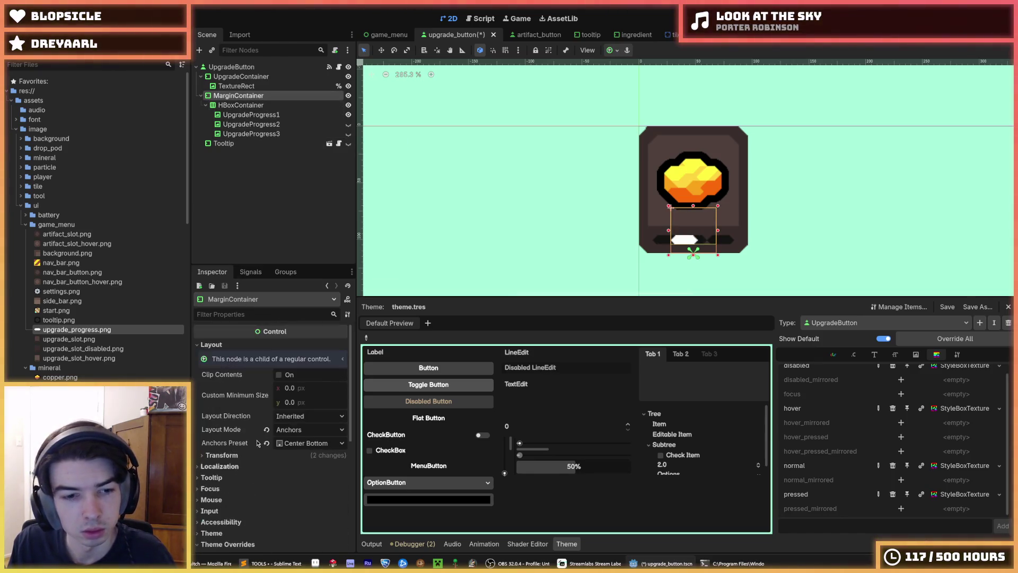
left_click(304, 444)
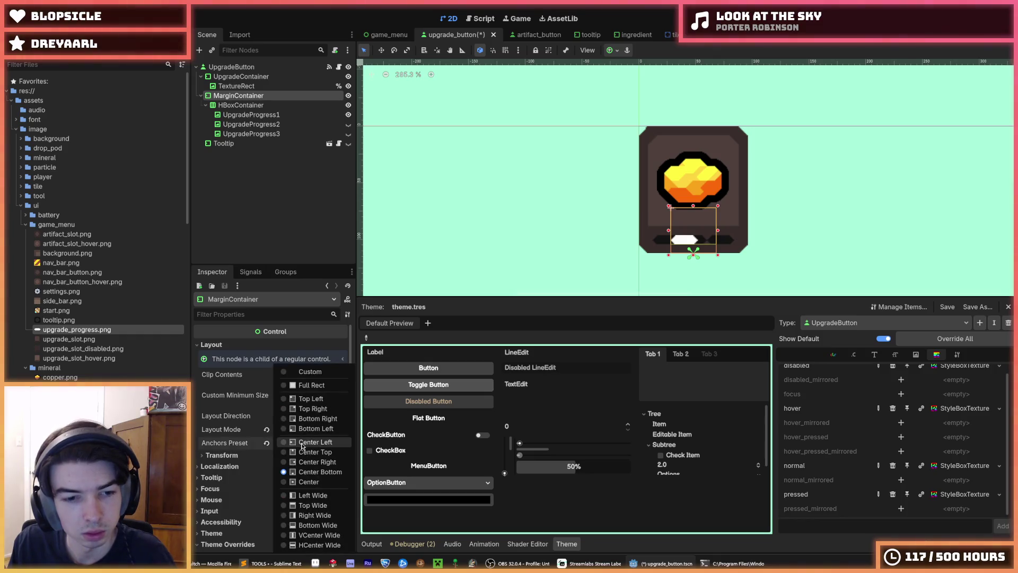
left_click(315, 525)
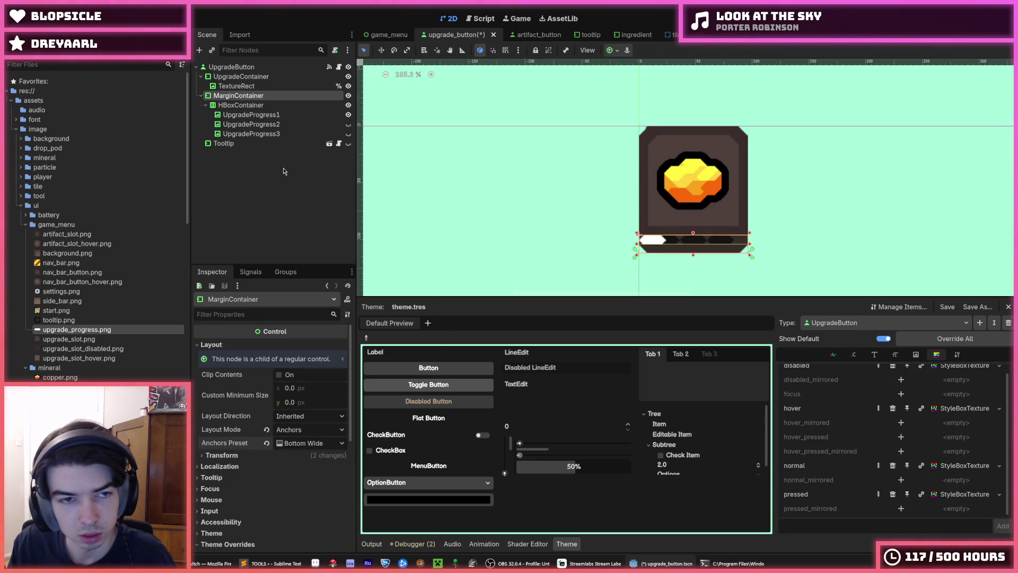
Set the MarginContainer's left and right margin overrides to 12
left_click(228, 544)
scroll(251, 424, "down", 6)
left_click(306, 363)
key("Tab")
key("Tab")
type("8")
key("Return")
left_click(306, 363)
type("16")
key("Tab")
key("Tab")
type("16")
left_click(306, 363)
type("12")
key("Tab")
key("Tab")
type("12")
key("Return")
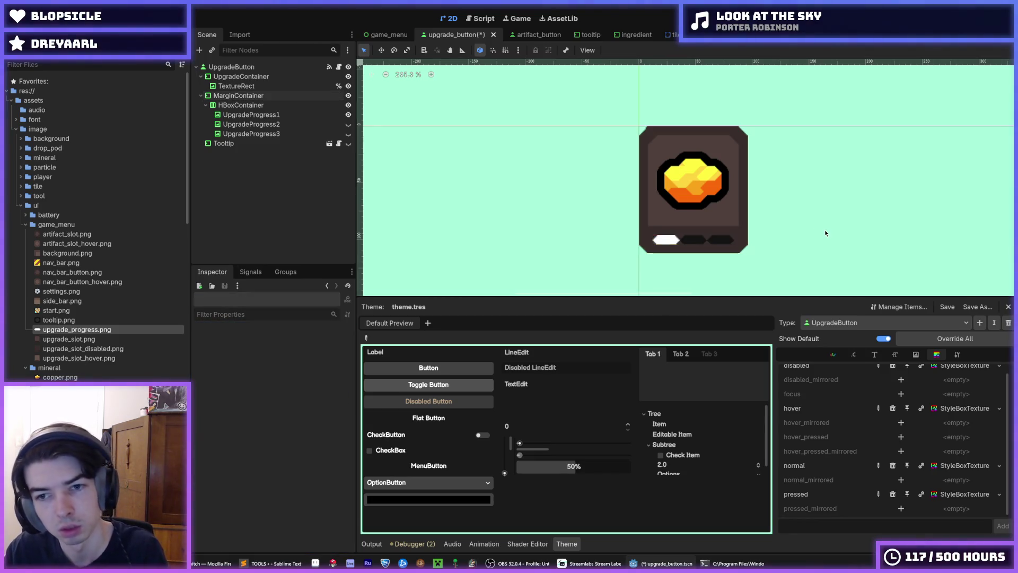
Save the upgrade_button scene and bring the progress pips into view
scroll(825, 230, "up", 4)
key("ctrl+s")
scroll(467, 183, "down", 1)
left_click(466, 183)
left_click_drag(467, 183, 229, 149)
left_click(251, 115)
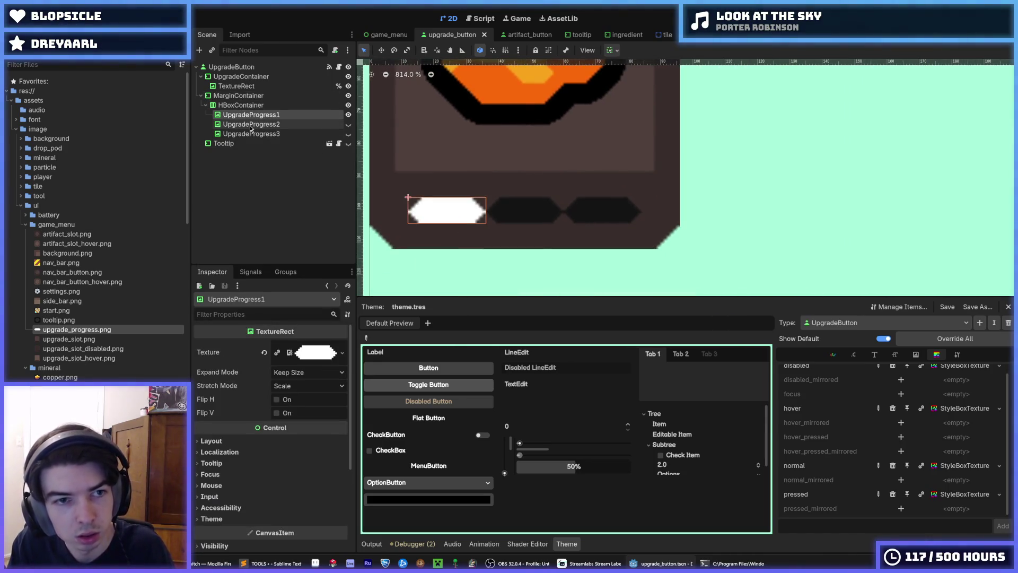
left_click(348, 124)
left_click(349, 134)
left_click(349, 114)
left_click(349, 115)
left_click(349, 115)
left_click(349, 124)
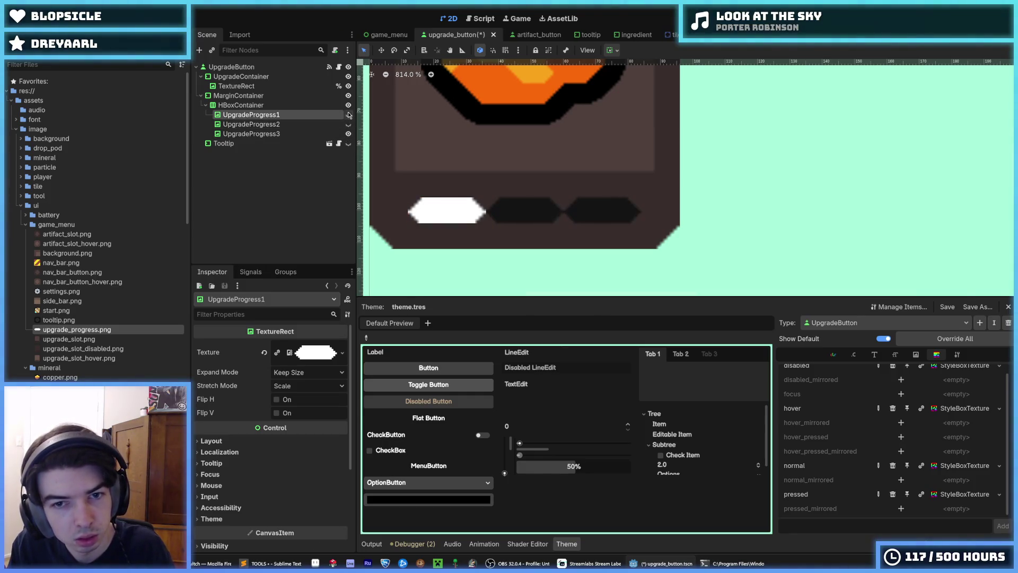
left_click(348, 124)
left_click(349, 133)
left_click(348, 125)
left_click(349, 114)
left_click(348, 125)
left_click(349, 134)
scroll(530, 217, "down", 6)
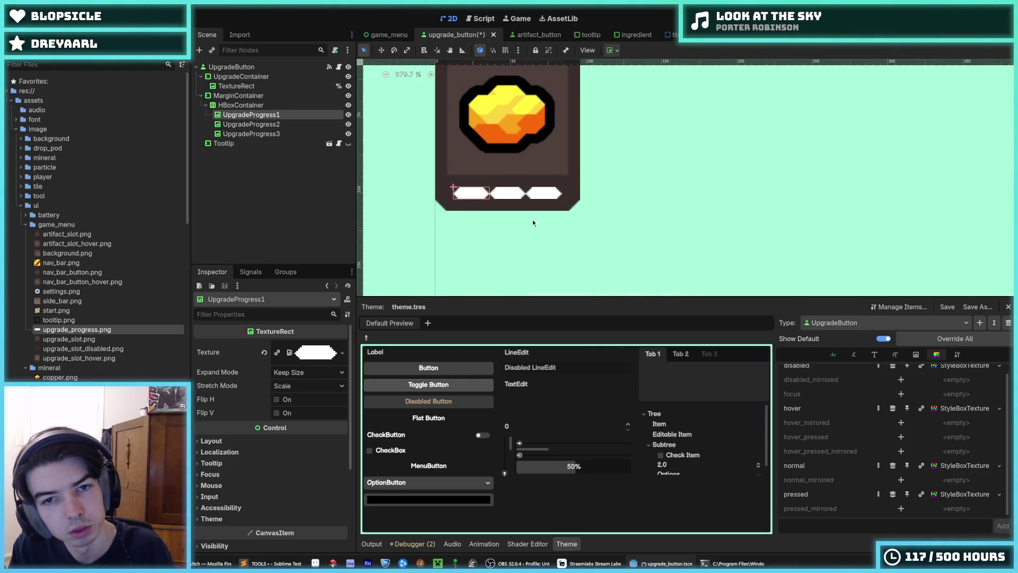
left_click(348, 115)
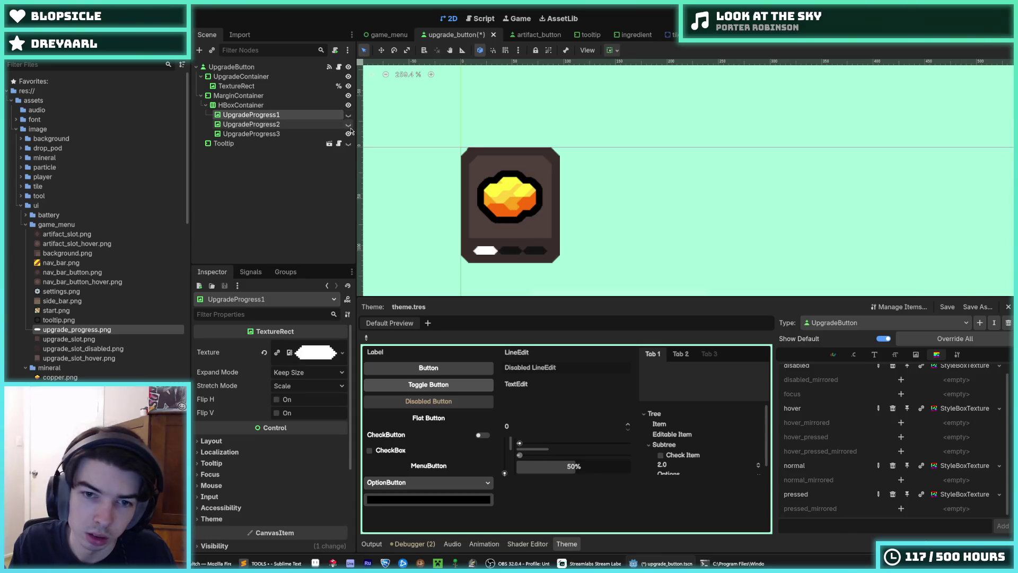
left_click(348, 114)
left_click(349, 134)
left_click(349, 115)
left_click(348, 114)
left_click(349, 124)
left_click(348, 134)
left_click(349, 134)
left_click(349, 124)
left_click(349, 114)
key("f")
left_click(348, 115)
left_click(348, 124)
left_click(348, 134)
scroll(540, 245, "down", 4)
left_click(531, 219)
scroll(531, 219, "up", 8)
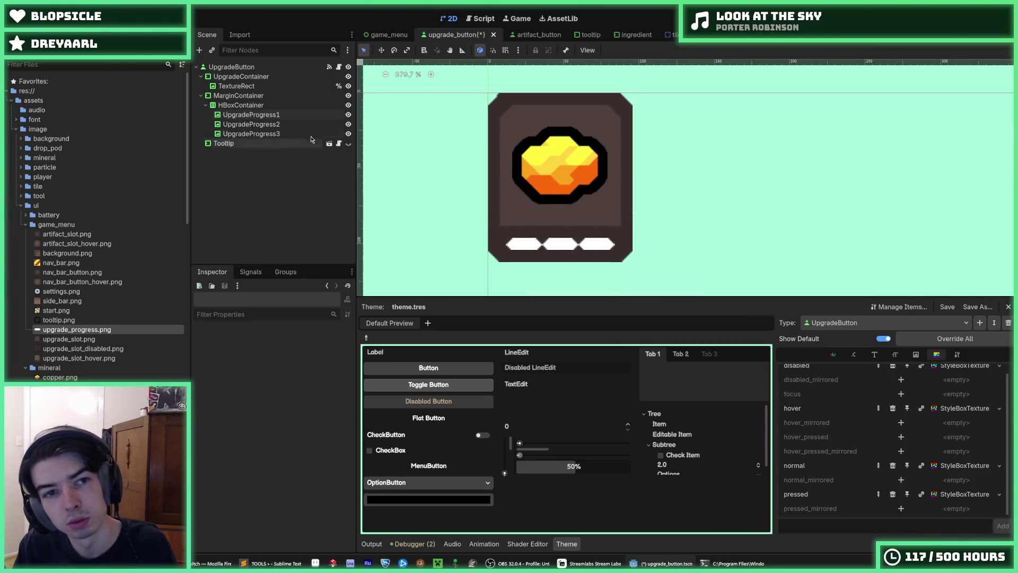
left_click(348, 134)
left_click(348, 124)
key("ctrl+s")
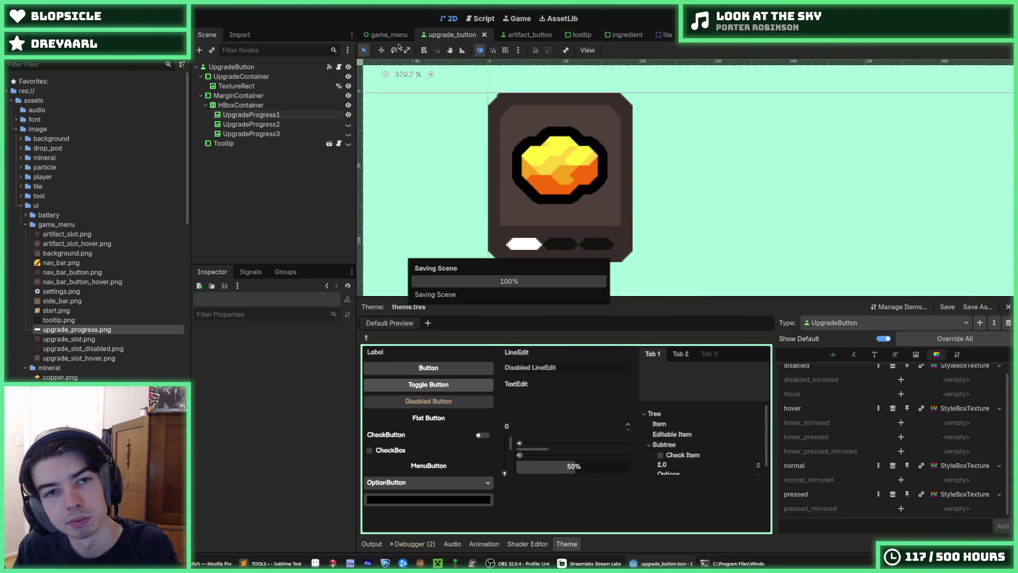
left_click(388, 34)
Save the game_menu scene and run the game with F5
scroll(607, 196, "up", 2)
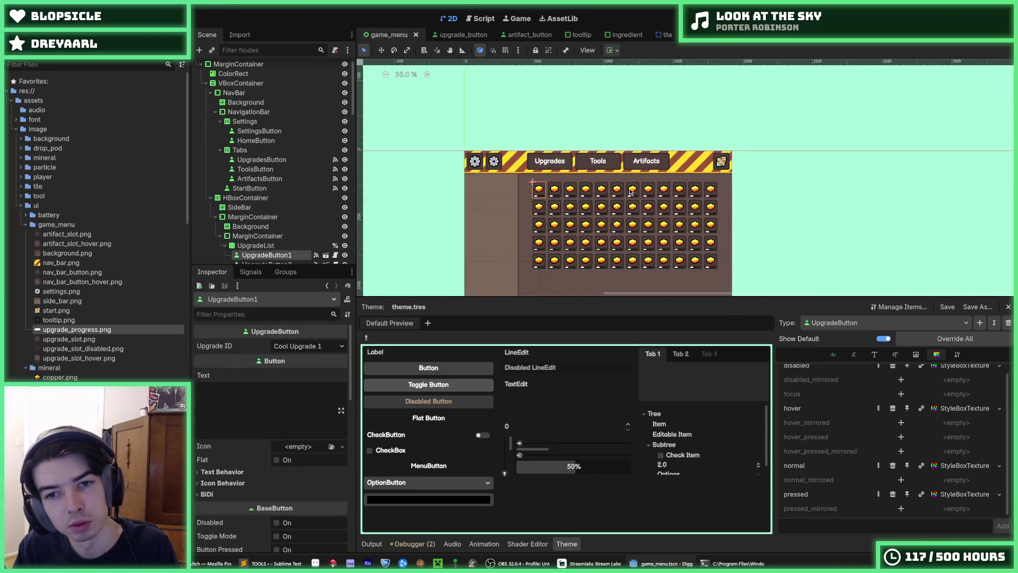
scroll(653, 170, "down", 3)
key("ctrl+s")
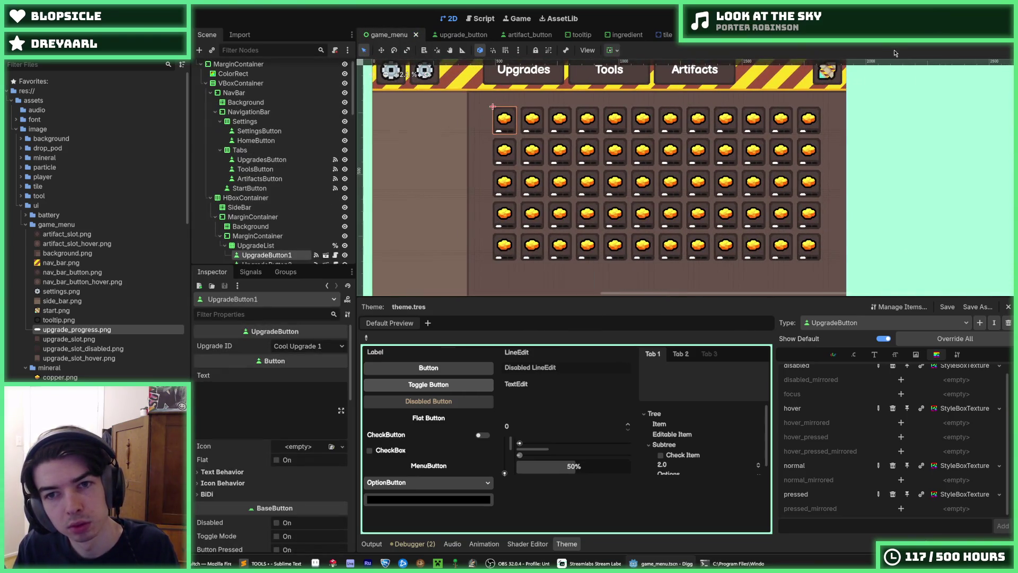
key("F5")
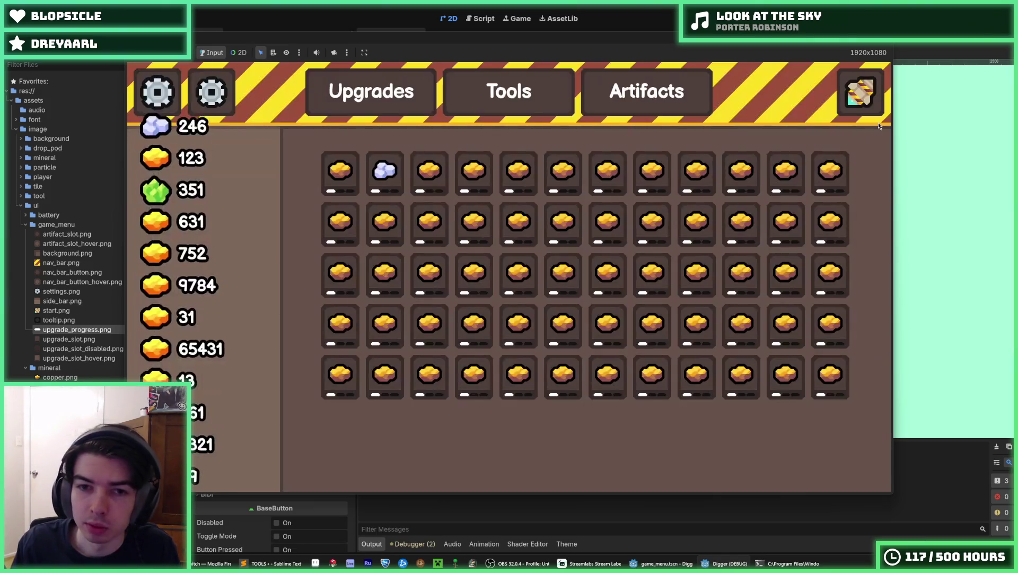
Buy Cool Upgrade 1 three times in the running game, then stop it
mouse_move(533, 158)
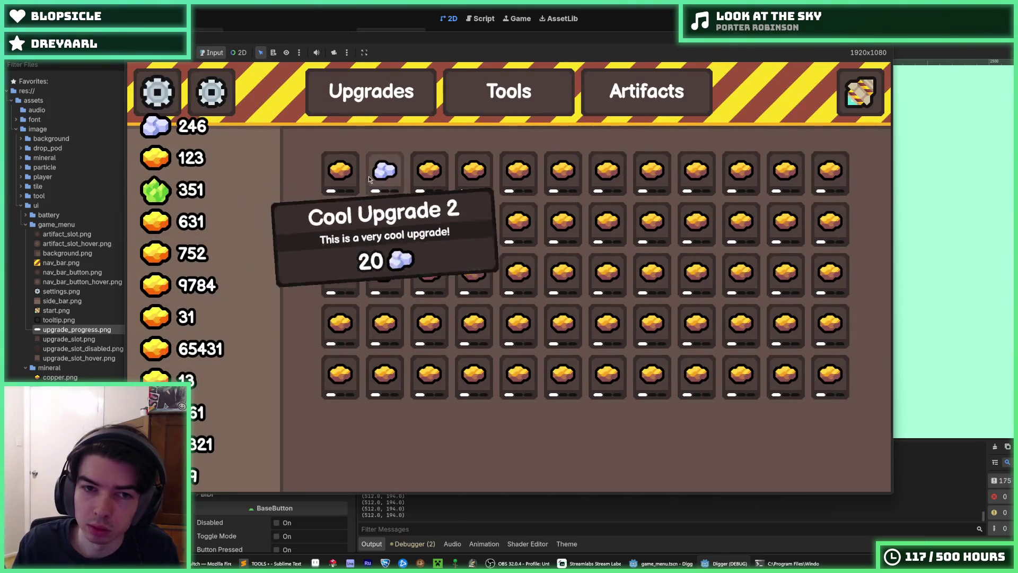
left_click(344, 181)
left_click(344, 180)
left_click(344, 181)
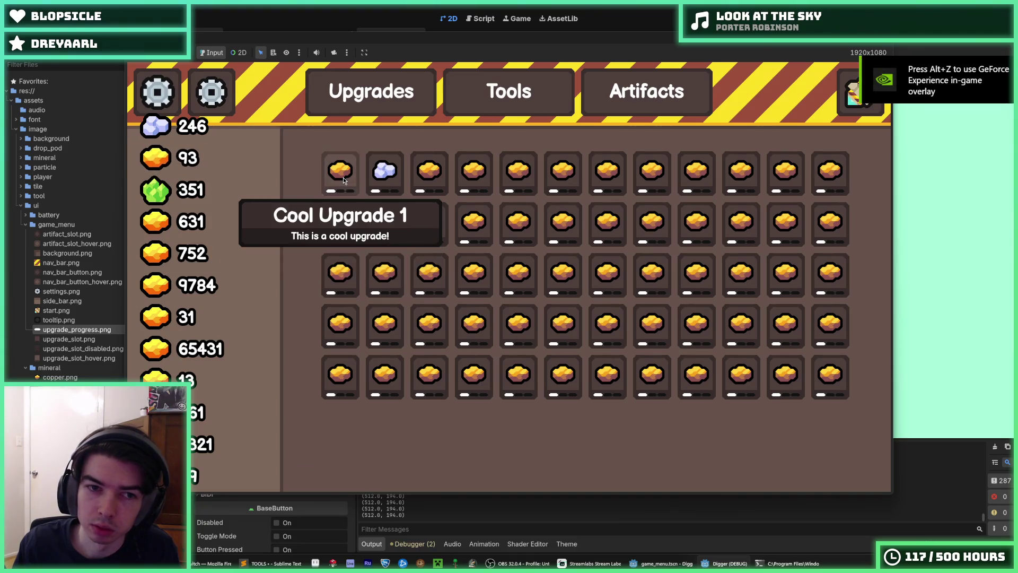
left_click(912, 52)
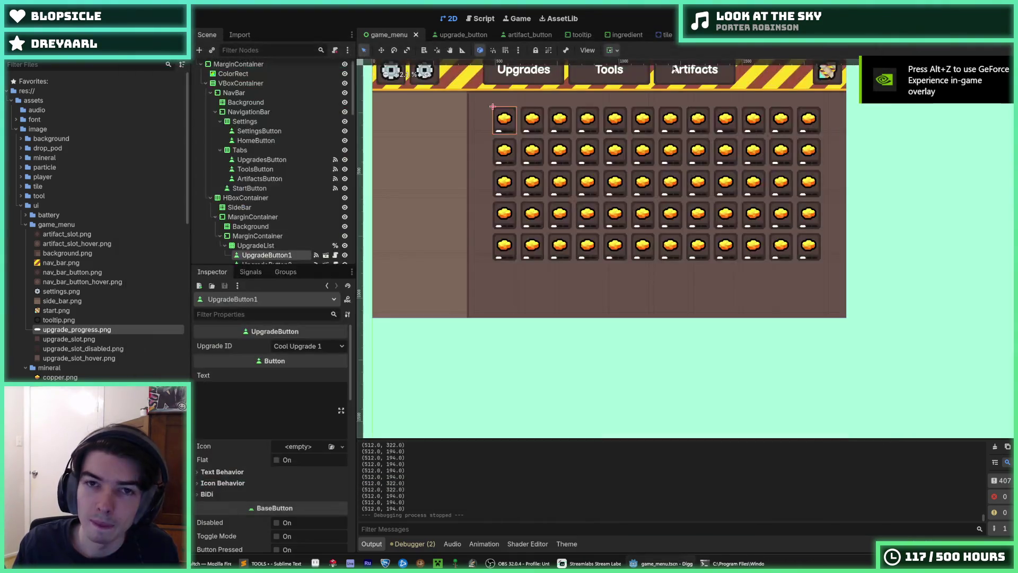
In the upgrade_button scene, set UpgradeProgress1–3 to Access as Unique Name
left_click(624, 35)
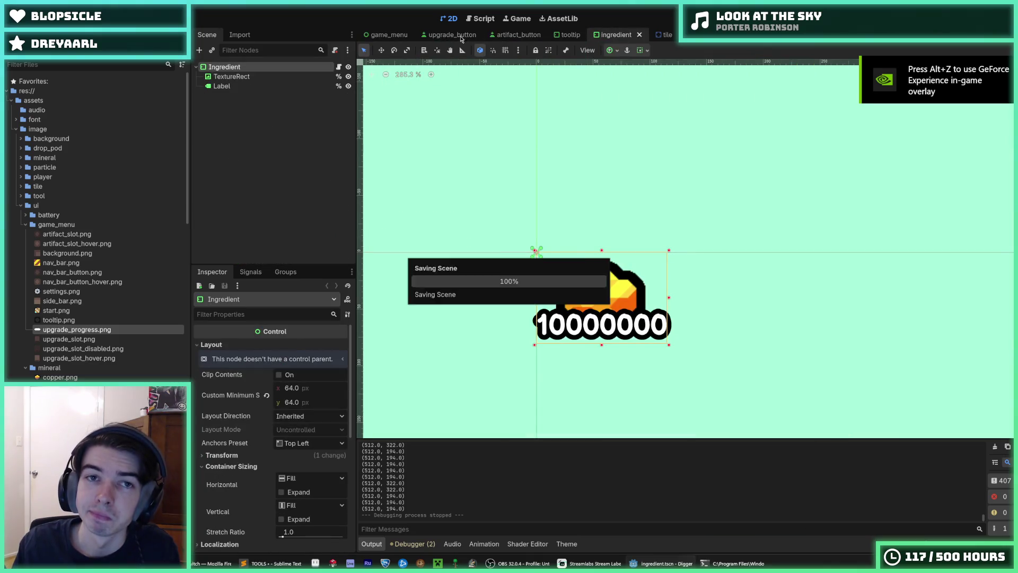
left_click(566, 35)
left_click(453, 35)
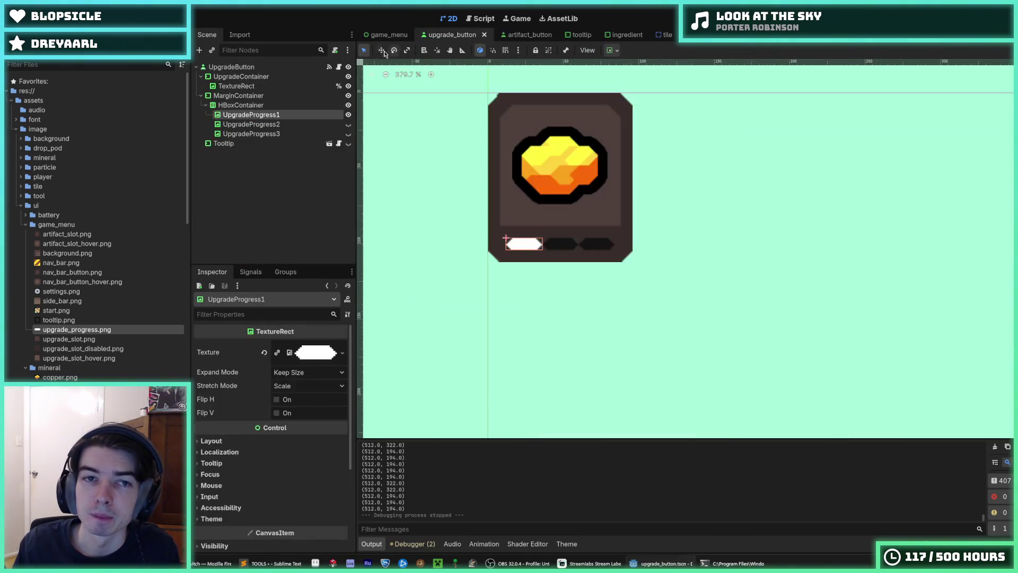
left_click(281, 135, "shift")
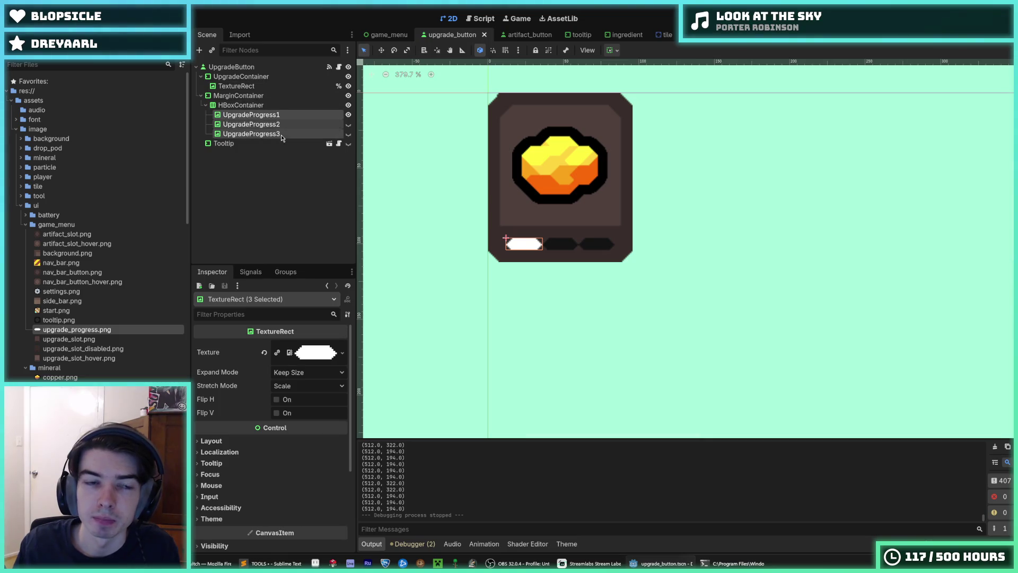
right_click(281, 135)
left_click(331, 244)
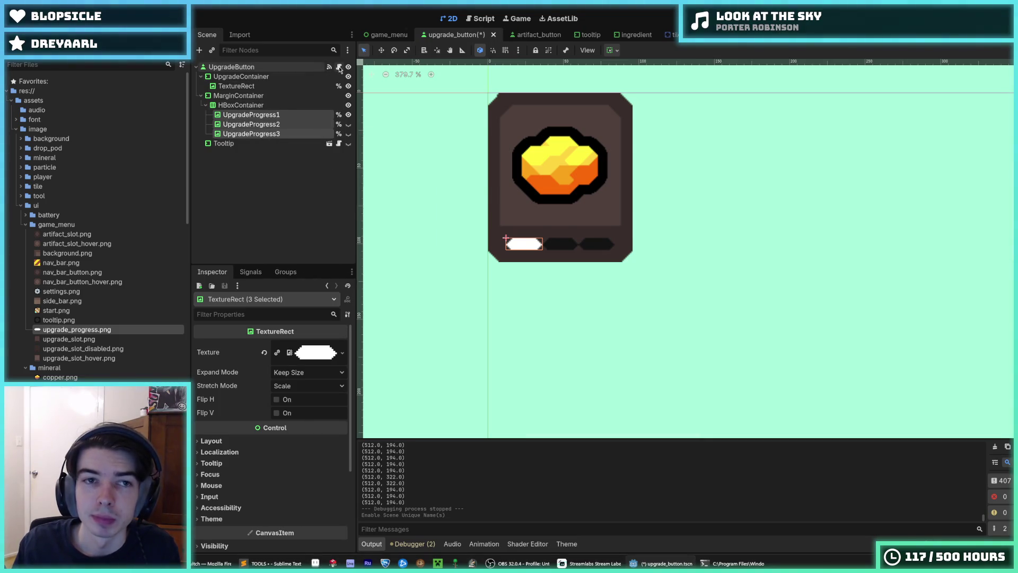
In upgrade_button.gd, open a new line below the texture rect declaration
left_click(338, 67)
left_click(672, 150)
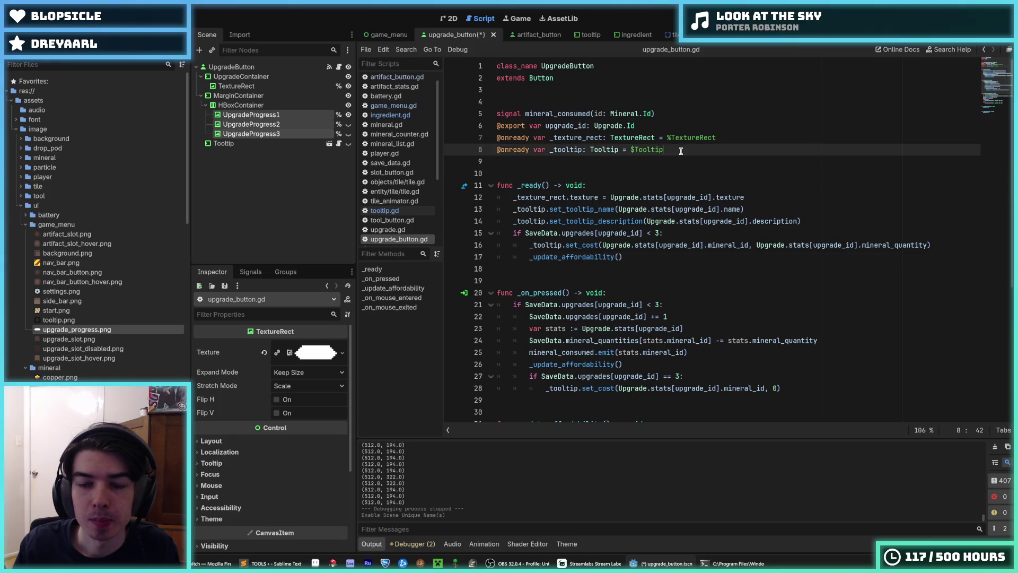
left_click(741, 139)
left_click(703, 129)
key("Down")
key("End")
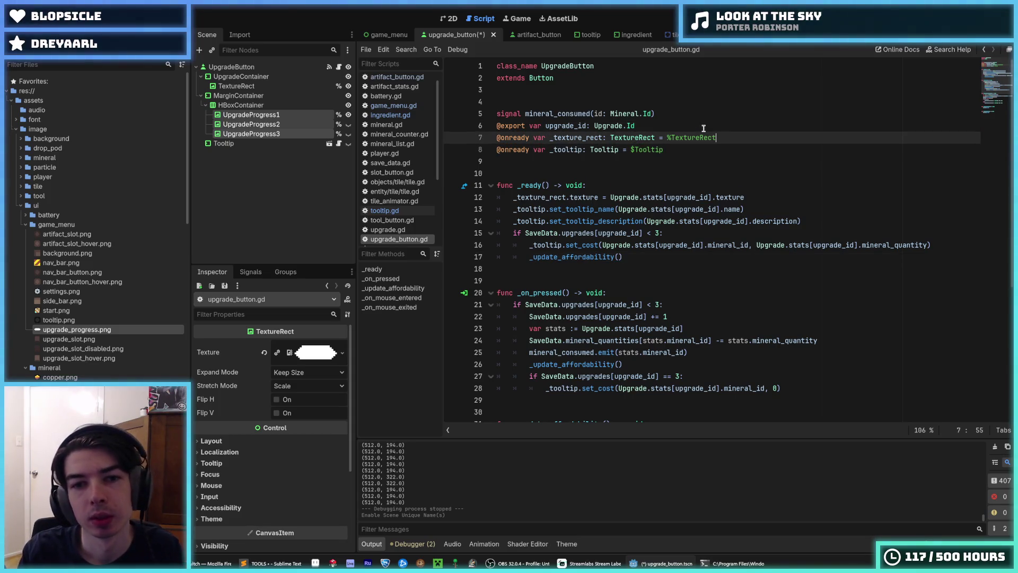
key("Return")
type("@onready var _upgrade")
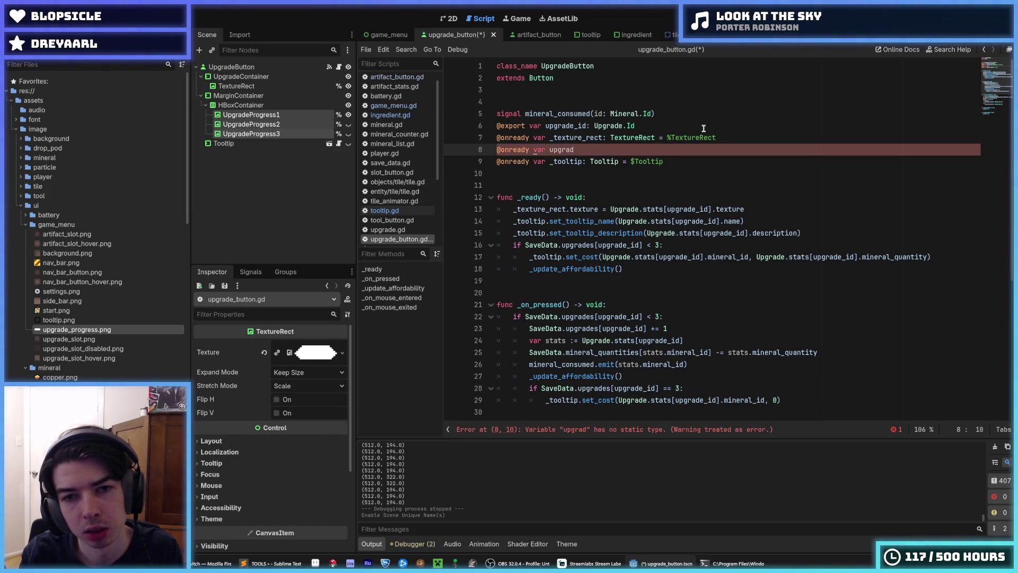
type("_")
key("End")
type("e_progresses_")
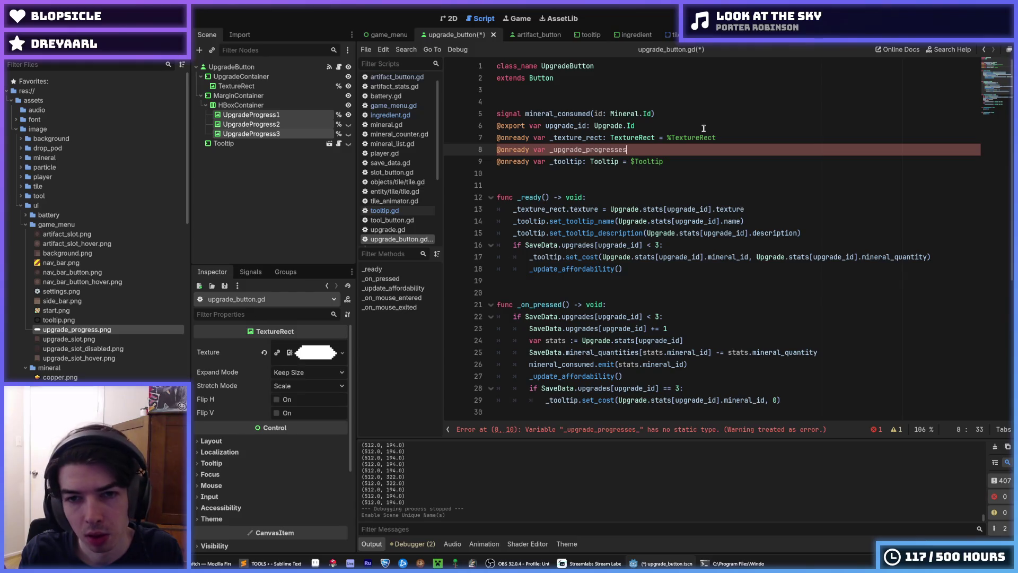
type(":Array[T")
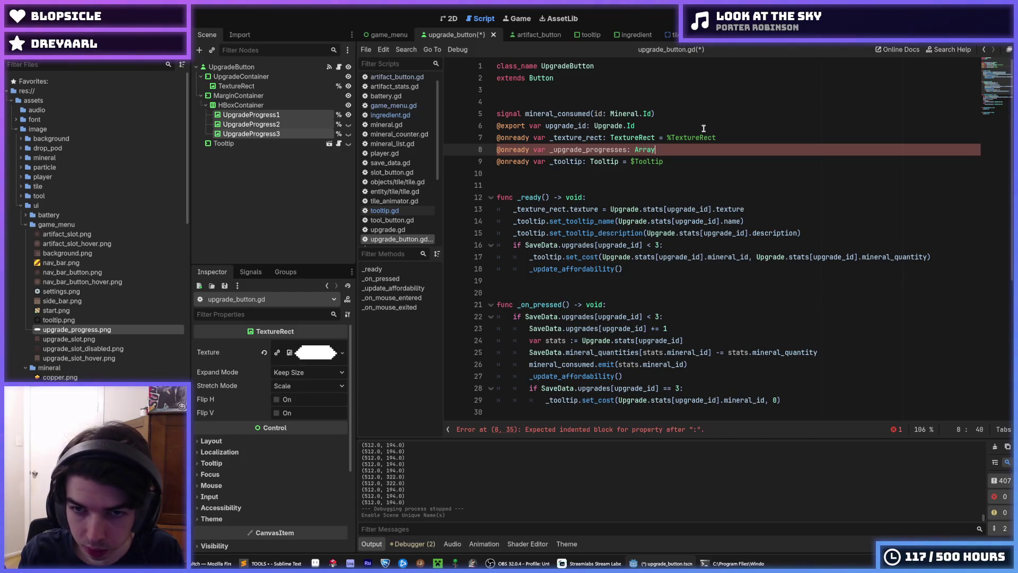
type("extureRE")
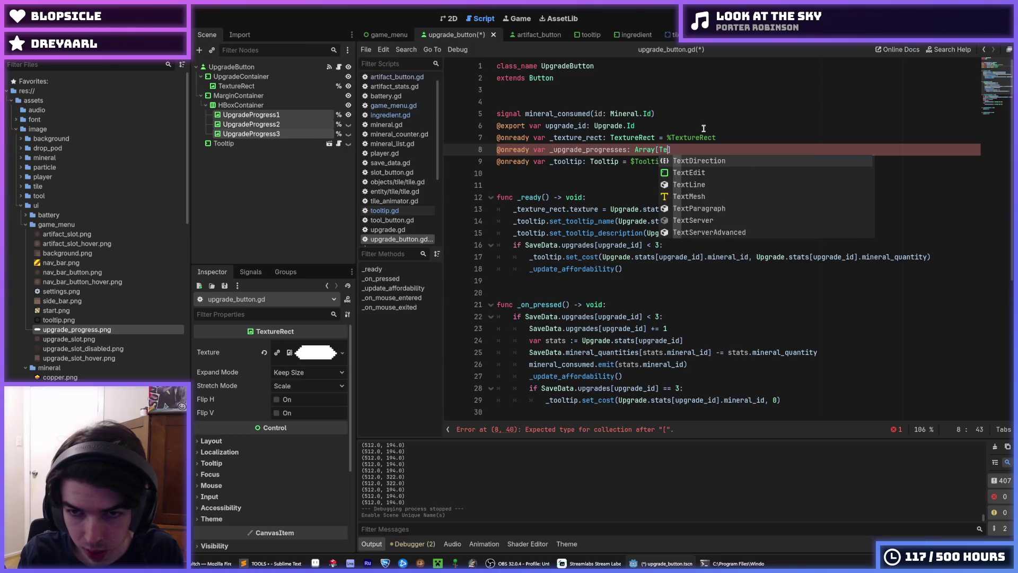
key("Return")
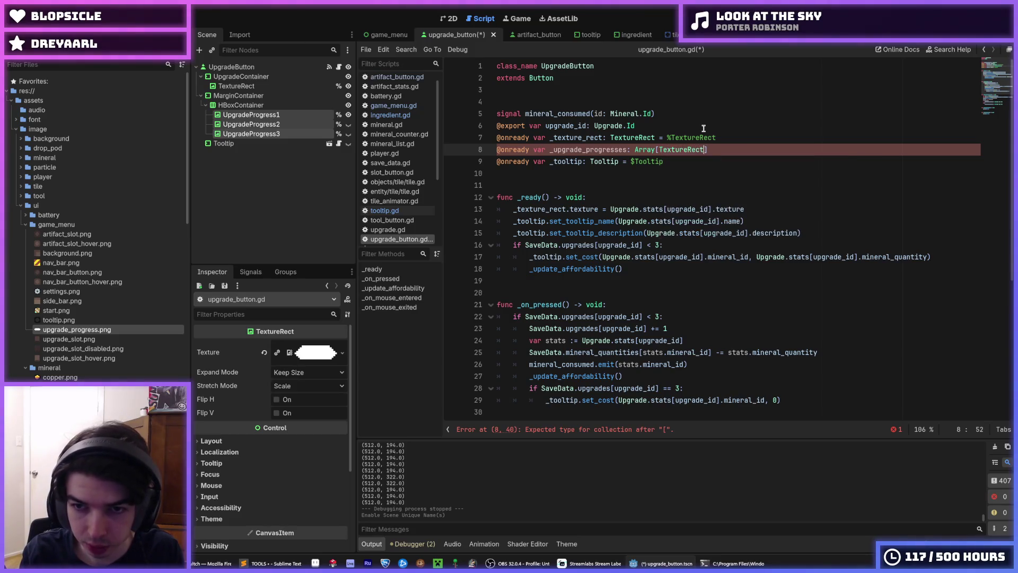
type("%UpgradePr]")
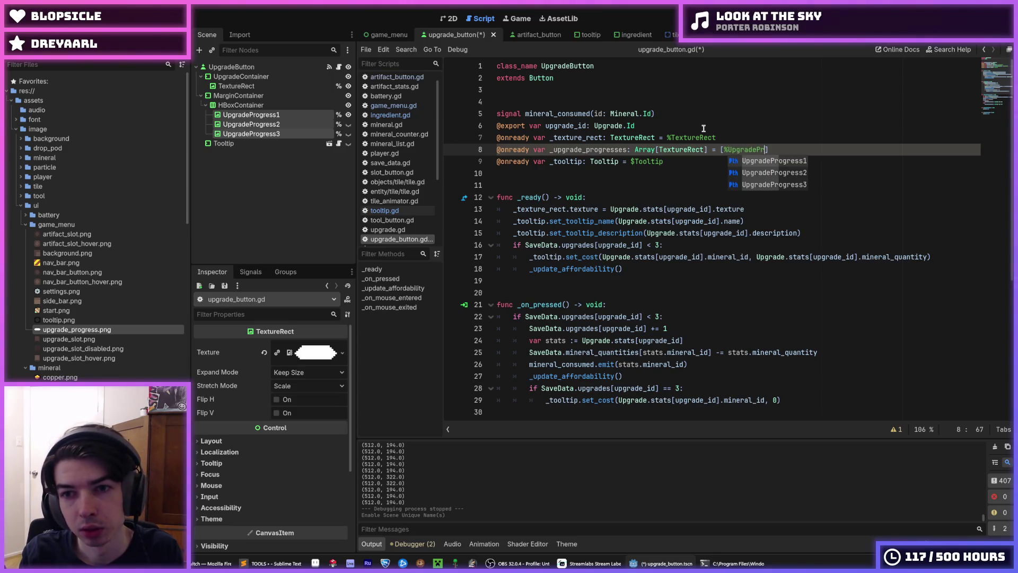
key("Return")
type(", ")
type("%UpgradePro")
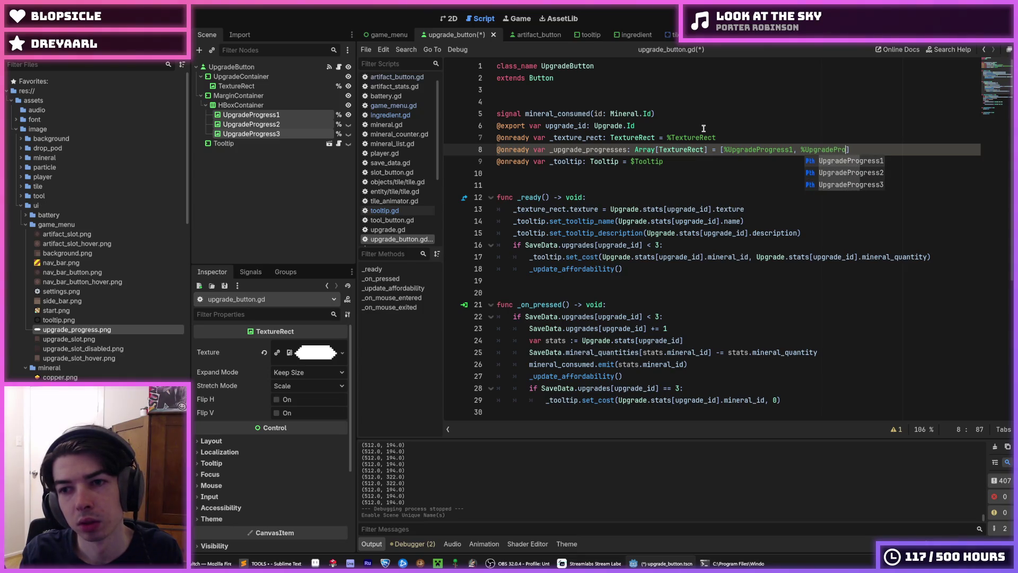
key("Down")
key("Return")
type(", %UpgradeProgress3")
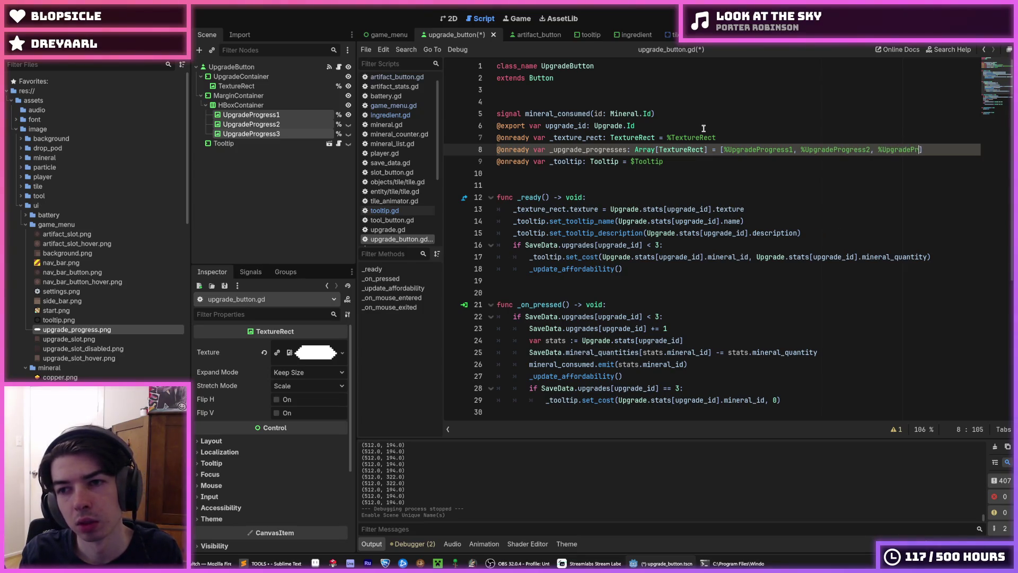
Save the script and keep the progress array line above the tooltip declaration
key("ctrl+s")
key("alt+Down")
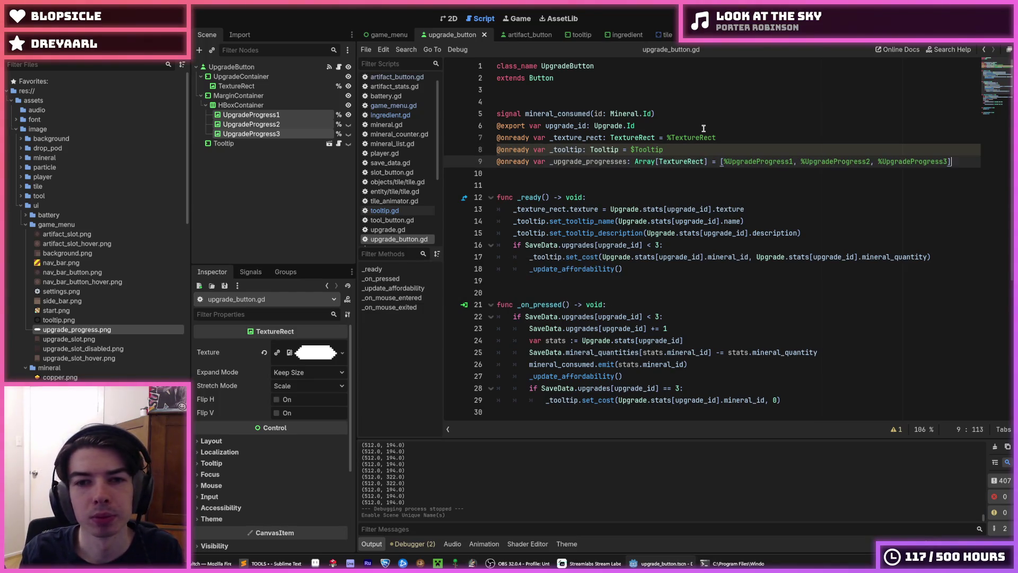
key("Up")
key("alt+Down")
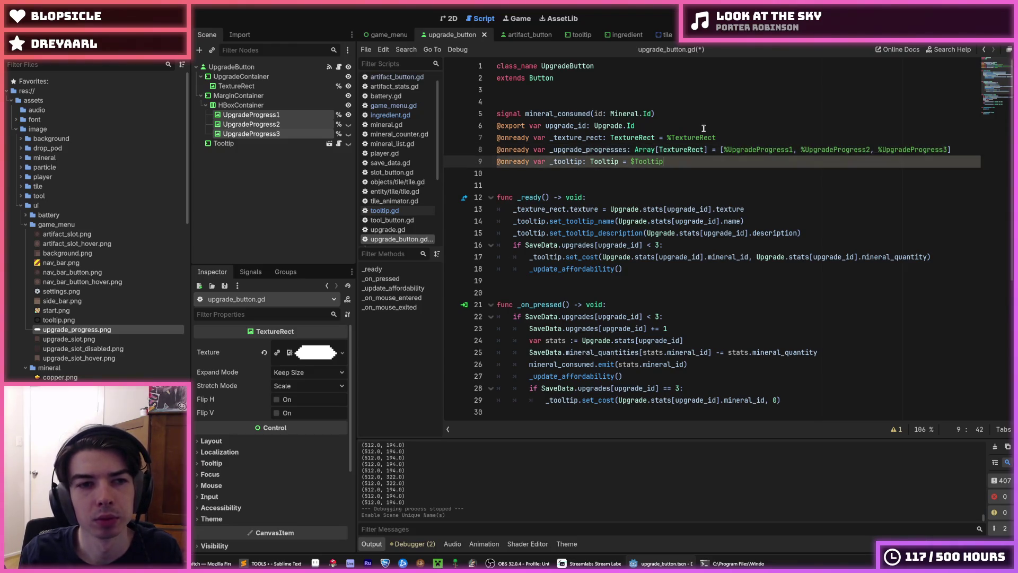
double_click(605, 149)
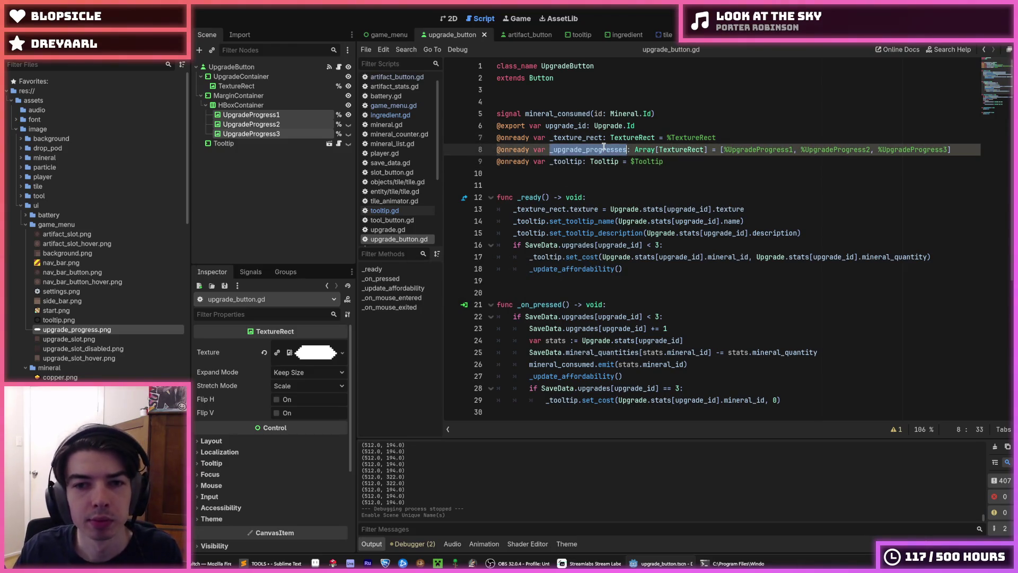
Add a new line after _update_affordability() in _on_pressed and begin a call there
left_click(636, 268)
scroll(638, 275, "down", 5)
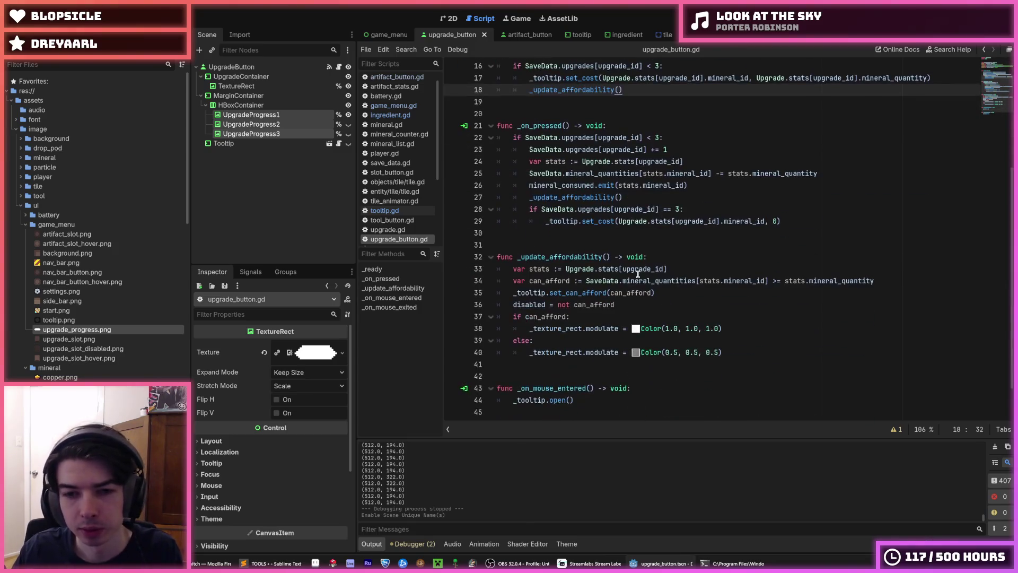
left_click(791, 219)
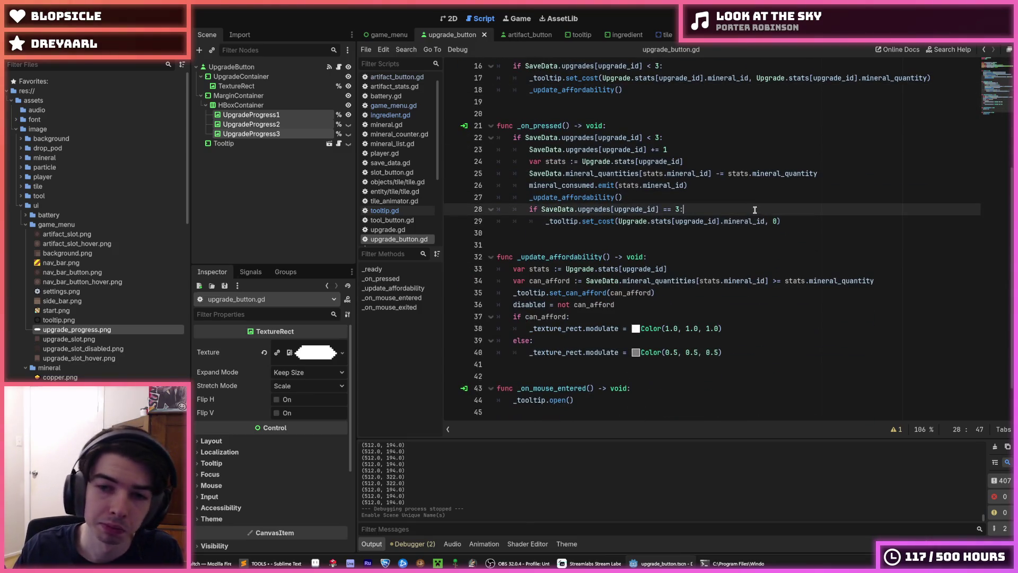
scroll(750, 212, "up", 2)
left_click(632, 161)
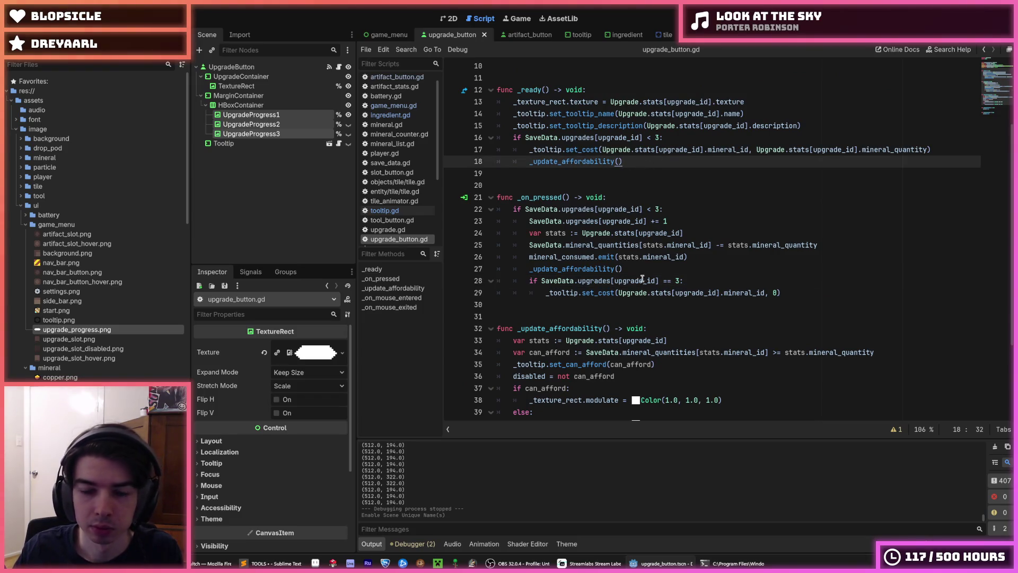
left_click(618, 269)
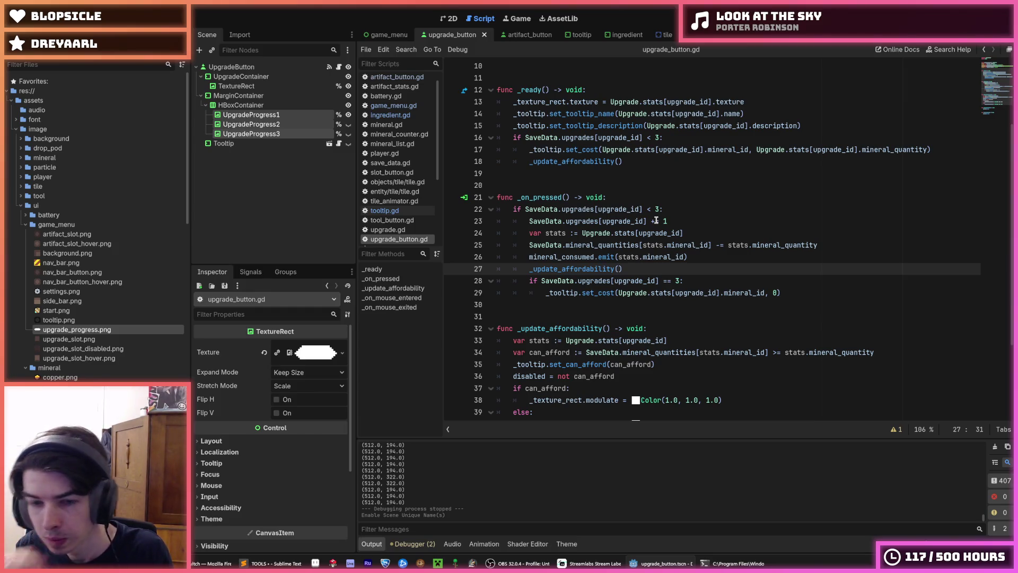
key("Return")
type("_upgrade_progresses")
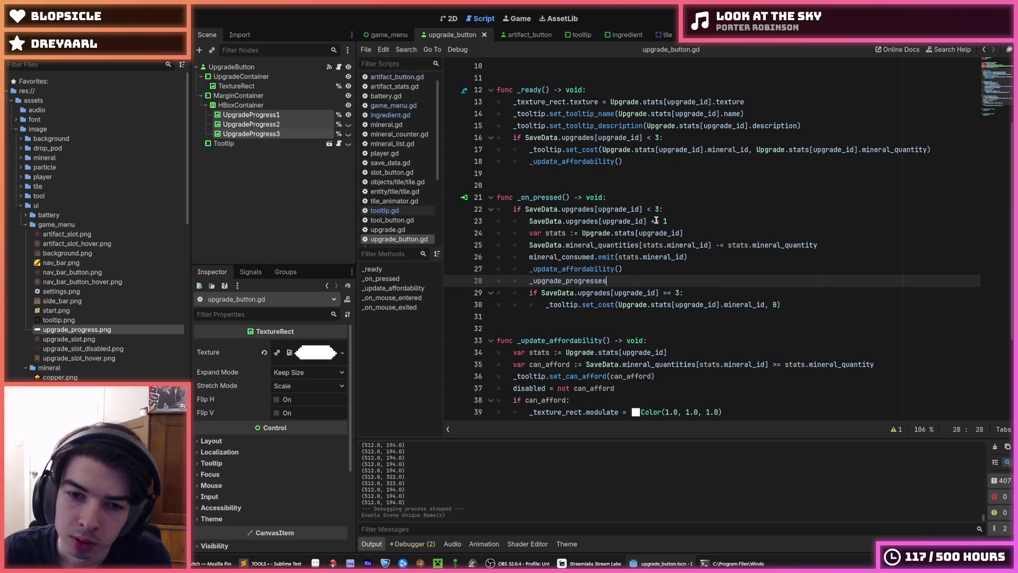
type("(")
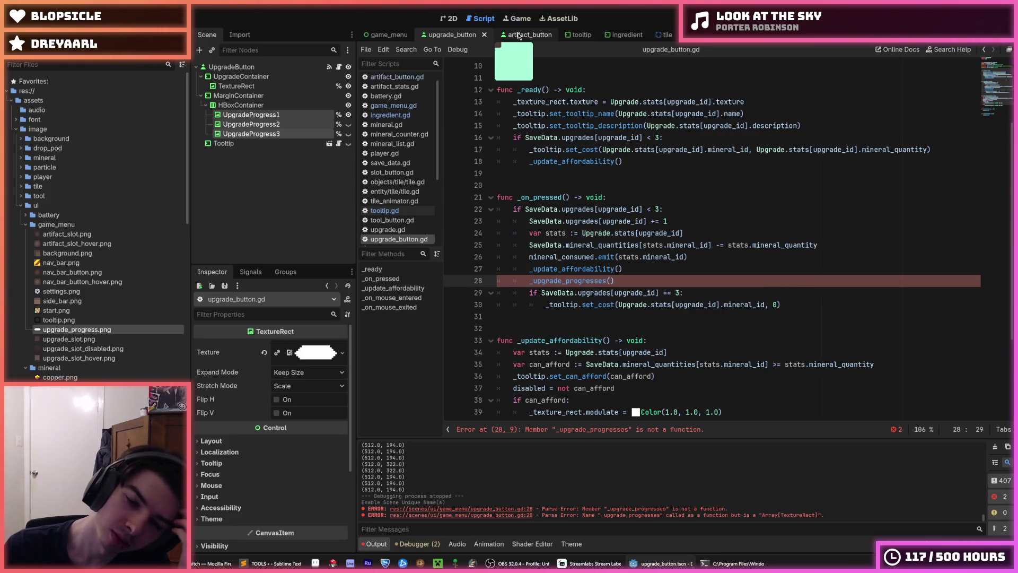
key("BackSpace")
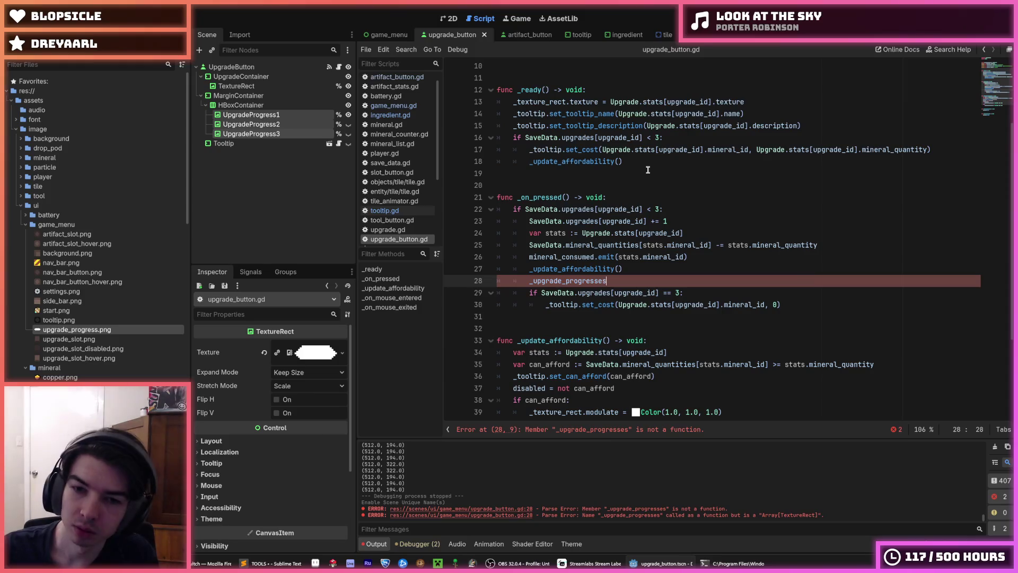
Replace the mistaken _upgrade_progresses text with an _update_progress() call
scroll(647, 170, "up", 3)
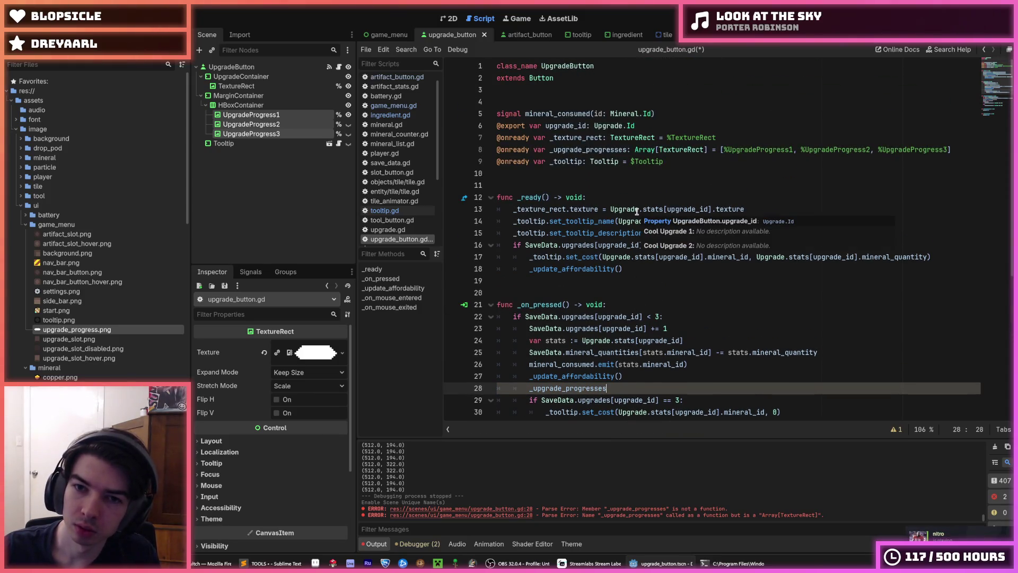
scroll(637, 211, "down", 2)
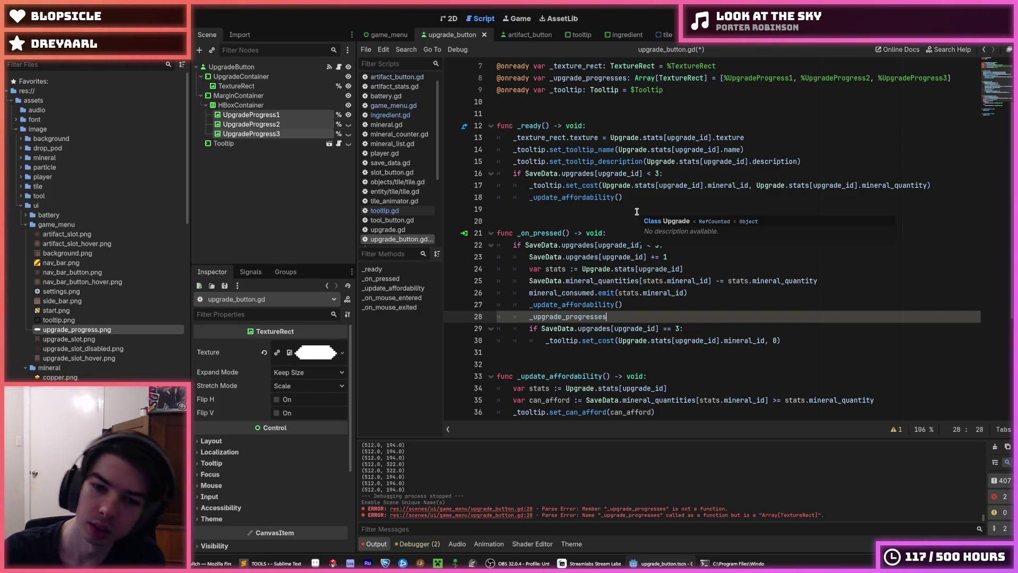
key("ctrl+shift+Left")
type("_update_")
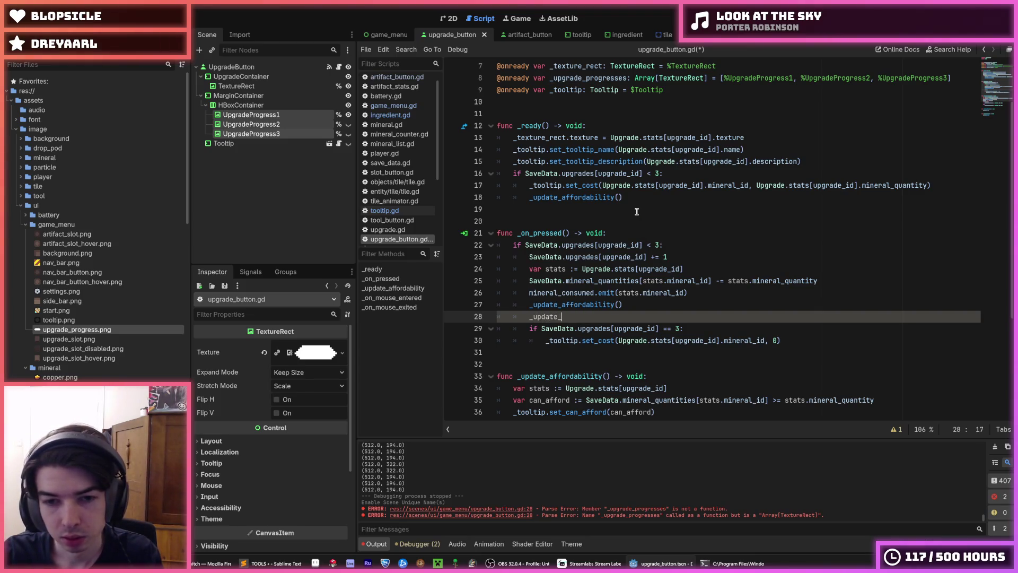
type("progress(")
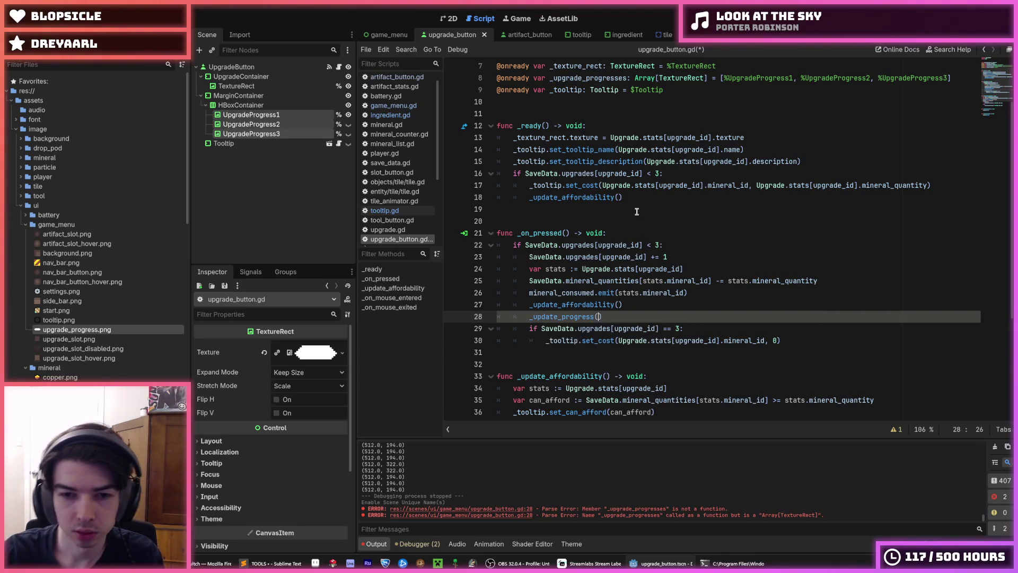
scroll(637, 212, "down", 3)
left_click_drag(637, 211, 523, 211)
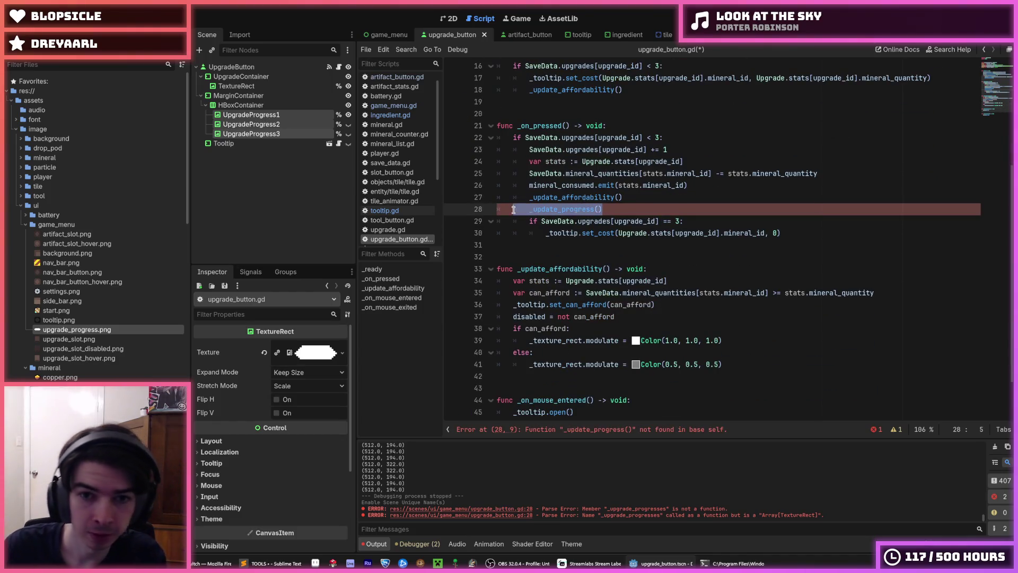
scroll(522, 211, "down", 2)
left_click(744, 306)
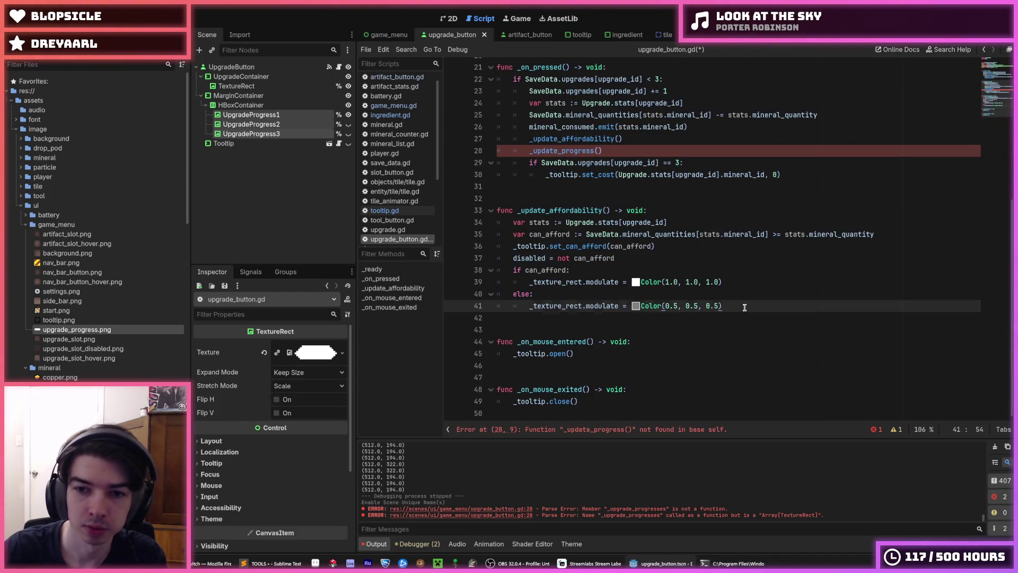
Add a new function func _update_progress() -> void: after the affordability function
key("Return")
key("Return")
key("Return")
type("func _update_progress()")
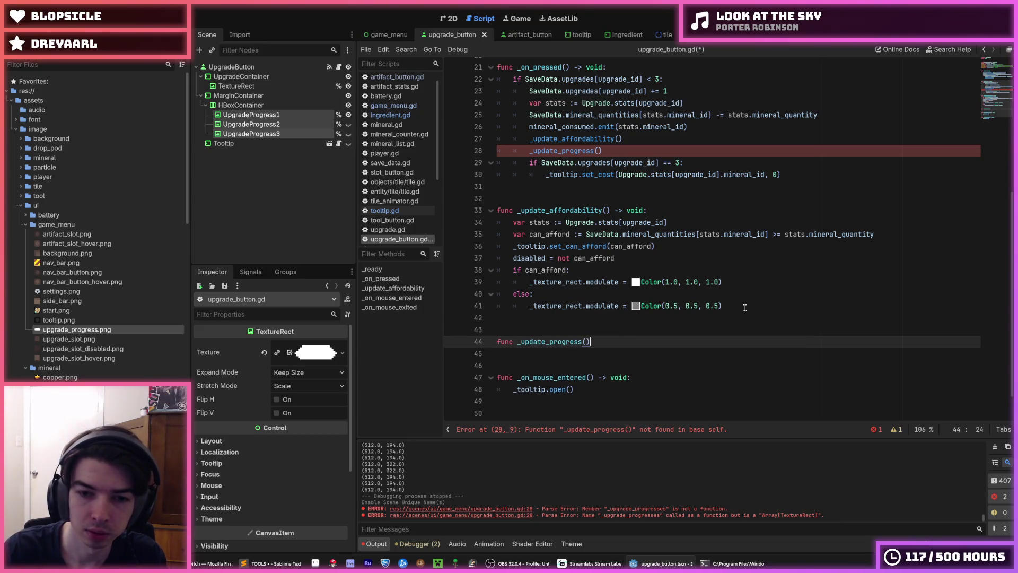
type(" -> void:")
key("Return")
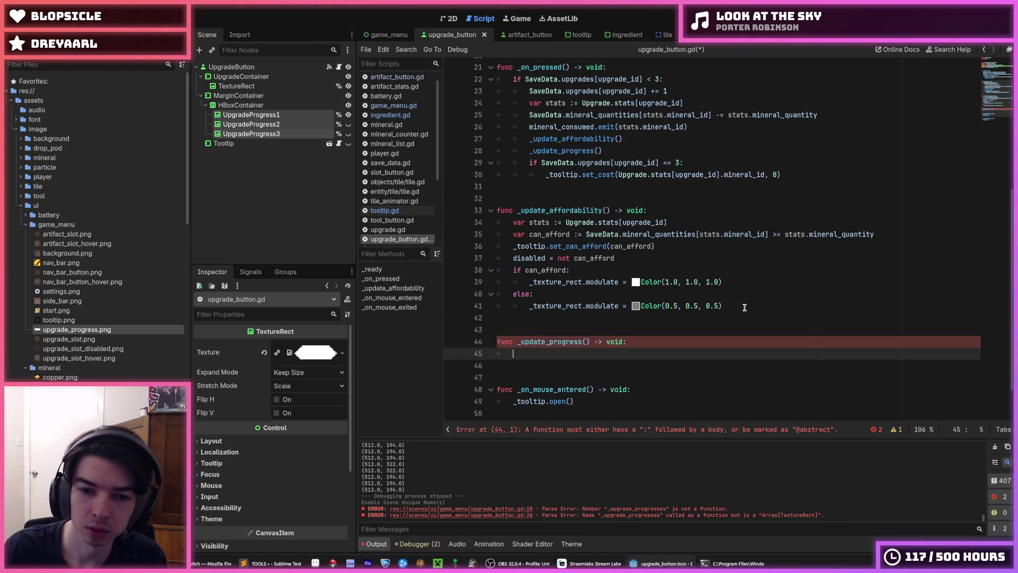
scroll(608, 276, "down", 2)
scroll(608, 275, "up", 3)
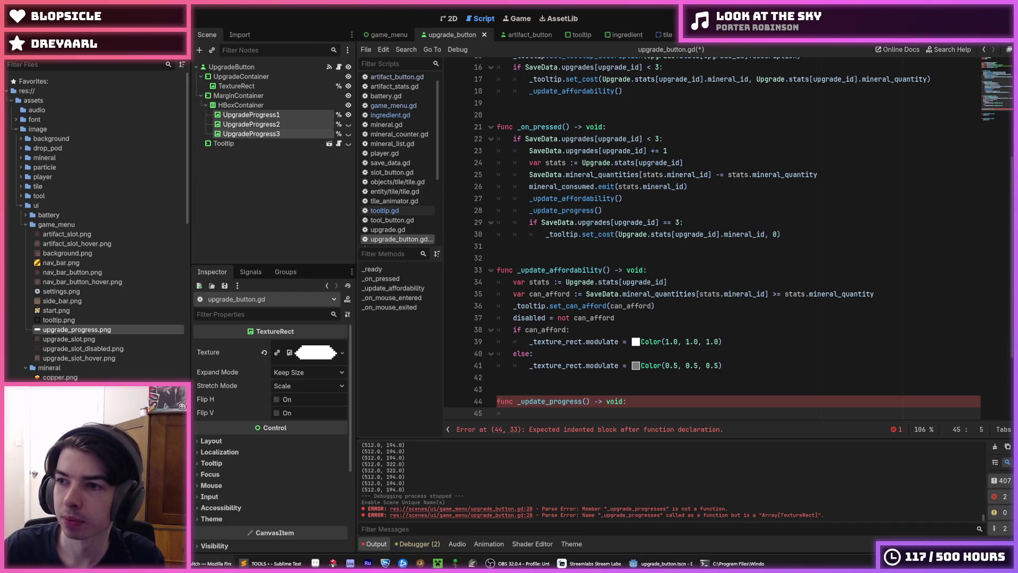
scroll(761, 152, "down", 3)
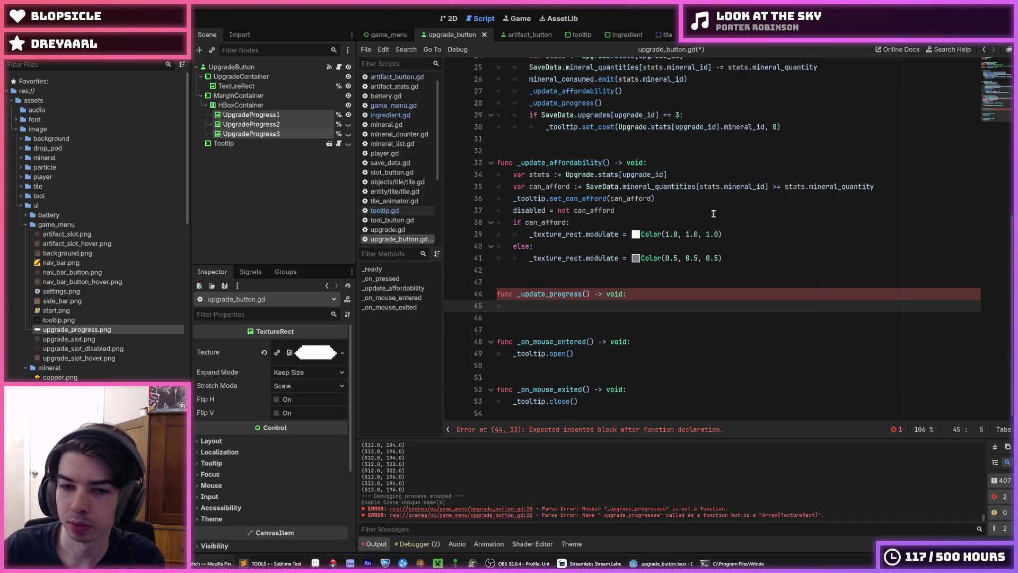
left_click(625, 297)
scroll(636, 292, "up", 2)
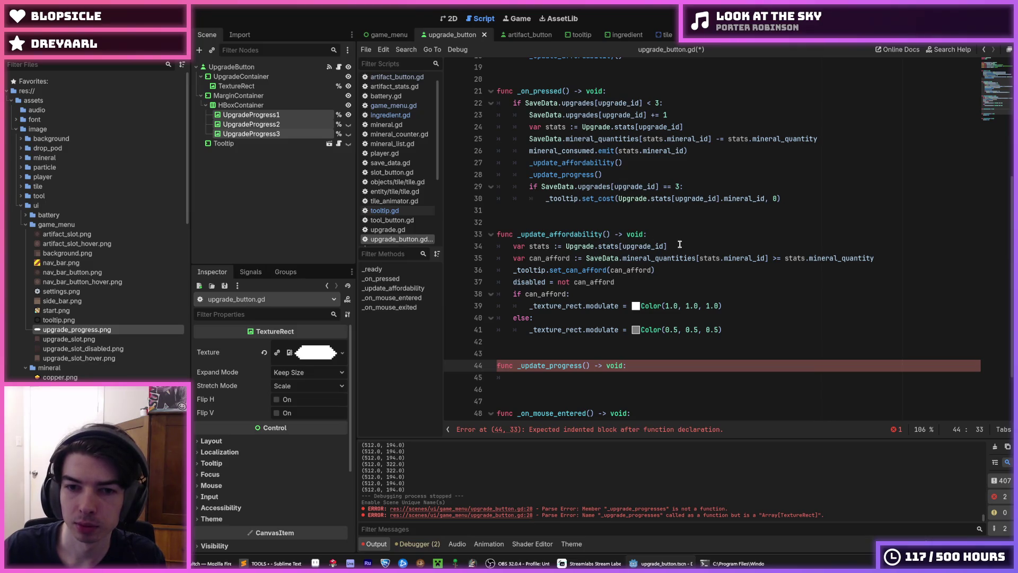
Start the body with _upgrade_progresses[0] and the copied SaveData.upgrades[upgrade_id] lookup
left_click_drag(670, 246, 567, 246)
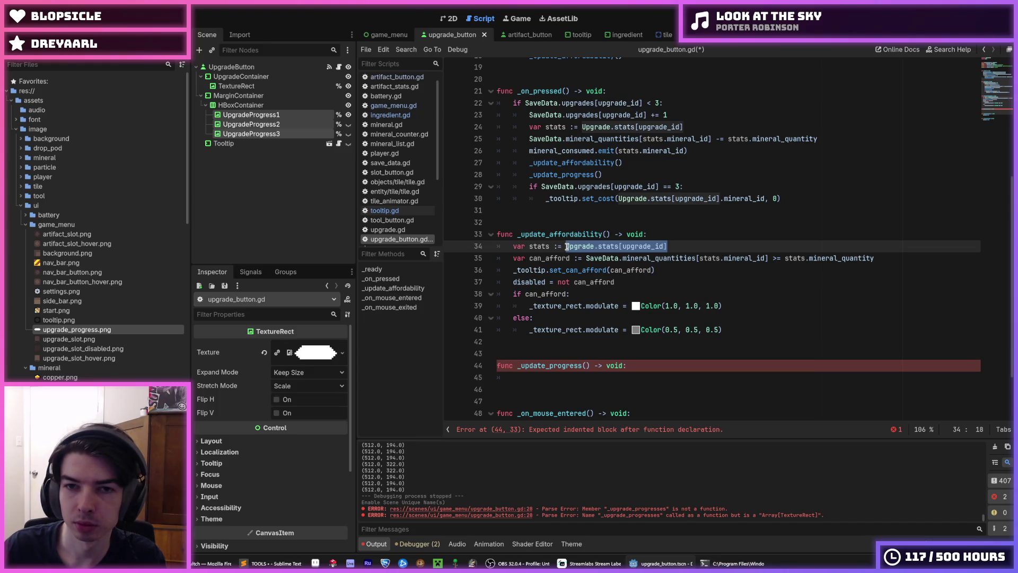
left_click(566, 246)
left_click_drag(643, 102, 525, 102)
key("ctrl+c")
left_click(556, 378)
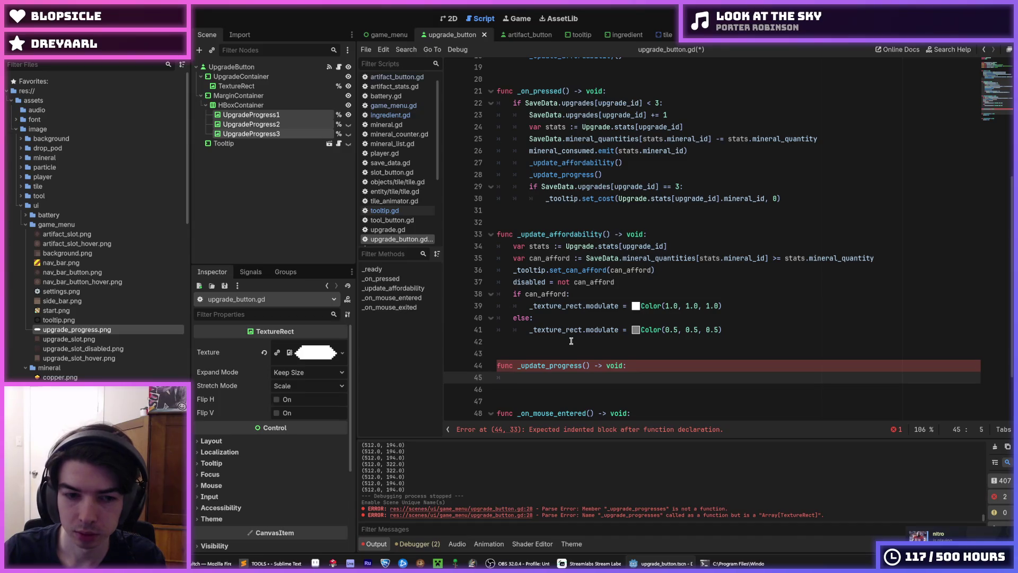
type("pgradr")
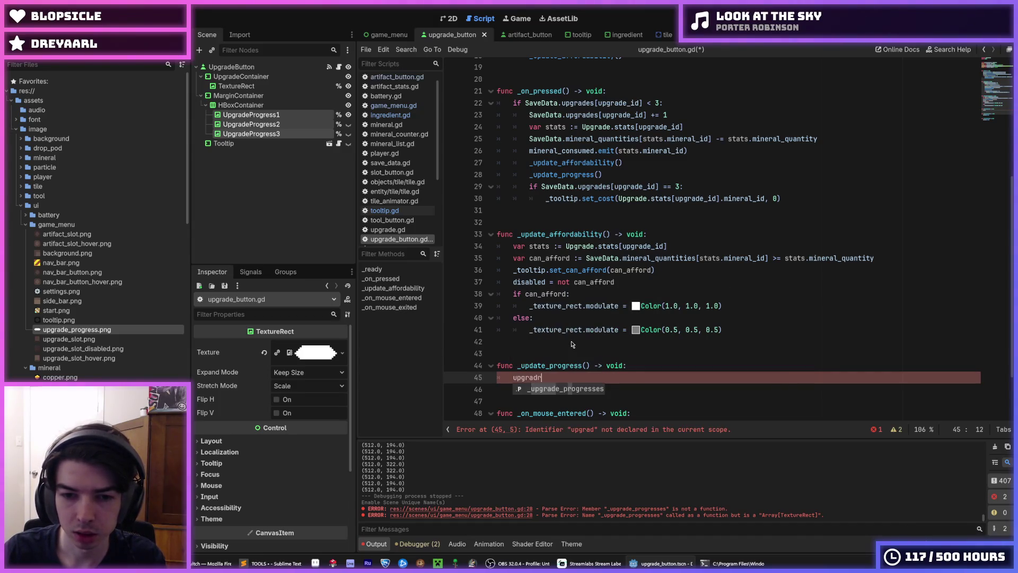
key("Return")
type("[")
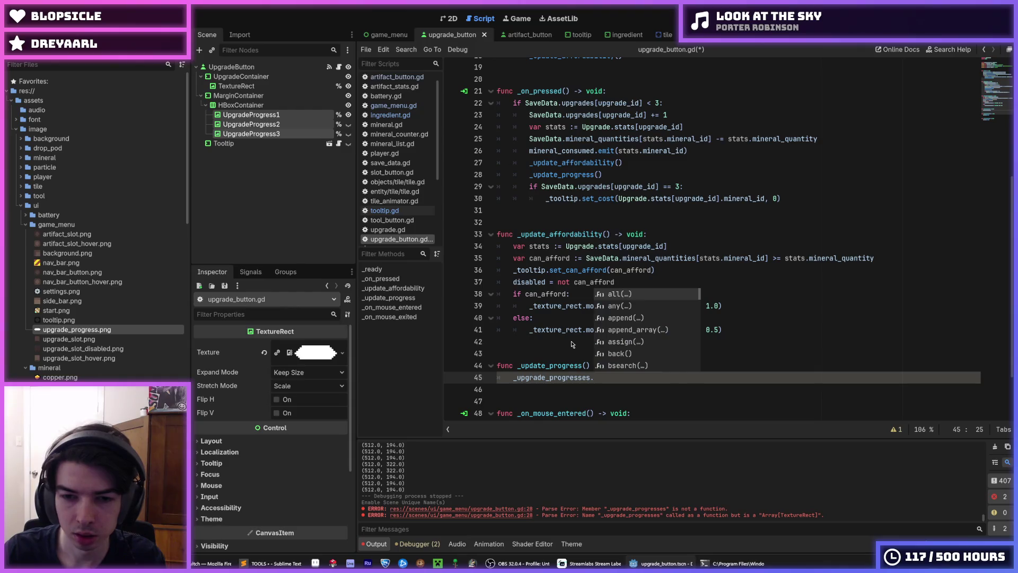
type("0]")
key("ctrl+v")
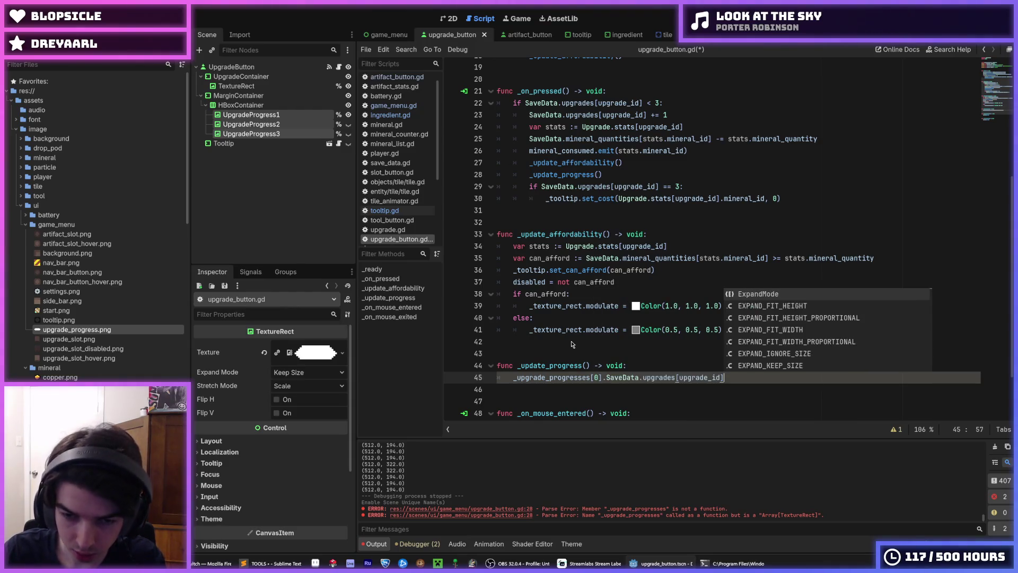
Make the first line set _upgrade_progresses[0].visible by comparing the upgrade level to 1, then save
key("ctrl+Left")
key("ctrl+Left")
key("ctrl+Left")
type("visible =")
key("End")
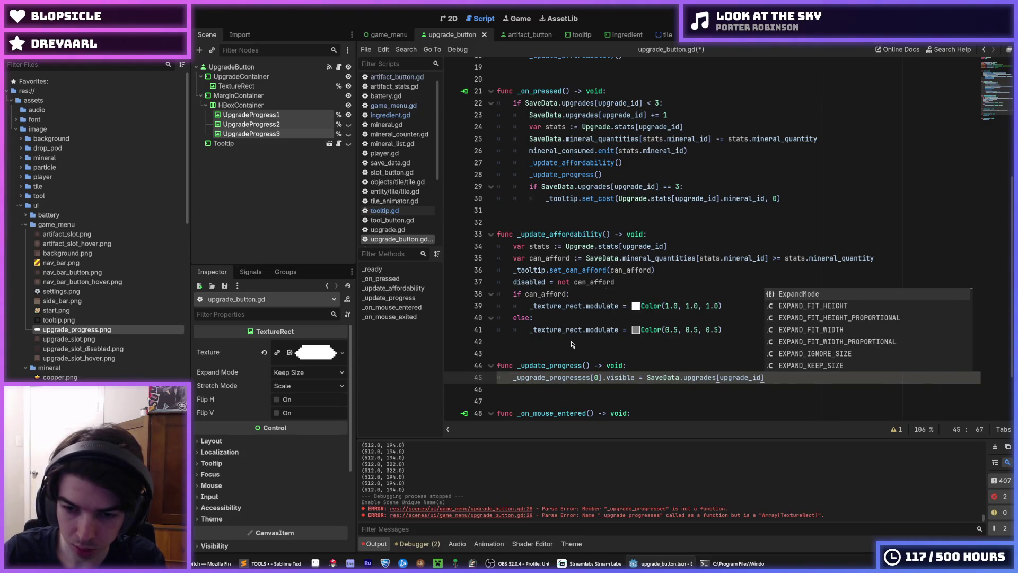
scroll(572, 345, "up", 1)
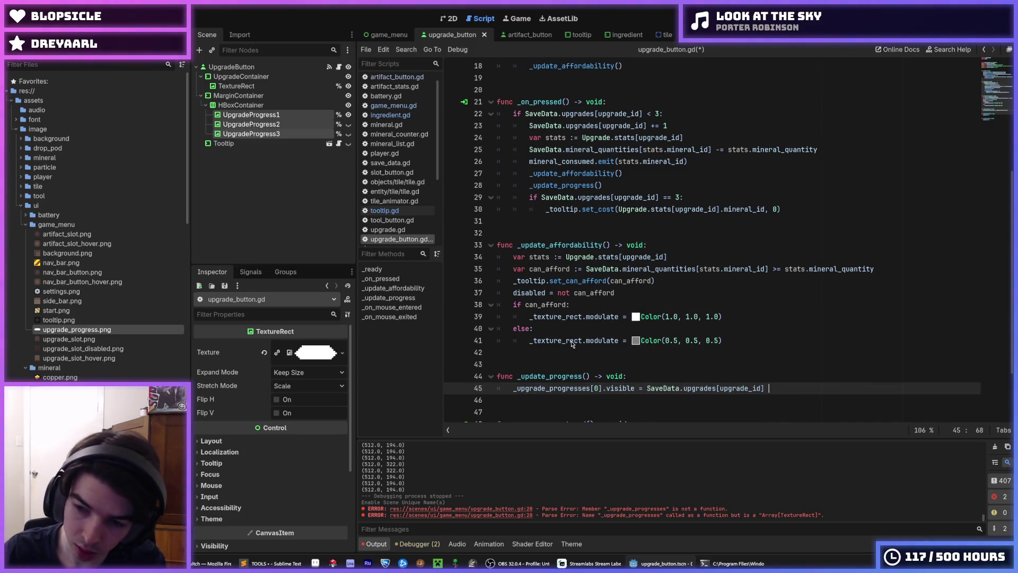
type("<= 1")
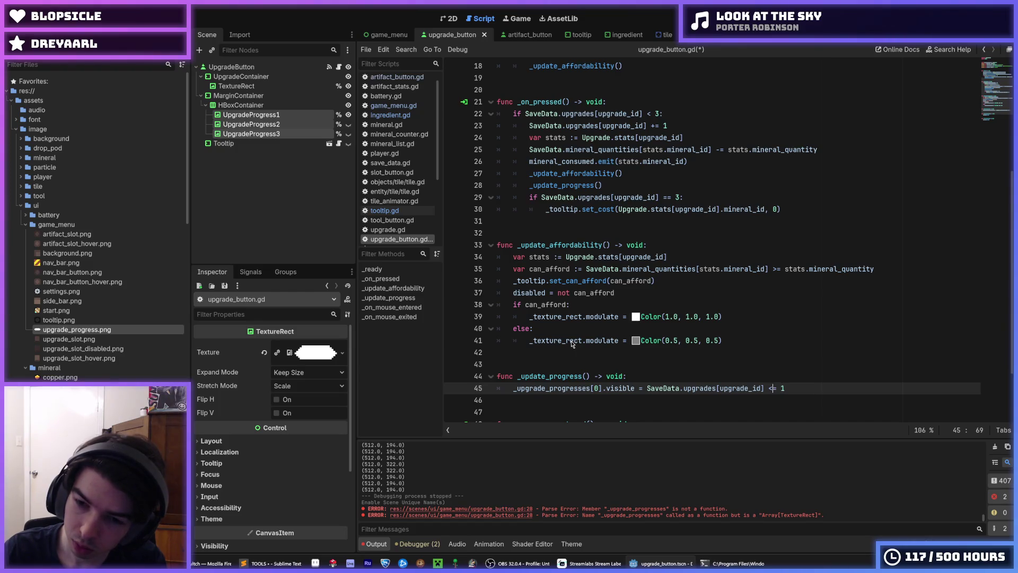
key("End")
key("ctrl+s")
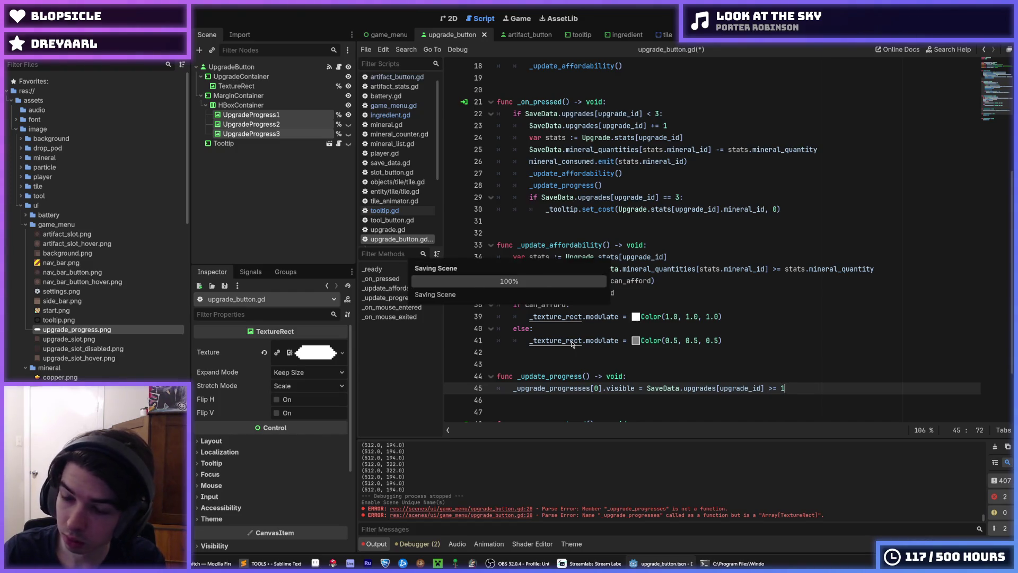
Duplicate the visibility line for bars [1] and [2] with thresholds 2 and 3, then save
key("ctrl+shift+d")
key("BackSpace")
type("2")
key("ctrl+shift+d")
key("BackSpace")
type("3")
key("Up")
key("Left")
key("Left")
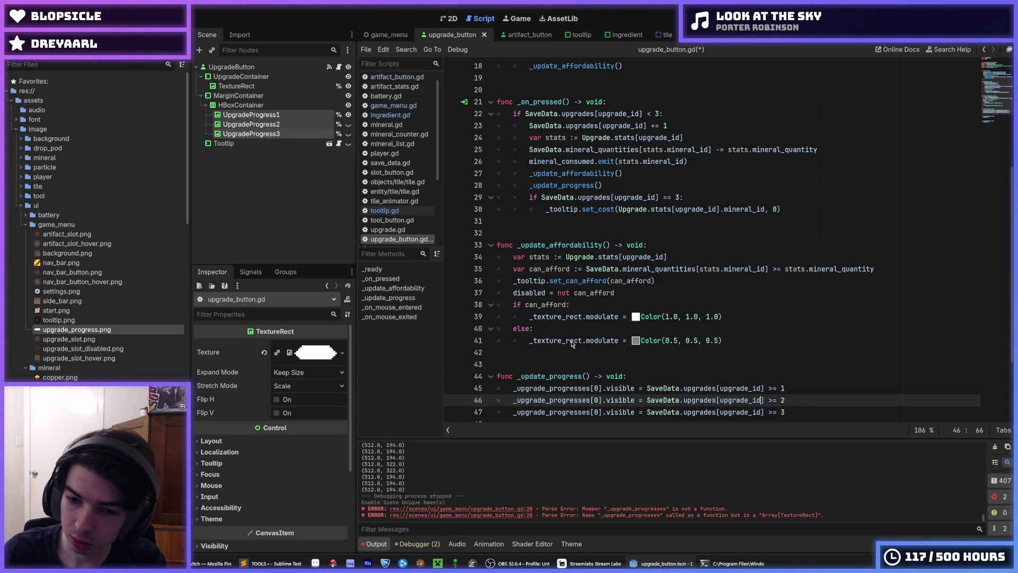
key("Left")
key("Left")
key("Left")
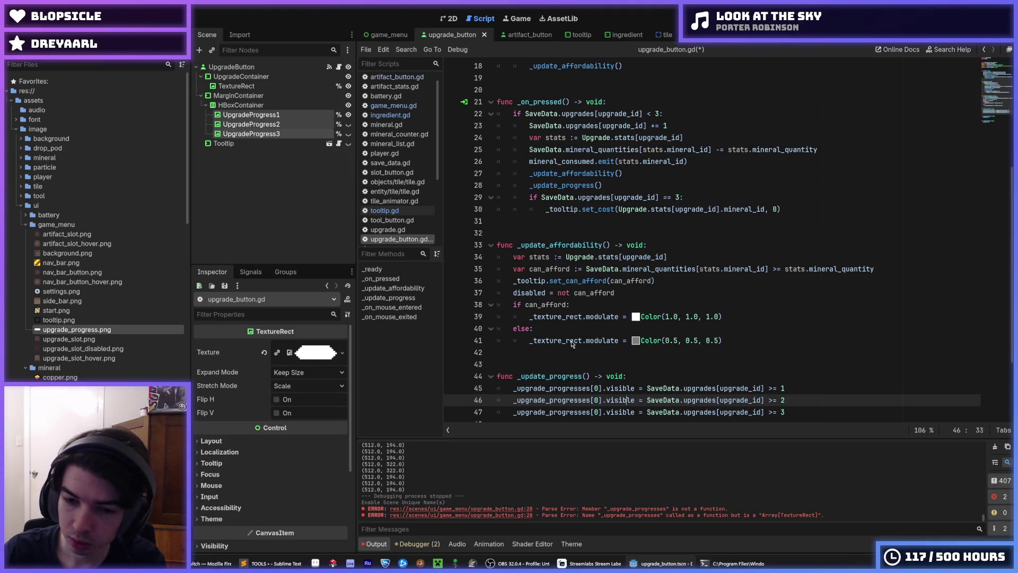
key("Down")
key("BackSpace")
type("2")
key("ctrl+s")
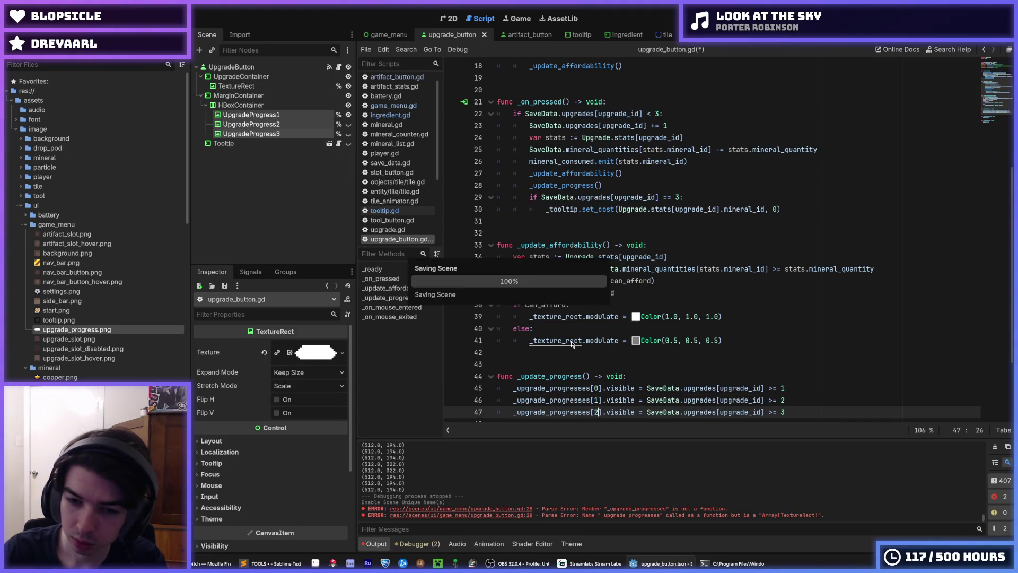
Call _update_progress() in _ready above the cost check and save the script
key("Up")
key("Up")
key("End")
scroll(572, 344, "down", 1)
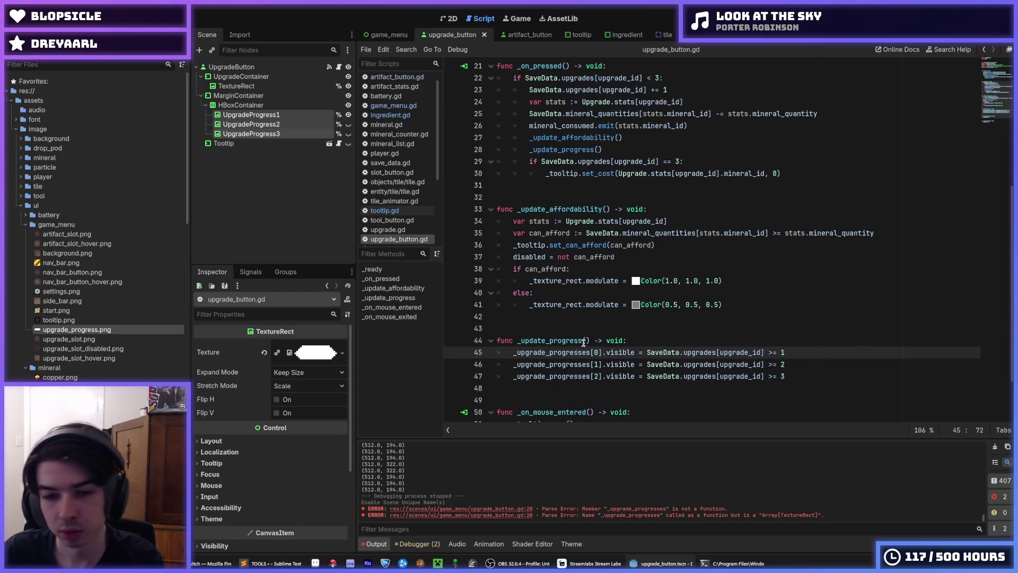
left_click_drag(590, 339, 513, 340)
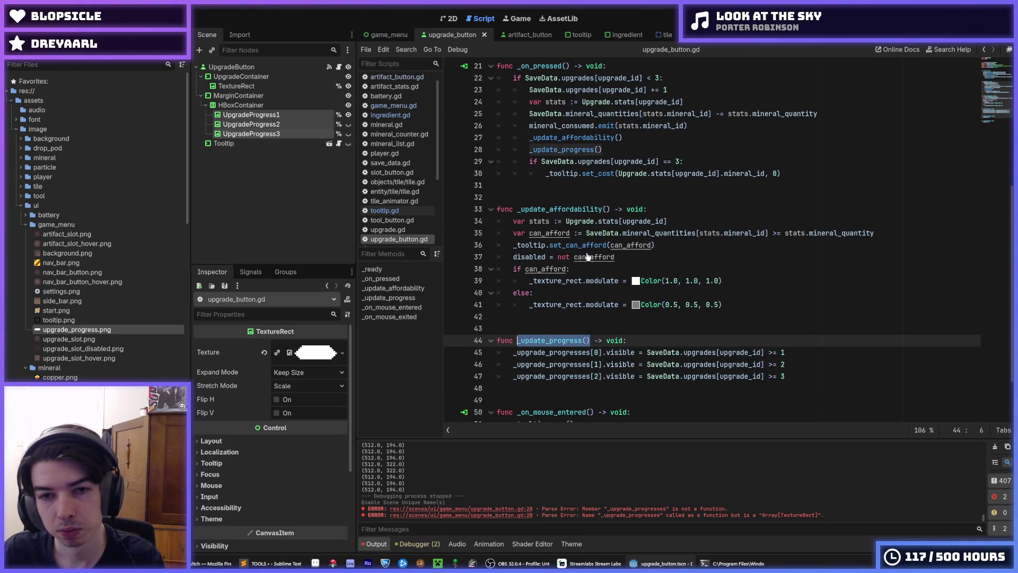
scroll(584, 254, "up", 3)
left_click_drag(602, 256, 551, 257)
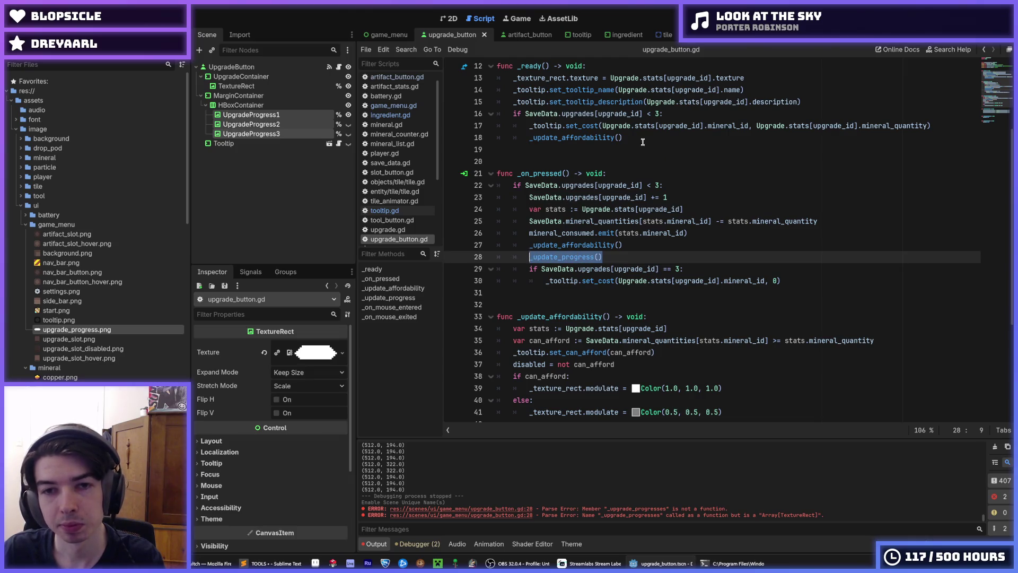
left_click(723, 126)
key("ctrl+Return")
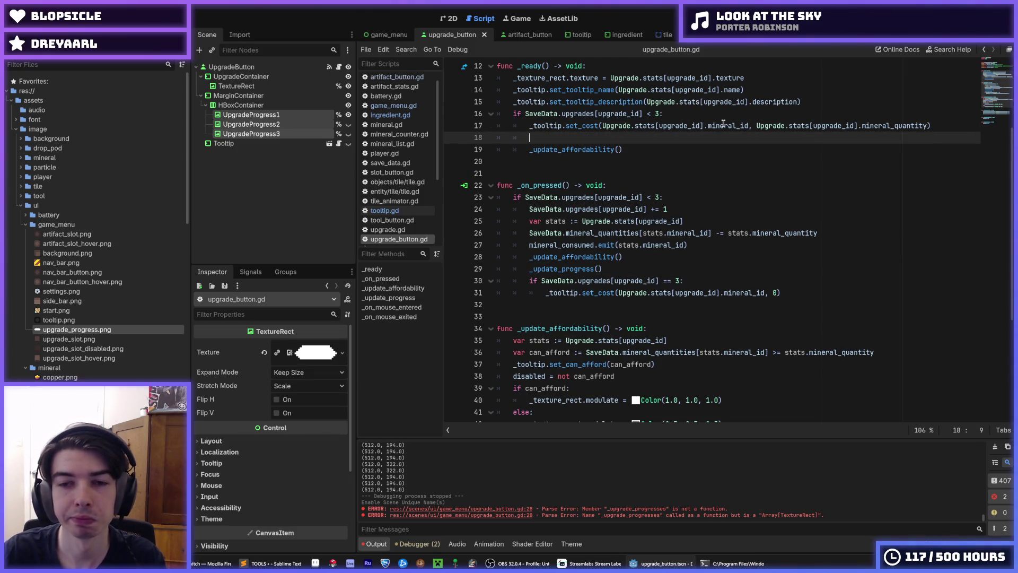
scroll(723, 124, "up", 3)
key("alt+Up")
key("alt+Up")
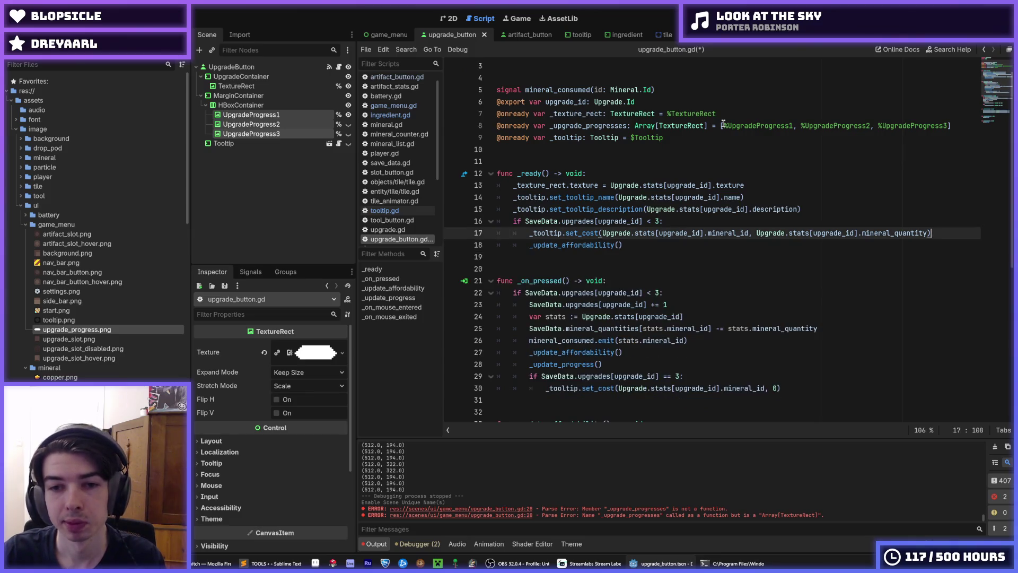
type("_update_progress()")
key("ctrl+s")
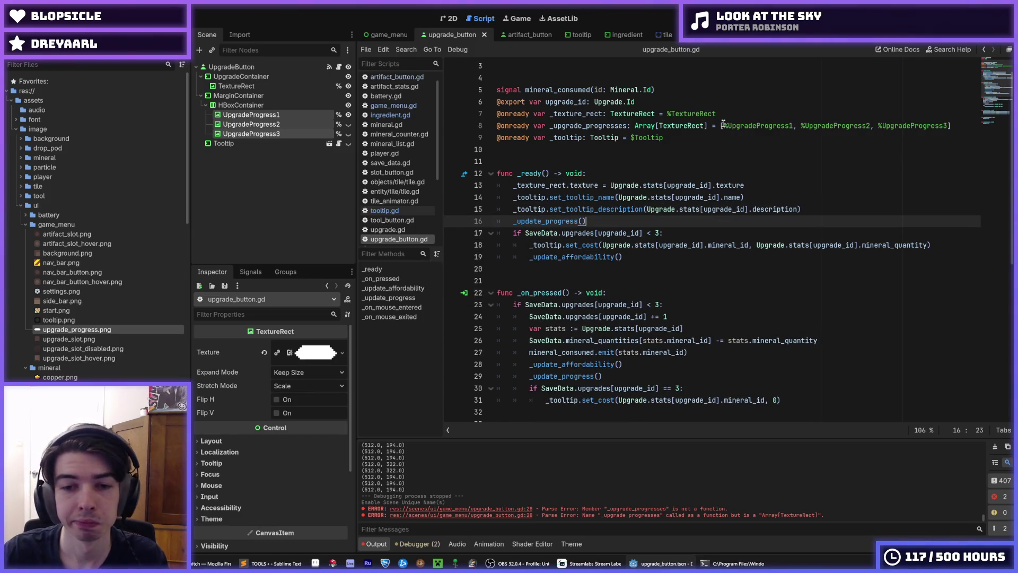
Move the _update_progress() call in _on_pressed above _update_affordability()
scroll(726, 170, "down", 2)
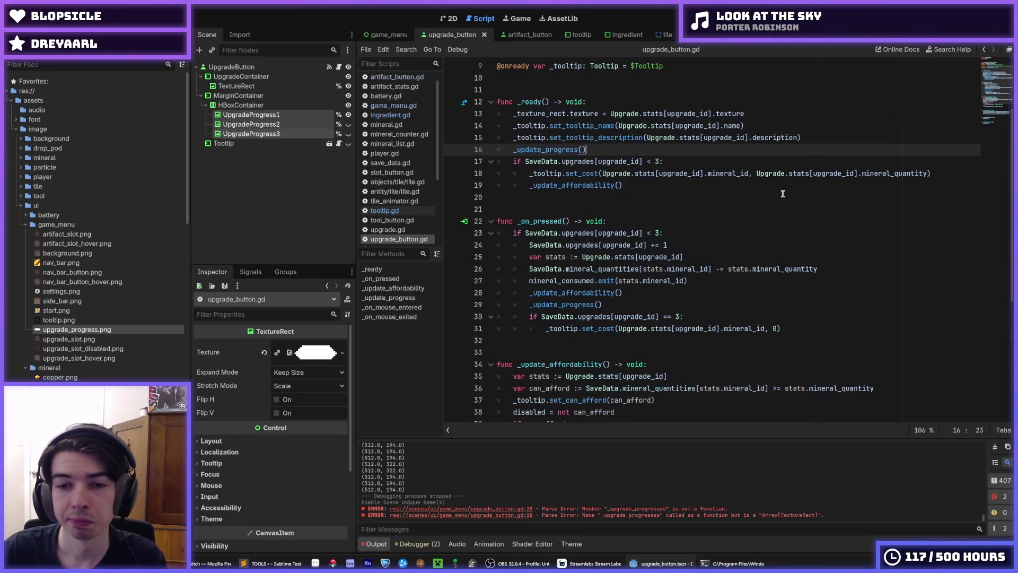
left_click(631, 300)
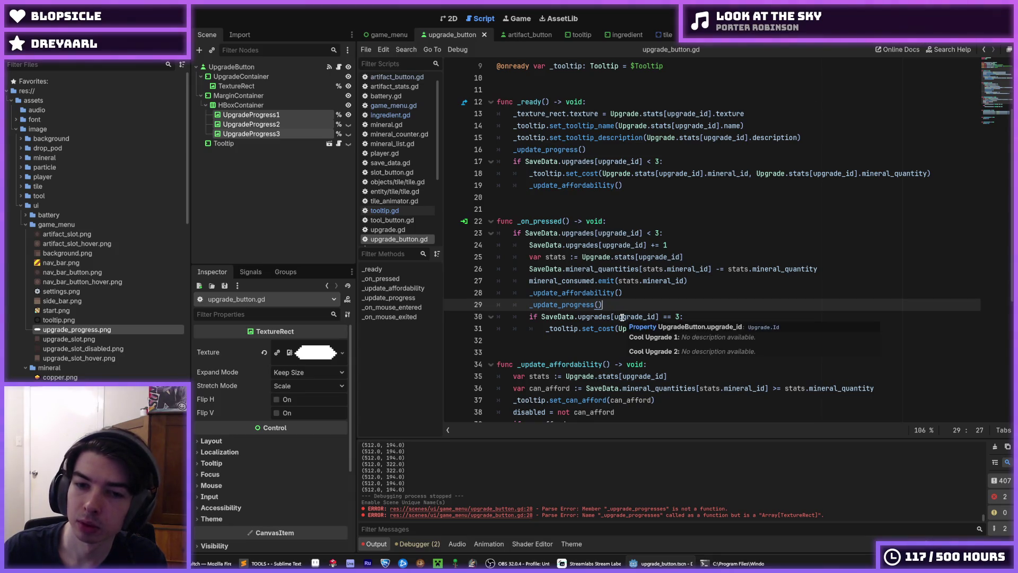
key("alt+Up")
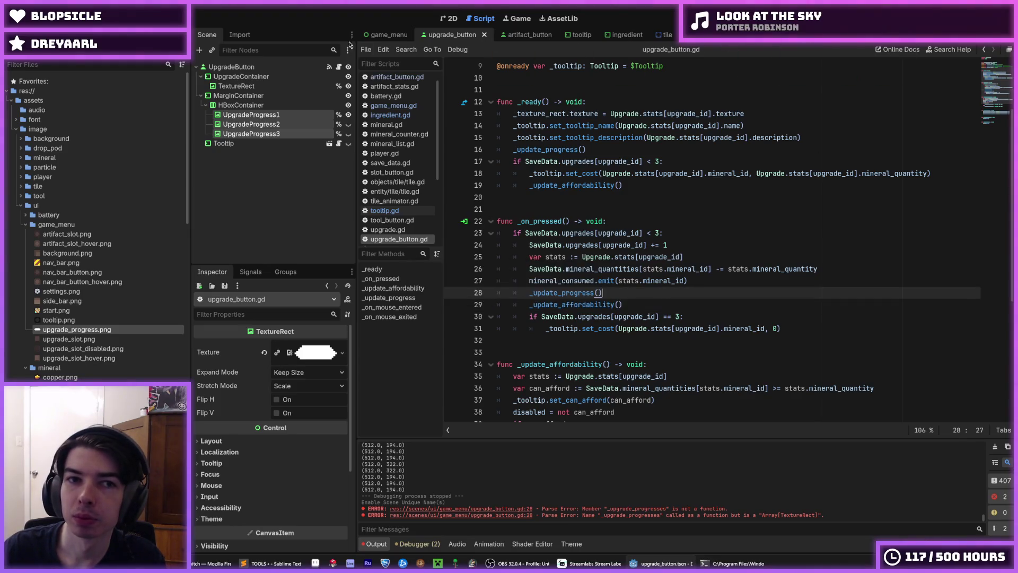
left_click(389, 34)
left_click(449, 35)
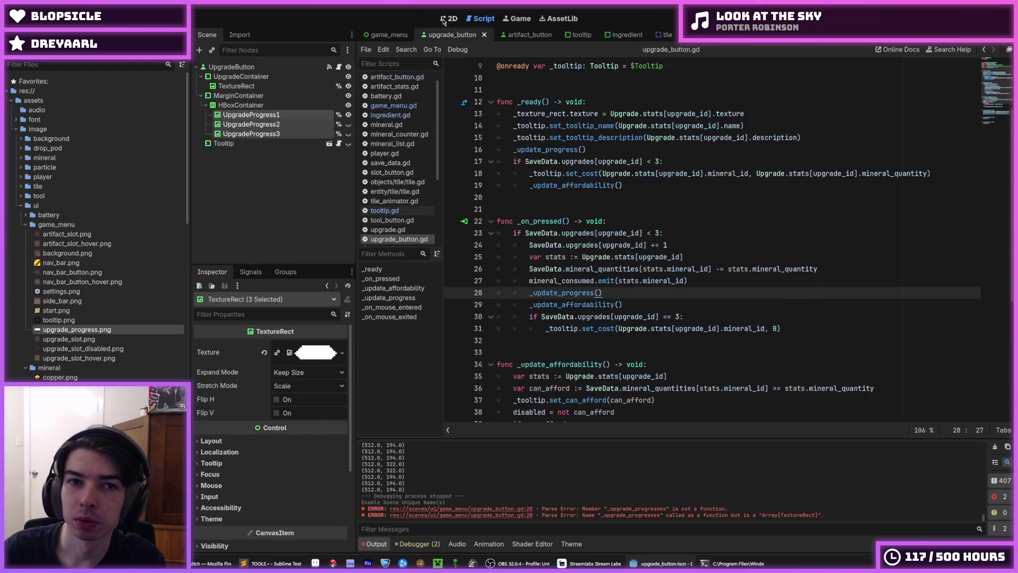
In the 2D view, toggle the progress bars' visibility to preview them, then restore them
left_click(445, 19)
left_click(346, 124)
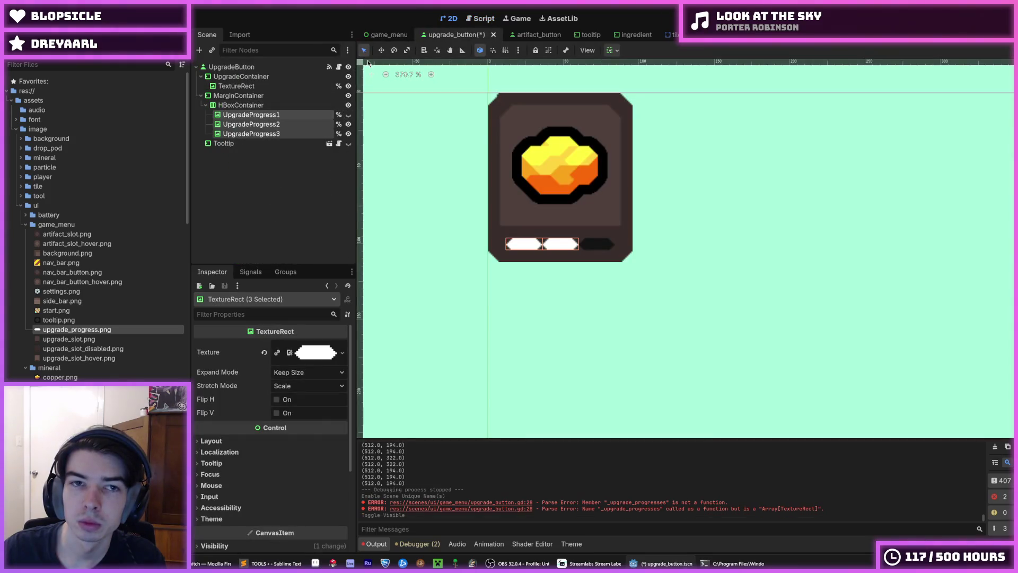
left_click(348, 125)
double_click(348, 136)
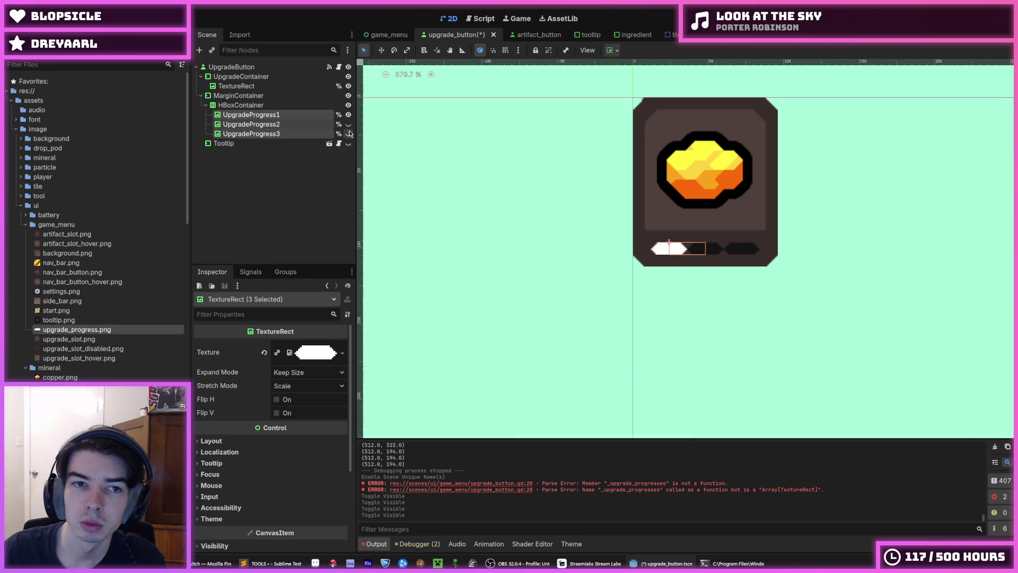
left_click(349, 133)
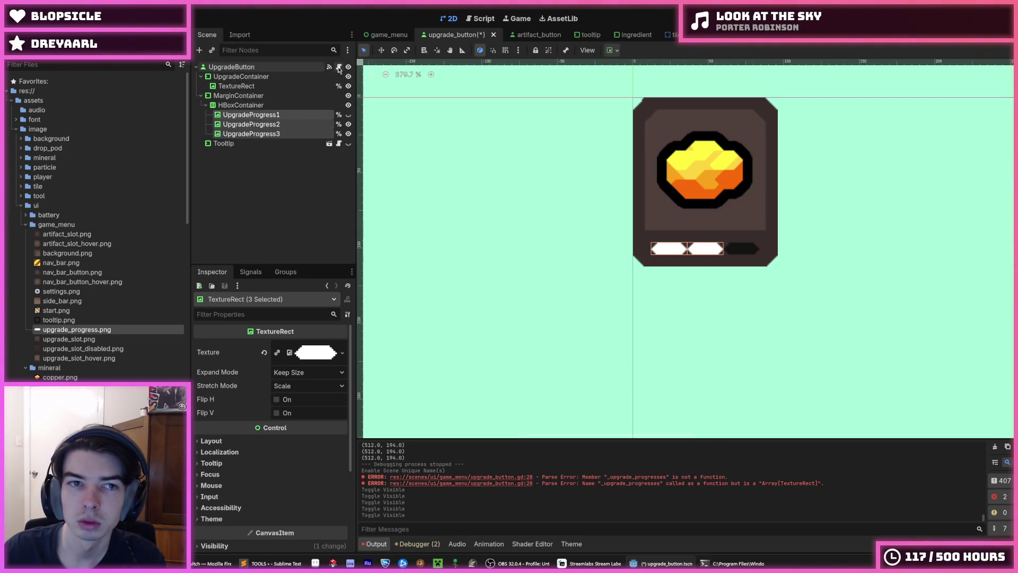
left_click(349, 116)
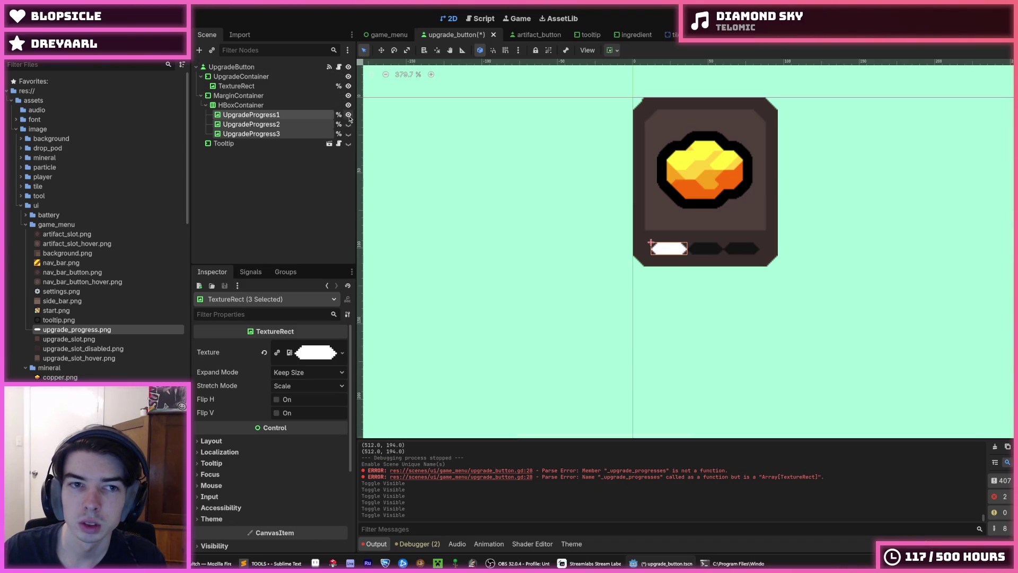
Review the _update_affordability and _update_progress function definitions in upgrade_button.gd
left_click(339, 68)
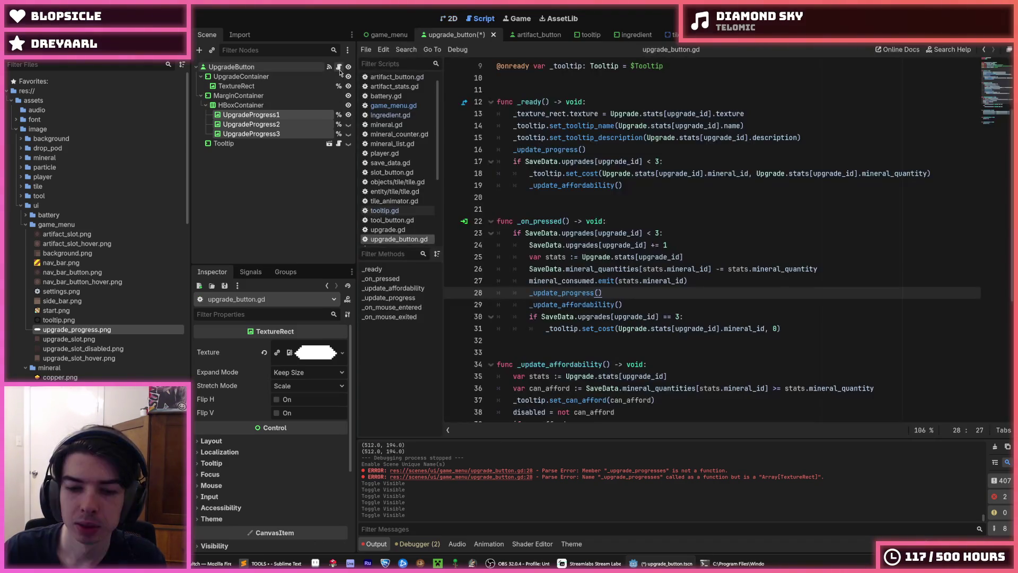
scroll(591, 234, "down", 5)
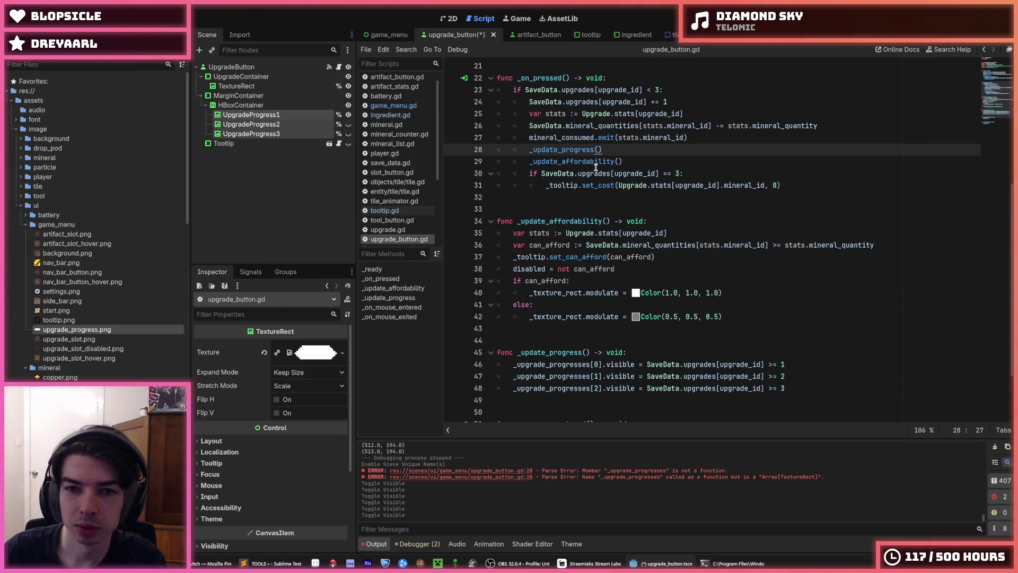
double_click(564, 221)
scroll(570, 226, "down", 3)
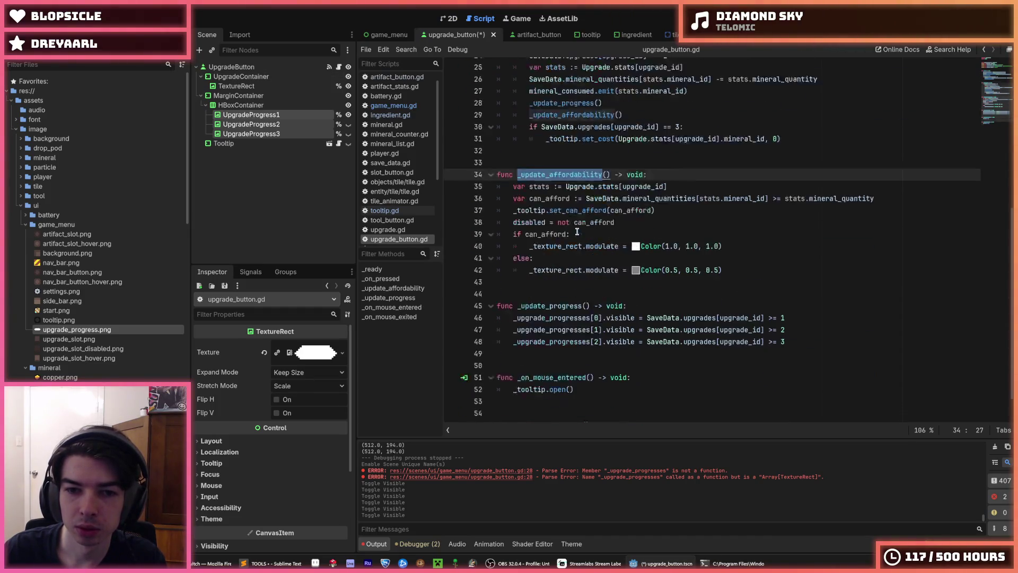
double_click(553, 271)
scroll(593, 202, "up", 3)
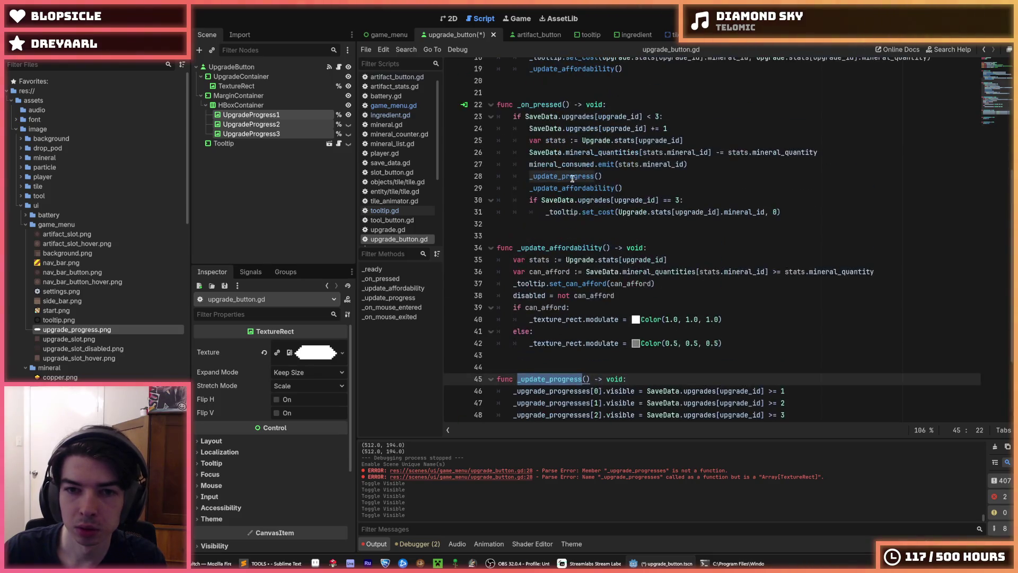
scroll(571, 176, "up", 3)
Check the _update_progress call in _ready and every _upgrade_progresses use, then save the script
double_click(565, 140)
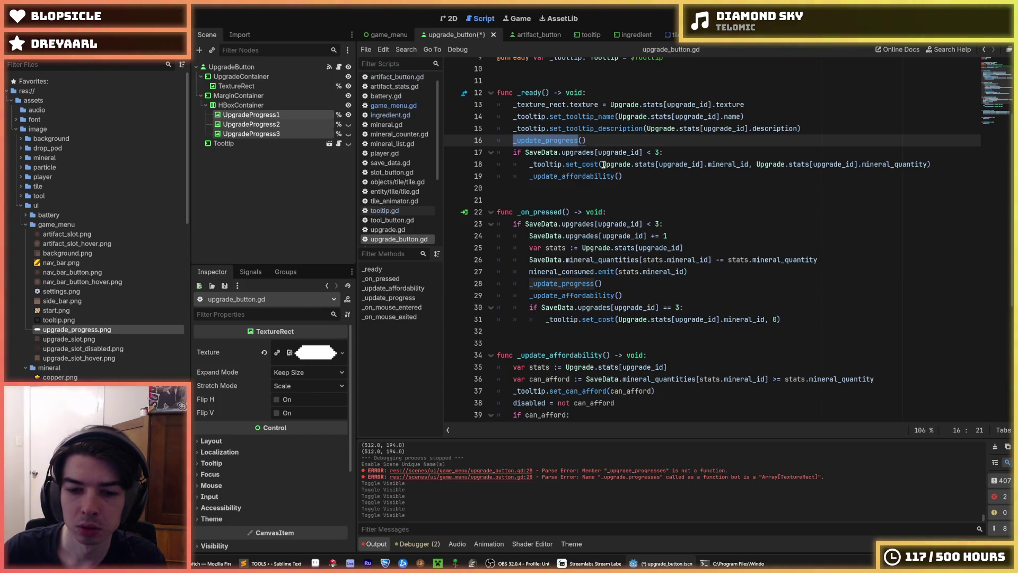
scroll(603, 165, "down", 6)
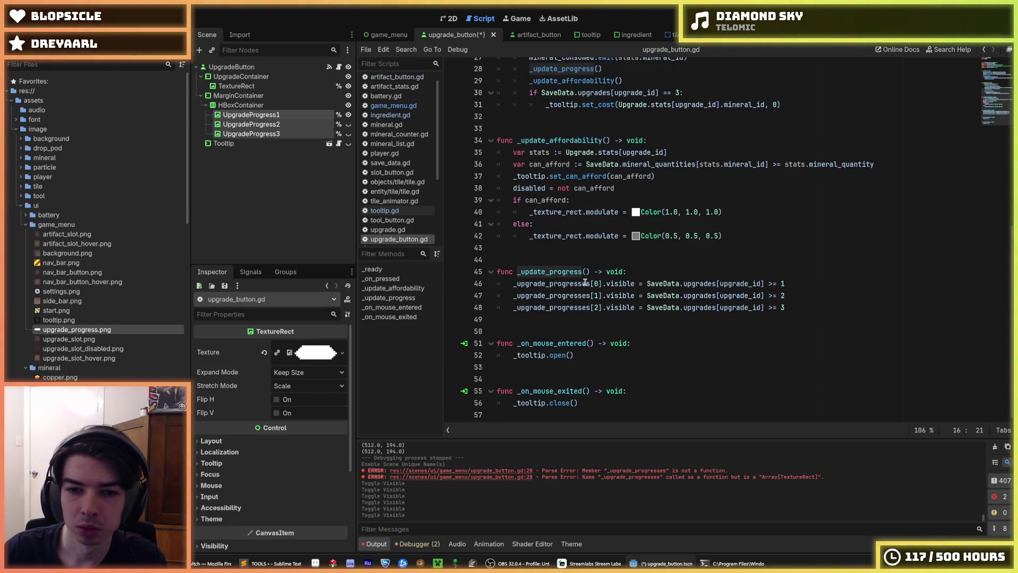
double_click(581, 283)
scroll(576, 266, "up", 9)
scroll(583, 260, "down", 9)
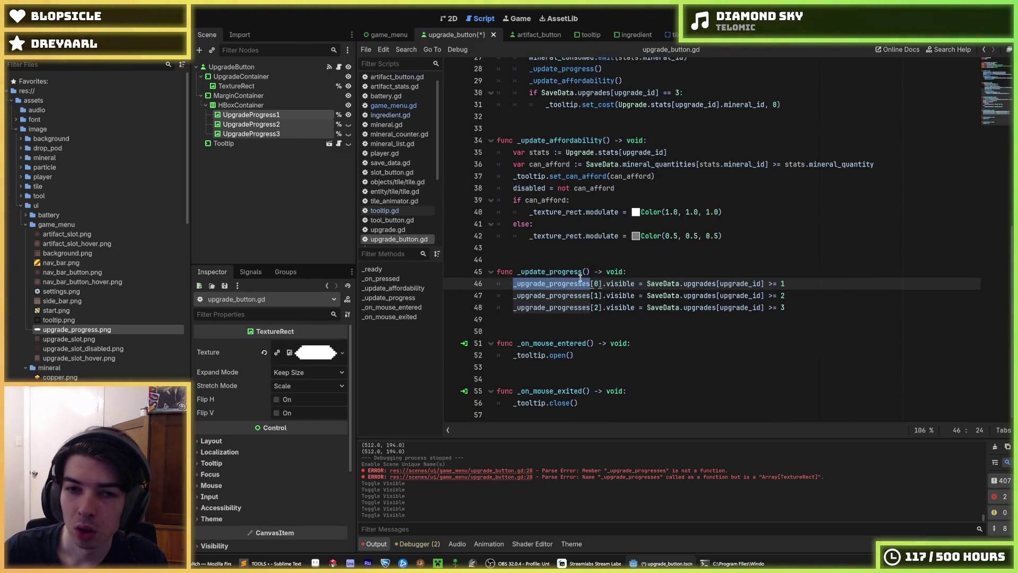
left_click(692, 211)
key("ctrl+s")
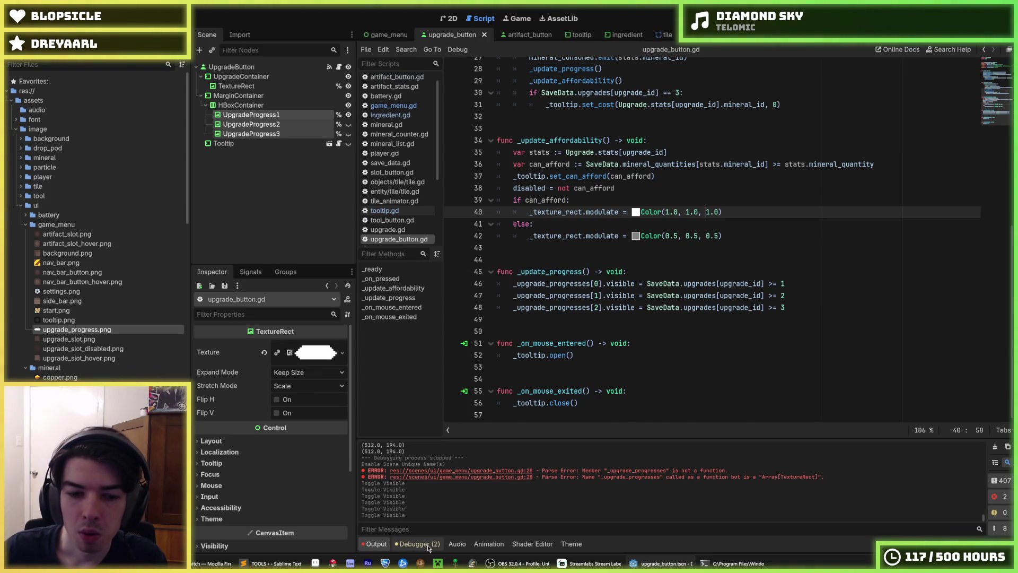
Clear the old errors from the Debugger's Errors tab and return to the 2D view
left_click(428, 545)
left_click(426, 406)
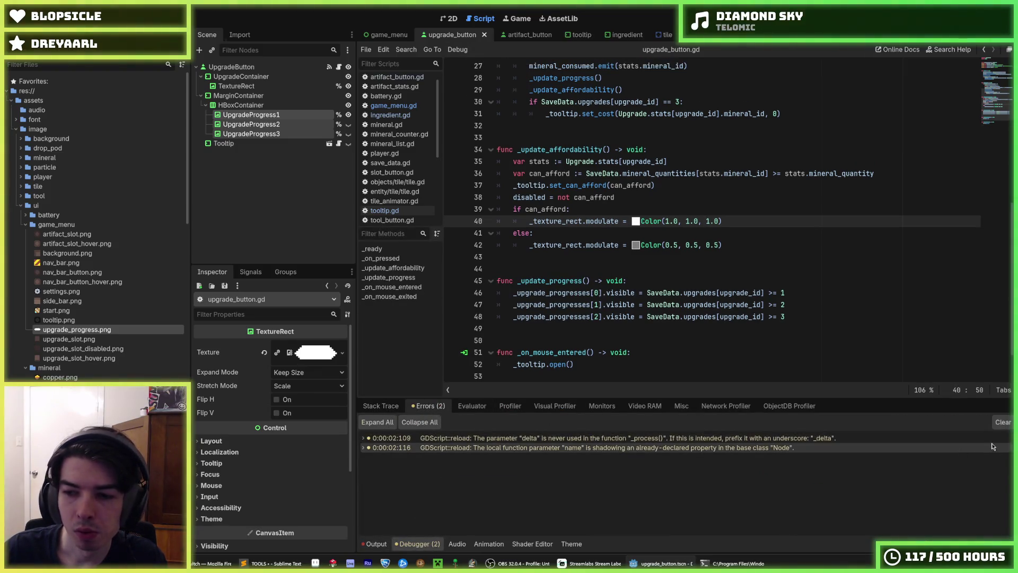
left_click(1003, 422)
left_click(450, 20)
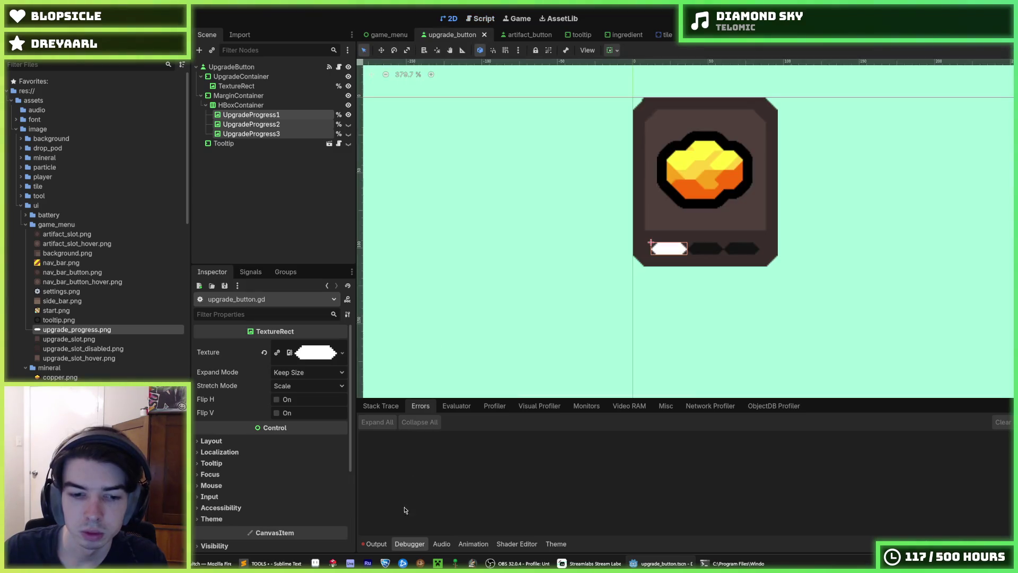
left_click(374, 545)
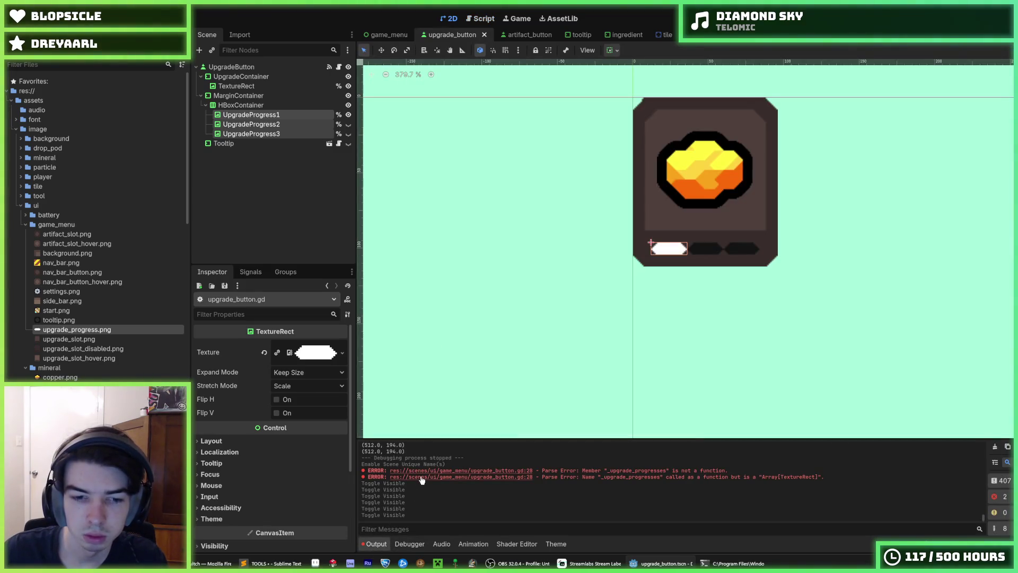
Make UpgradeProgress2 visible so two white dashes show, and save the upgrade_button scene
left_click(349, 124)
left_click(349, 124)
left_click(349, 124)
left_click(349, 125)
left_click(350, 125)
left_click(350, 125)
left_click(350, 125)
left_click(349, 133)
left_click(350, 133)
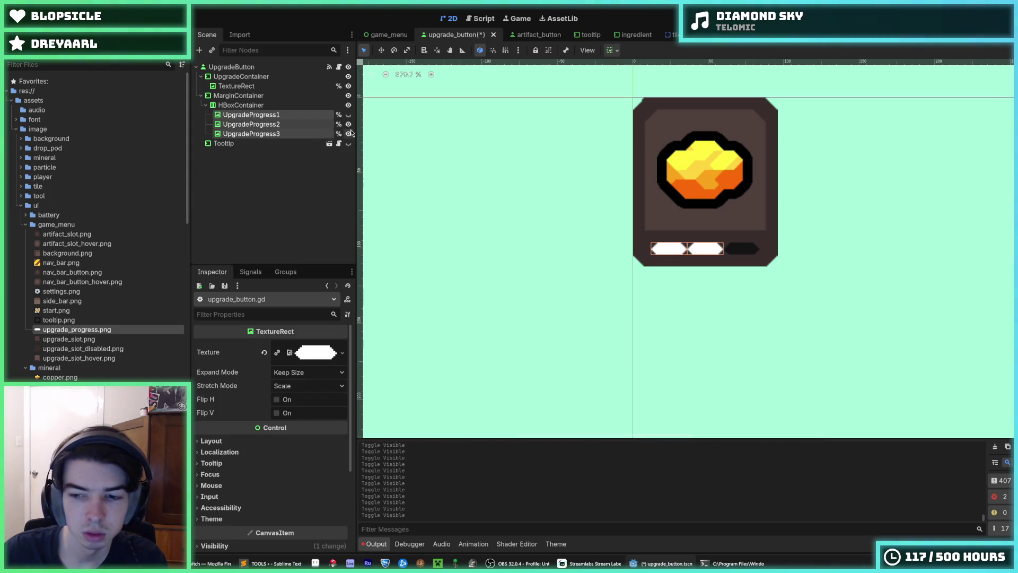
left_click(349, 133)
left_click(349, 133)
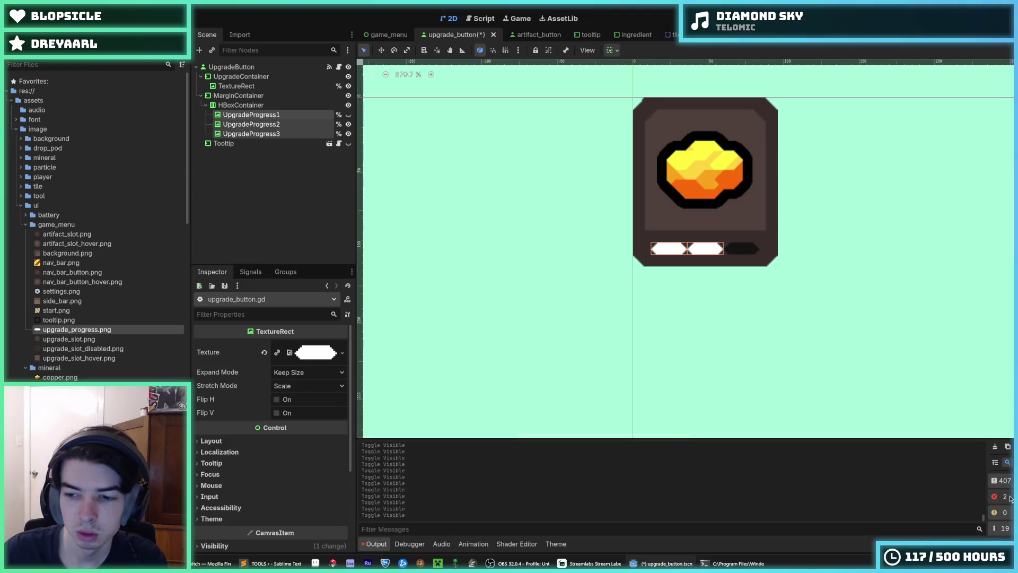
right_click(940, 514)
left_click(919, 510)
key("ctrl+s")
left_click(43, 9)
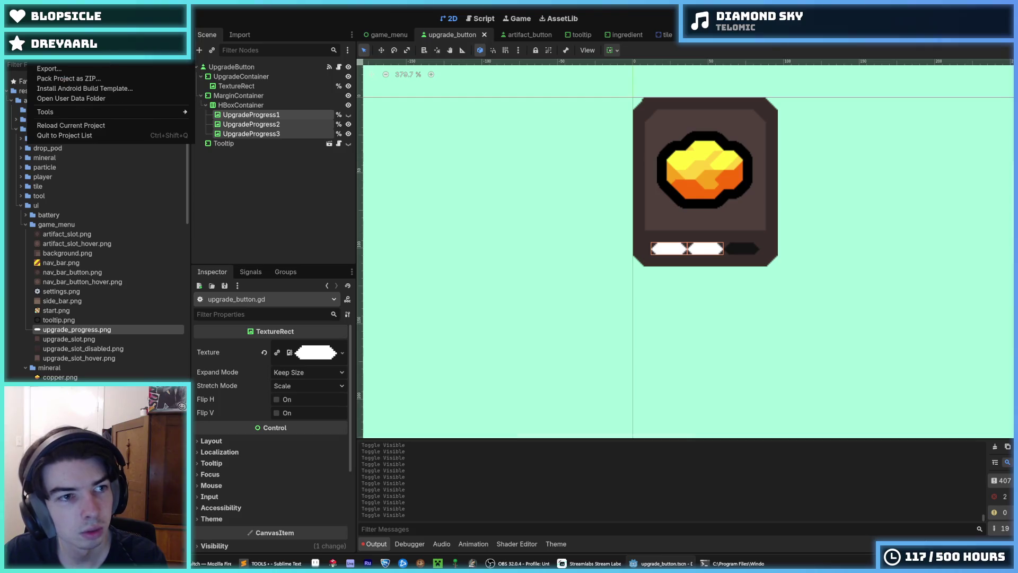
Reload the current project and enlarge the script editor's code area
left_click(80, 130)
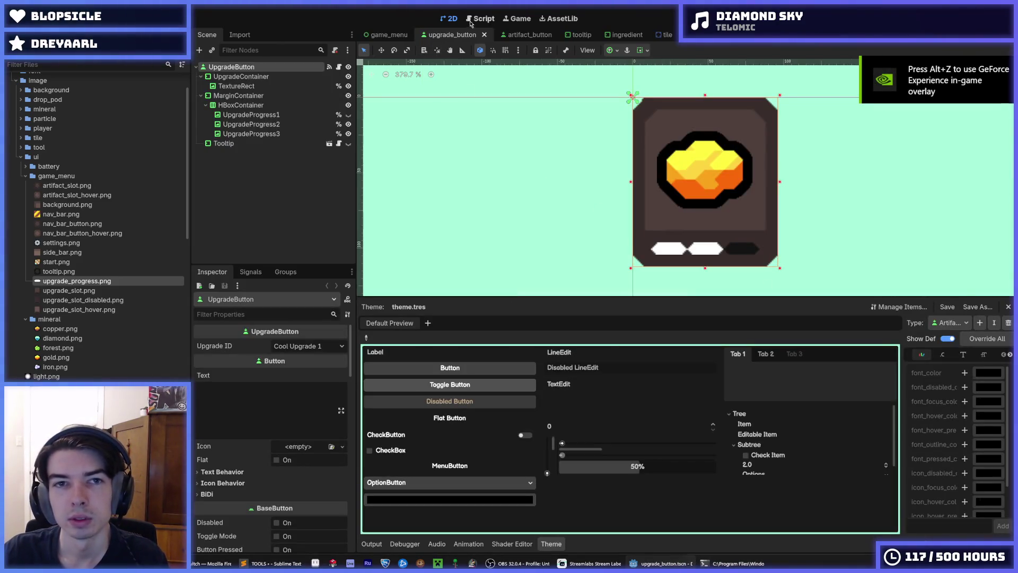
left_click(472, 21)
scroll(532, 102, "up", 10)
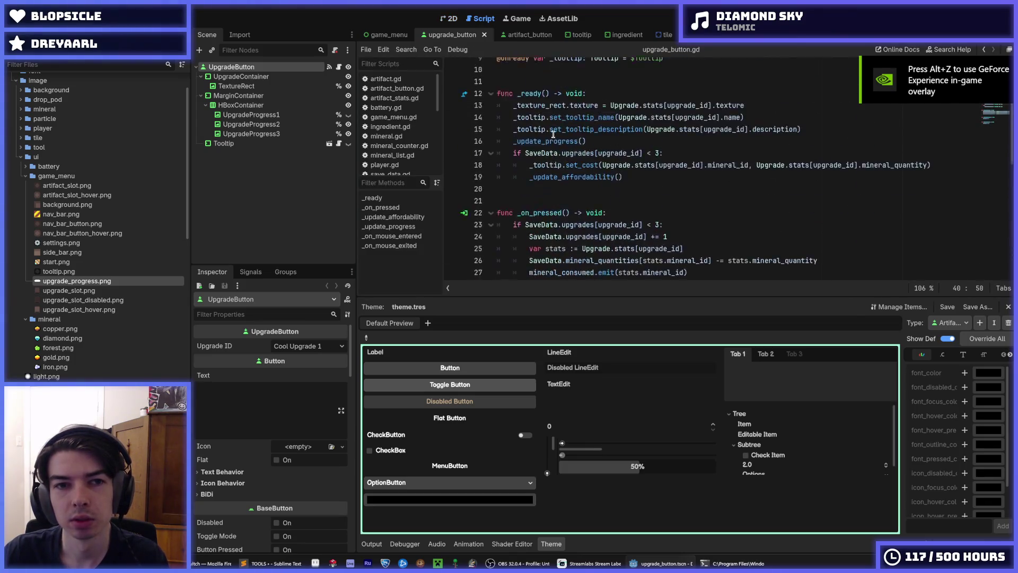
left_click_drag(539, 298, 547, 403)
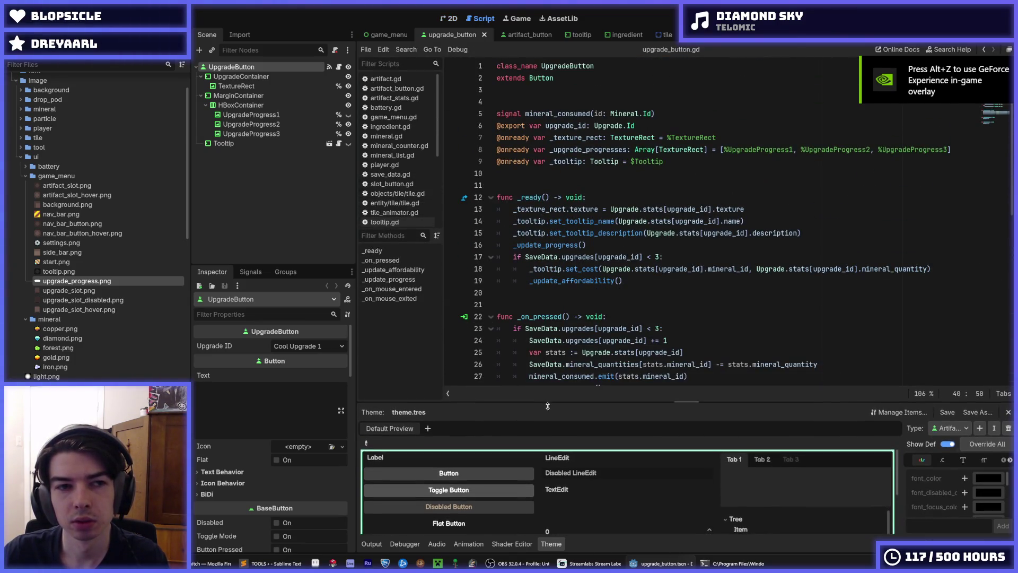
Hide UpgradeProgress1–3 in the upgrade_button scene, save it, and return to game_menu
left_click(348, 115)
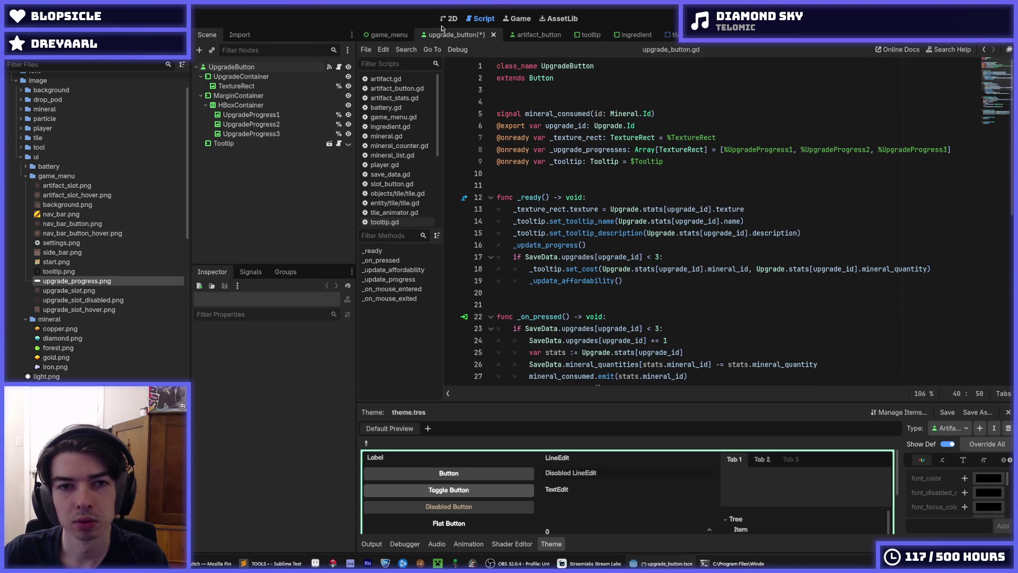
key("ctrl+F1")
left_click(349, 133)
left_click(348, 124)
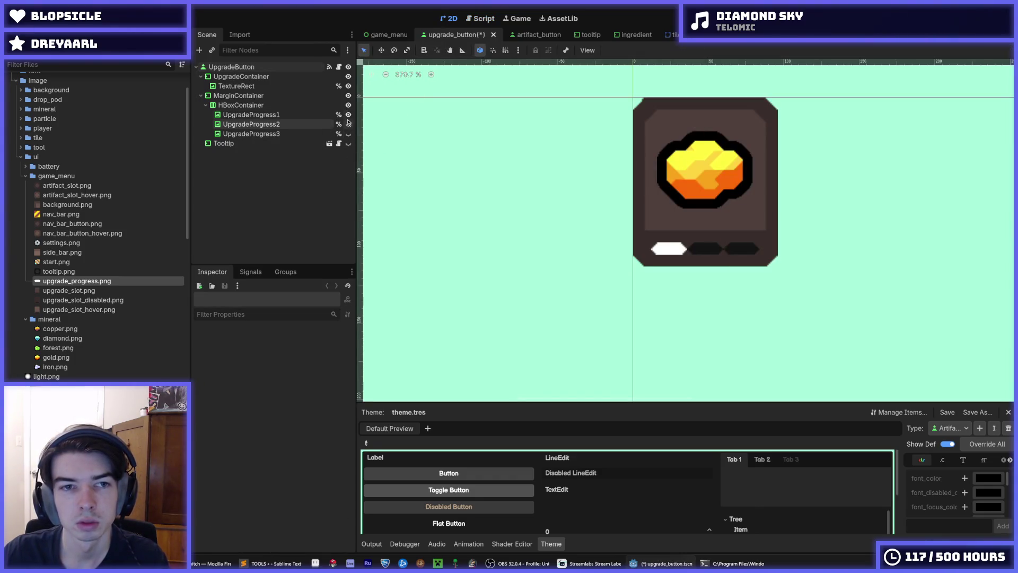
left_click(348, 115)
key("ctrl+s")
left_click(388, 35)
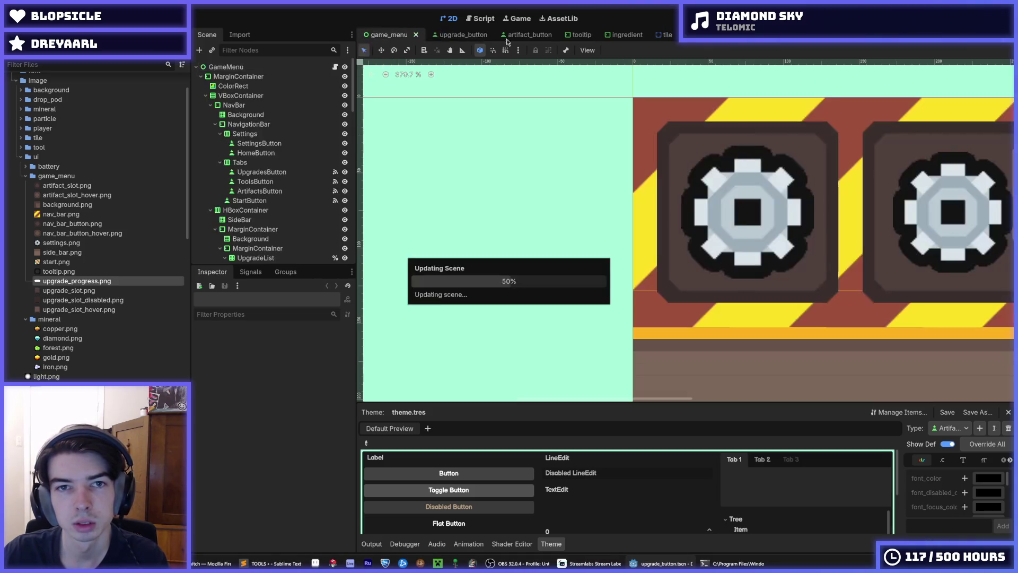
Run the game, buy diamond and first gold upgrade levels to check the white dashes, then stop it
key("F5")
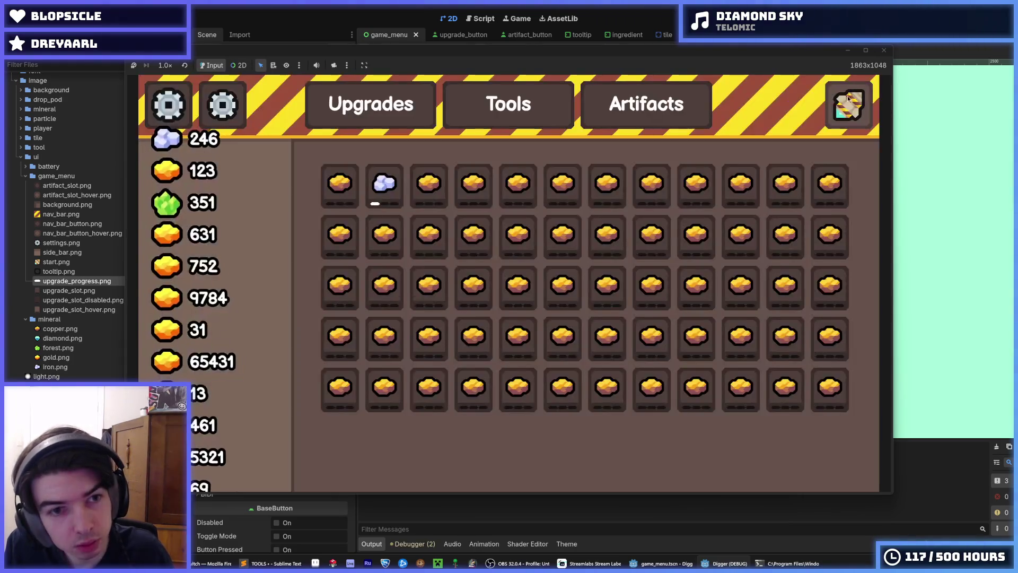
mouse_move(423, 197)
left_click(384, 199)
left_click(384, 200)
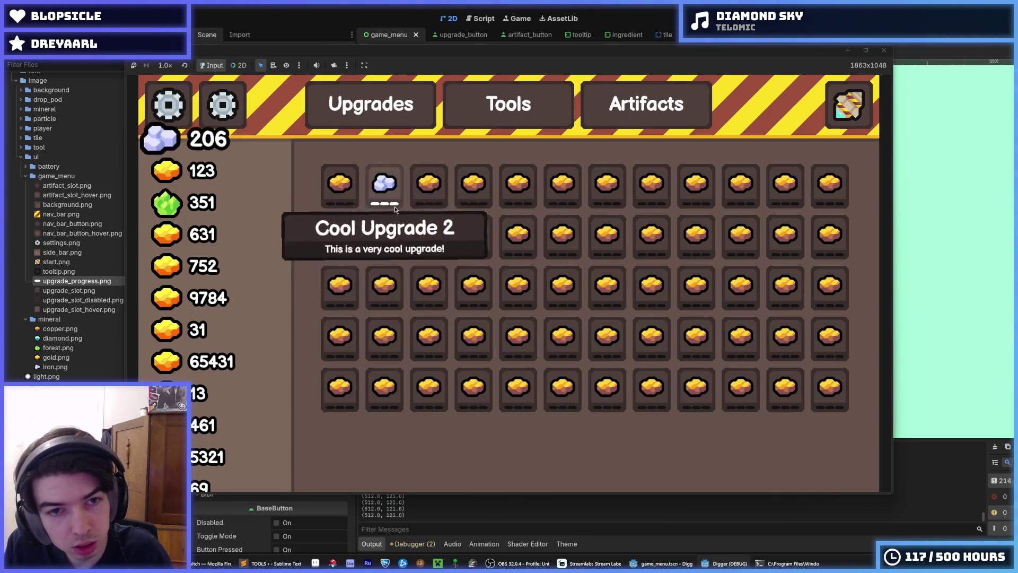
left_click(354, 202)
left_click(355, 204)
left_click(354, 204)
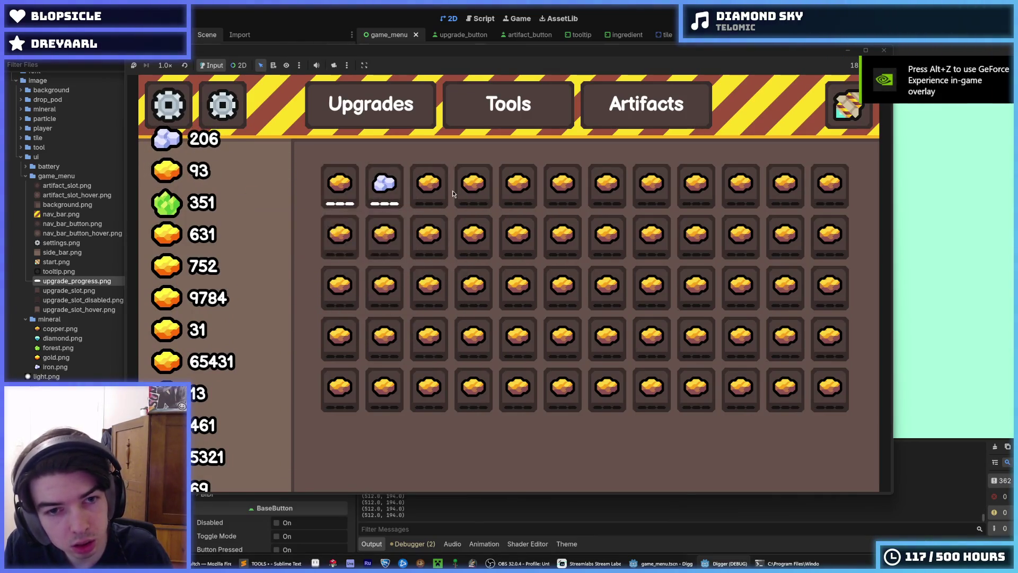
mouse_move(383, 199)
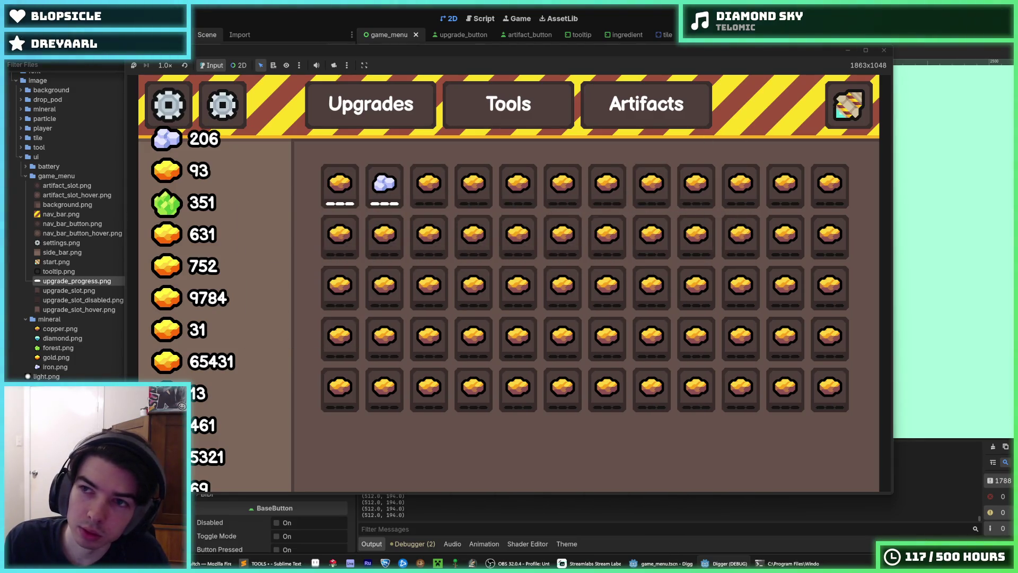
key("F8")
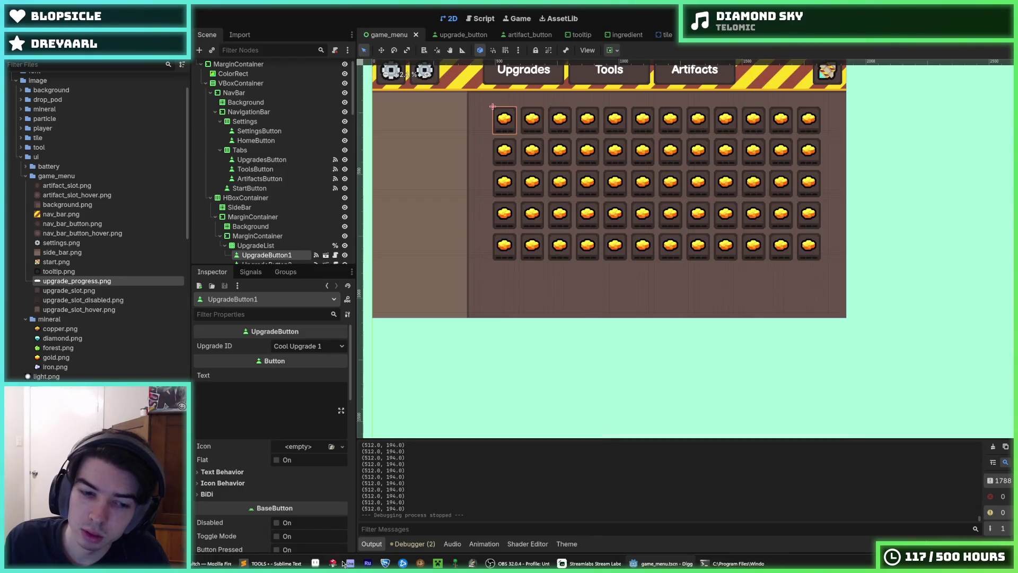
Show the tooltip scene's tooltip.gd script with the cursor in set_tooltip_name
left_click(628, 37)
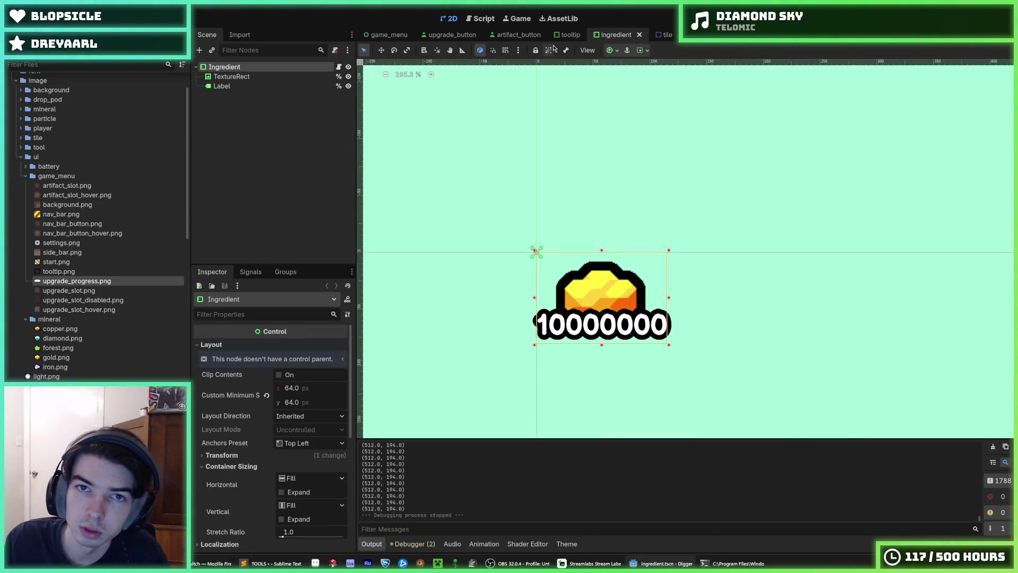
left_click(568, 35)
left_click(530, 33)
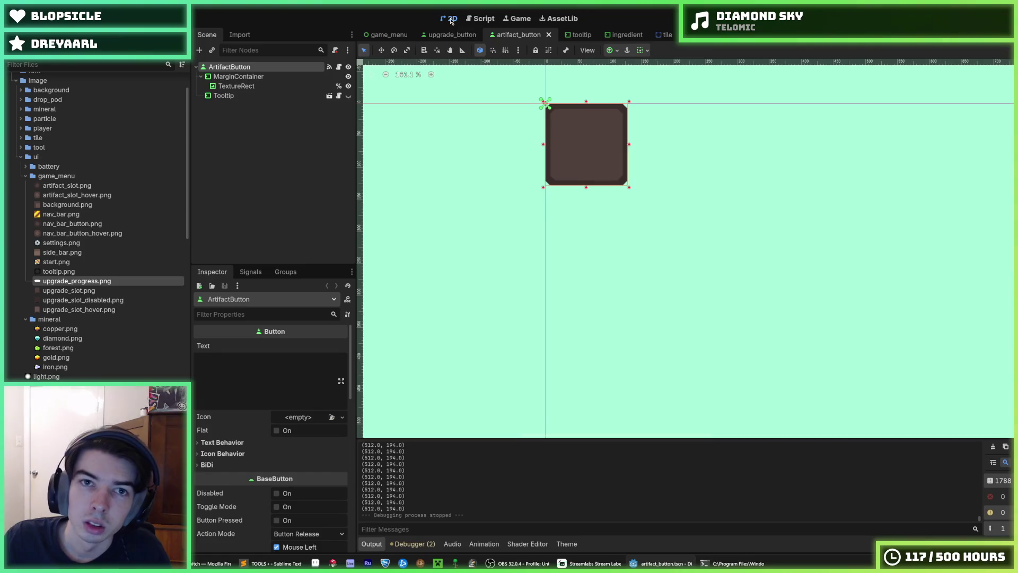
left_click(571, 34)
left_click(339, 68)
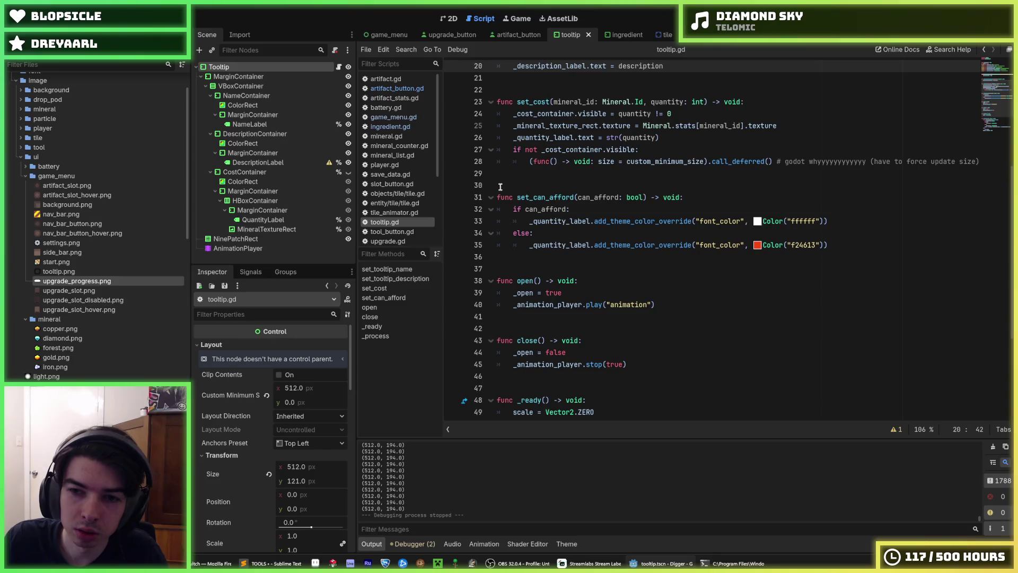
scroll(624, 240, "up", 5)
left_click(673, 233)
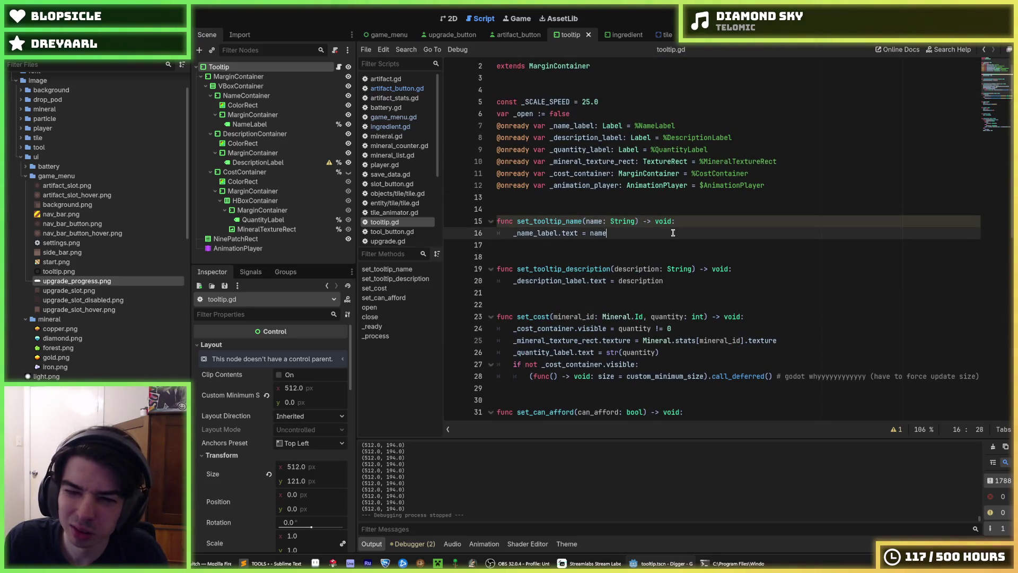
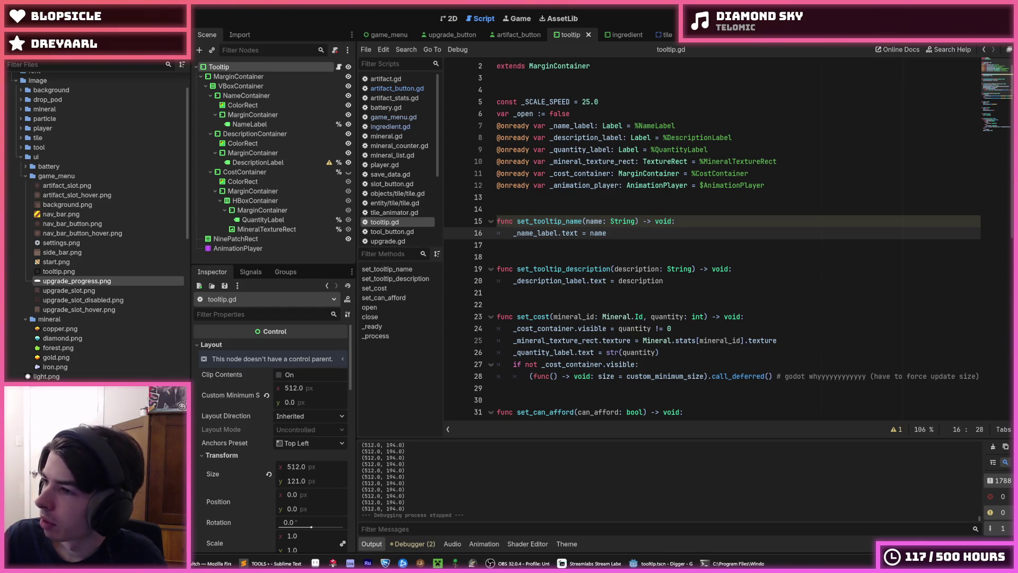
Run the game with F5 from the game_menu scene
left_click(848, 196)
left_click(388, 34)
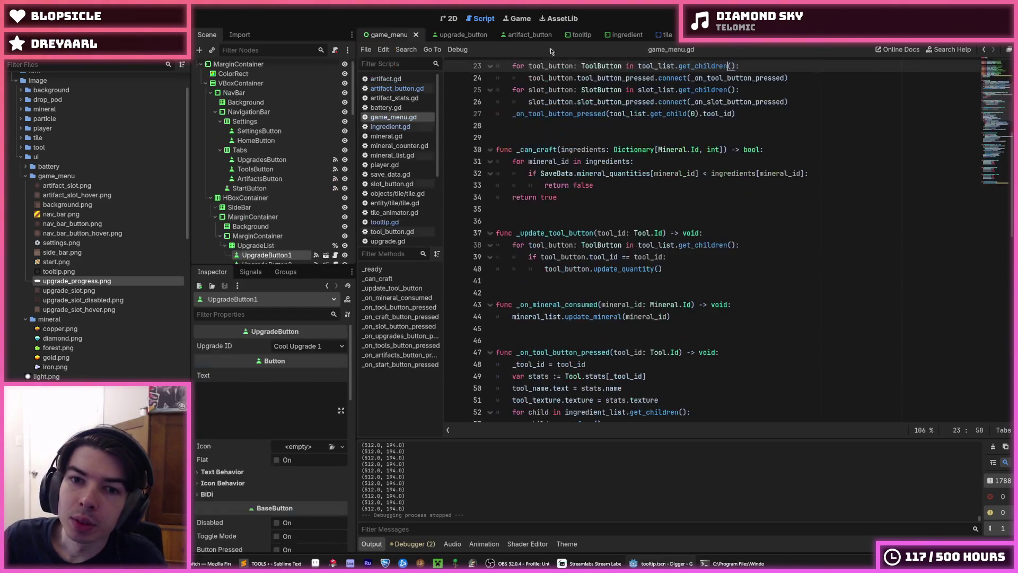
key("F5")
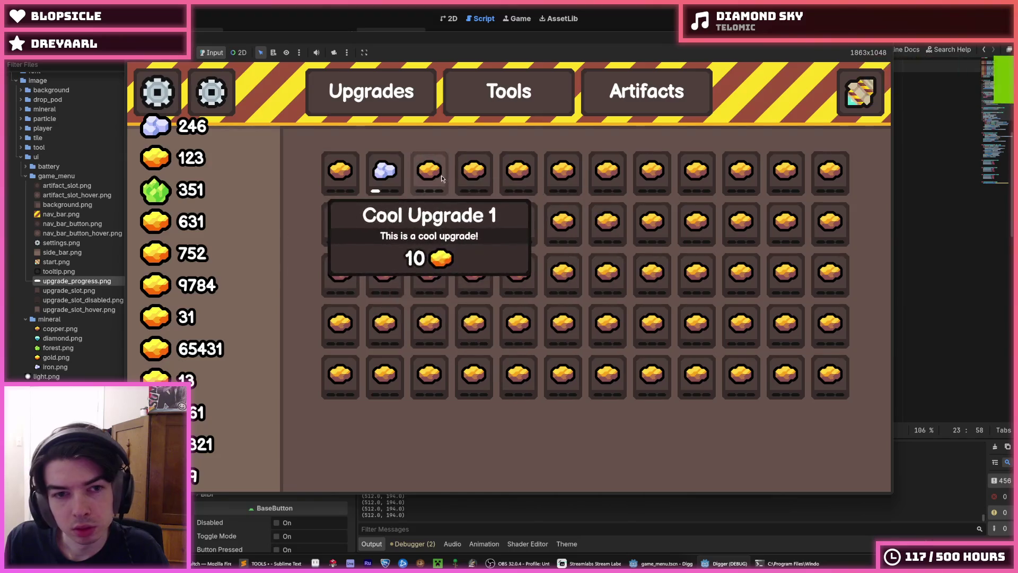
Check the upgrade slot tooltips and switch between the Tools, Artifacts and Upgrades panels
mouse_move(399, 187)
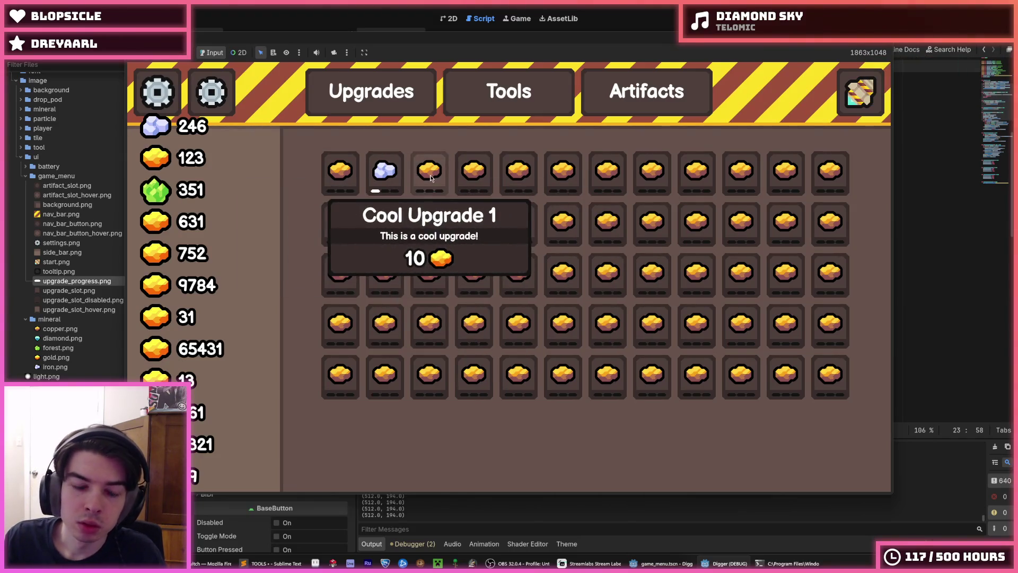
mouse_move(471, 180)
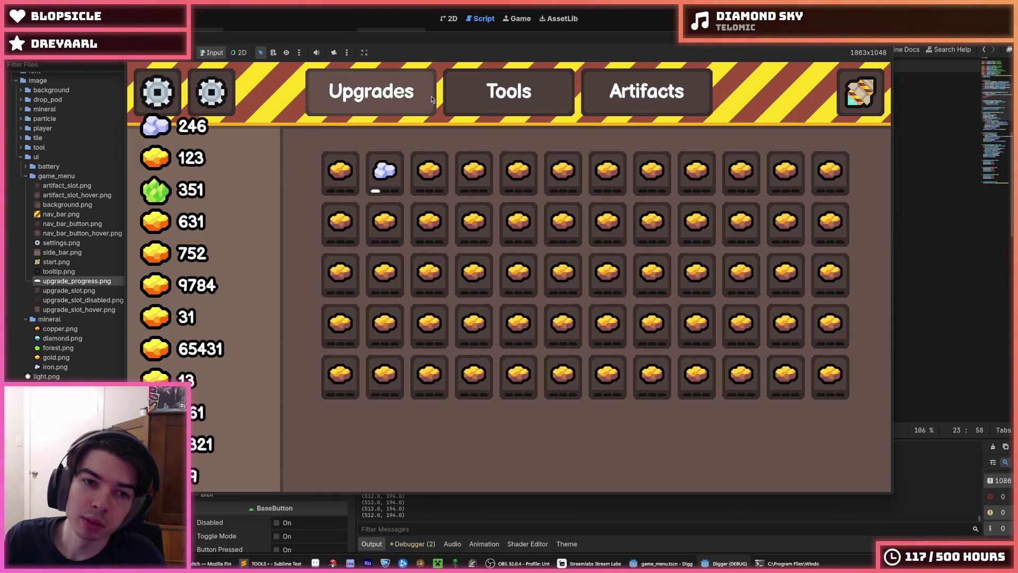
left_click(451, 95)
left_click(427, 98)
left_click(630, 85)
left_click(372, 93)
left_click(509, 93)
left_click(371, 93)
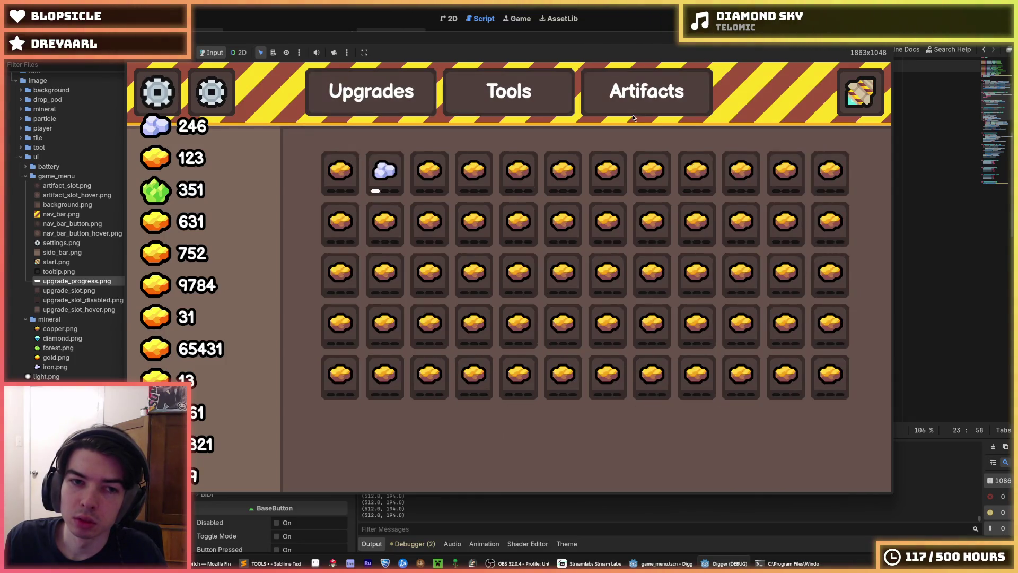
Buy the first upgrade, cycle through the panels again, then stop the game with F8
left_click(366, 98)
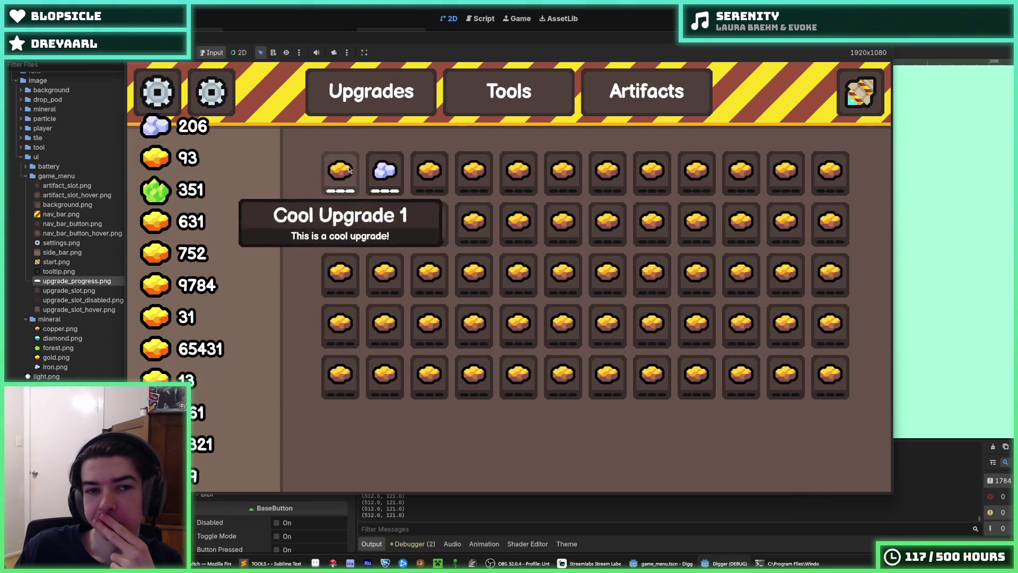
left_click(510, 98)
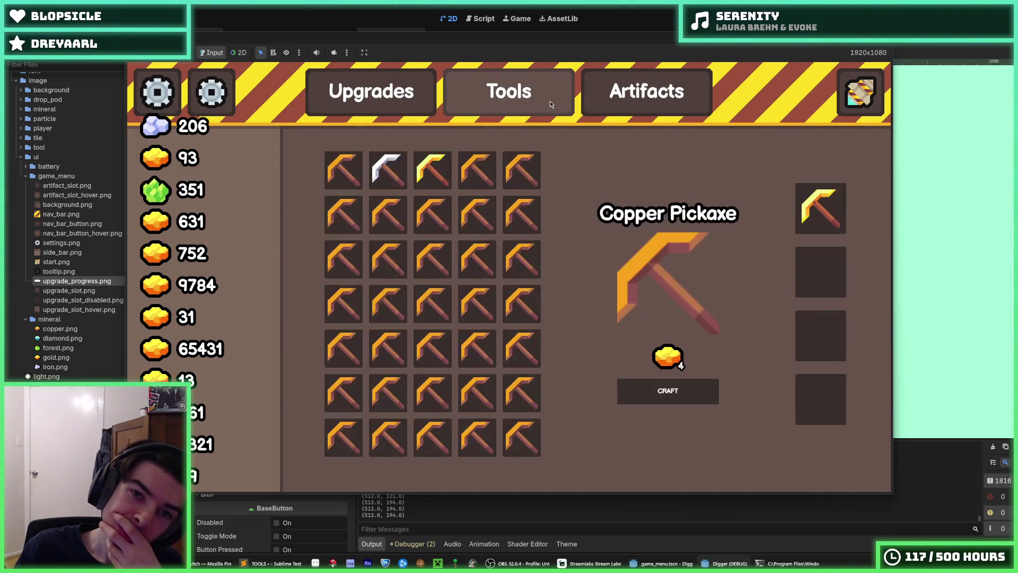
left_click(647, 93)
left_click(371, 96)
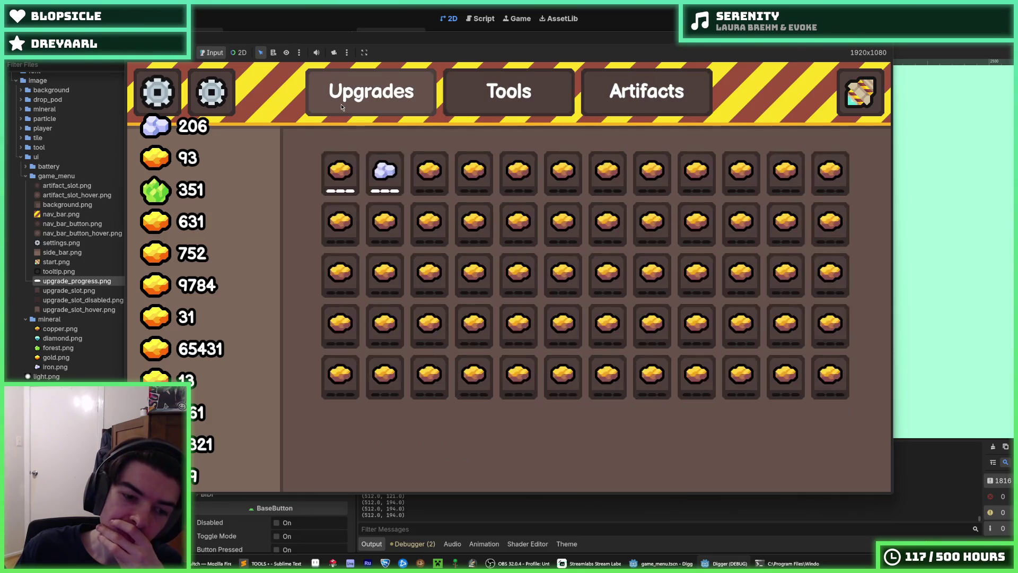
key("alt+Tab")
key("F8")
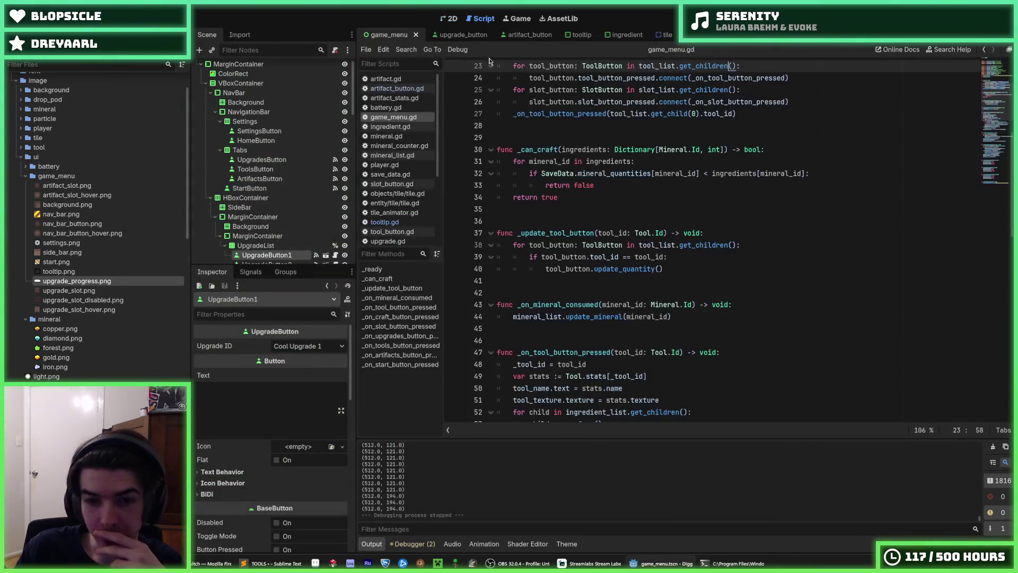
Delete the 'else: print(size)' lines from tooltip.gd's _process function
scroll(492, 117, "down", 2)
left_click(385, 222)
scroll(636, 354, "down", 10)
left_click_drag(611, 391, 480, 379)
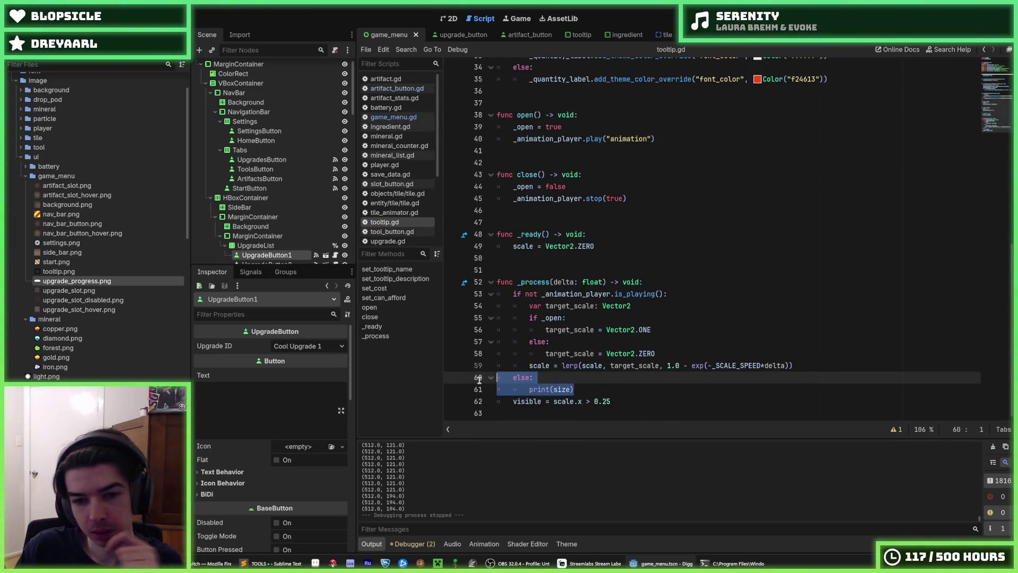
key("BackSpace")
key("BackSpace")
Save the script, rerun the game and stop it with F8
key("ctrl+s")
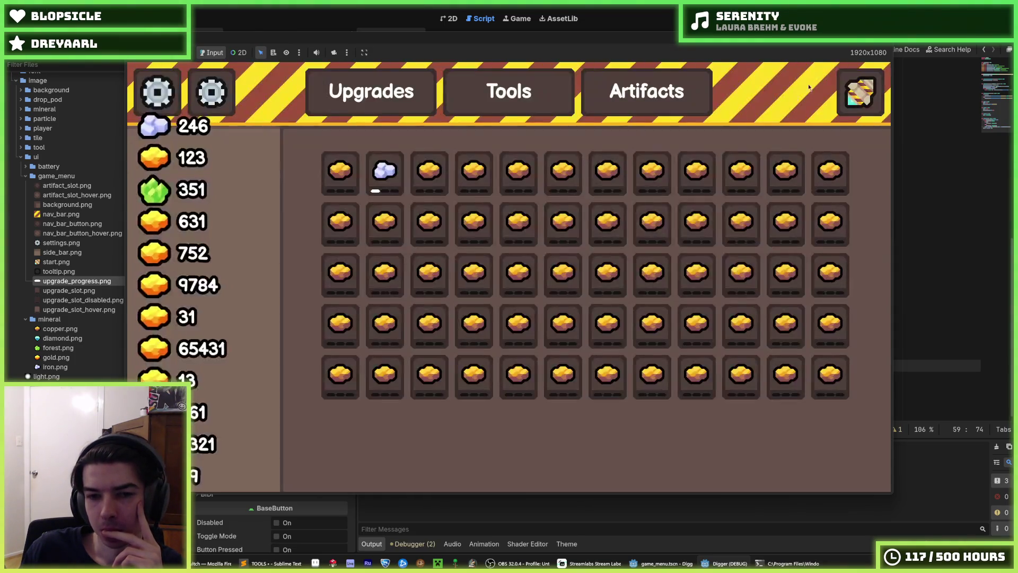
mouse_move(357, 179)
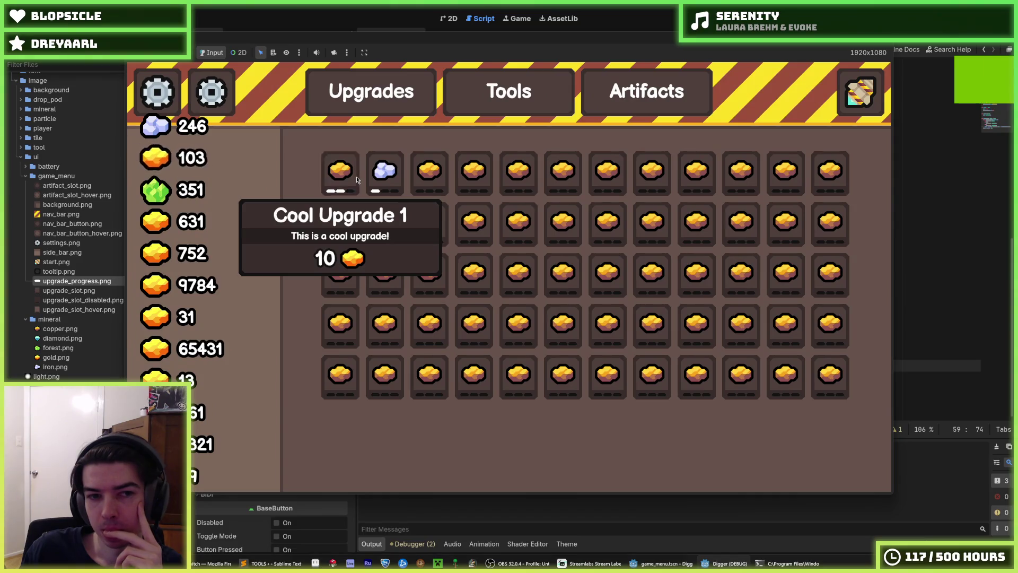
key("F8")
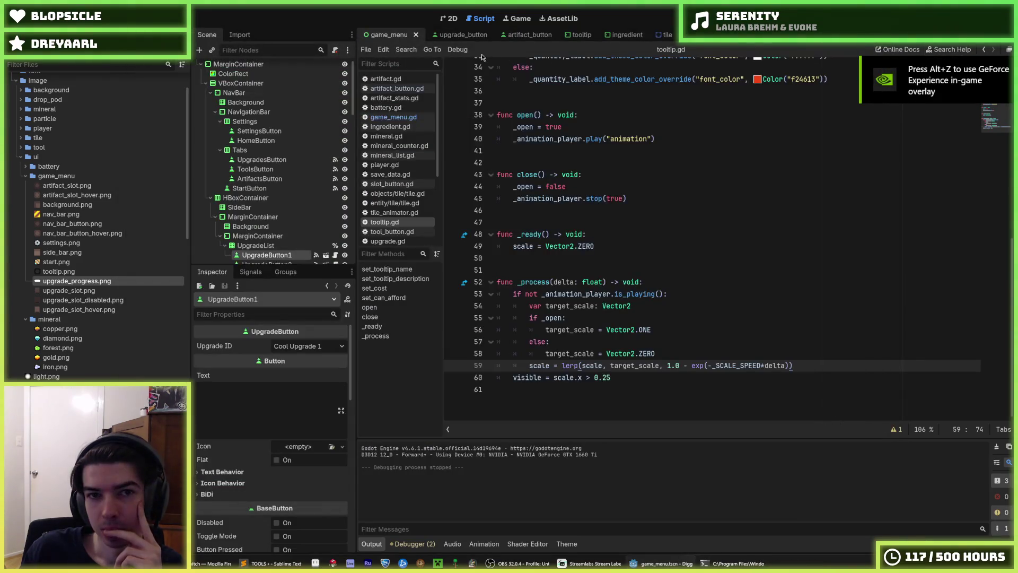
Open the upgrade_button scene and review lines 17–30 of upgrade_button.gd
left_click(456, 34)
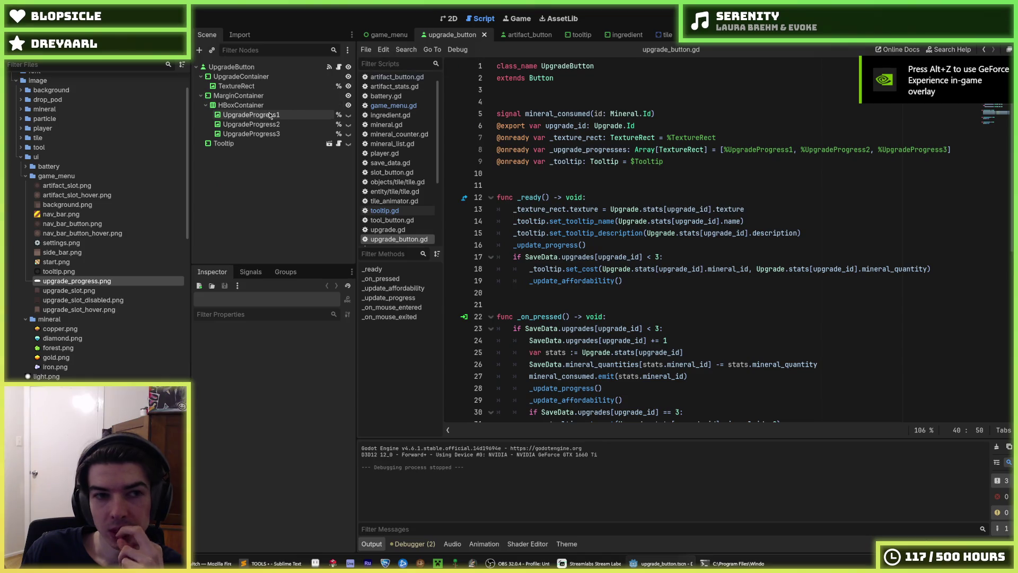
scroll(632, 212, "down", 2)
left_click(636, 210)
left_click(680, 187)
left_click(657, 208)
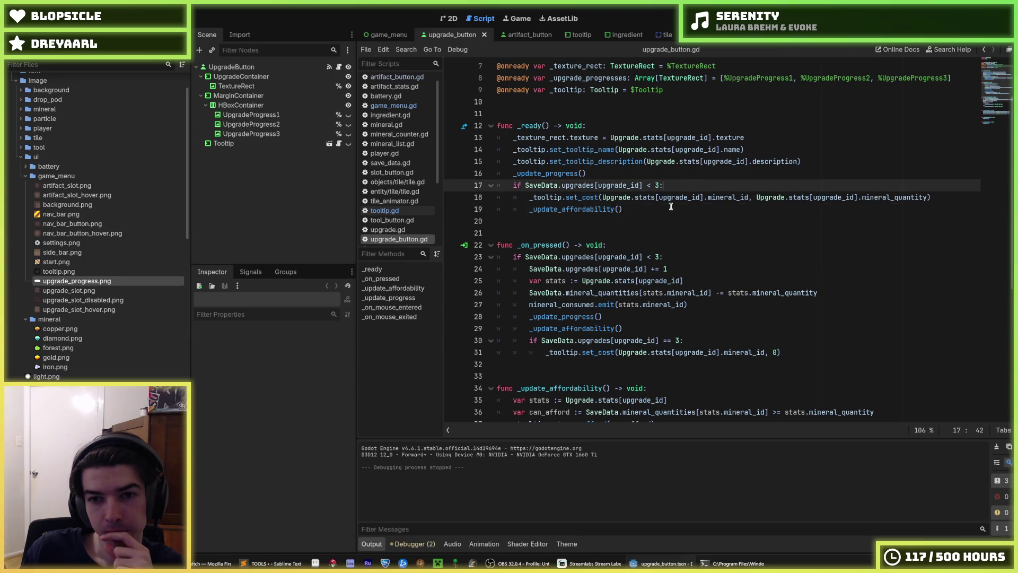
left_click(681, 186)
key("Down")
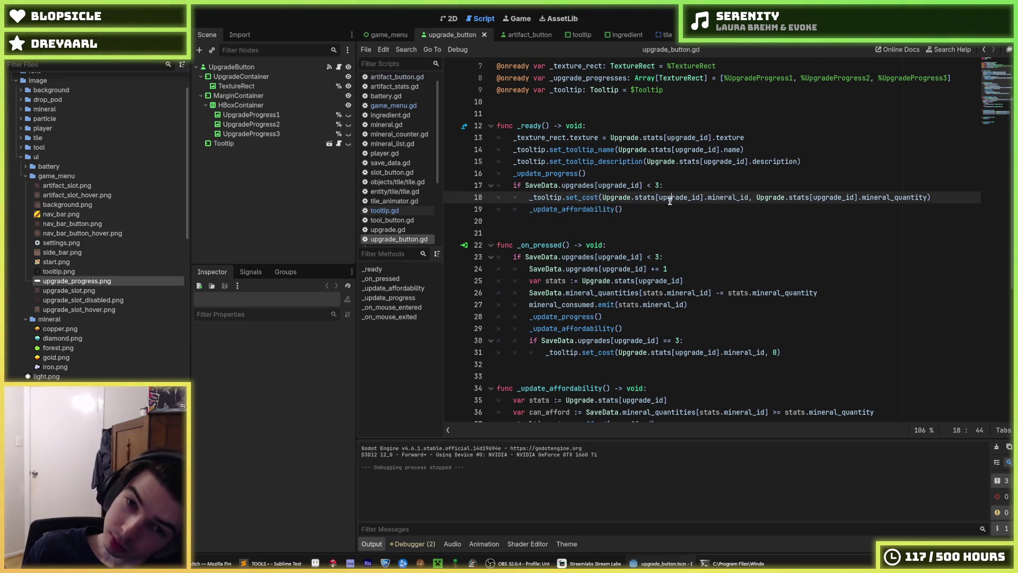
key("Down")
key("Up")
key("Up")
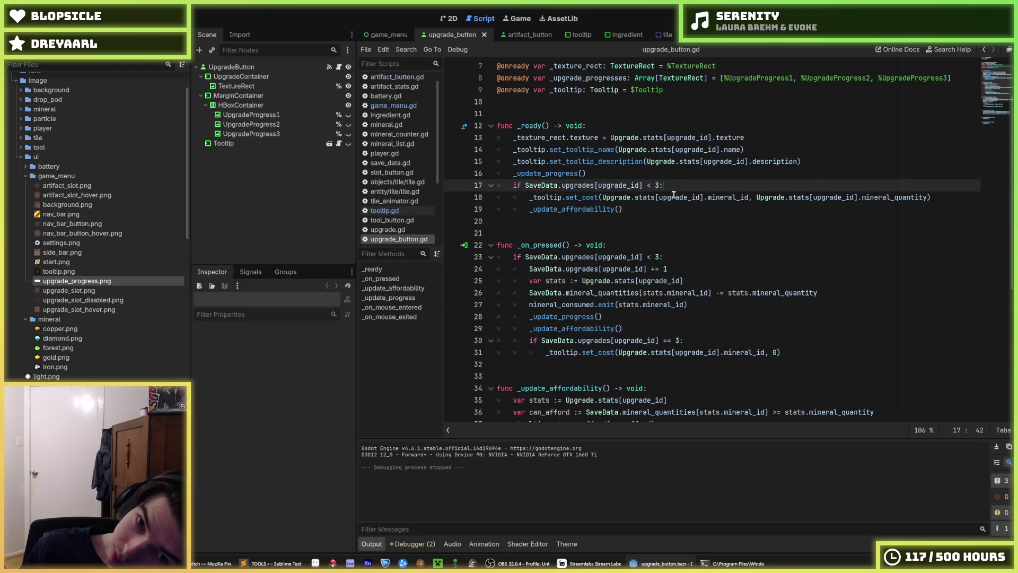
left_click(673, 189)
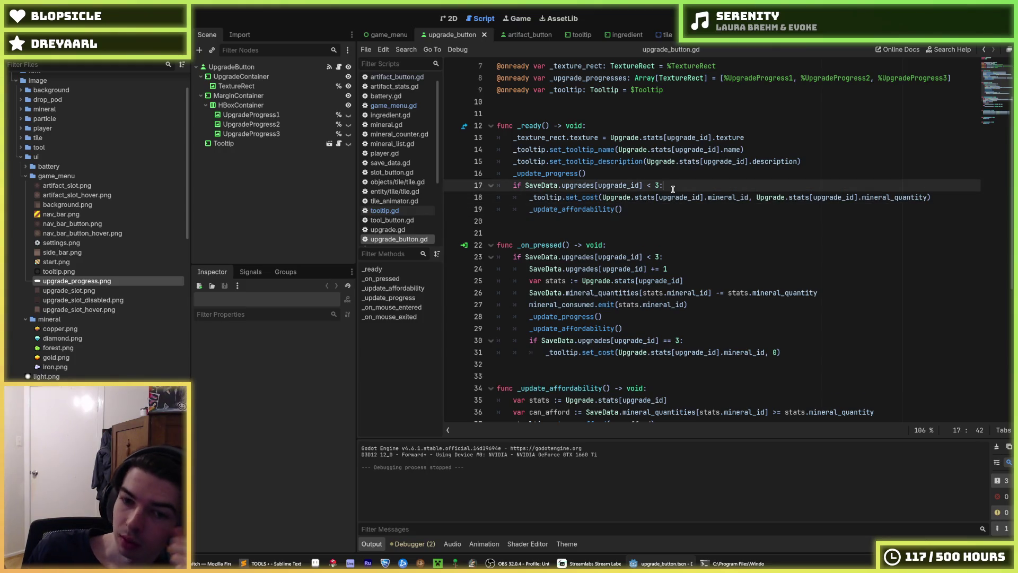
scroll(673, 189, "down", 2)
left_click(690, 269)
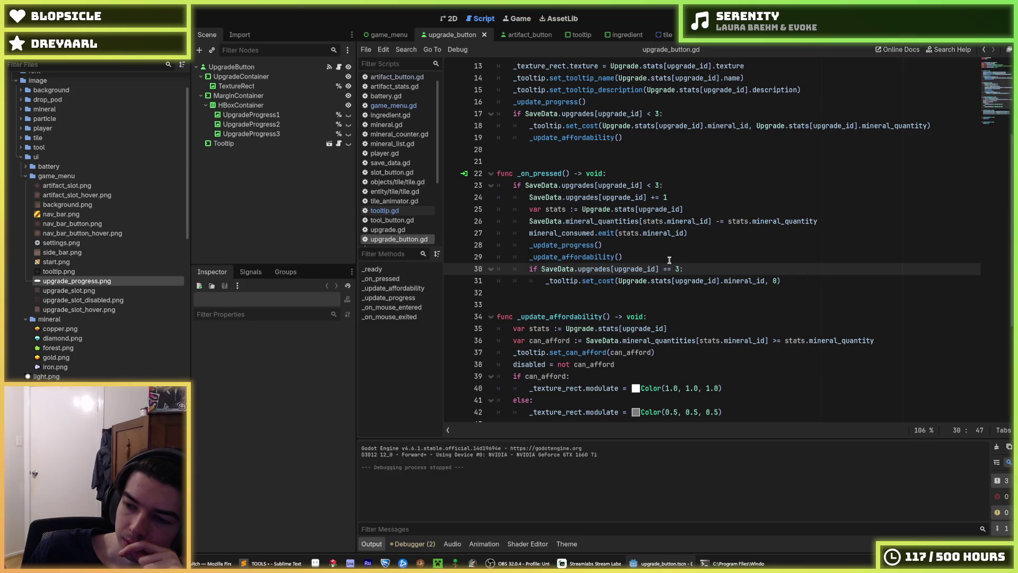
left_click(683, 261)
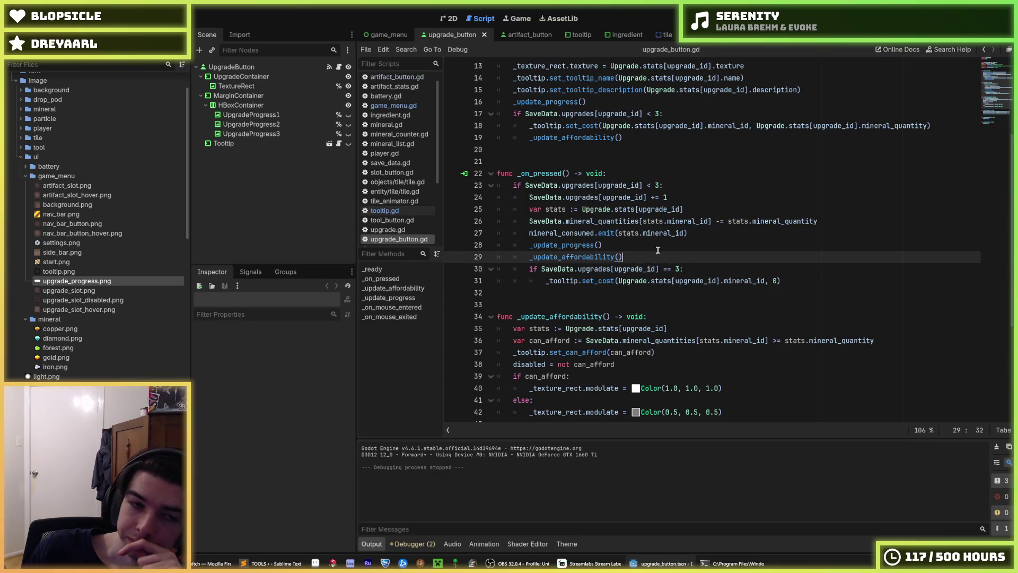
Inspect the UpgradeProgress1 node, then show the scene in the 2D workspace
left_click(248, 115)
right_click(248, 117)
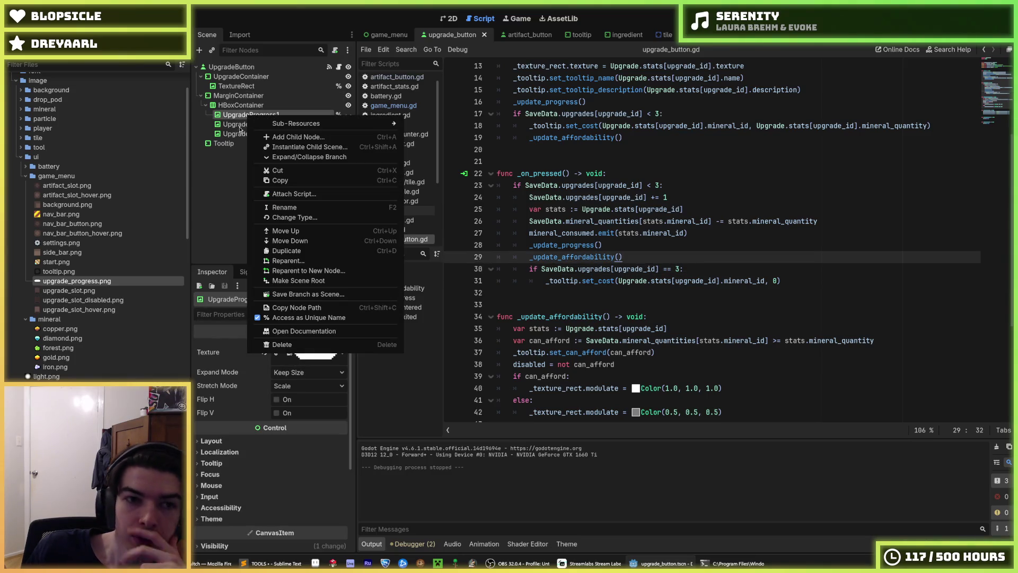
left_click(235, 127)
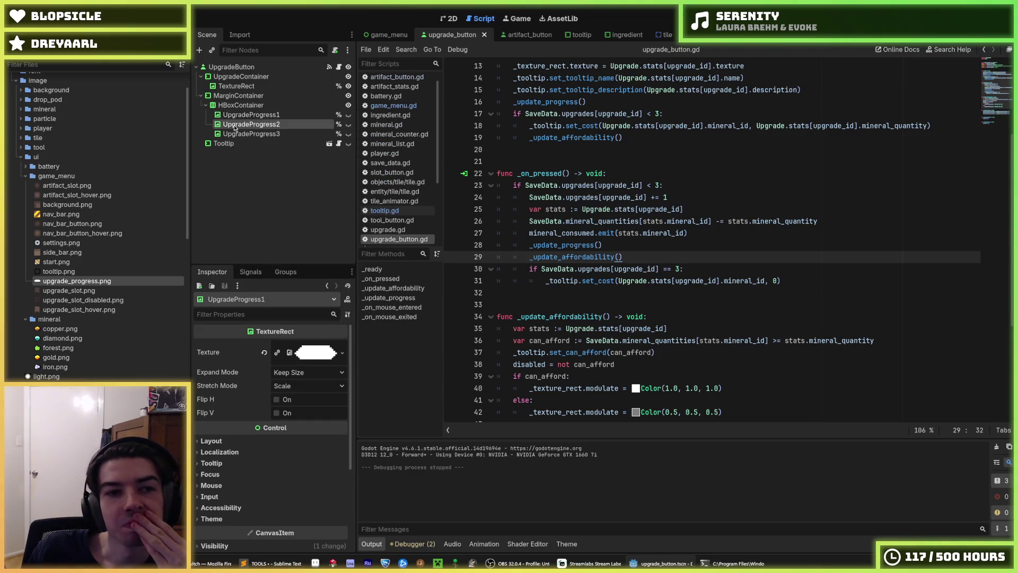
left_click(250, 117)
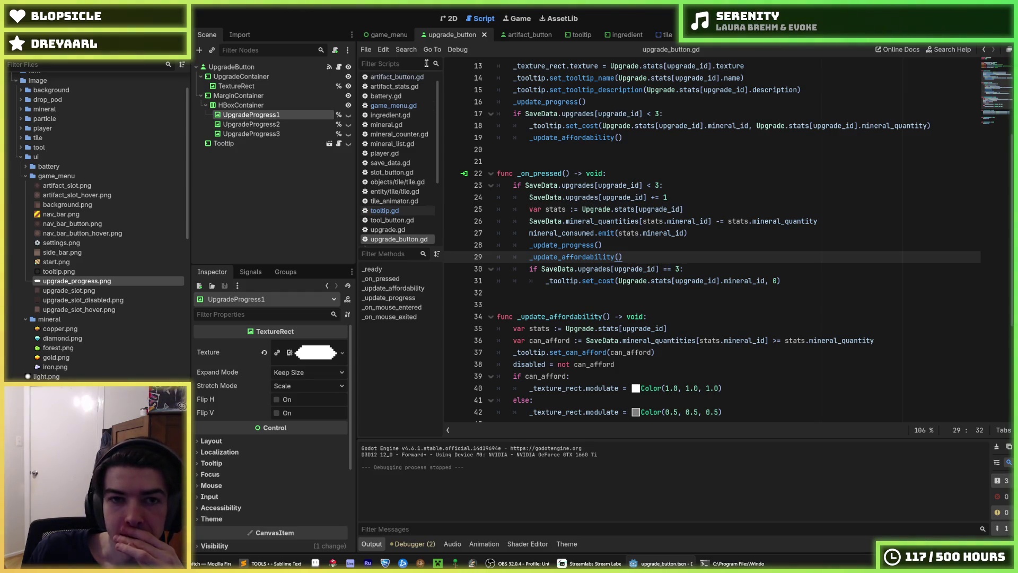
left_click(449, 19)
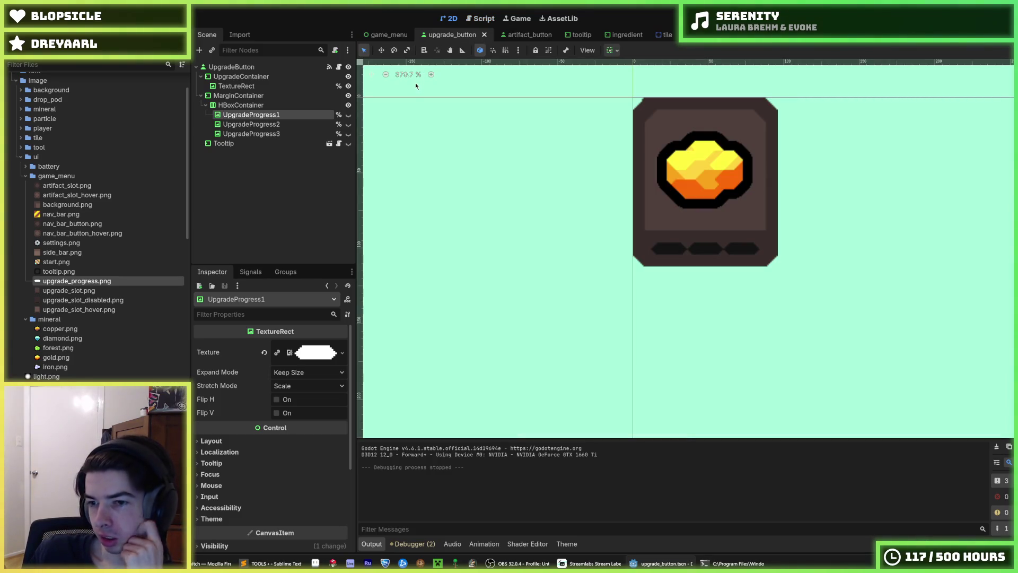
Choose Add Child Node on the UpgradeButton root node
left_click(242, 123)
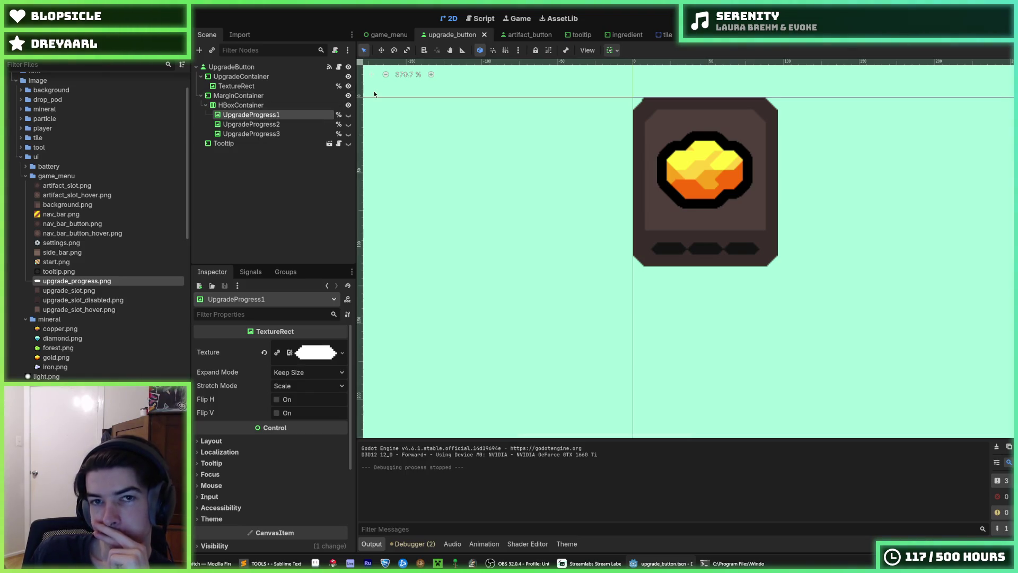
left_click(389, 34)
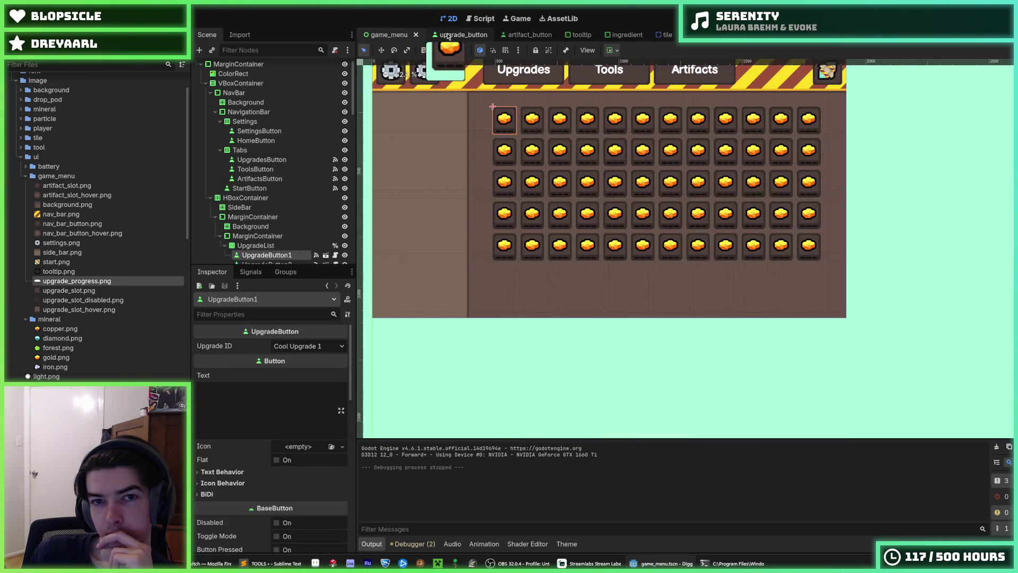
left_click(453, 35)
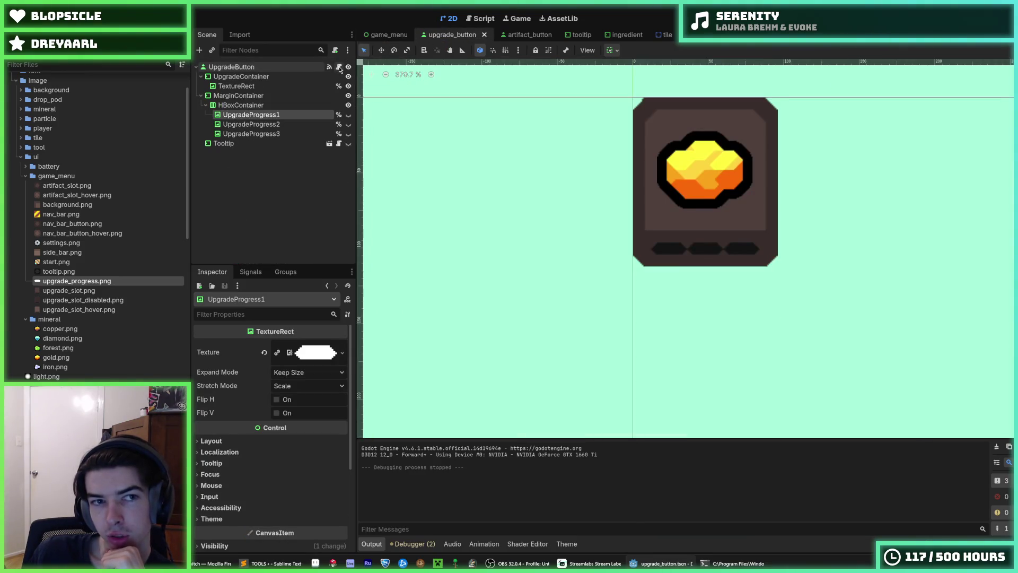
left_click(337, 67)
key("ctrl+shift+Tab")
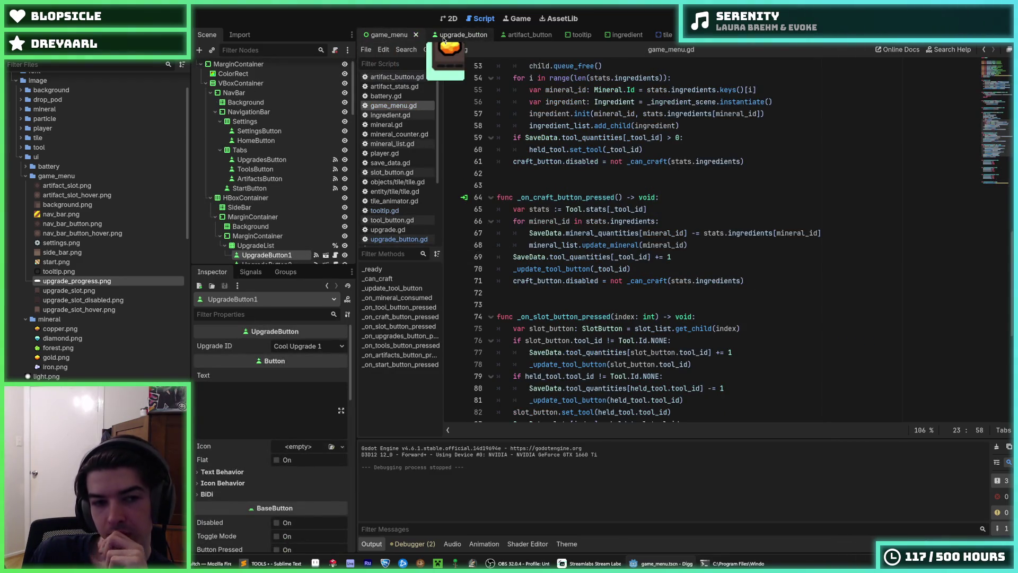
left_click(444, 35)
right_click(277, 69)
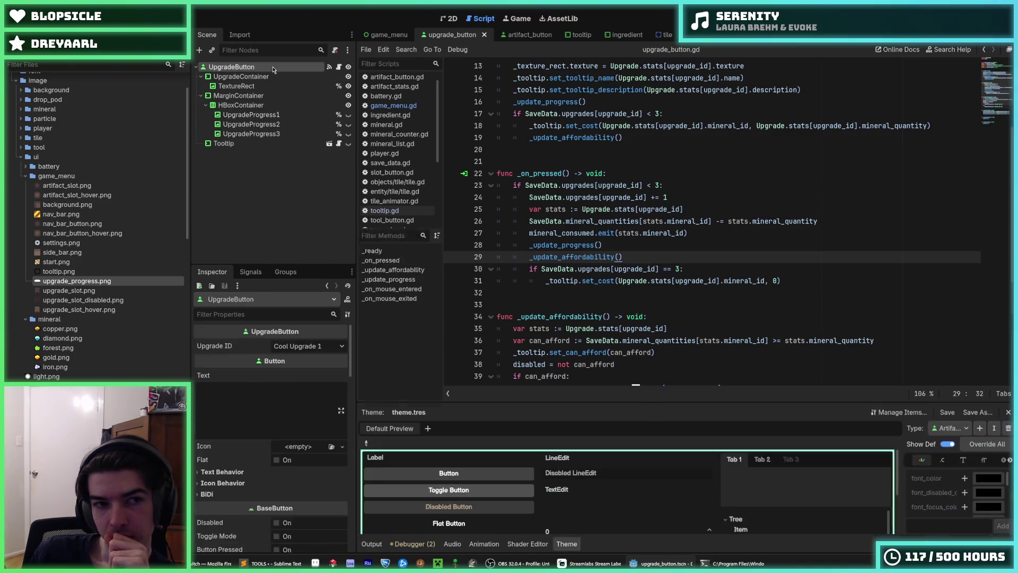
left_click(301, 88)
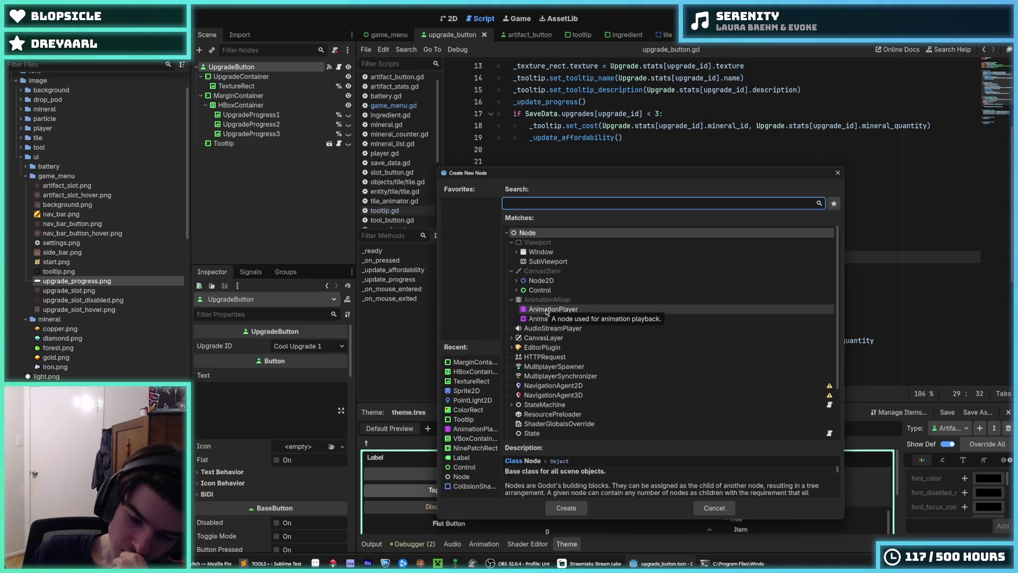
Add an AnimationPlayer under UpgradeButton and create a new animation named 'animation'
double_click(546, 310)
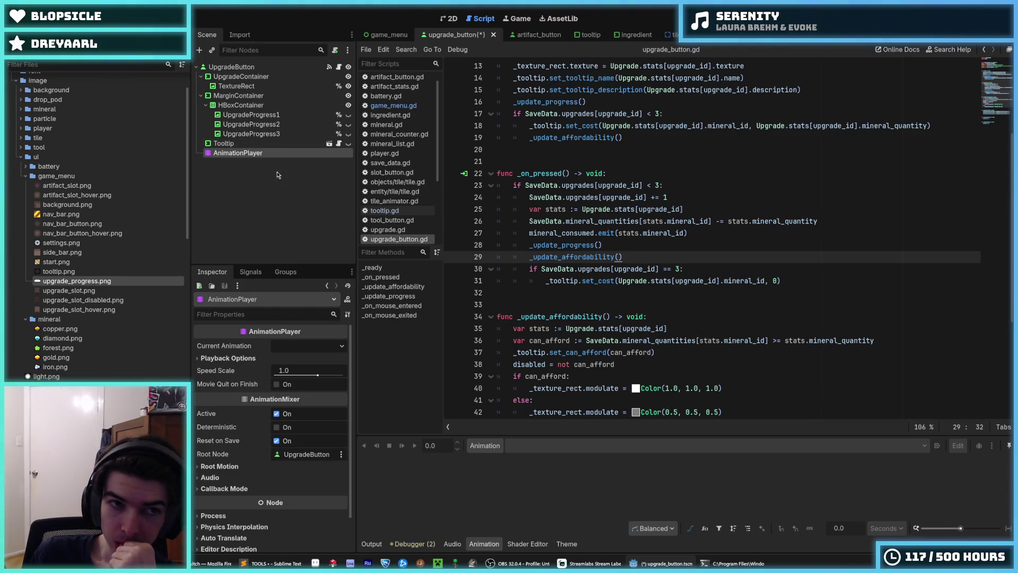
left_click(445, 24)
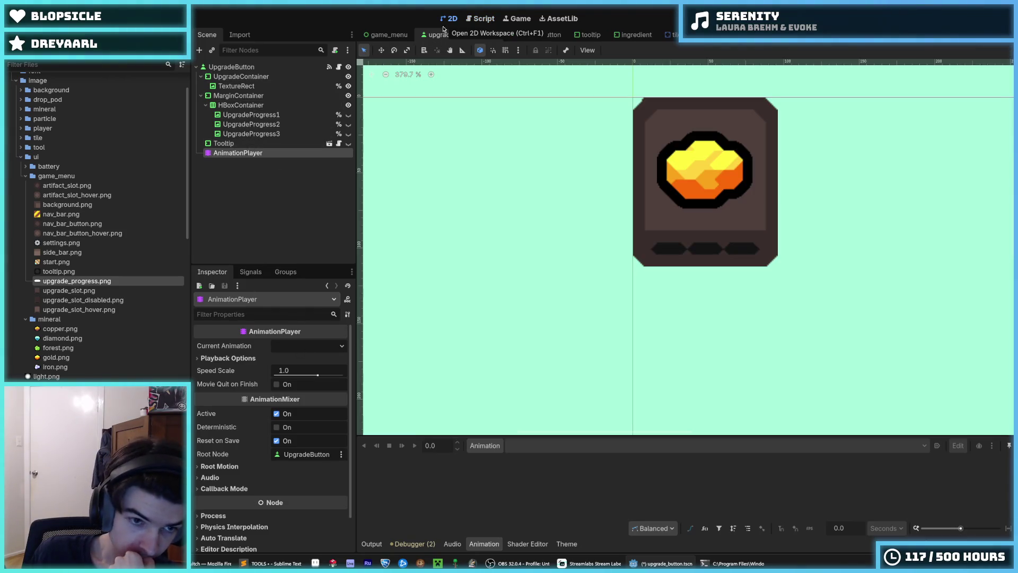
left_click(494, 446)
left_click(502, 463)
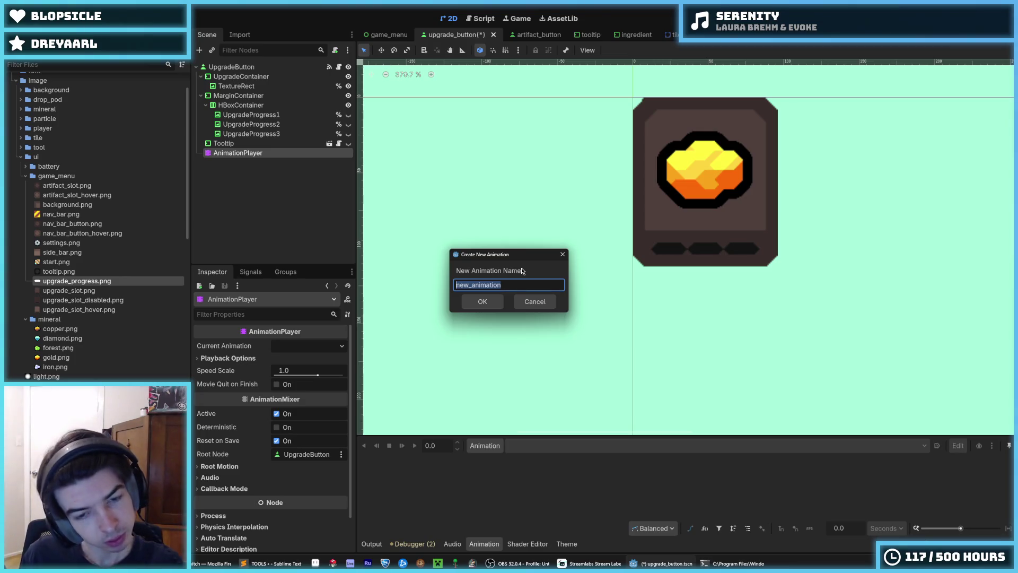
type("clic")
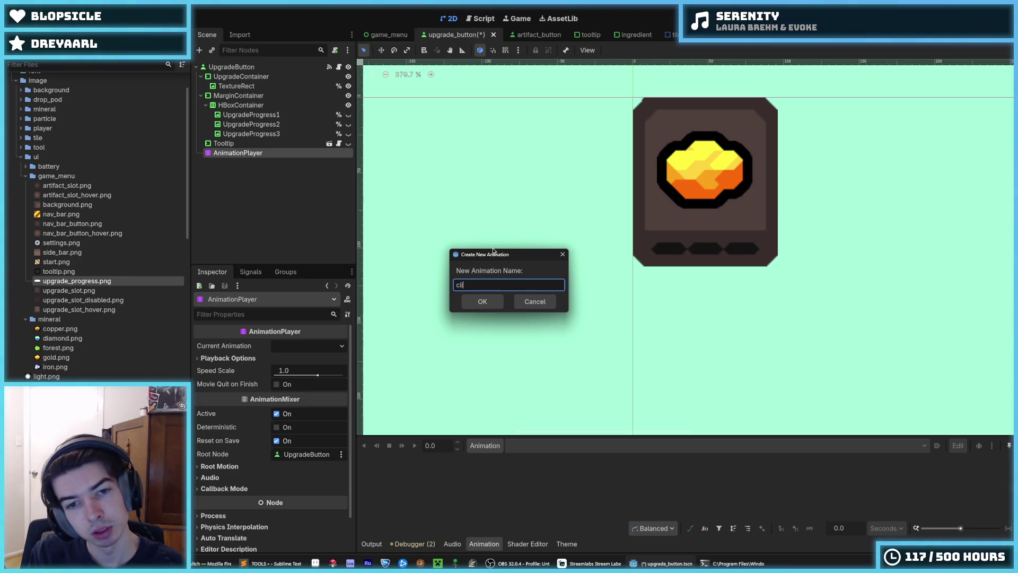
key("BackSpace")
key("BackSpace")
key("BackSpace")
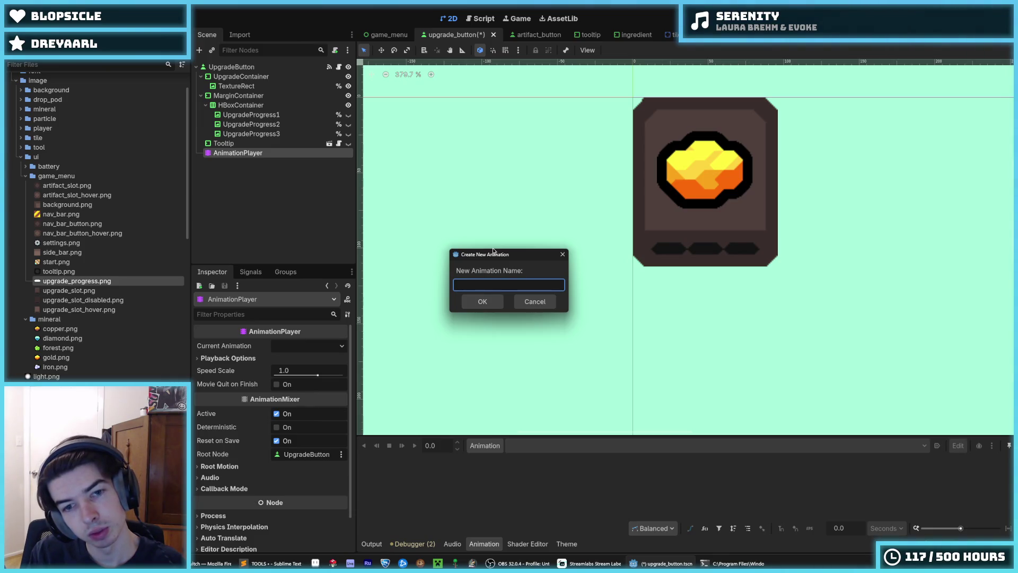
key("Return")
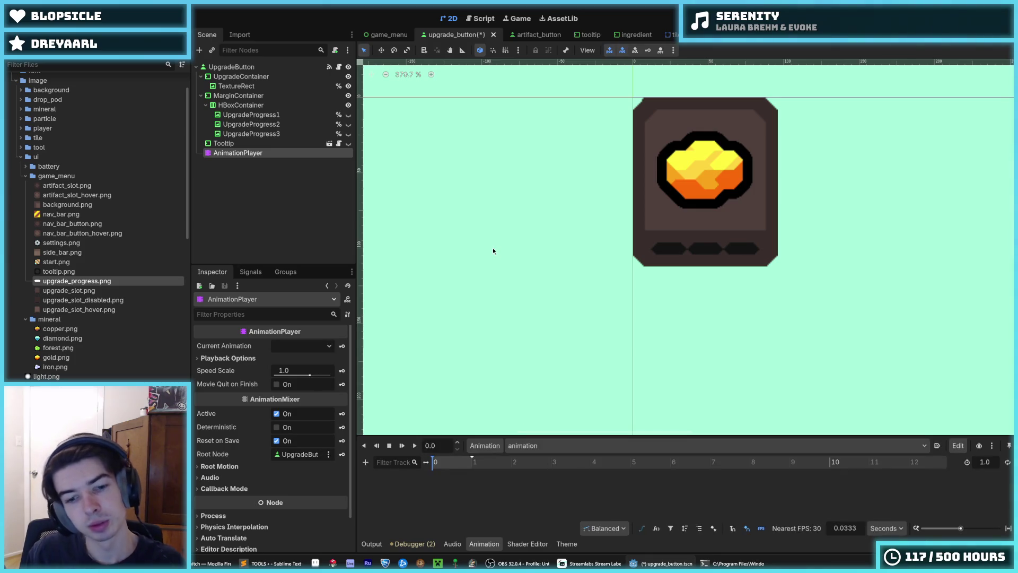
Add a property track for UpgradeButton's scale
left_click(366, 462)
left_click(397, 478)
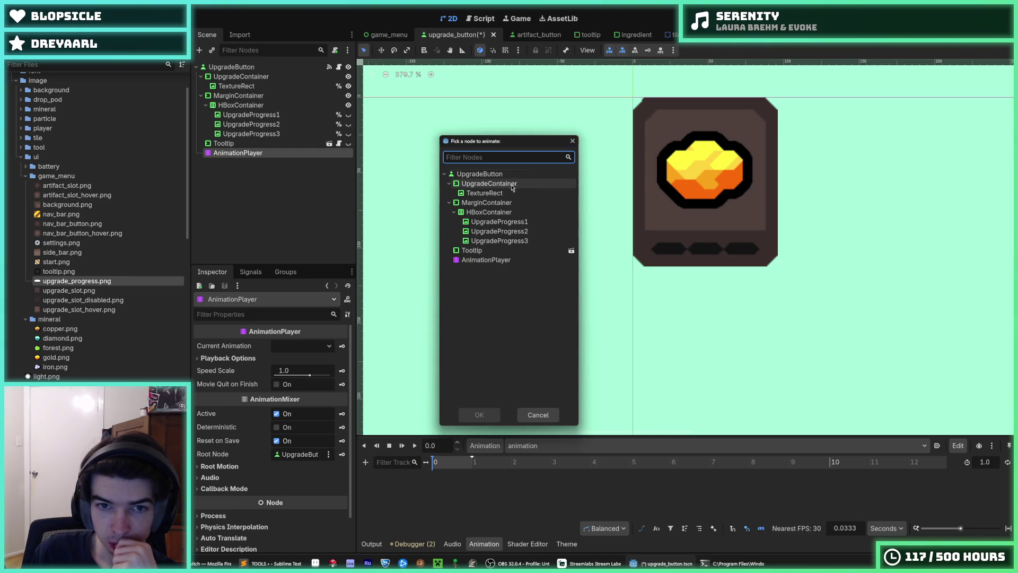
left_click(491, 175)
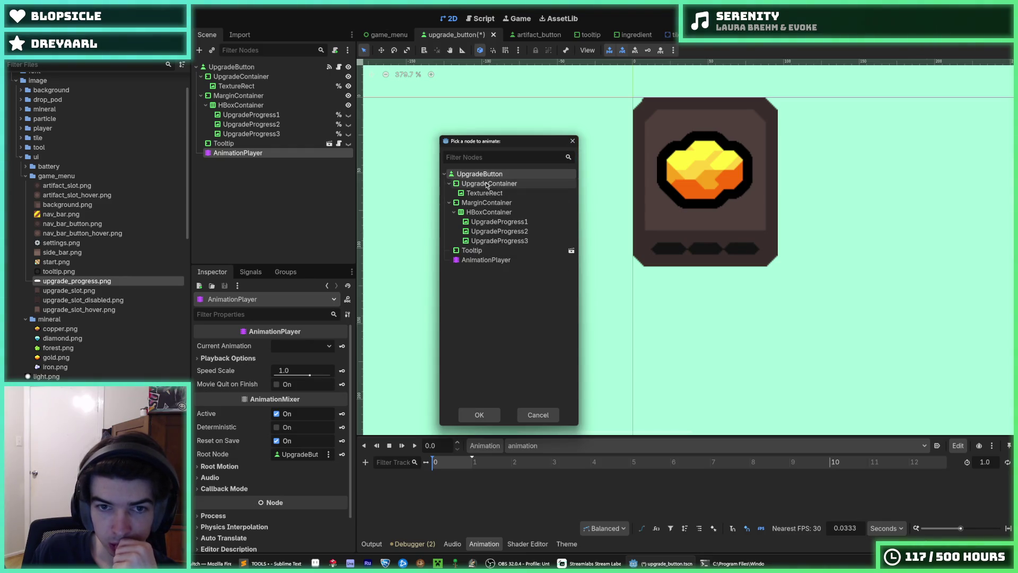
double_click(480, 175)
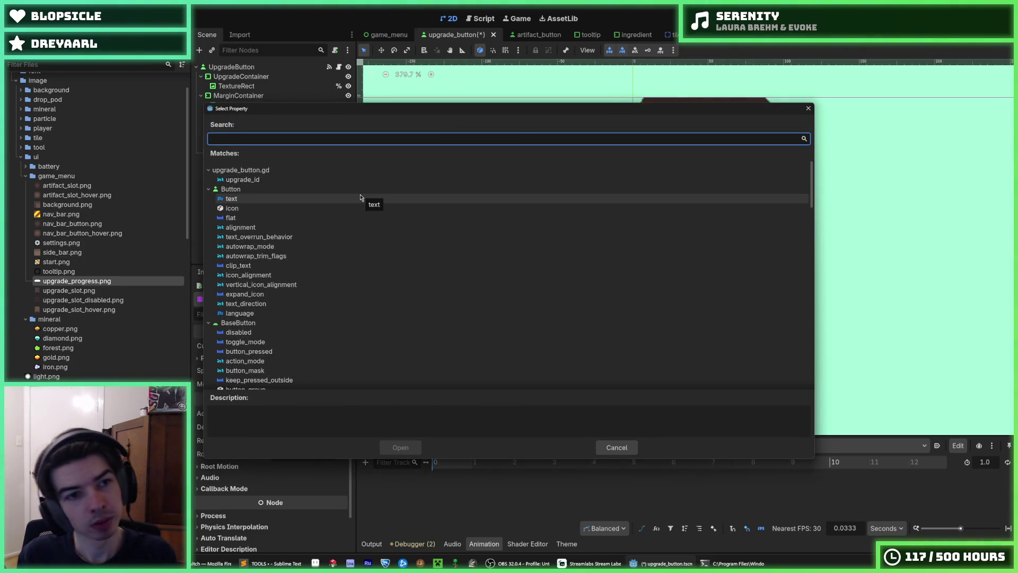
type("scale")
key("Return")
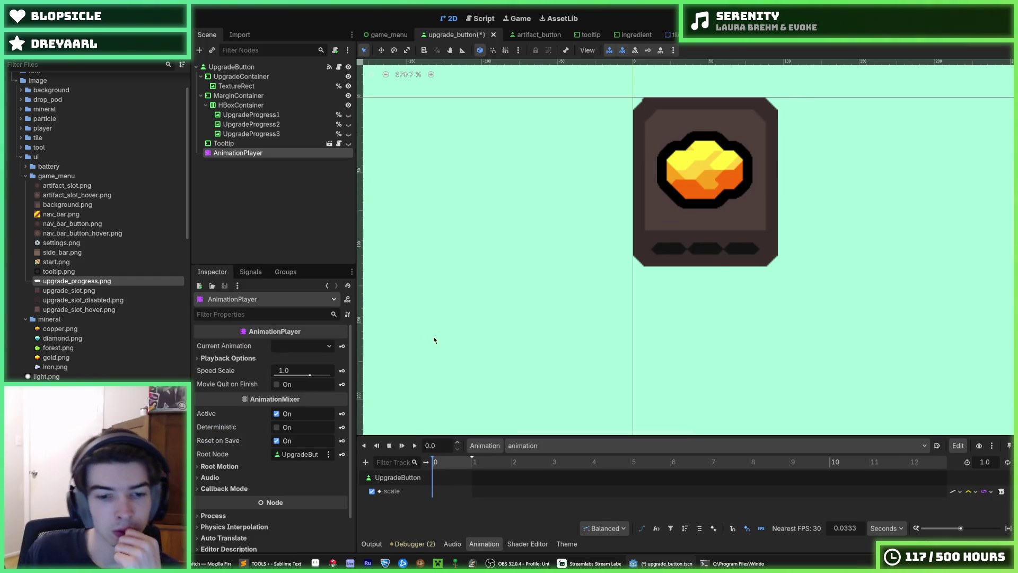
Insert a scale key at 0.0 and duplicate it later on the track
right_click(439, 492)
left_click(450, 500)
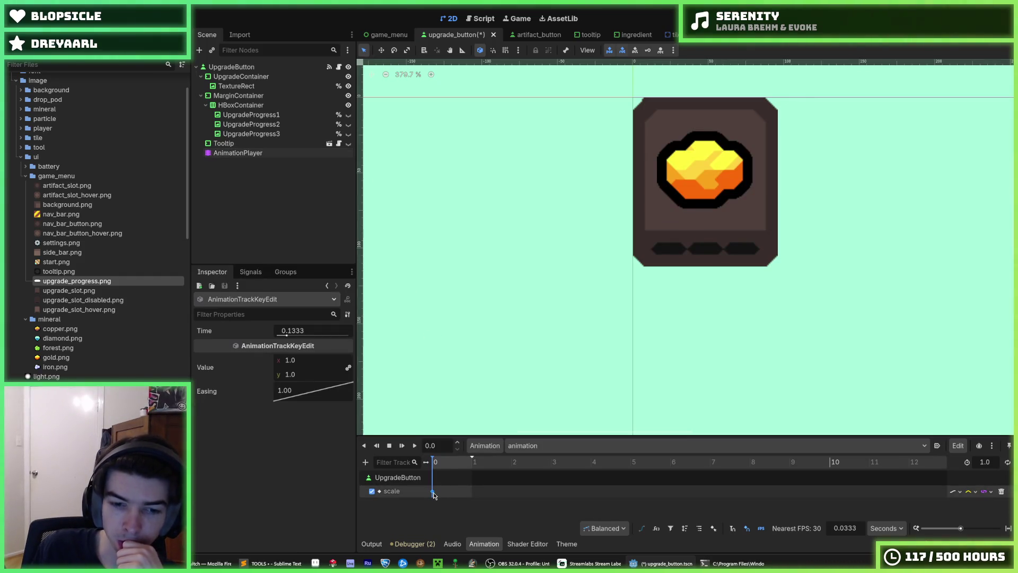
left_click_drag(434, 495, 433, 495)
key("d")
right_click(466, 497)
left_click(466, 497)
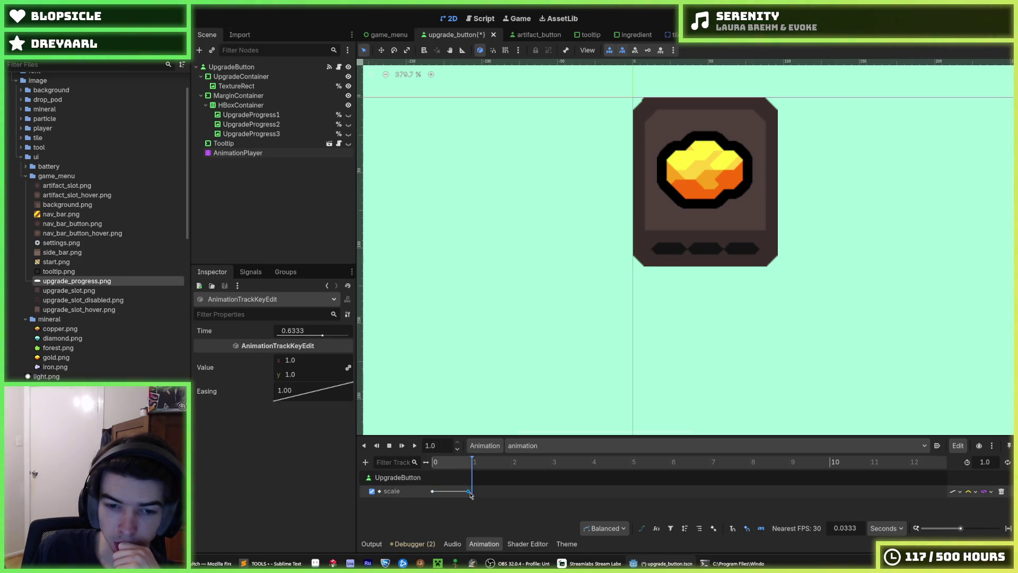
left_click_drag(474, 494, 462, 495)
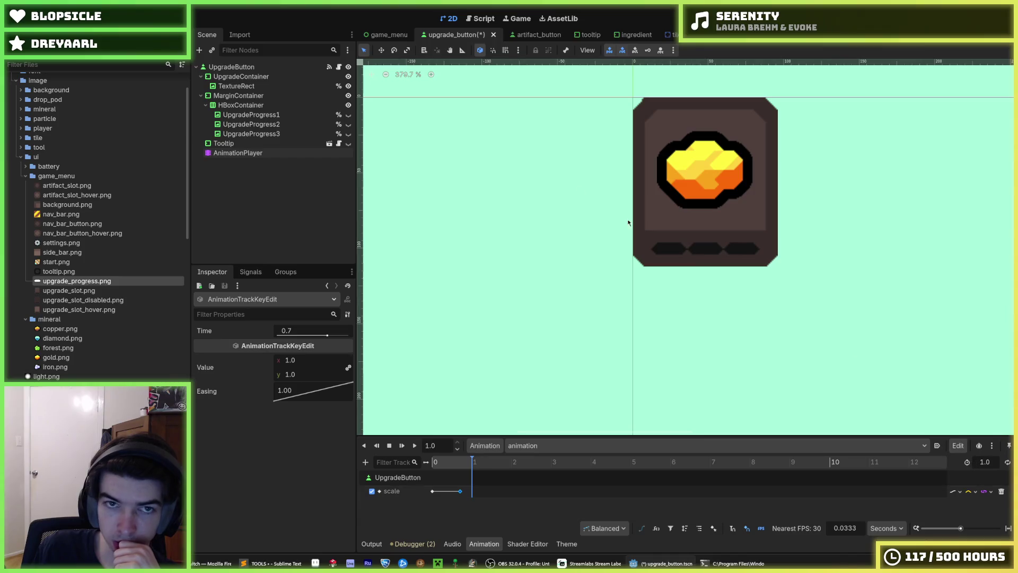
Check the tooltip scene's pop animation keys for reference, then return to the upgrade button
left_click(380, 36)
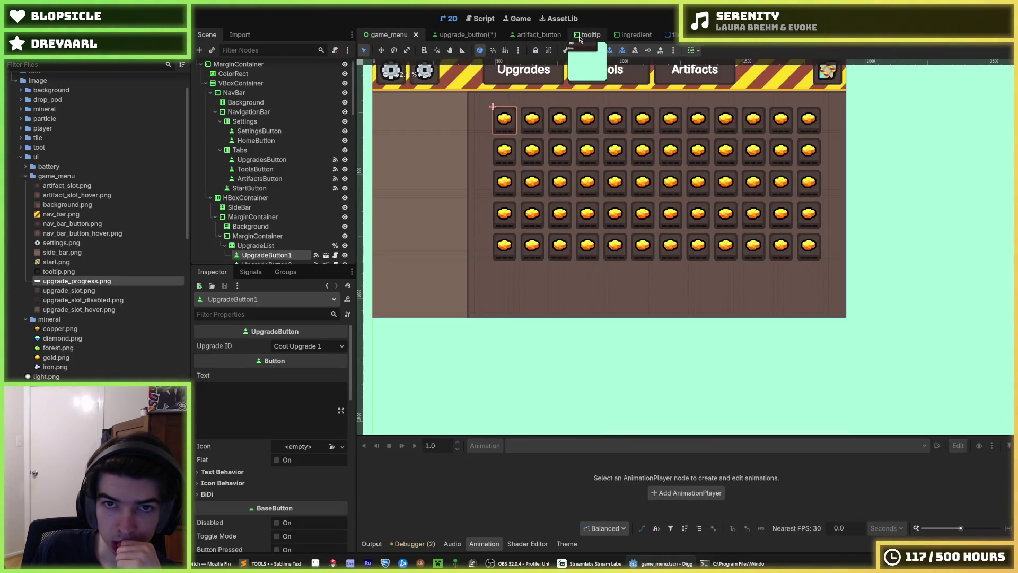
left_click(582, 34)
left_click(538, 445)
left_click(536, 470)
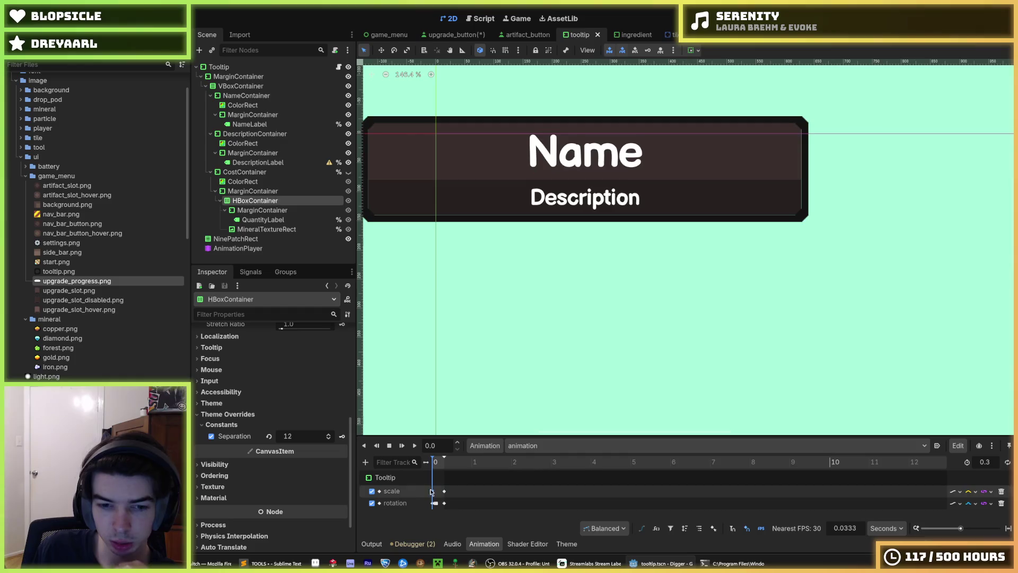
left_click(432, 493)
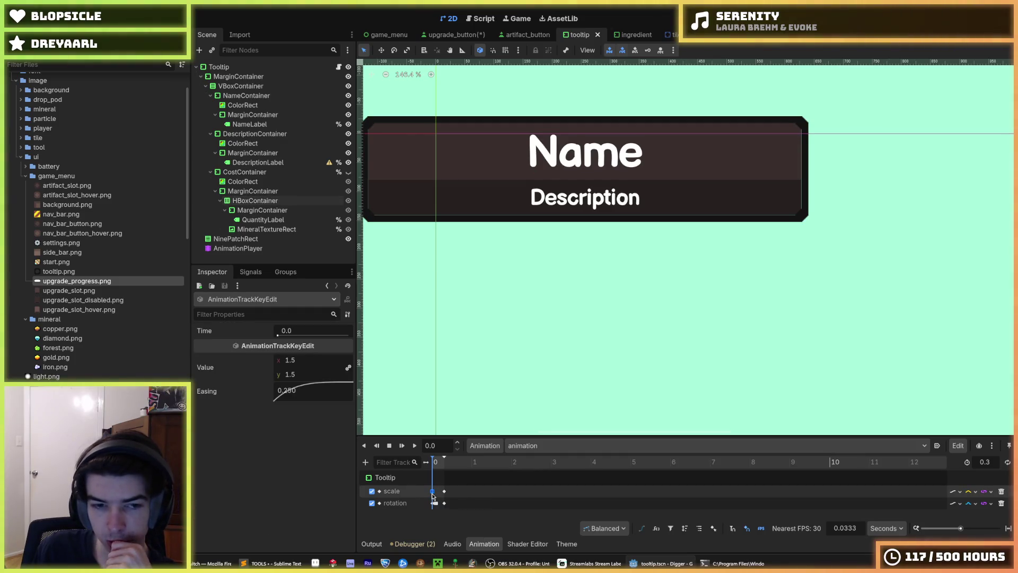
left_click(452, 39)
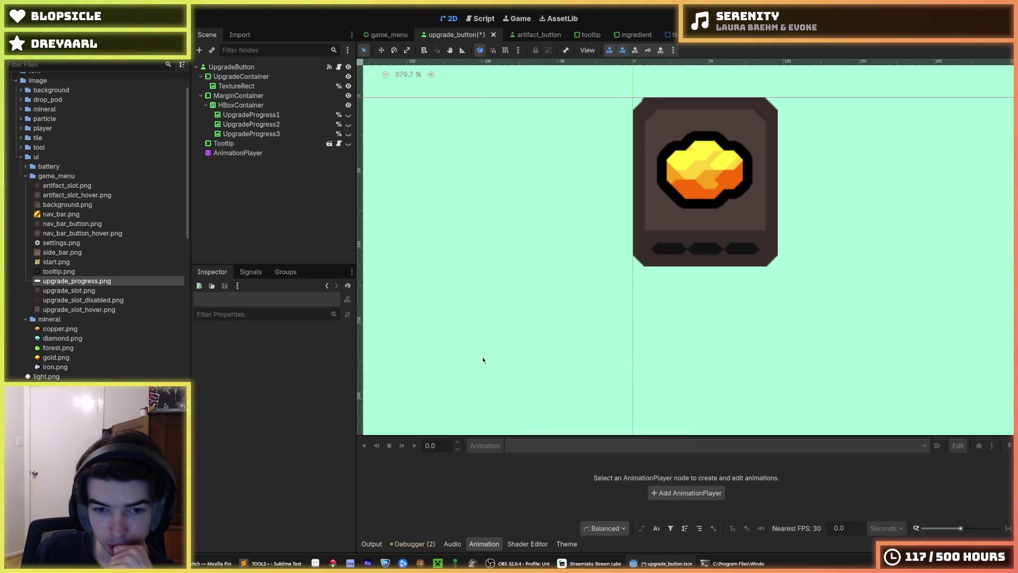
left_click(224, 143)
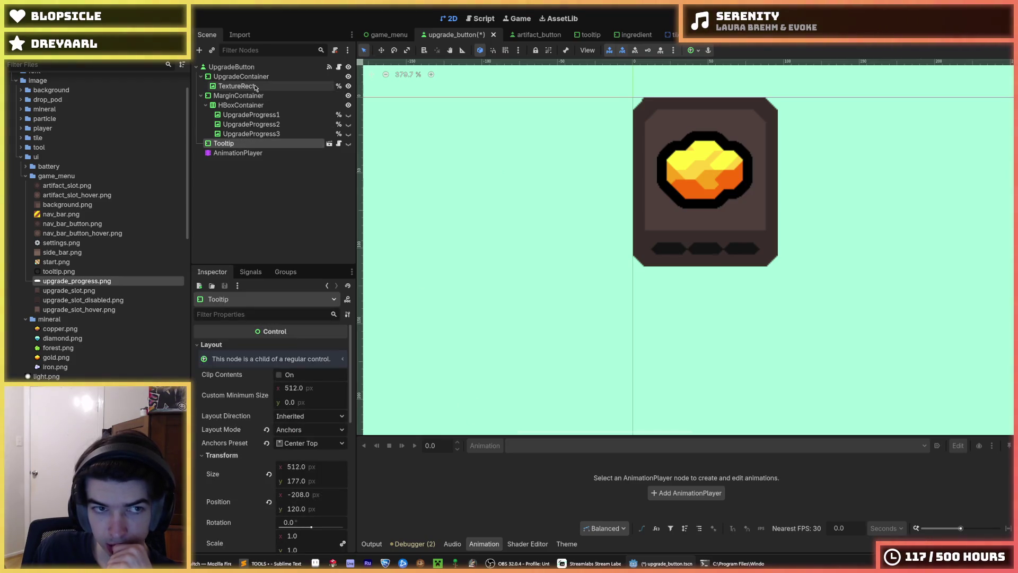
left_click(250, 152)
Move the second scale key to 0.3 s and set the animation length to 0.3
left_click(460, 491)
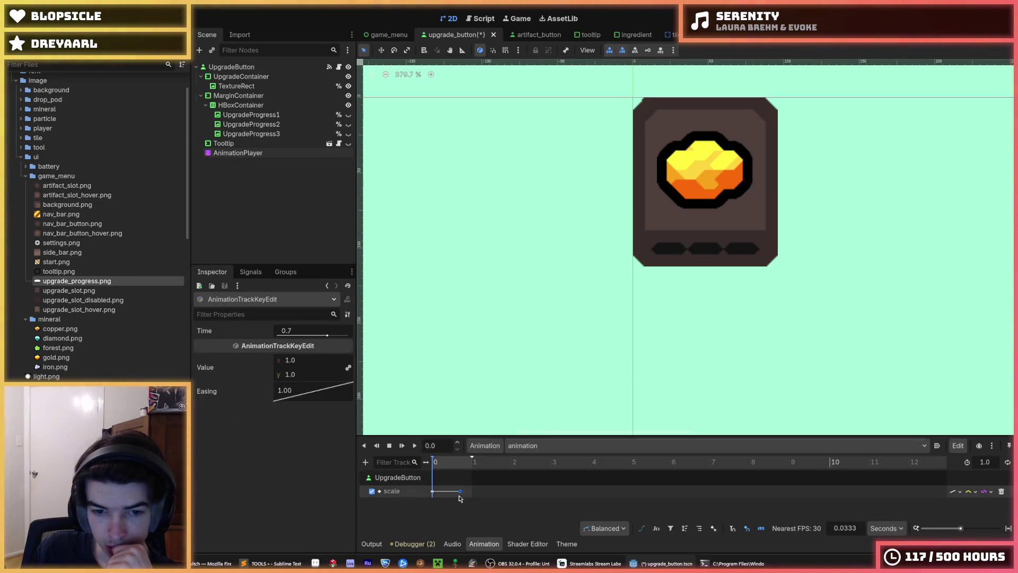
left_click(298, 330)
type("0.3")
key("Return")
left_click(986, 462)
type("0.3")
key("Return")
Set the end key's scale value to 1.5 and save the scene
left_click(415, 446)
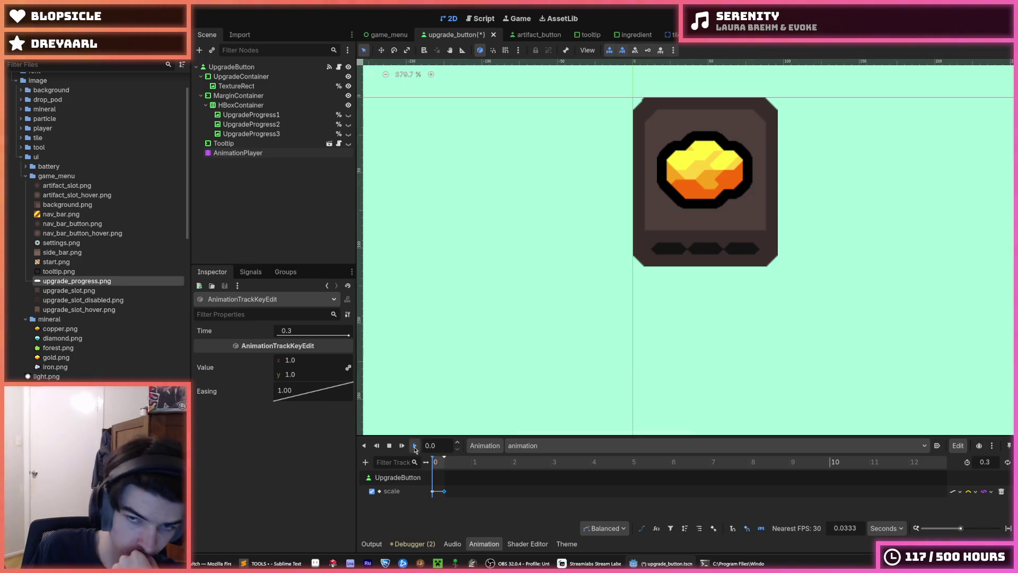
left_click(299, 362)
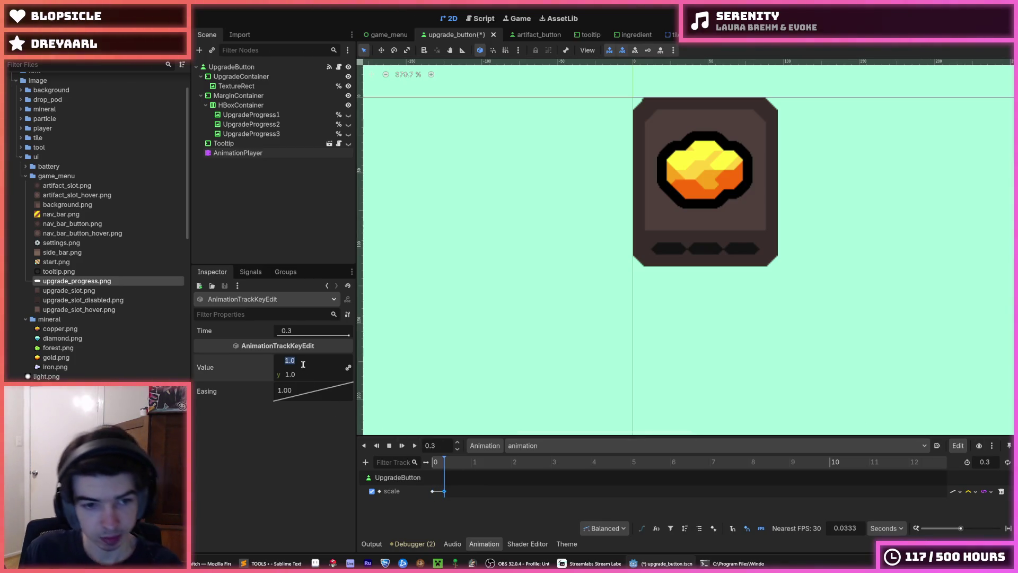
type("1.5")
key("Return")
key("ctrl+s")
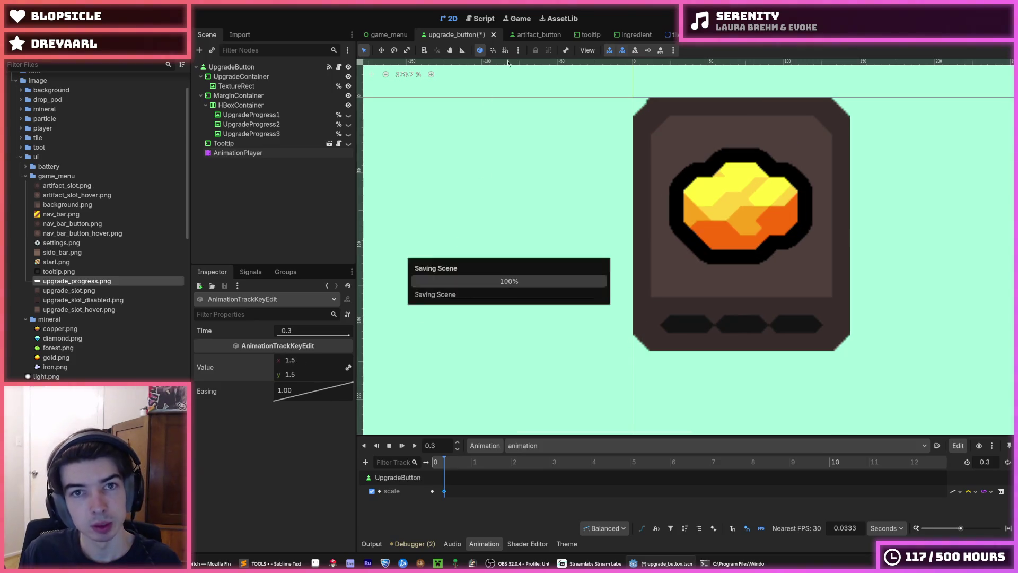
Compare with the tooltip and artifact_button scenes' keys, then return to upgrade_button
left_click(590, 35)
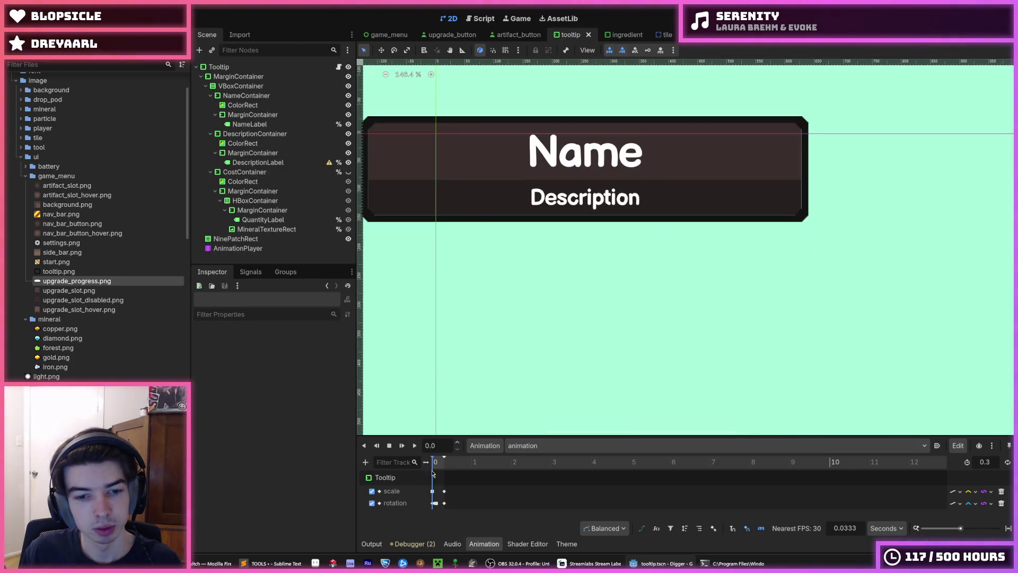
left_click(432, 491)
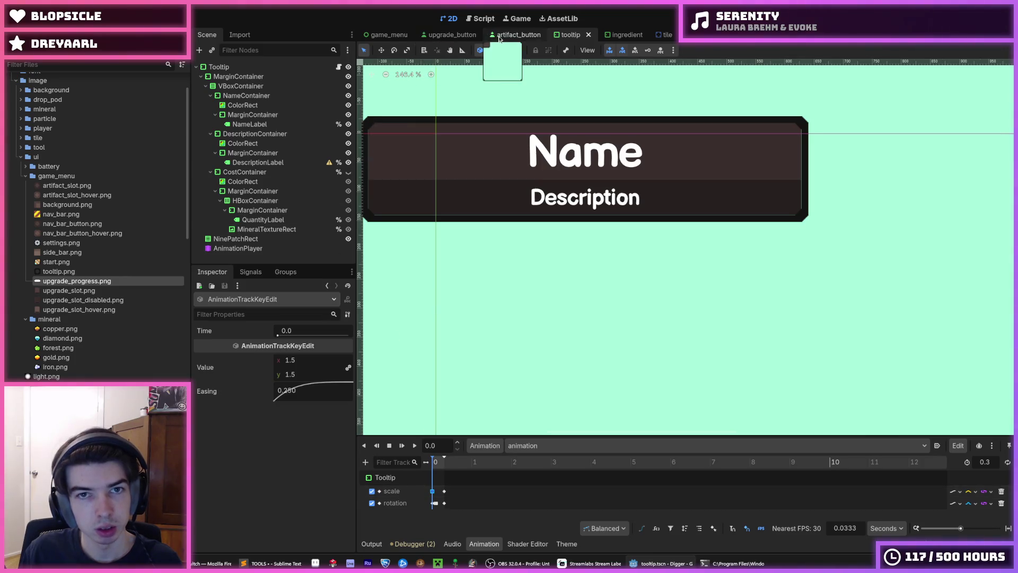
left_click(499, 37)
mouse_move(435, 495)
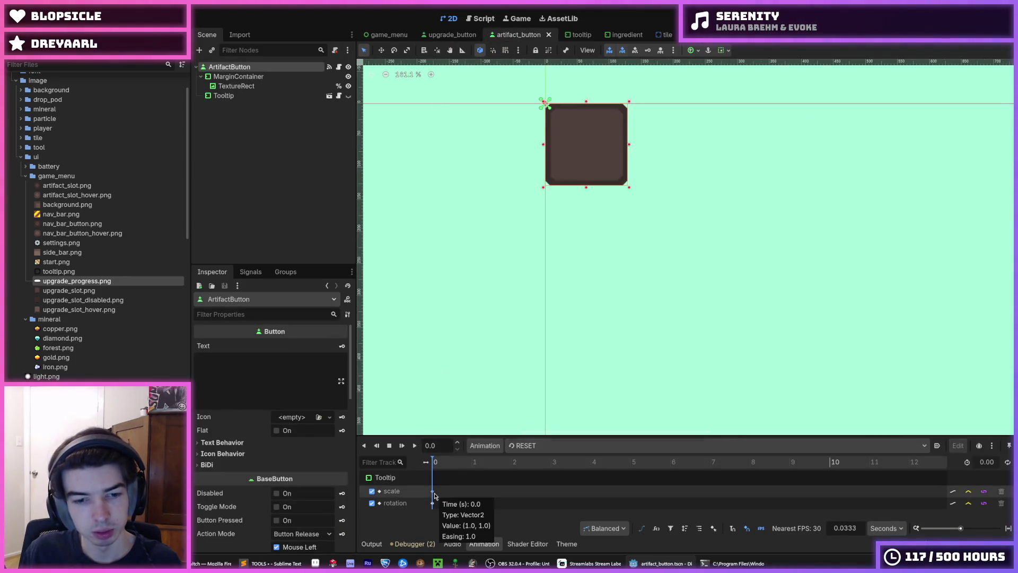
left_click(445, 37)
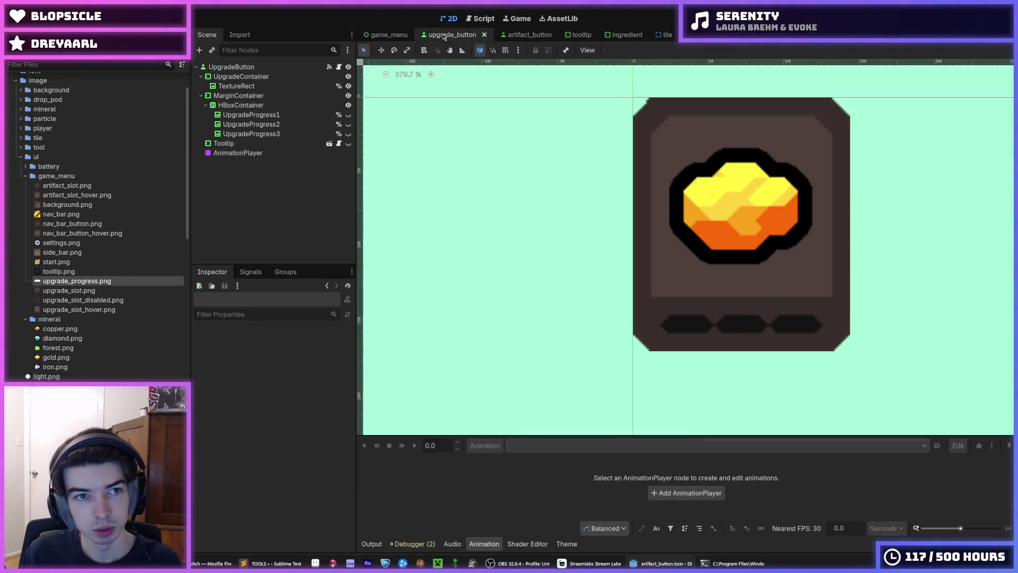
Set the starting scale key's value to 1.5
left_click(238, 152)
left_click(434, 492)
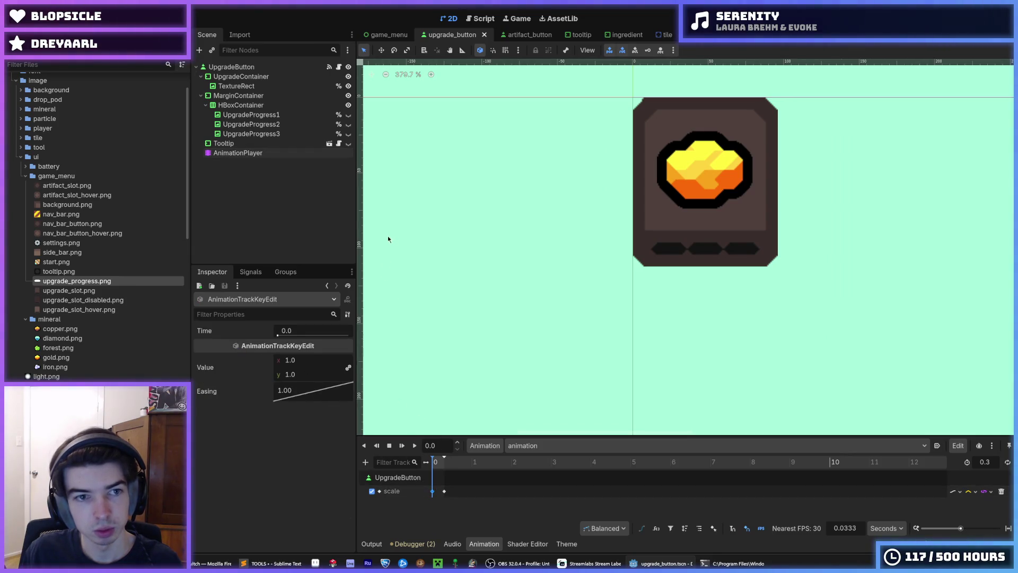
left_click(444, 491)
left_click(433, 491)
left_click(310, 360)
key("Tab")
left_click(445, 491)
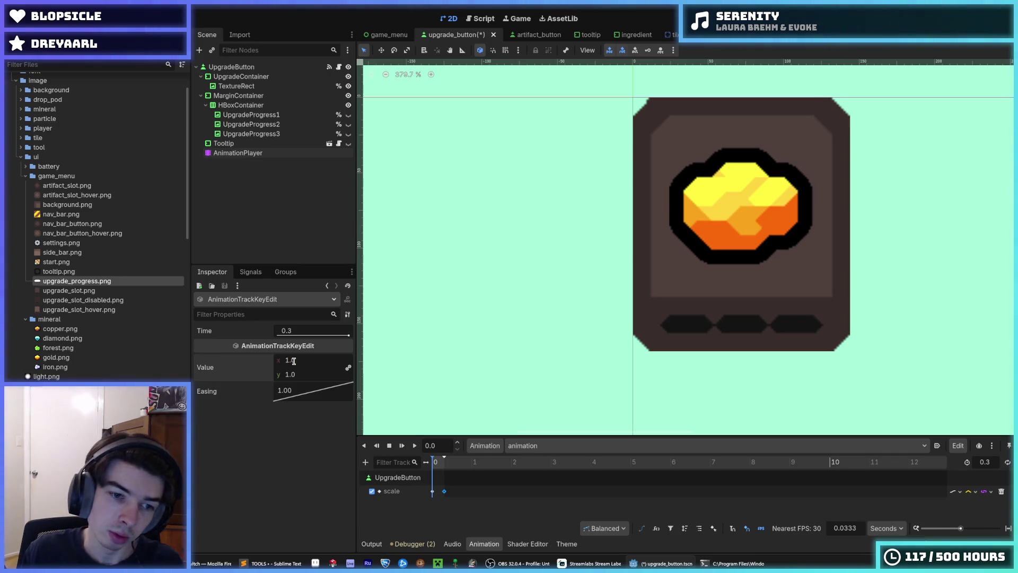
left_click(432, 491)
Give the starting key an easing of 0.25, save, and preview the pop
double_click(308, 397)
type("0.25")
key("Return")
key("ctrl+s")
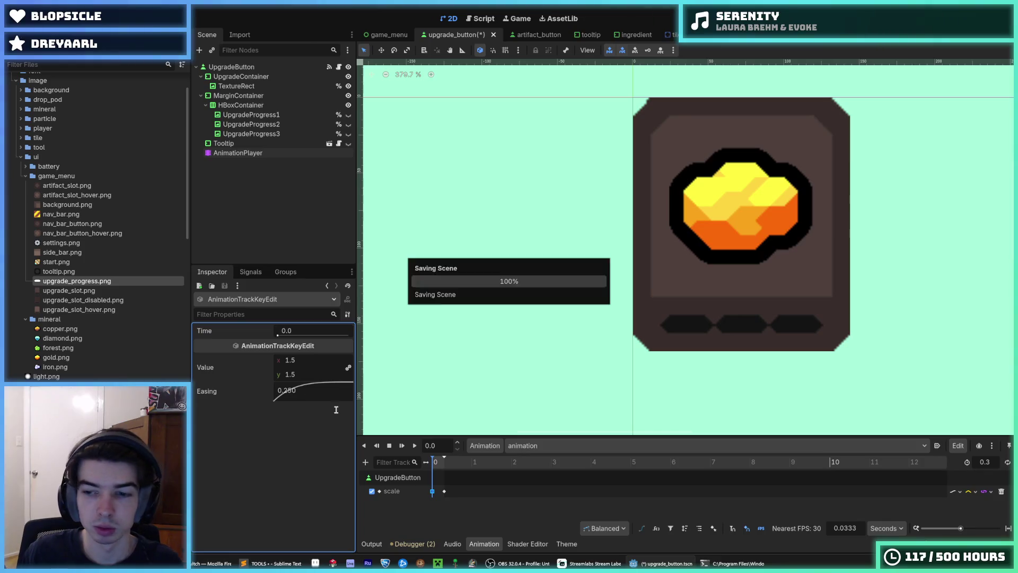
left_click(415, 445)
scroll(576, 282, "down", 5)
left_click(415, 445)
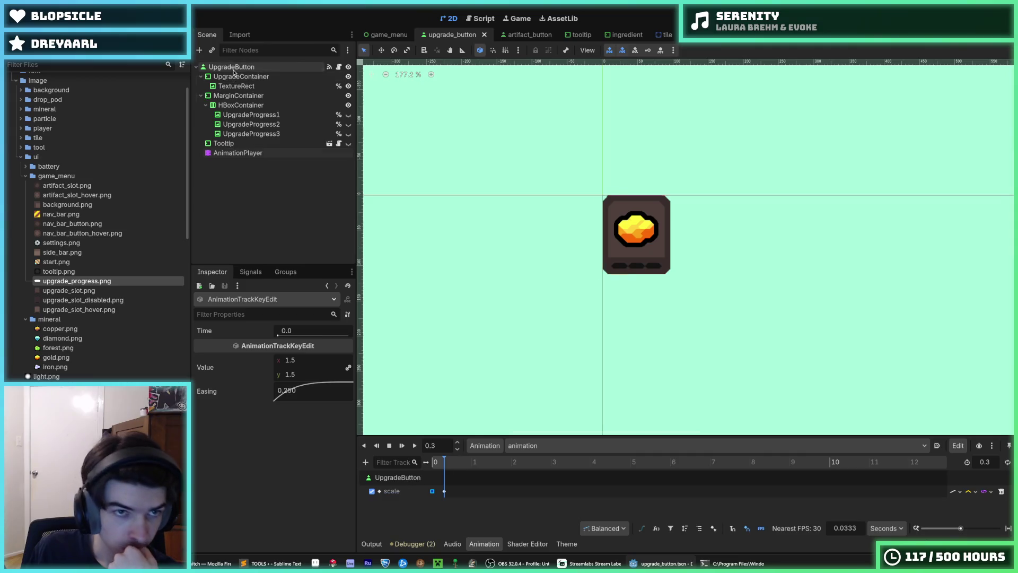
Set UpgradeButton's Pivot Offset Ratio to 0.5, 0.5, save, and replay the animation
left_click(233, 69)
scroll(243, 398, "down", 15)
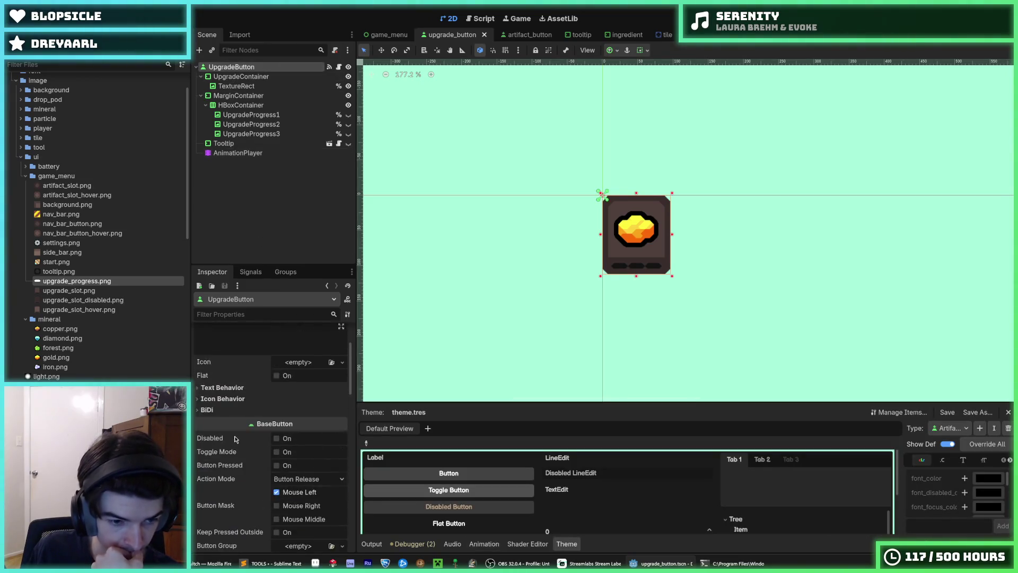
scroll(254, 477, "down", 3)
left_click(306, 467)
type("0.5")
key("Tab")
type("0.5")
key("ctrl+s")
left_click(253, 153)
left_click(415, 446)
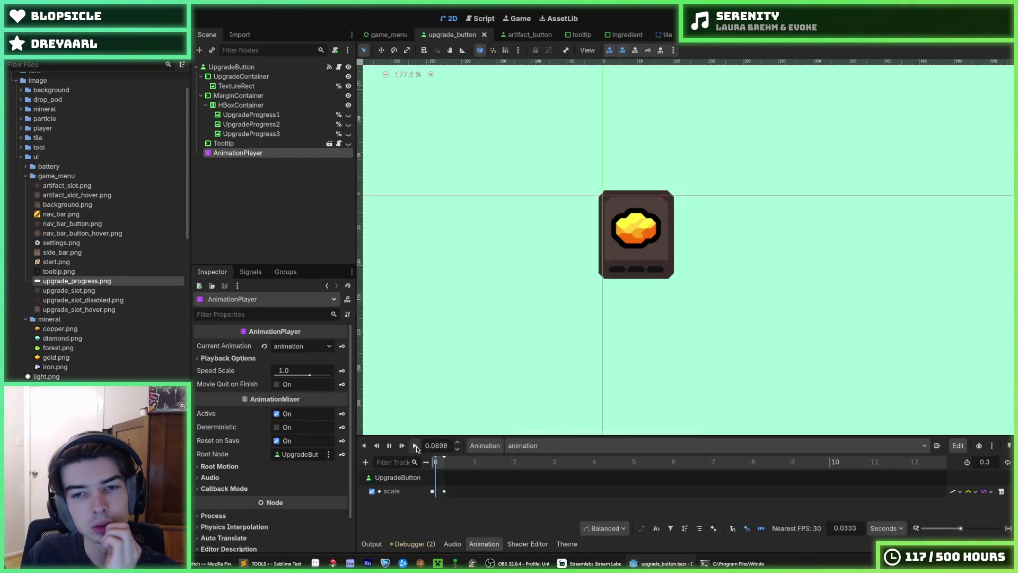
left_click(416, 447)
left_click(416, 446)
left_click(416, 447)
left_click(416, 446)
left_click(416, 446)
left_click(416, 446)
left_click(415, 447)
left_click(416, 446)
left_click(416, 446)
left_click(416, 446)
left_click(415, 446)
left_click(416, 446)
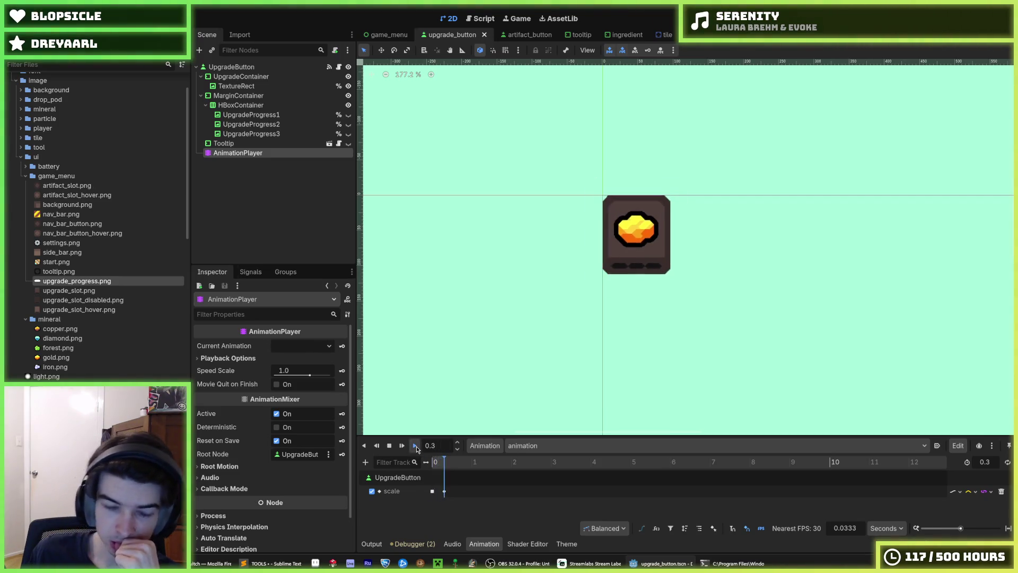
left_click(416, 446)
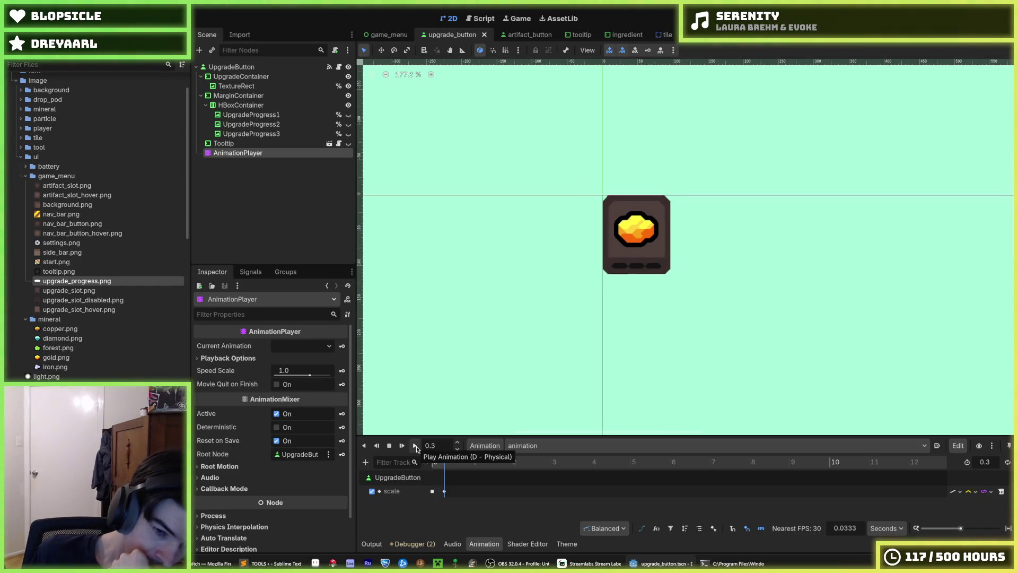
left_click(531, 449)
left_click(537, 449)
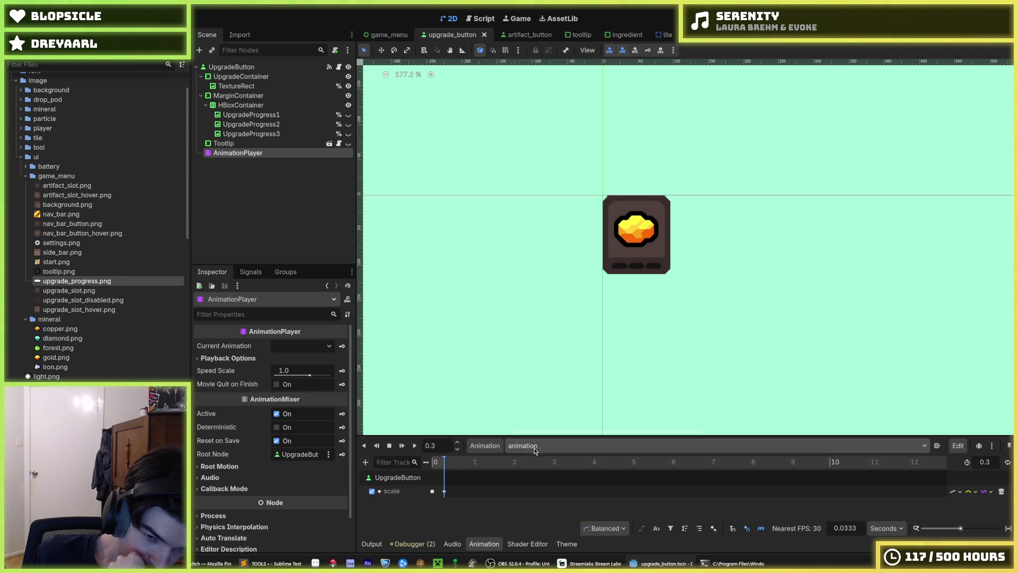
left_click(416, 448)
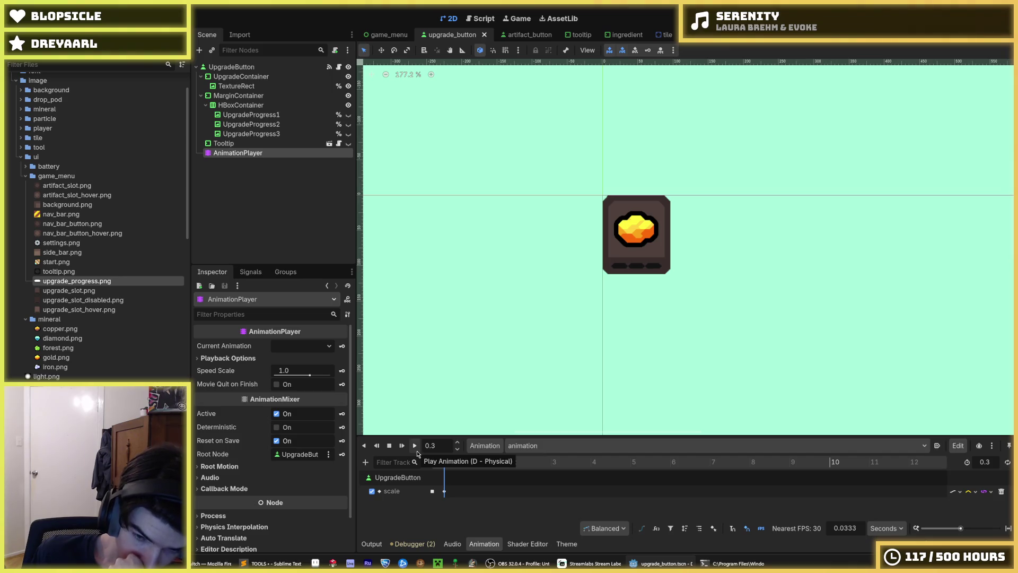
left_click(522, 446)
left_click(521, 445)
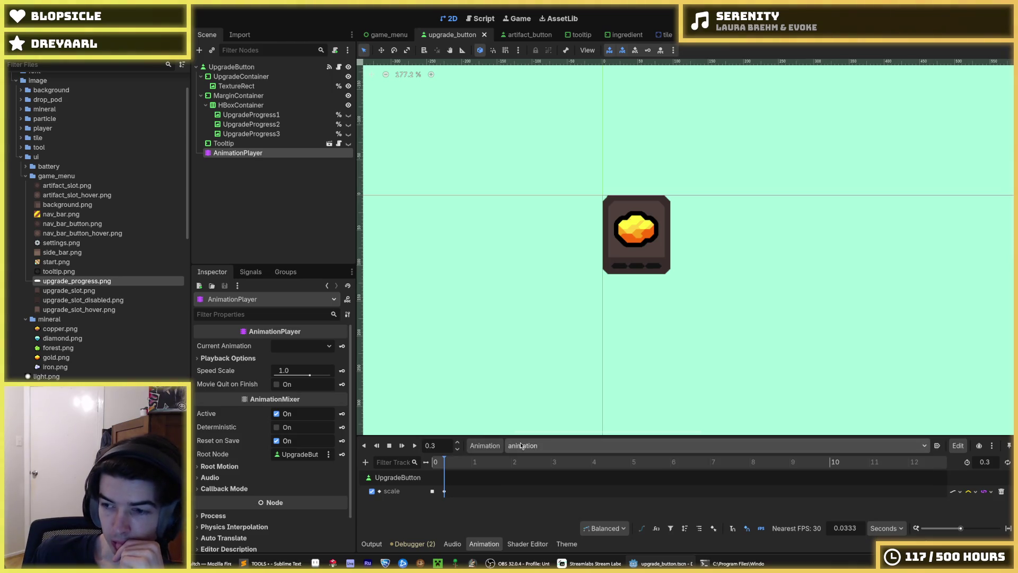
left_click(521, 446)
left_click(521, 445)
left_click(521, 446)
left_click(521, 446)
left_click(521, 446)
left_click(521, 445)
left_click(521, 445)
left_click(522, 446)
left_click(522, 446)
left_click(521, 446)
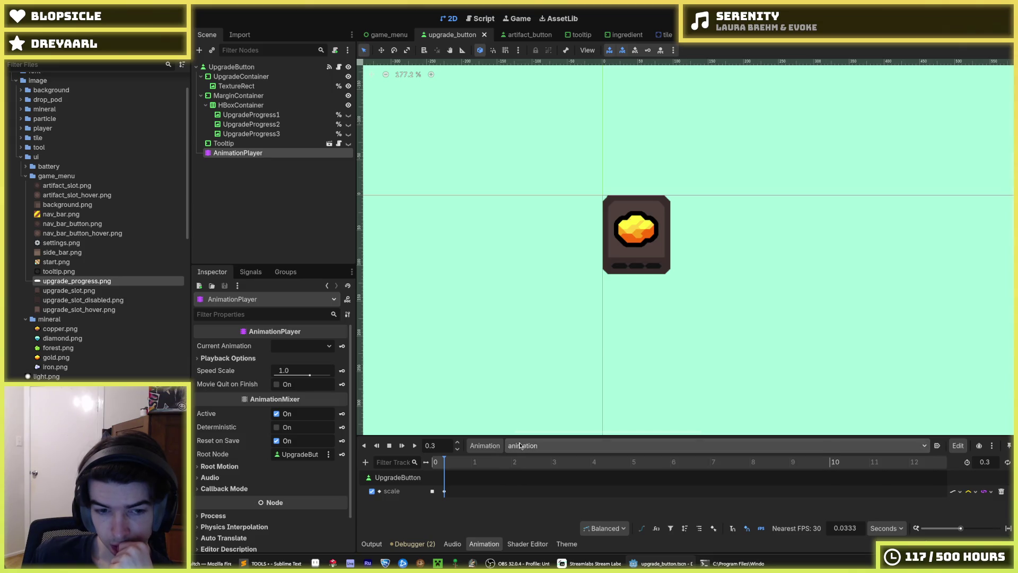
left_click(416, 447)
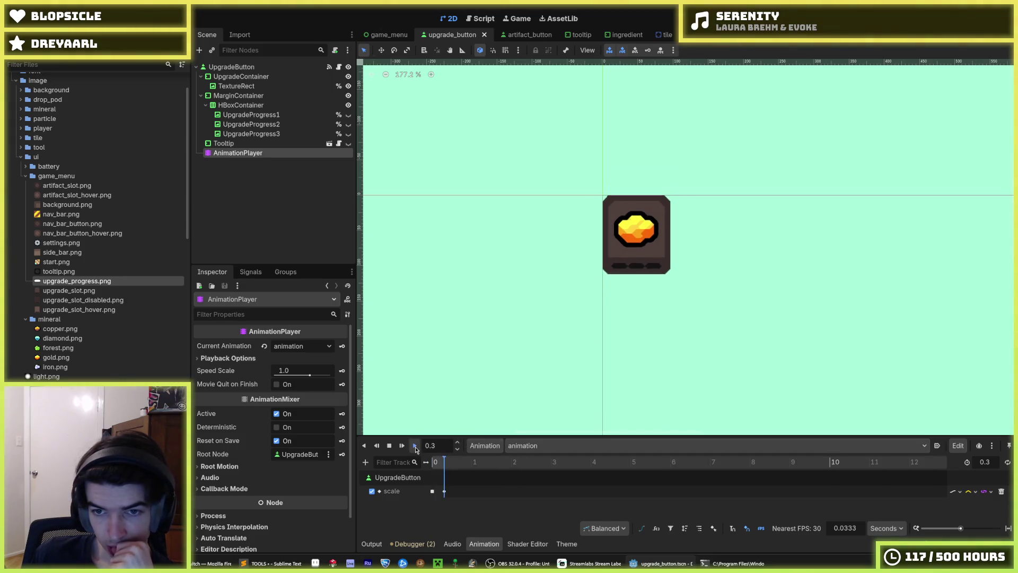
left_click(416, 446)
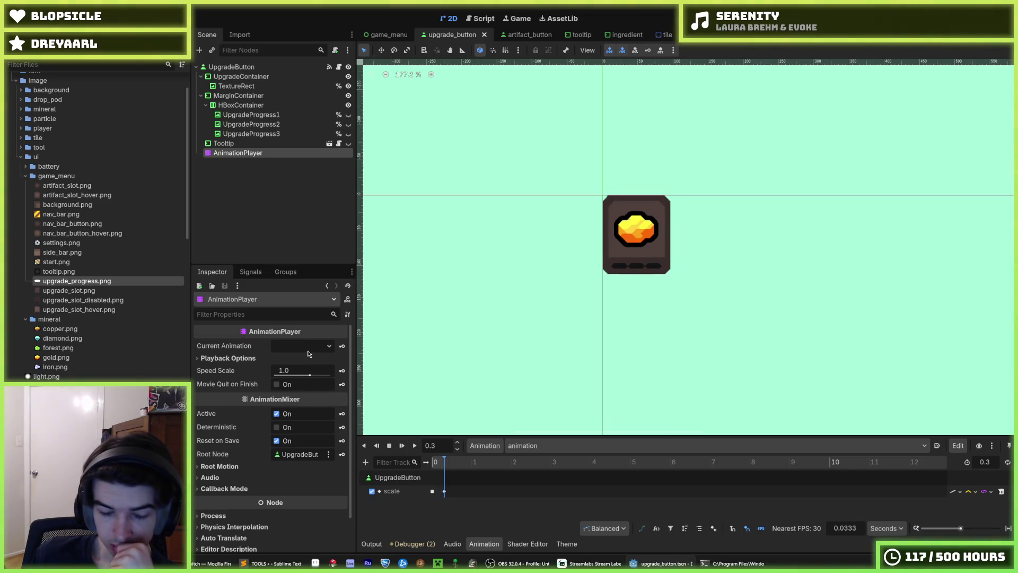
left_click(432, 492)
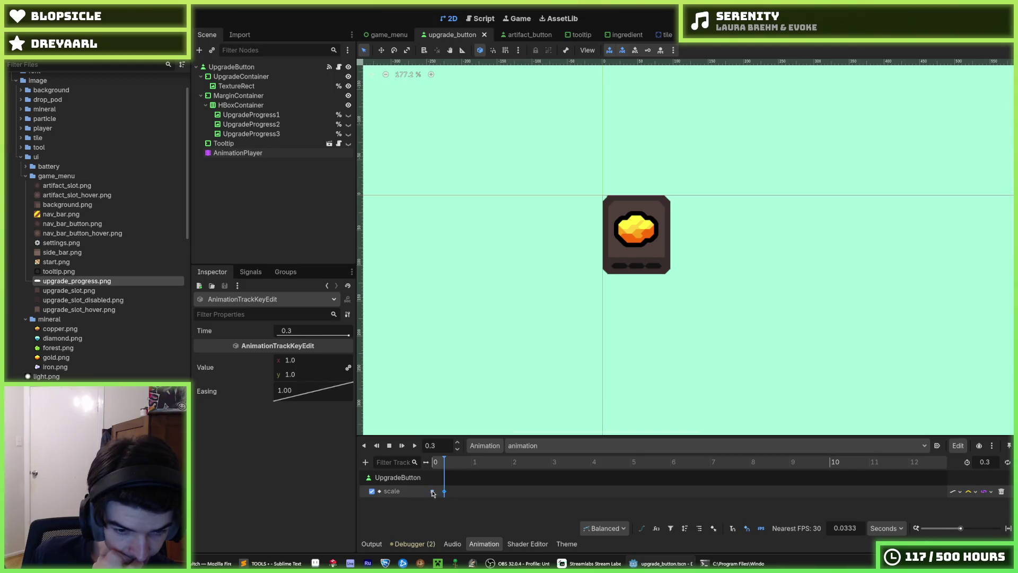
right_click(466, 491)
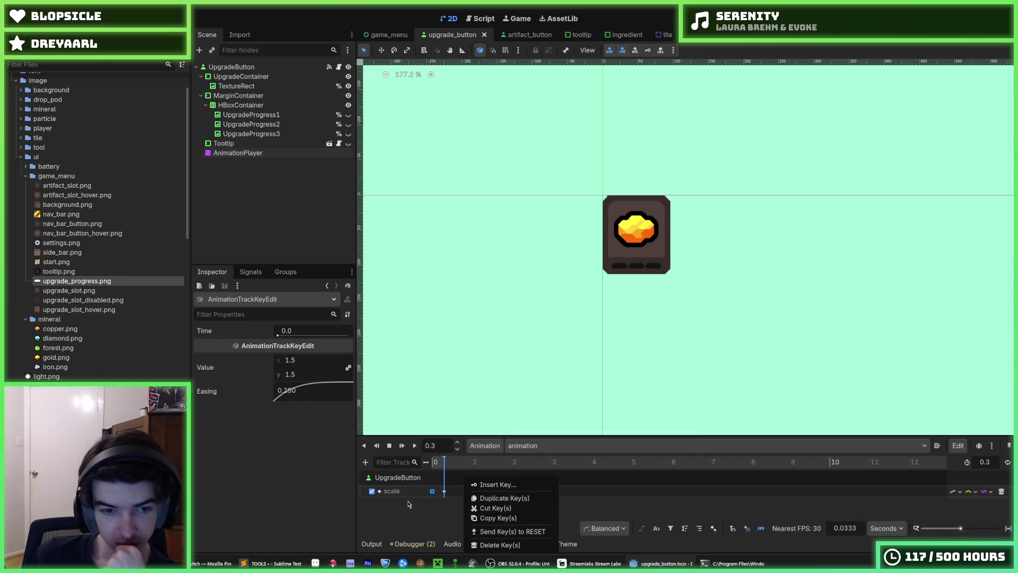
left_click(461, 490)
left_click(399, 505)
left_click(232, 67)
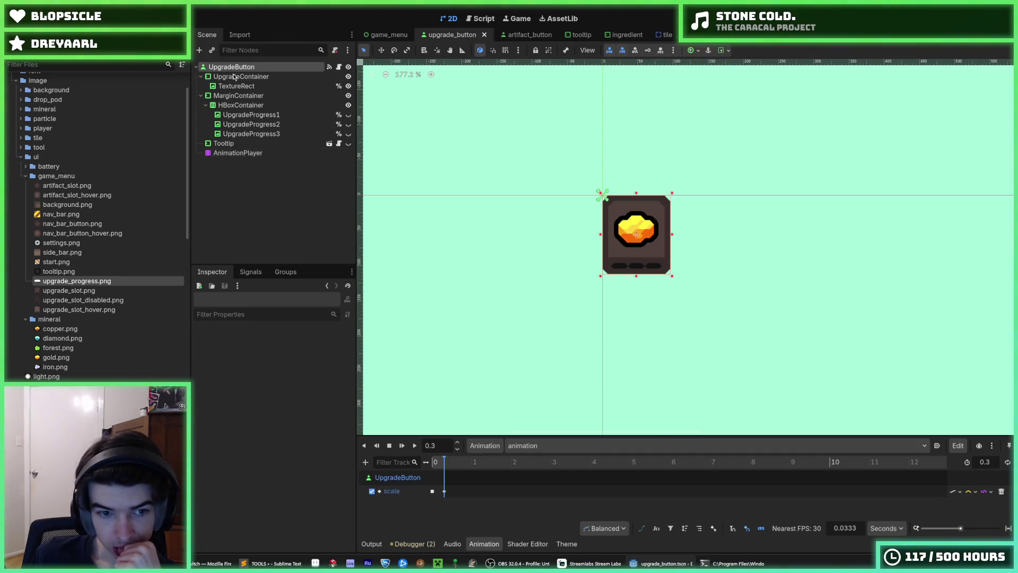
Play the tooltip's AnimationPlayer animation and inspect its first rotation key
scroll(282, 433, "up", 2)
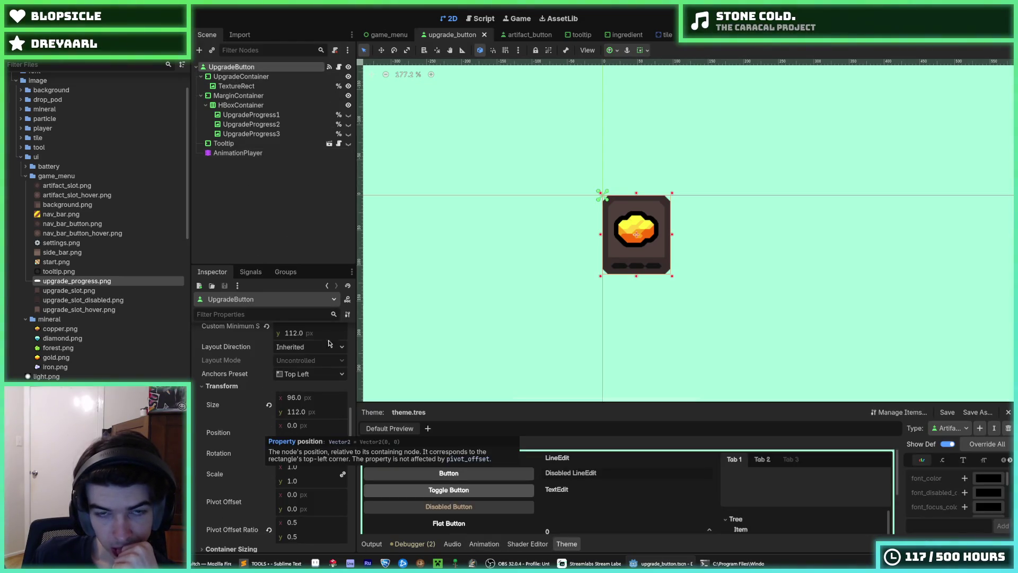
left_click(573, 35)
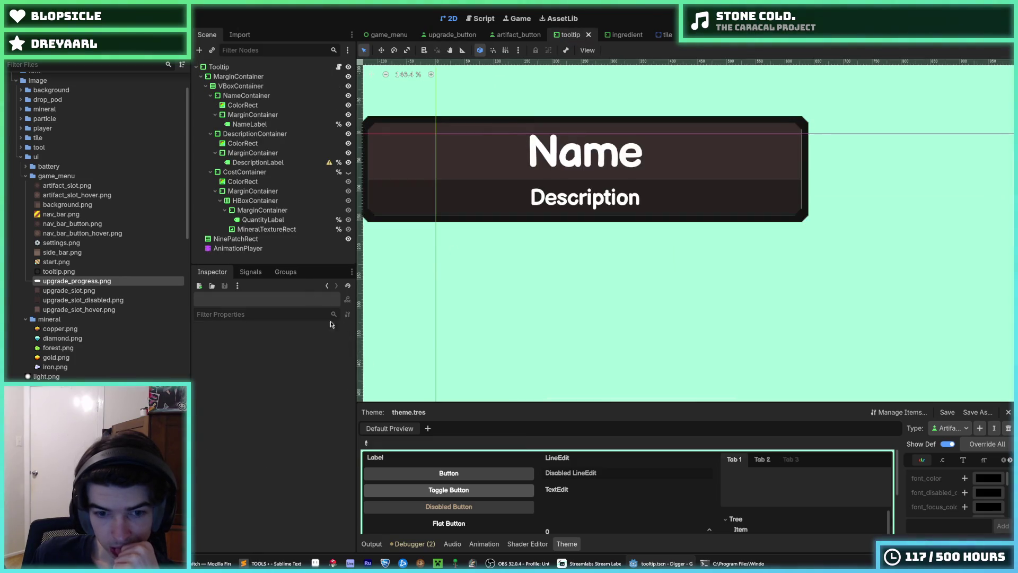
left_click(371, 544)
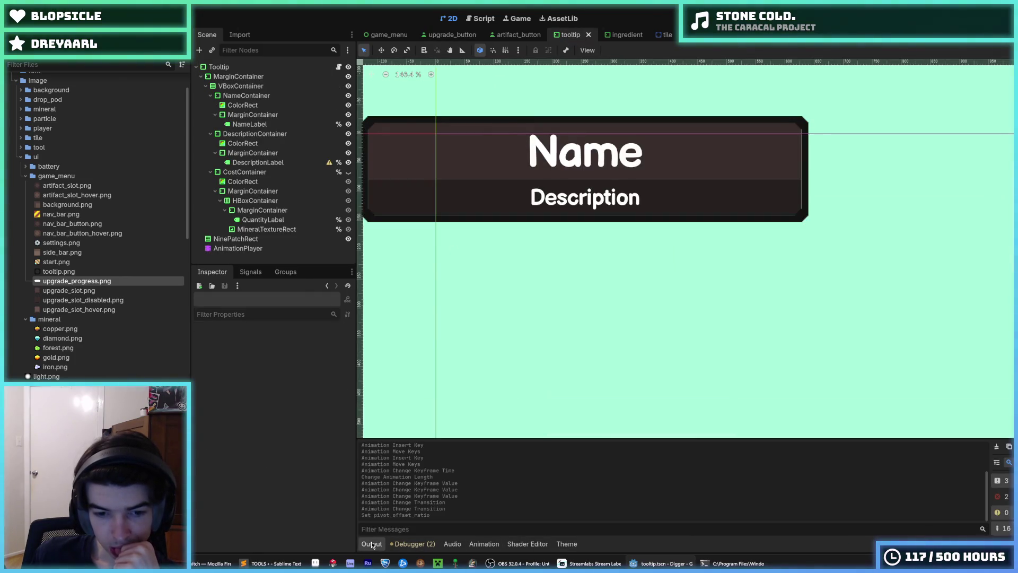
left_click(237, 248)
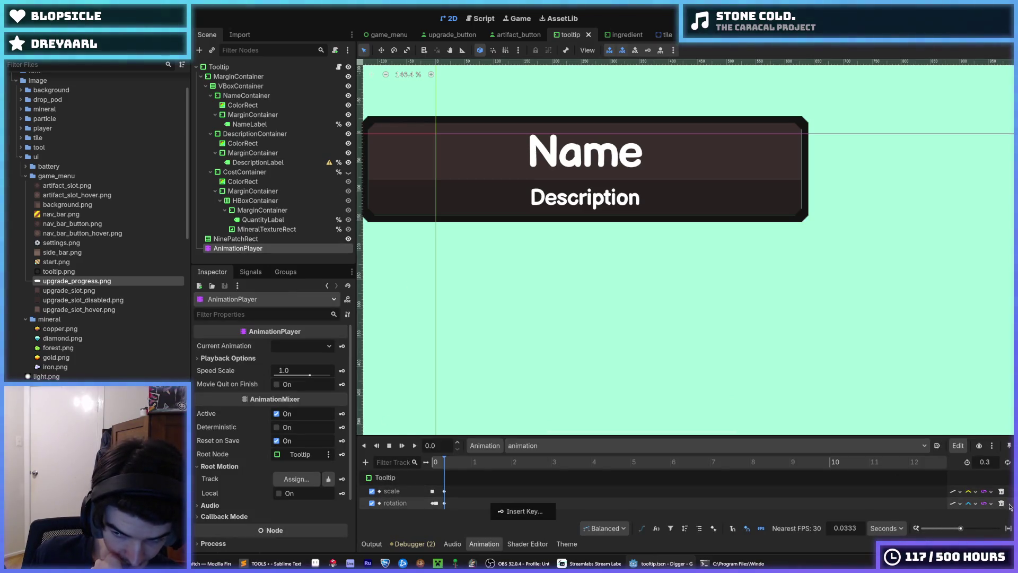
right_click(433, 502)
key("Escape")
key("d")
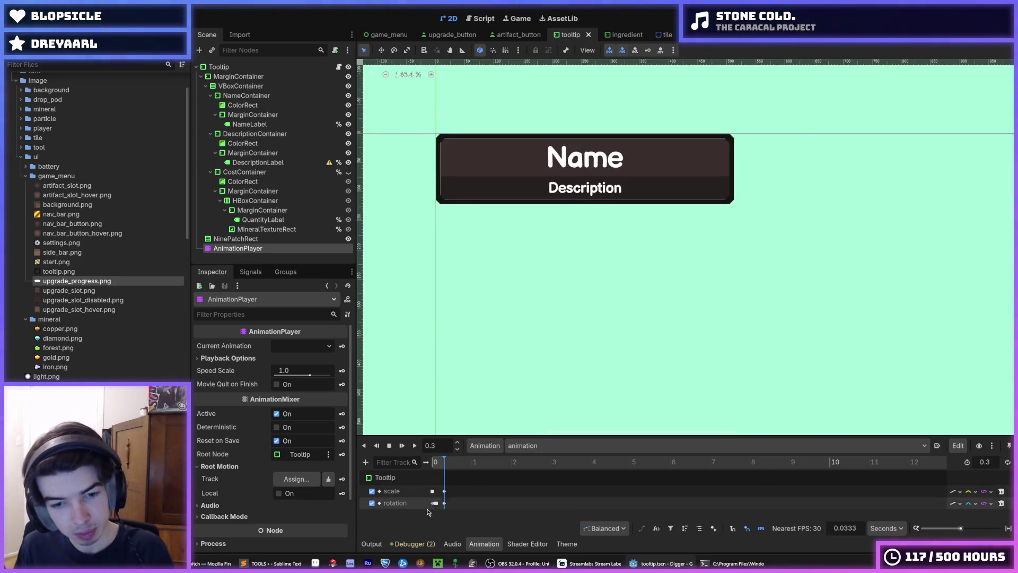
scroll(432, 509, "up", 5)
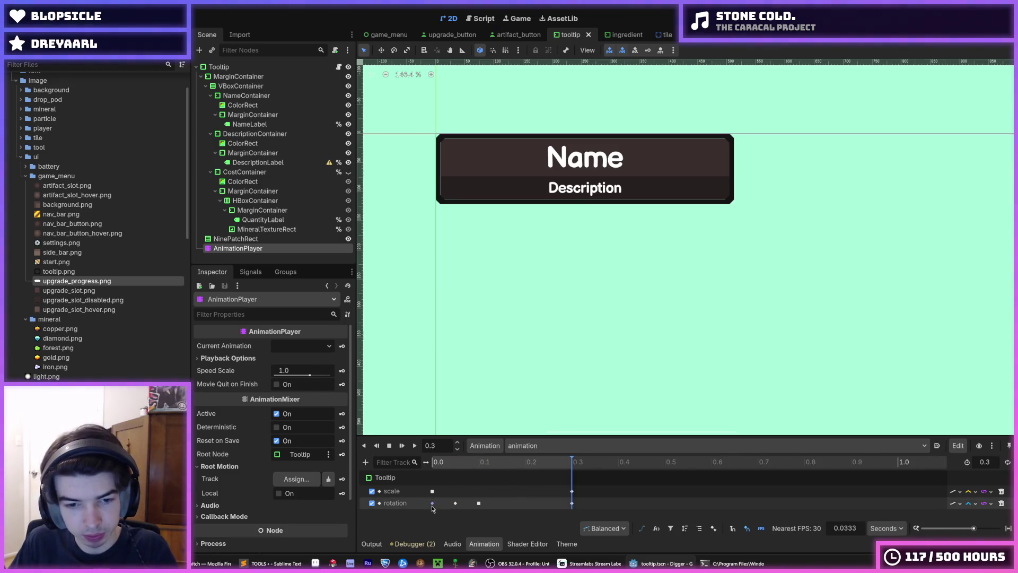
left_click(433, 504)
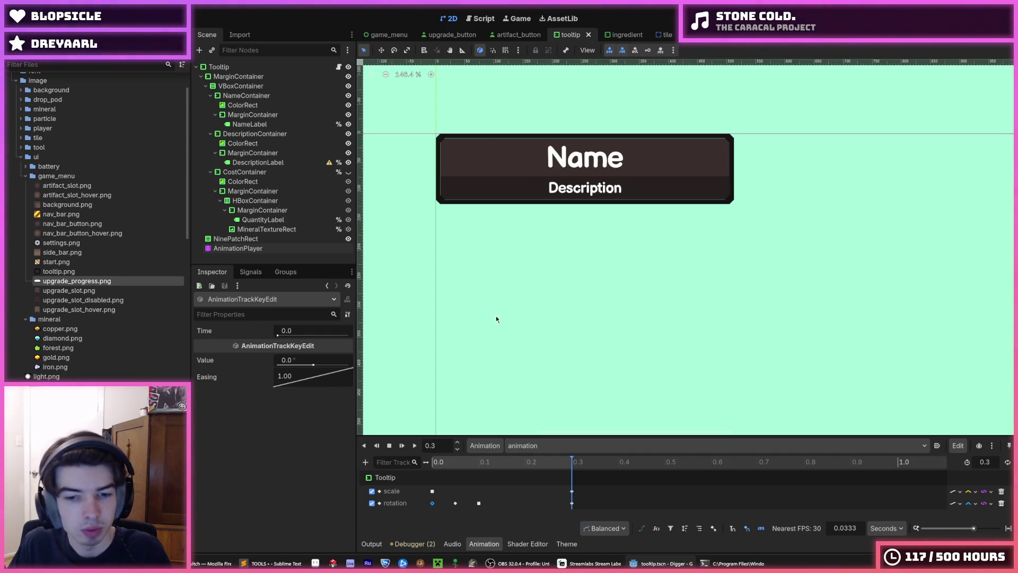
Reorder the scene tabs and return to upgrade_button, checking the button's rotation property
left_click_drag(509, 34, 584, 34)
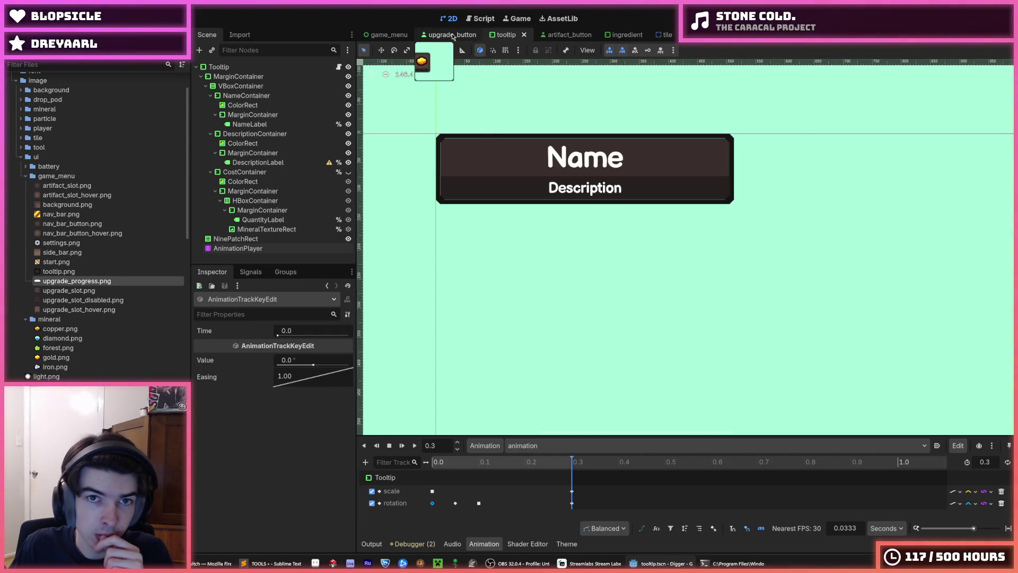
left_click(443, 35)
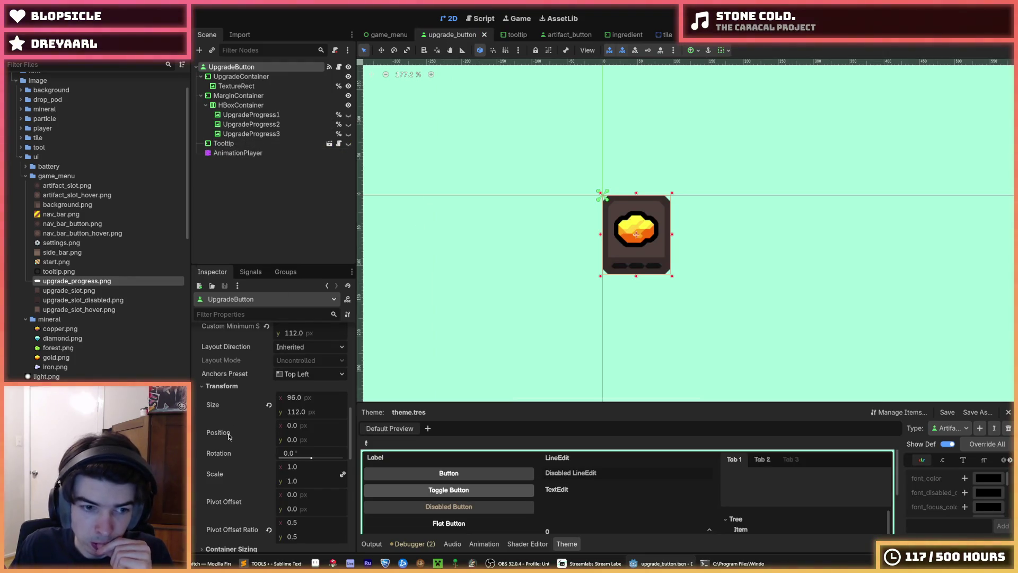
right_click(236, 459)
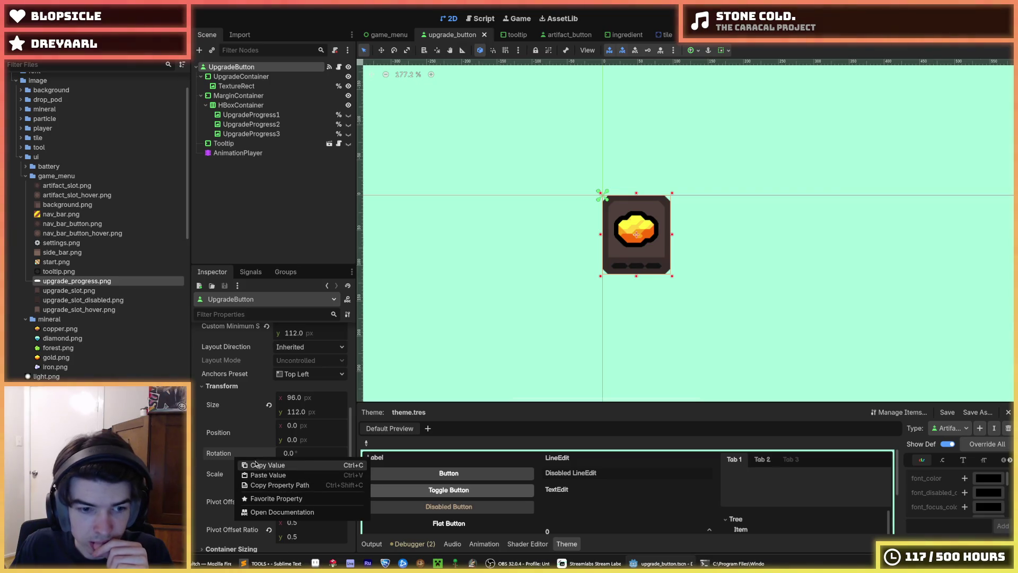
left_click(221, 455)
Start a new property track on the AnimationPlayer, picking UpgradeButton as the node
left_click(268, 152)
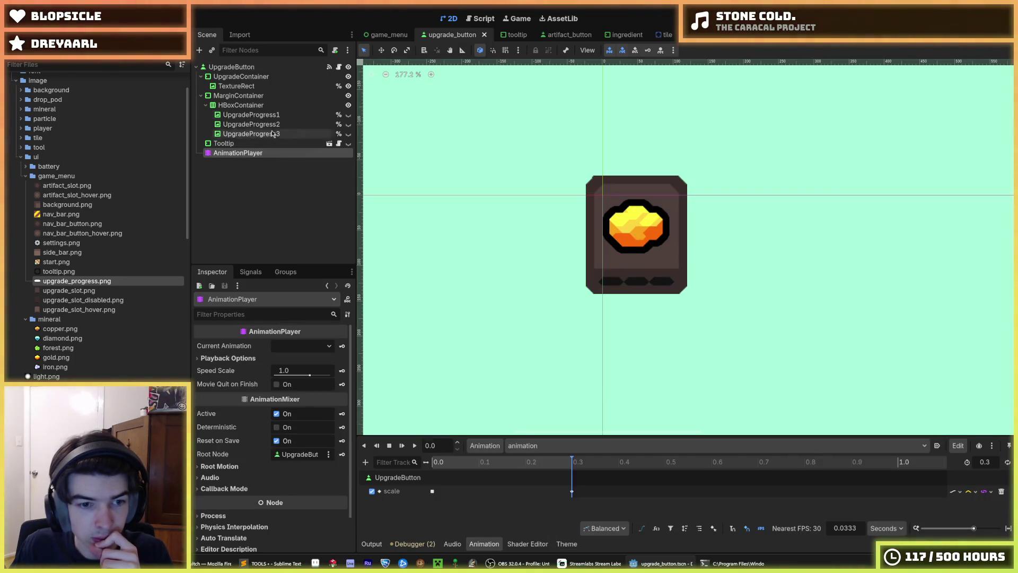
left_click(244, 68)
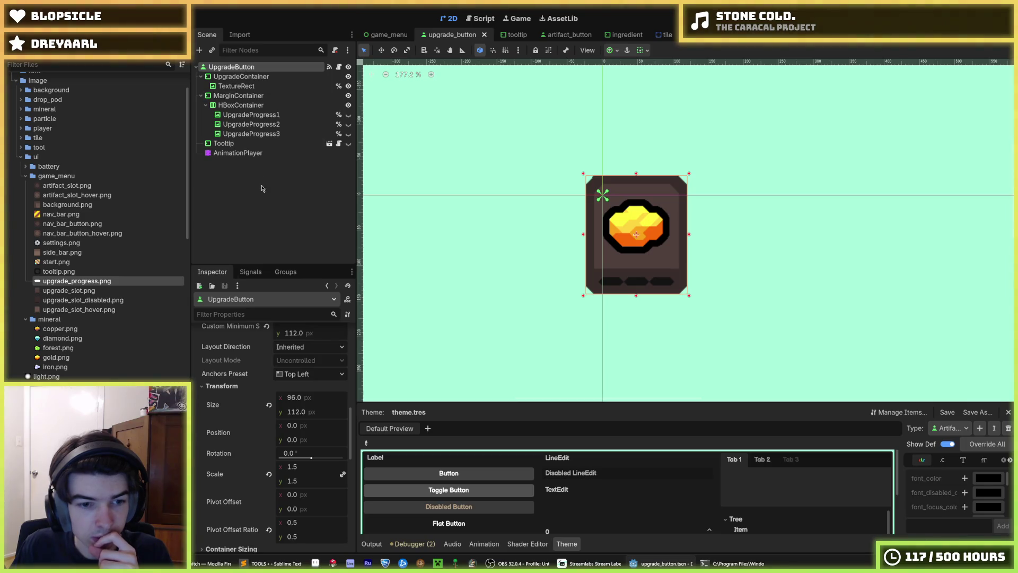
left_click(249, 153)
left_click(366, 462)
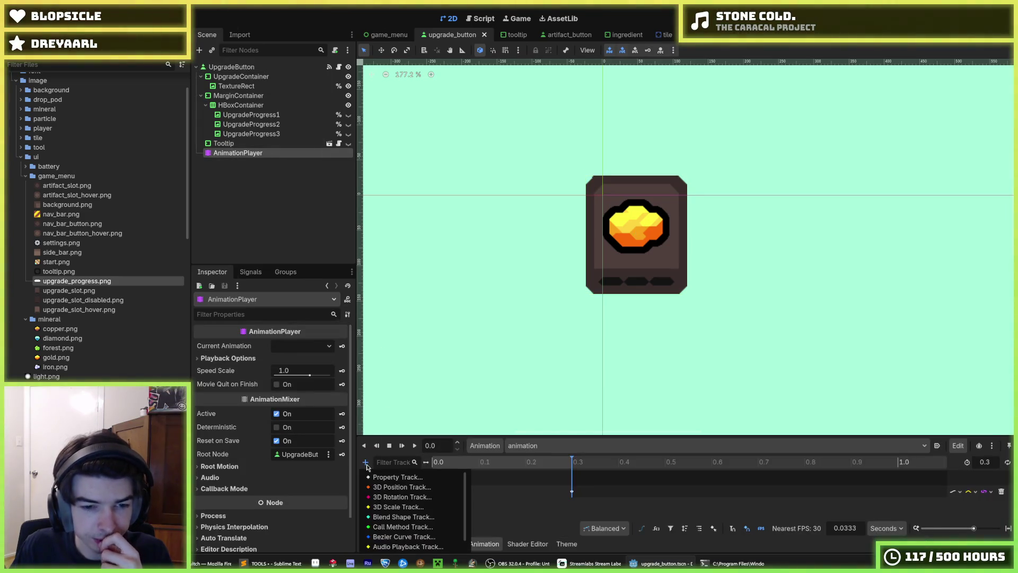
left_click(382, 477)
left_click(469, 175)
Add a rotation property track for UpgradeButton and save the scene
double_click(469, 176)
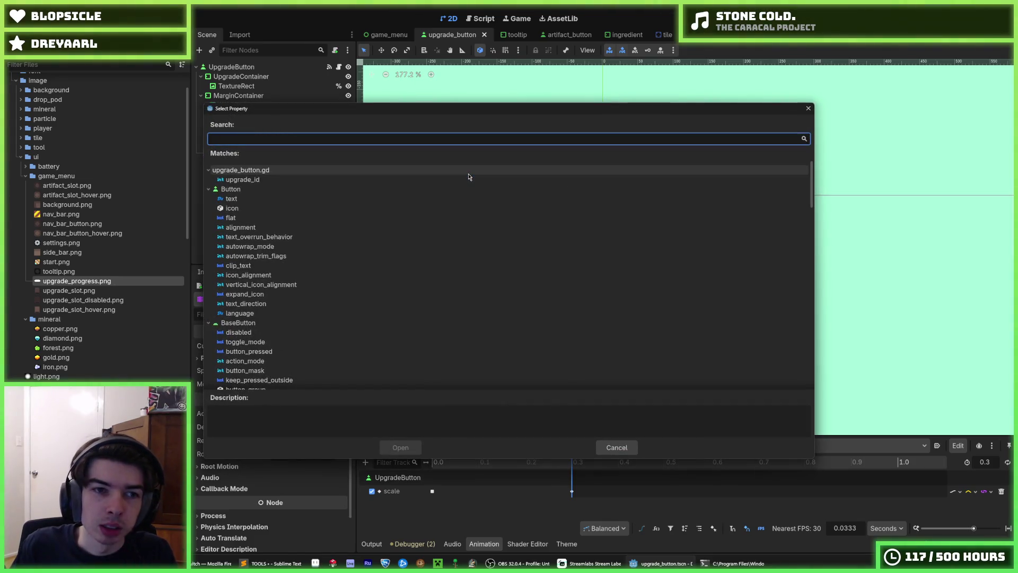
type("rotat")
key("Return")
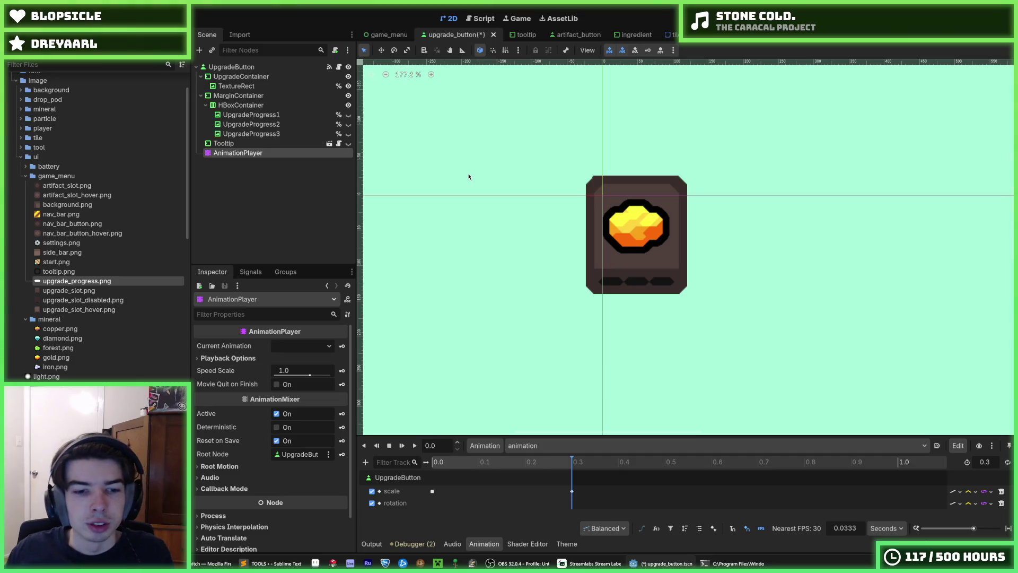
key("ctrl+s")
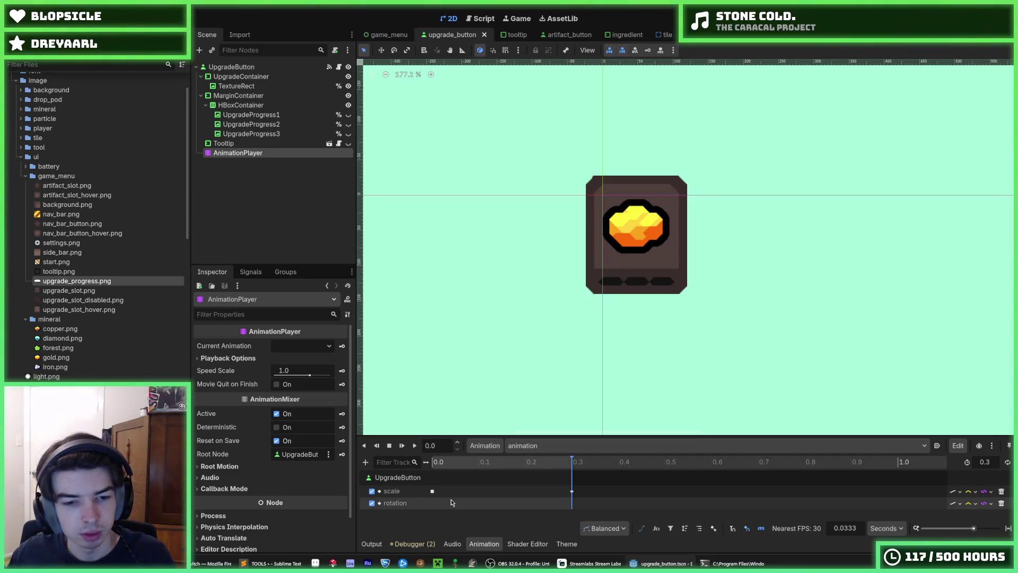
Insert rotation keys at 0, 0.05 s (-4°) and 0.1 s (4°), then save
right_click(434, 506)
left_click(451, 514)
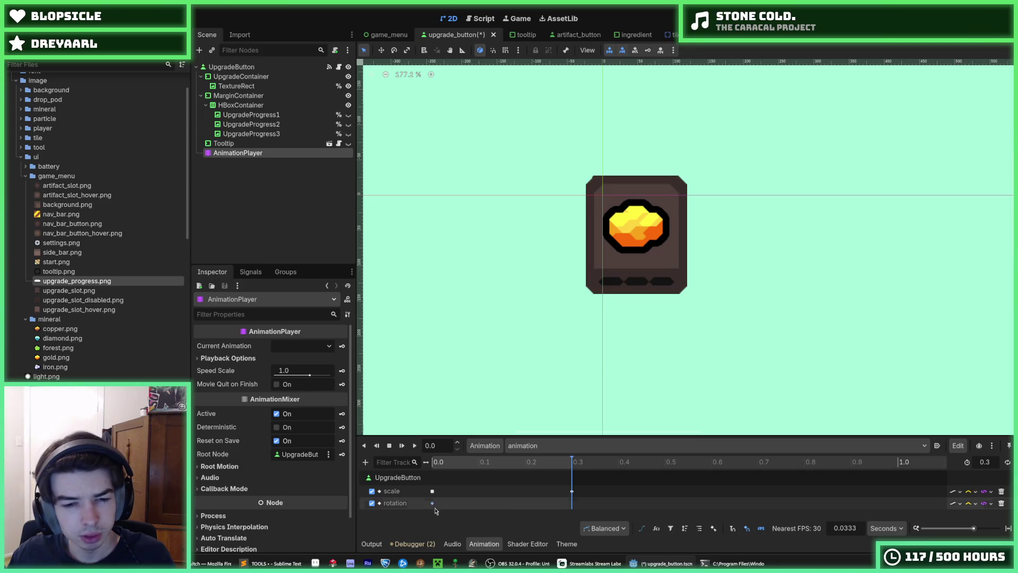
right_click(460, 504)
left_click(469, 485)
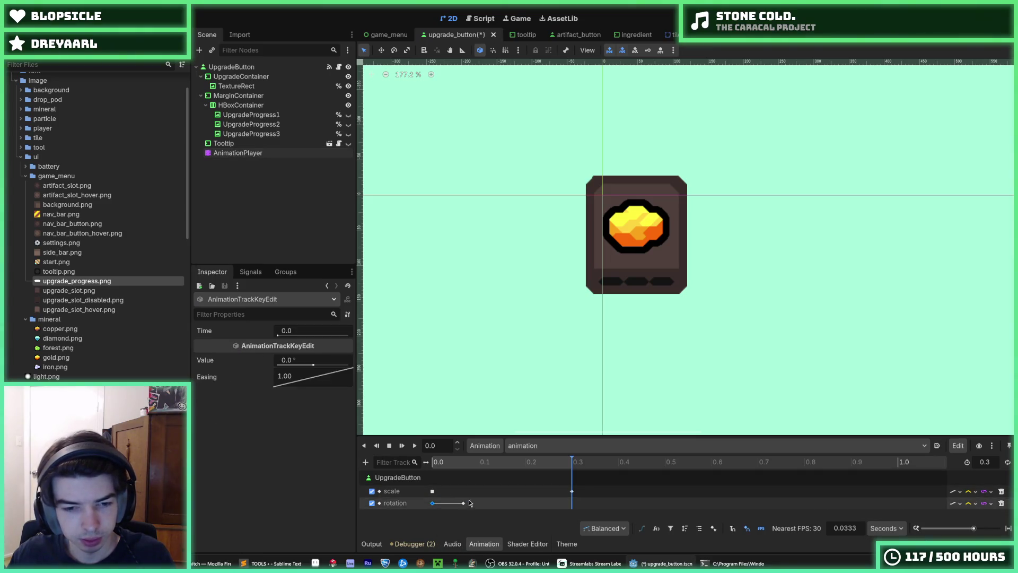
left_click(308, 336)
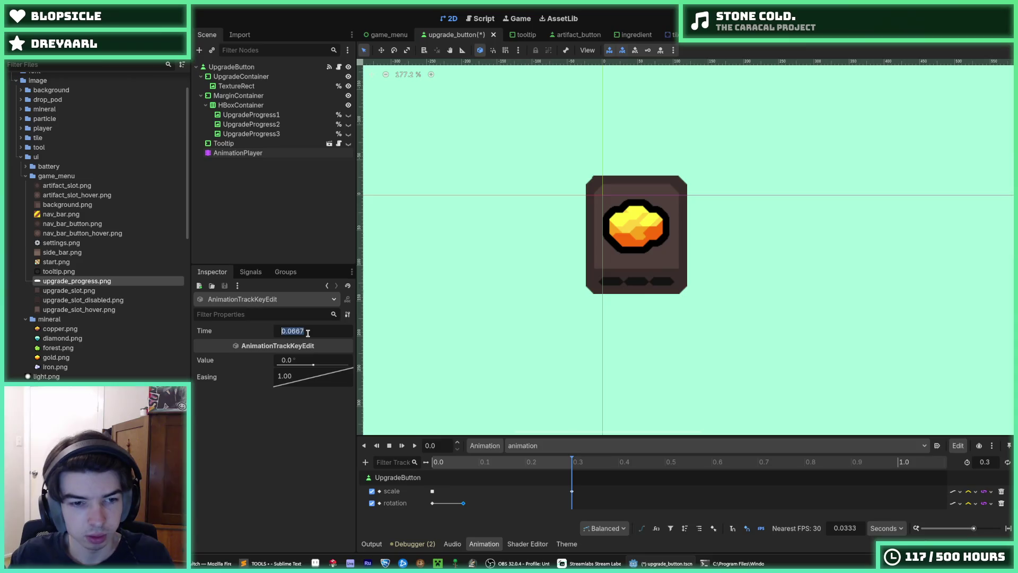
left_click(307, 357)
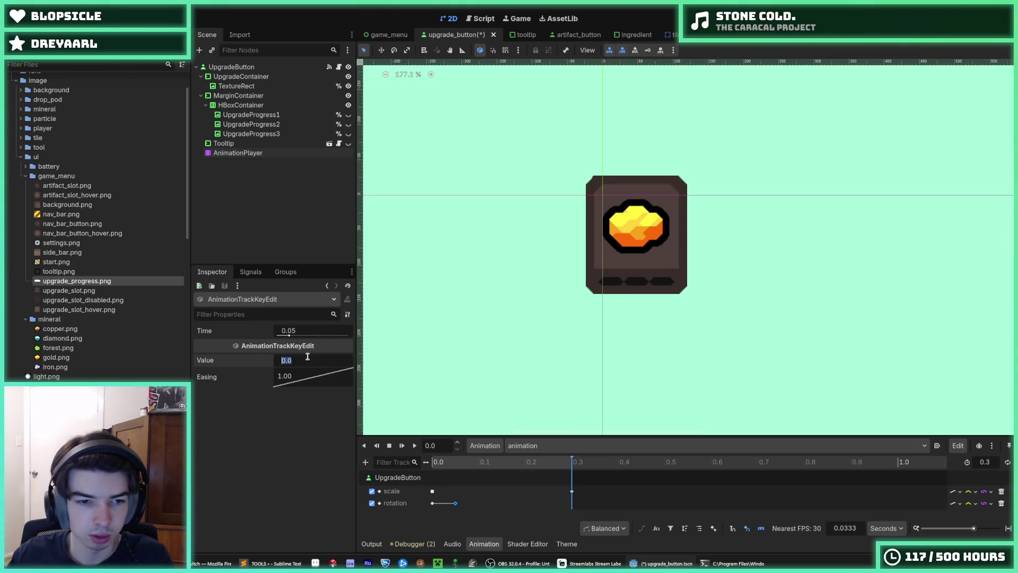
right_click(495, 502)
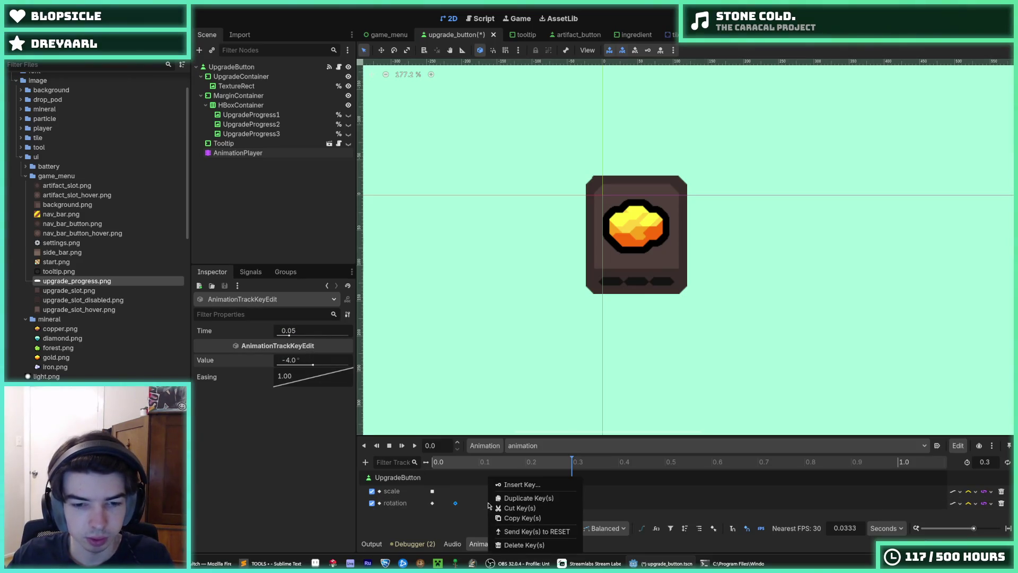
left_click(515, 485)
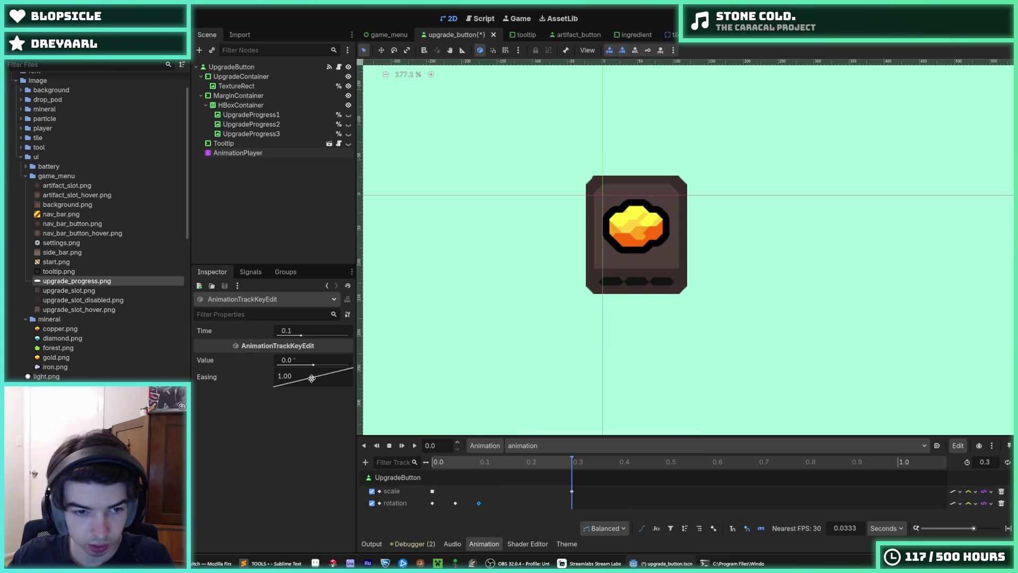
left_click(295, 361)
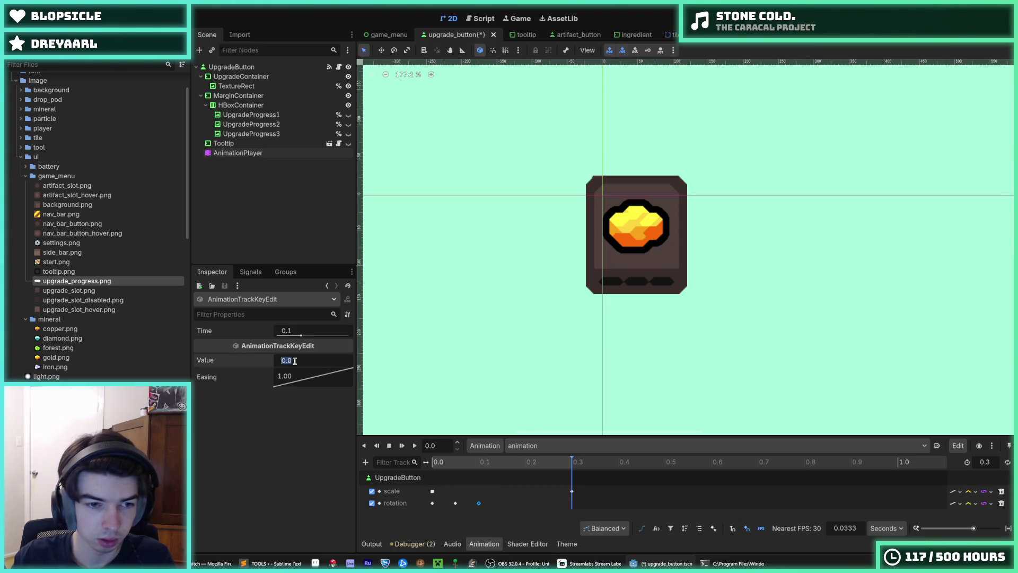
key("ctrl+s")
Change the rotation track's interpolation mode, save, and bring up the tooltip scene
left_click(975, 502)
left_click(987, 525)
key("ctrl+s")
left_click(513, 36)
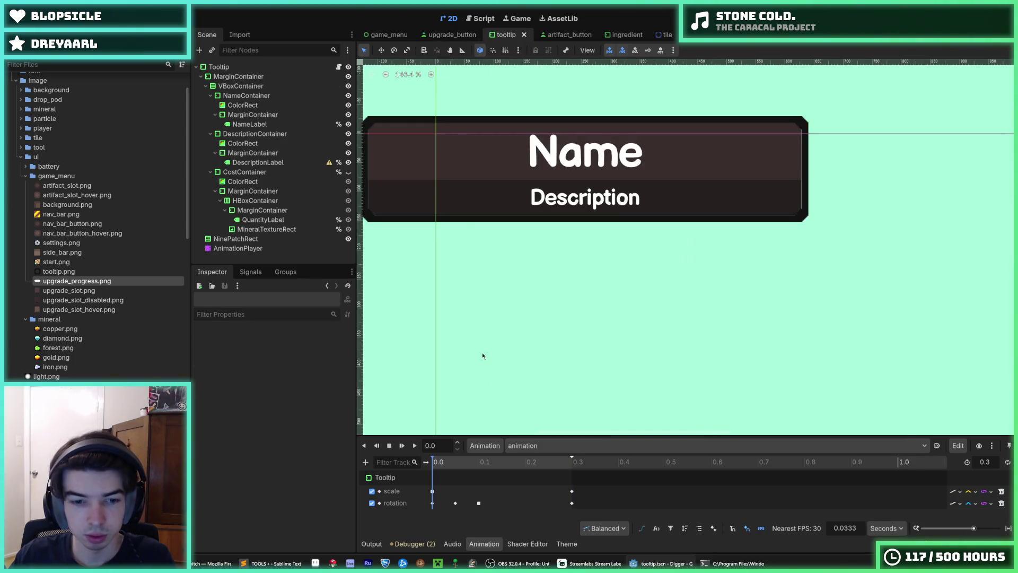
Check the tooltip's 0.1 s key, then give the button's 0.1 s rotation key easing 0.25
left_click(479, 503)
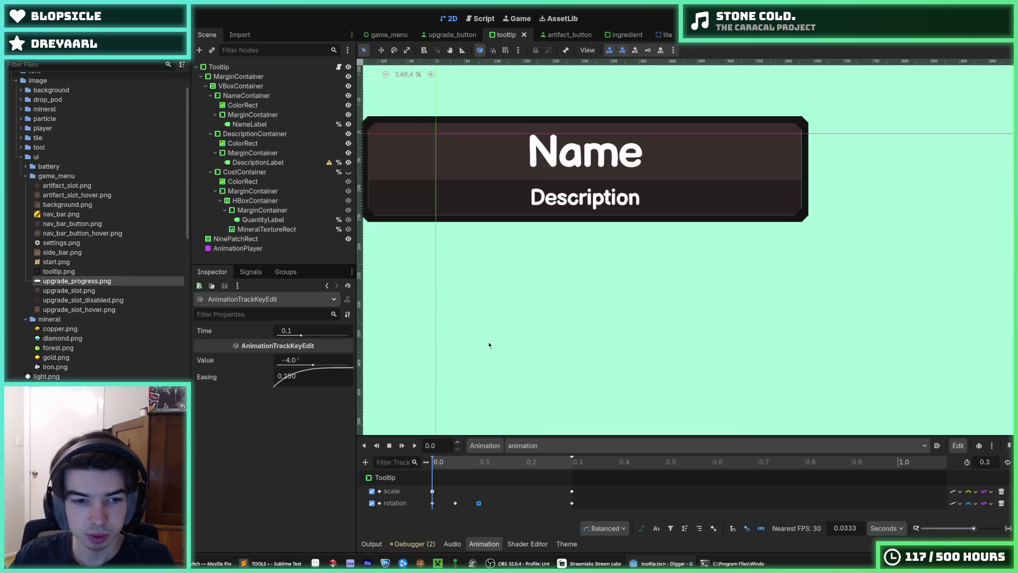
left_click(446, 35)
left_click(288, 153)
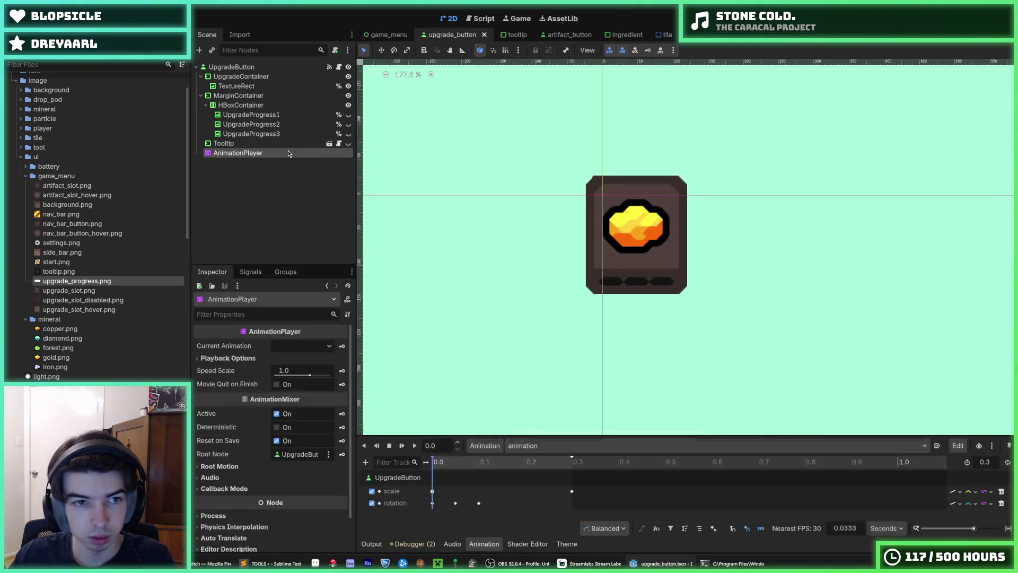
left_click(479, 503)
left_click_drag(296, 381, 295, 381)
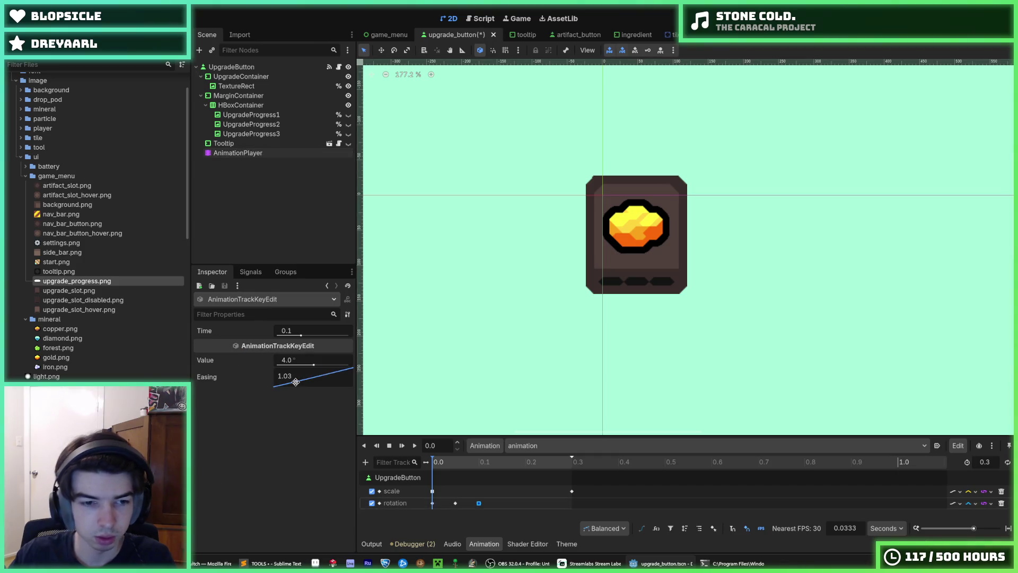
double_click(295, 381)
type("0,25")
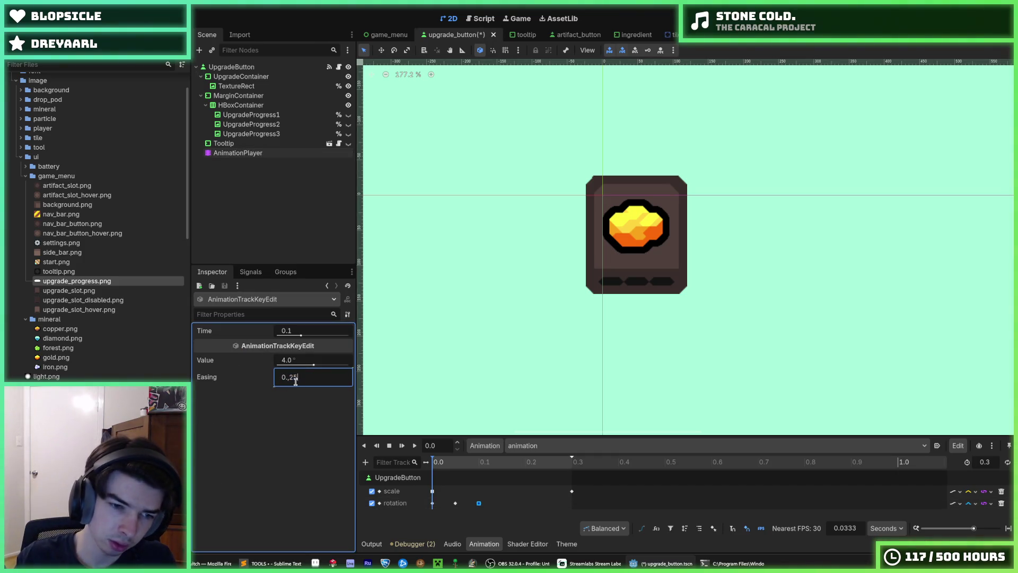
key("Return")
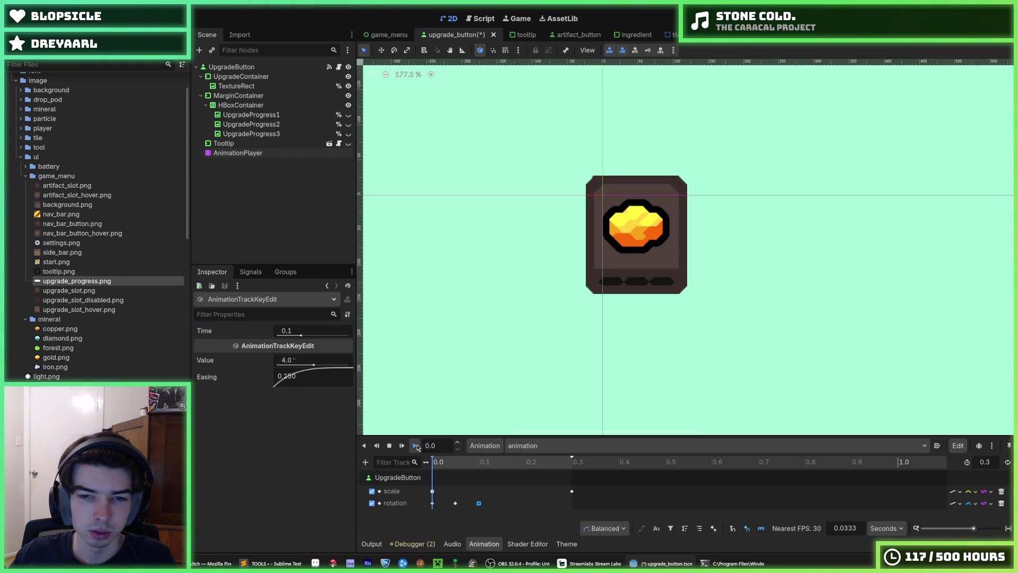
left_click(416, 446)
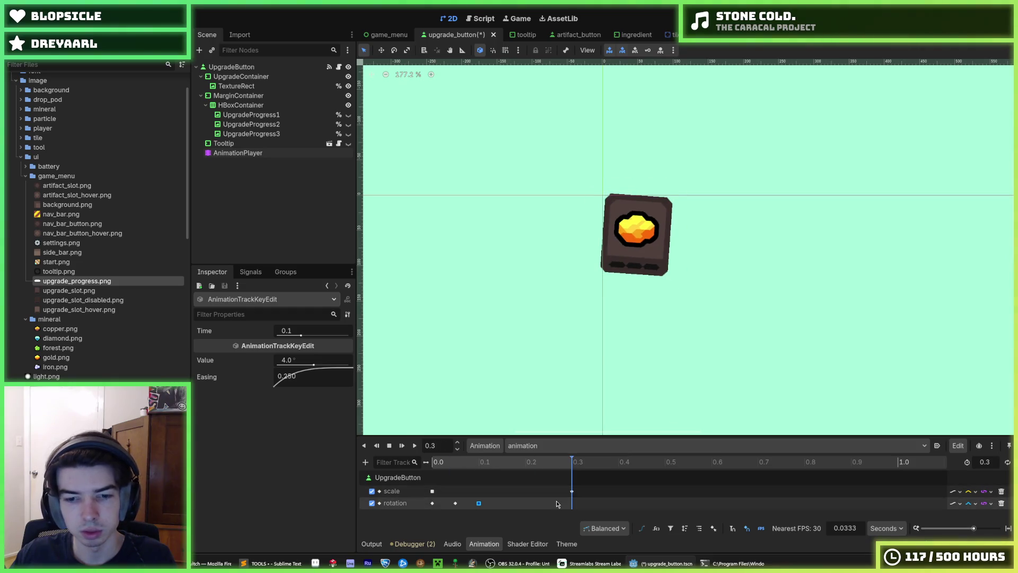
Add a 0° rotation key at 0.3 s and preview the wobble
right_click(556, 503)
left_click(580, 484)
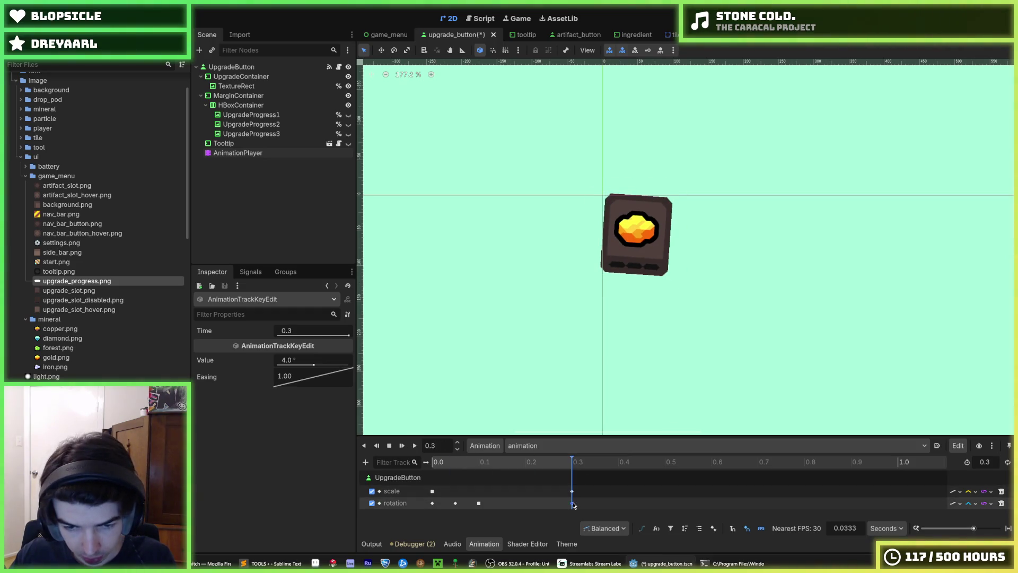
left_click(307, 355)
key("Return")
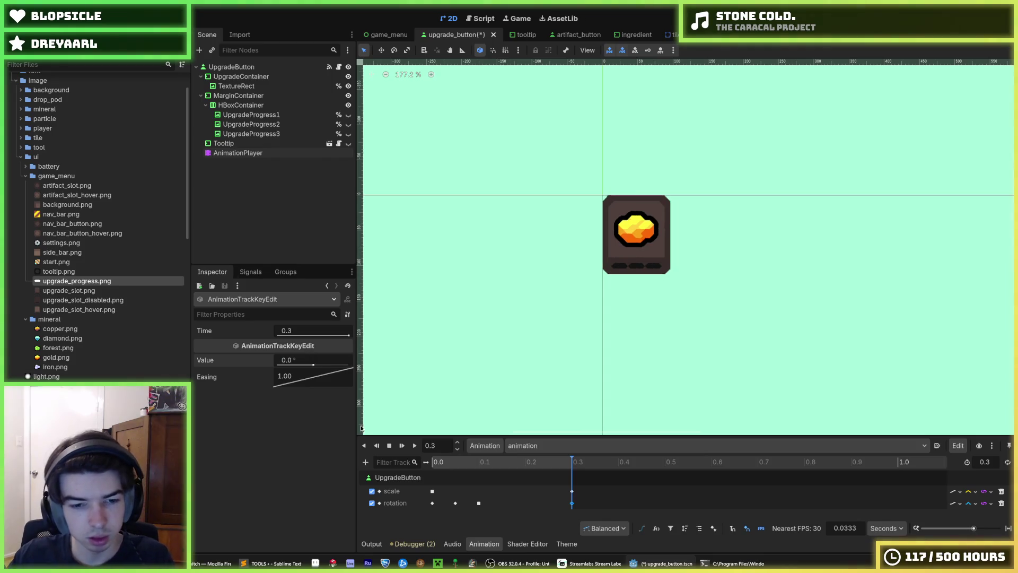
left_click(416, 446)
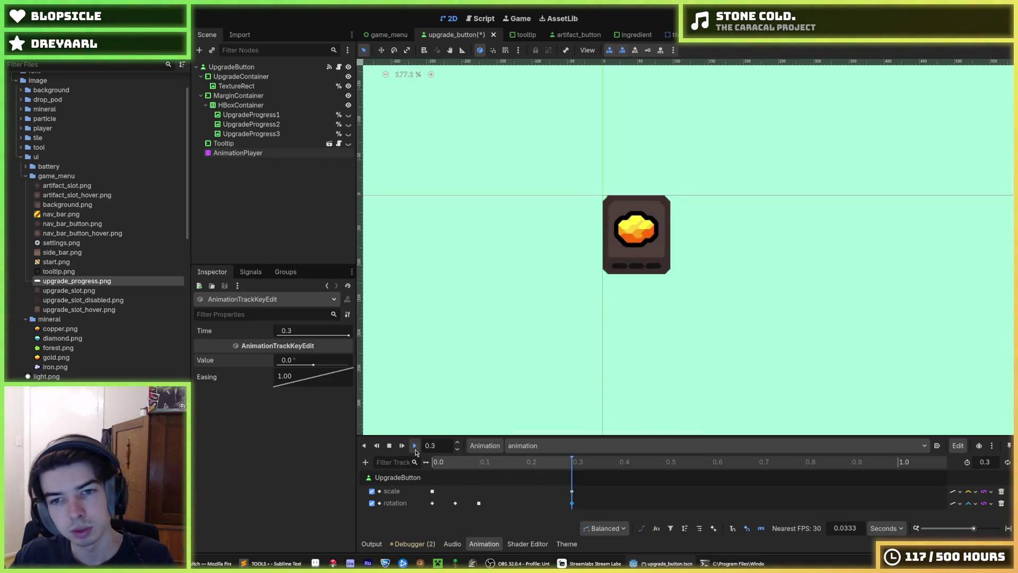
Replay the pop-and-wobble preview several times at different zoom levels, then save upgrade_button
scroll(534, 305, "down", 2)
scroll(534, 305, "down", 10)
left_click(415, 447)
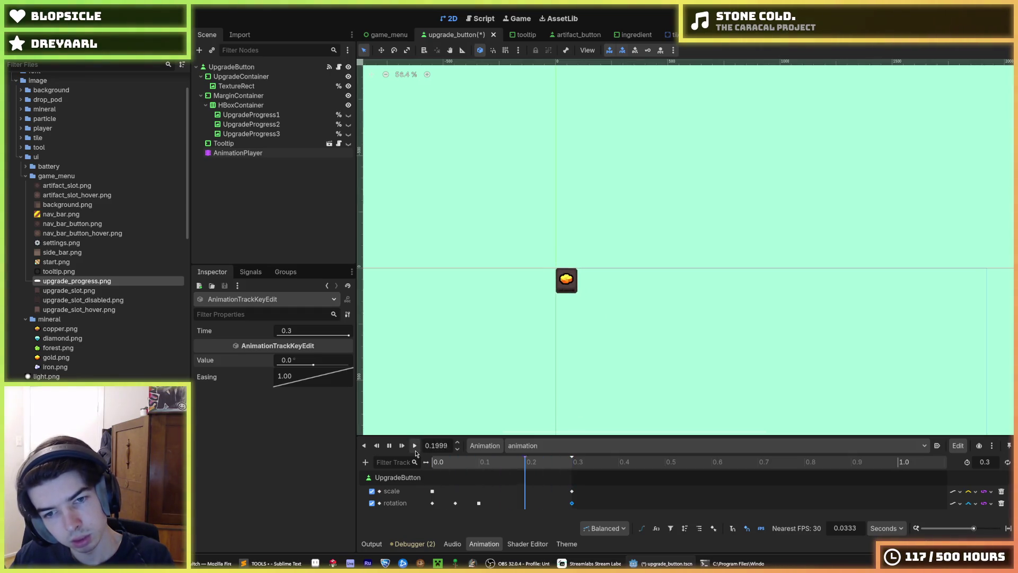
left_click(415, 446)
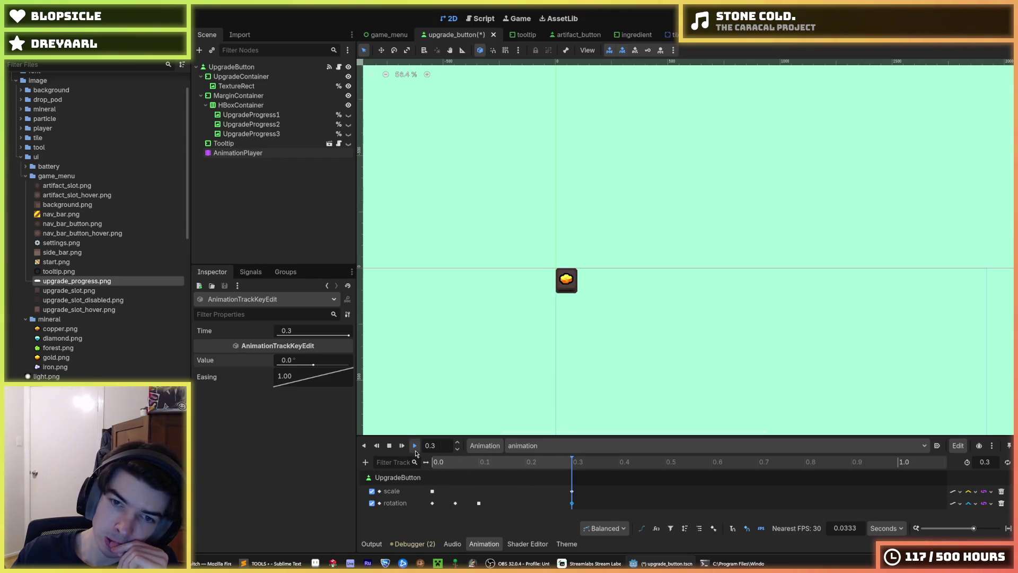
left_click(415, 451)
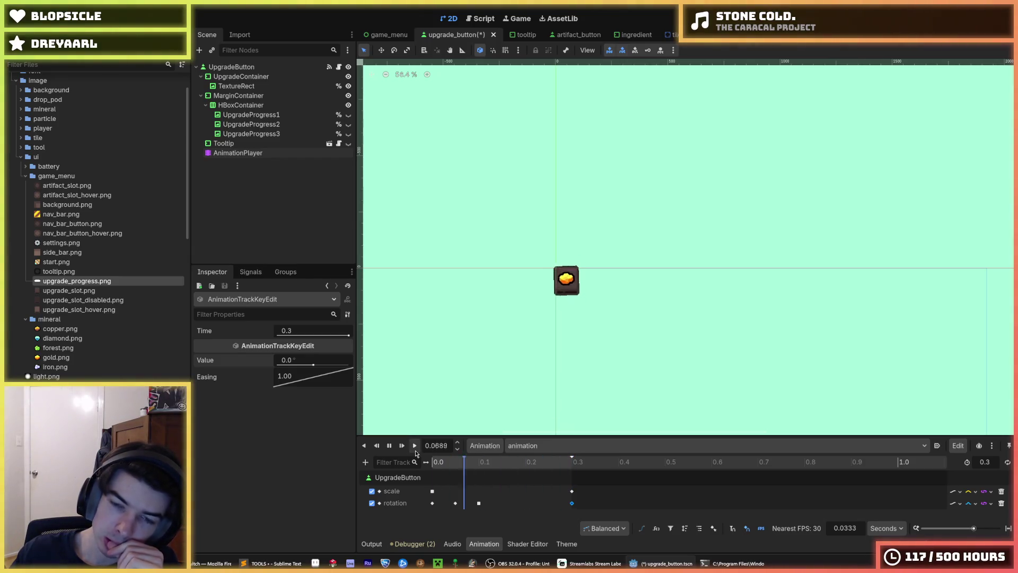
left_click(416, 451)
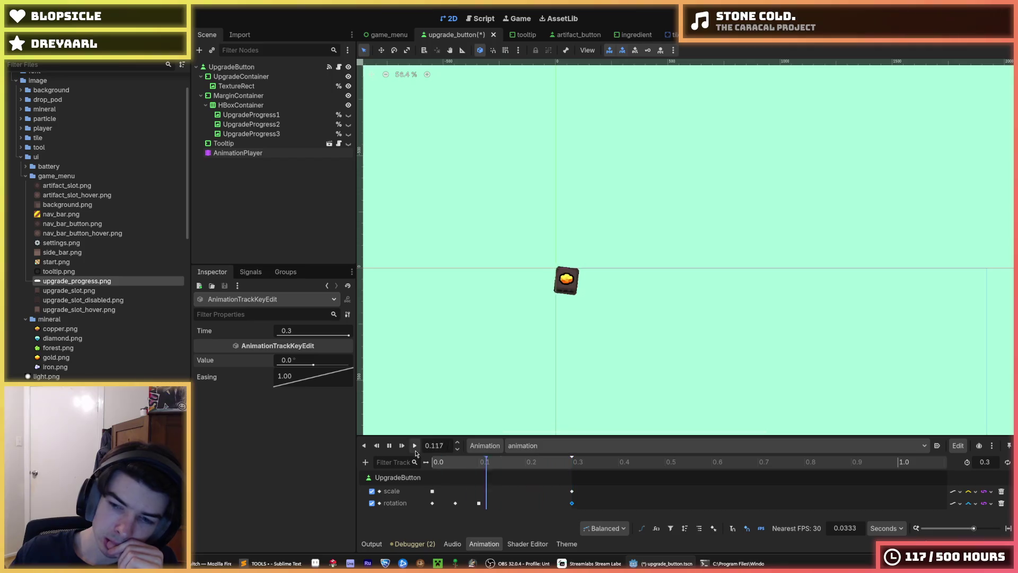
scroll(441, 306, "down", 2)
left_click(417, 446)
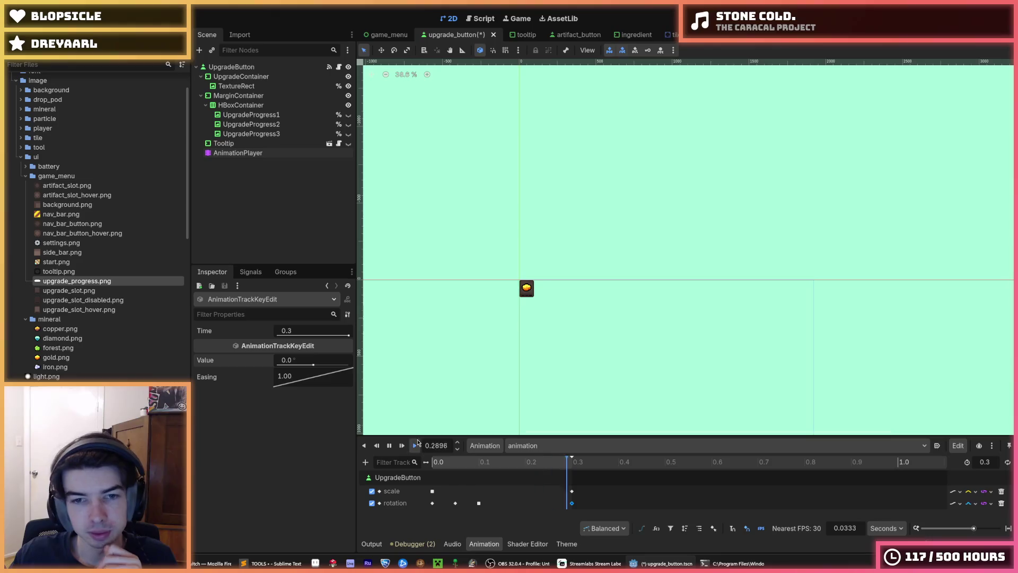
scroll(495, 278, "up", 4)
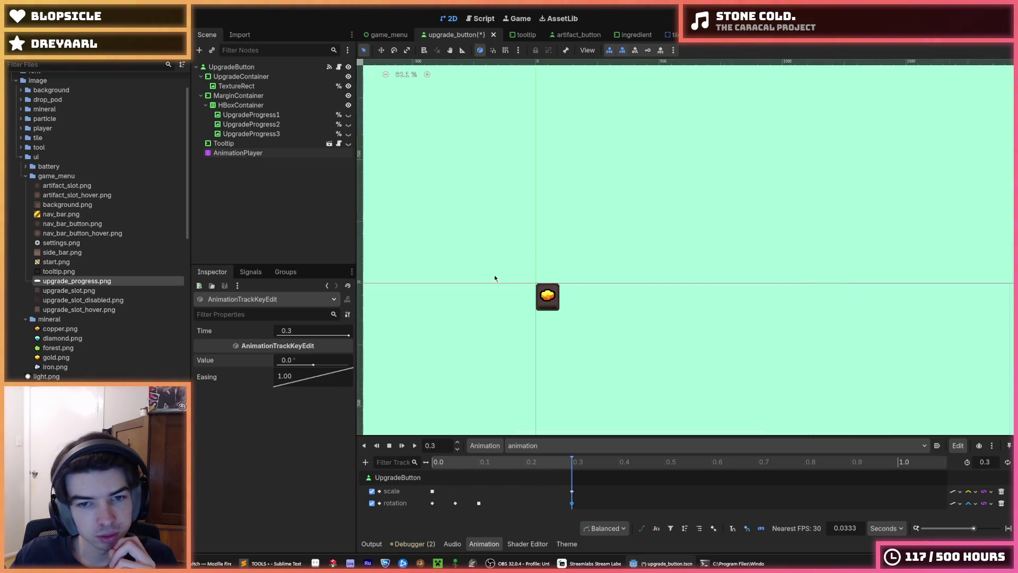
left_click(412, 445)
key("ctrl+s")
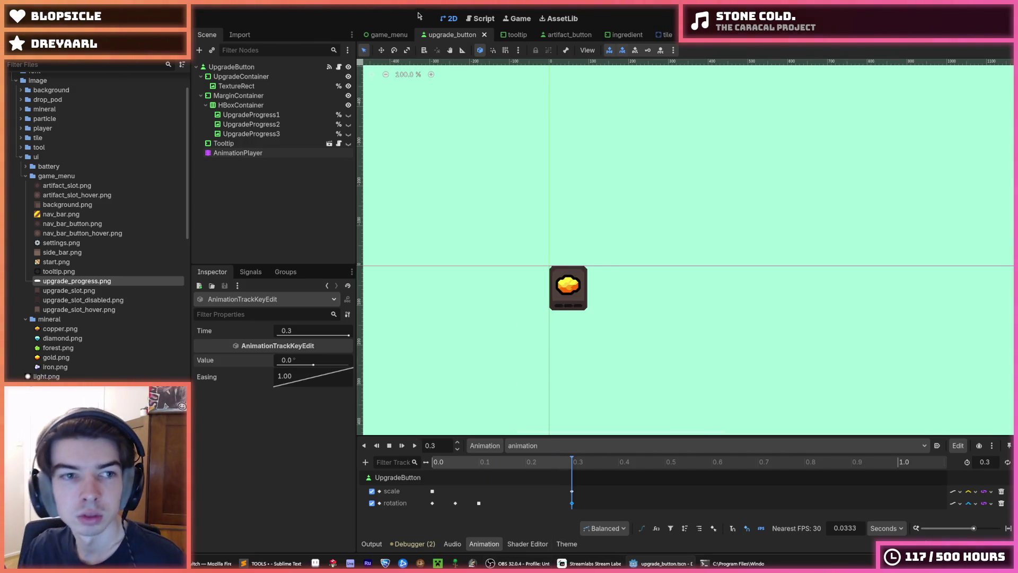
left_click(329, 67)
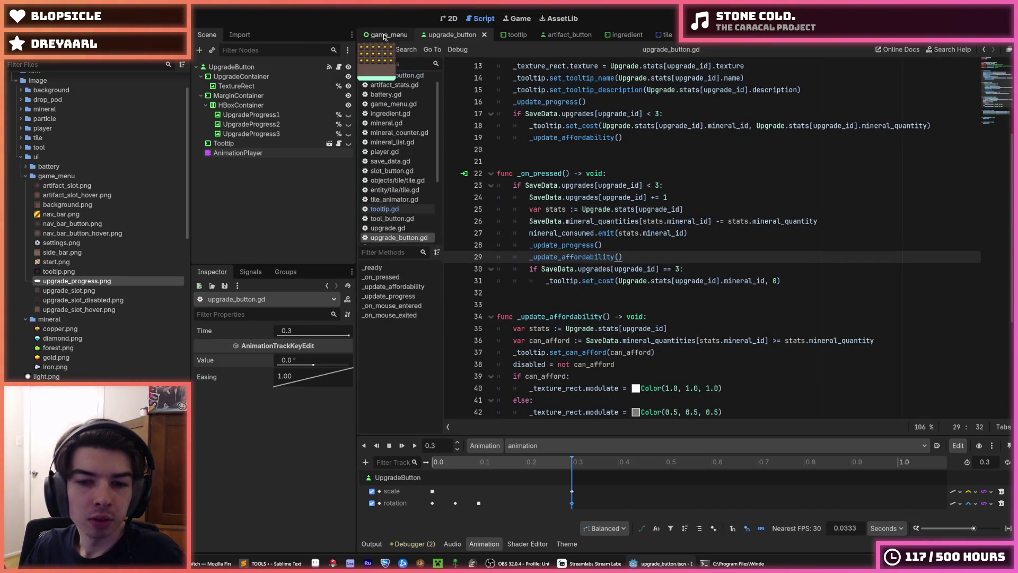
scroll(501, 191, "up", 4)
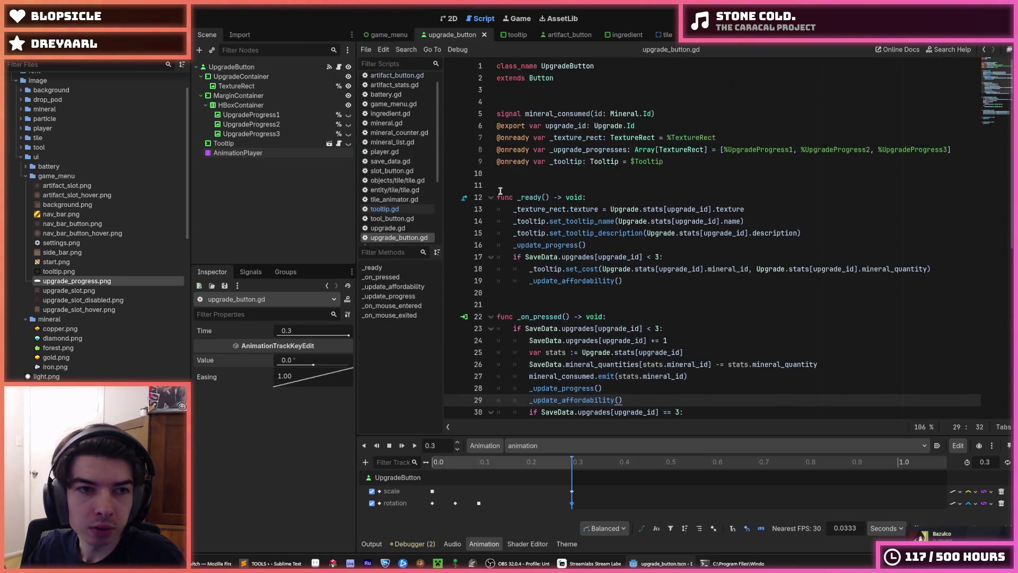
left_click(698, 159)
key("Return")
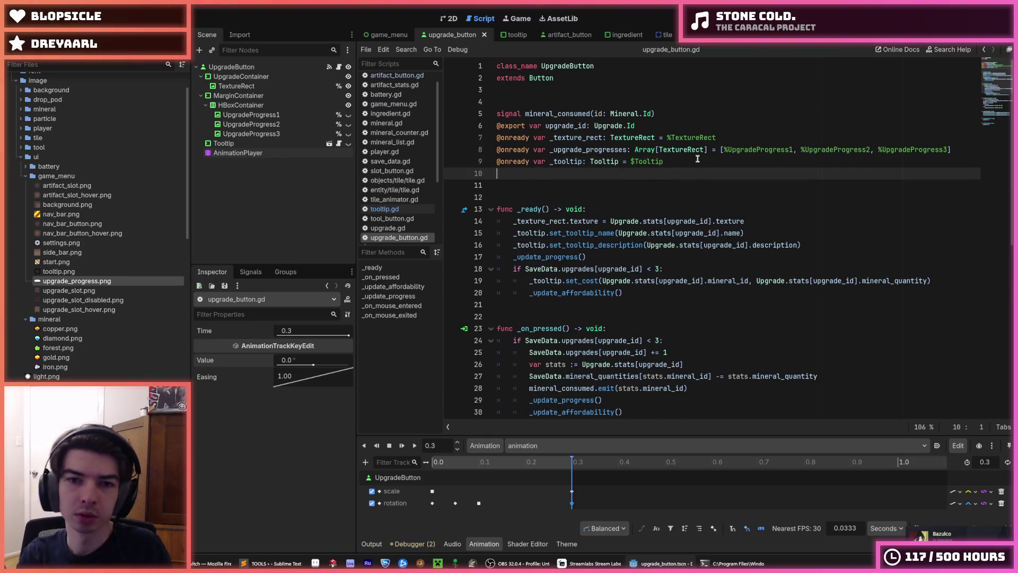
type("ar _animation_pl")
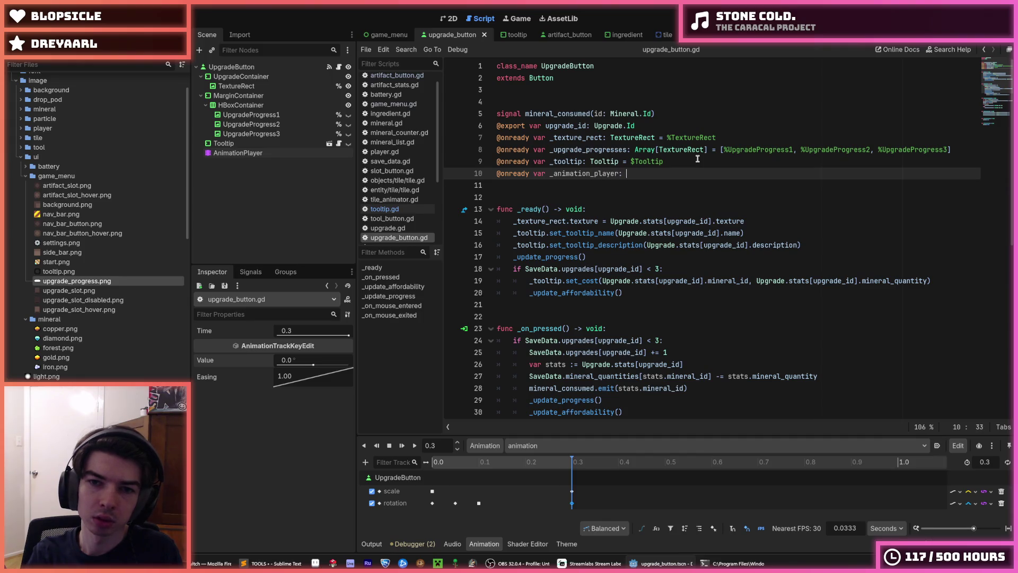
type("ayer: ")
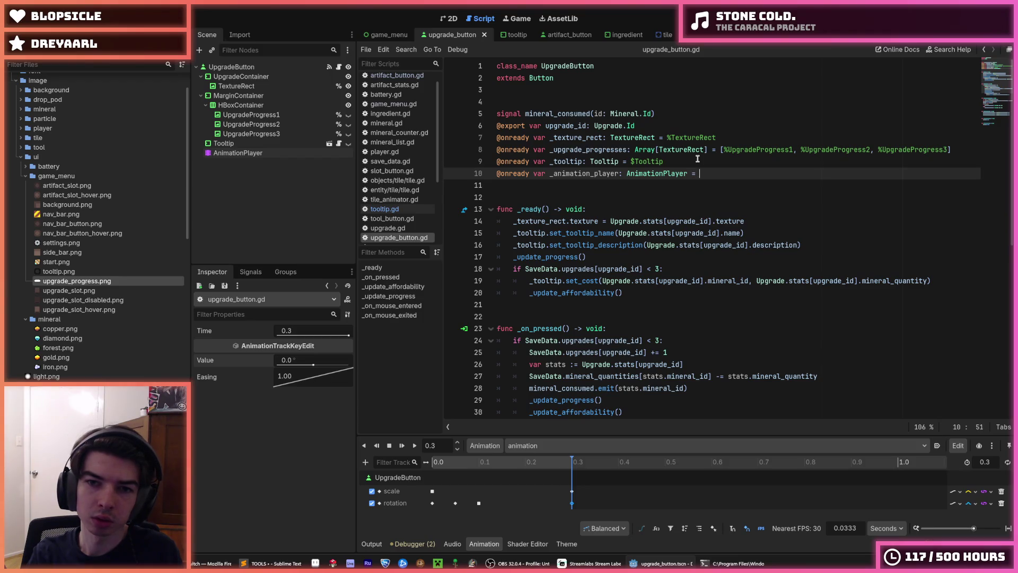
type("AnimationPlayer")
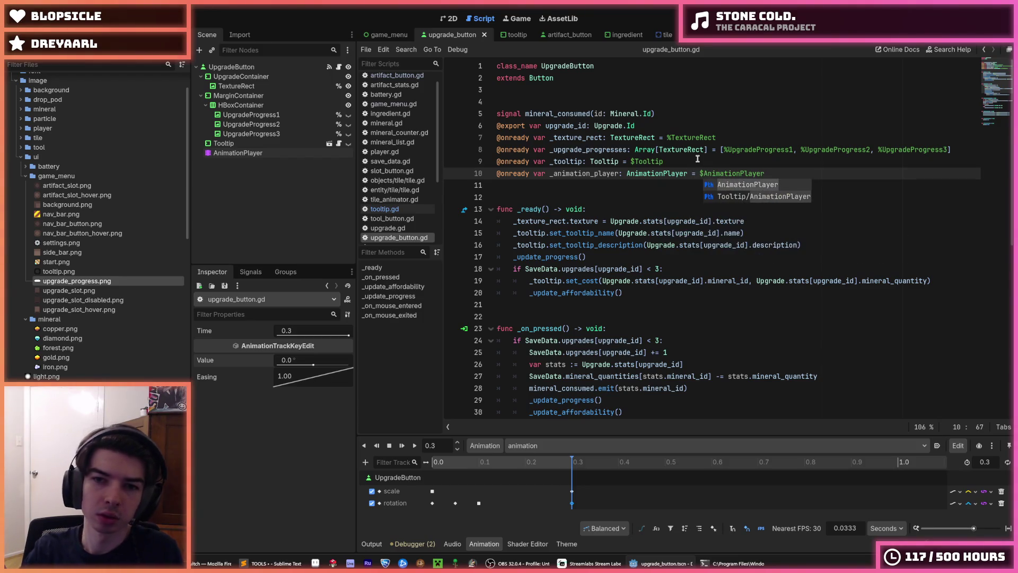
double_click(596, 174)
key("ctrl+c")
Call _animation_player.play("animation") at the end of _on_pressed, below the if block
scroll(636, 285, "down", 5)
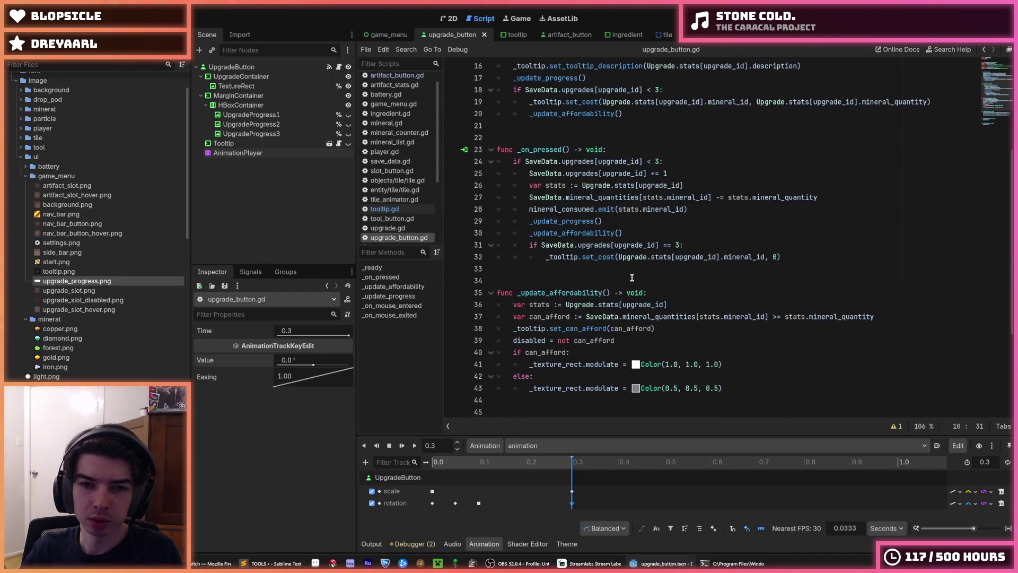
left_click(736, 234)
key("Return")
key("ctrl+v")
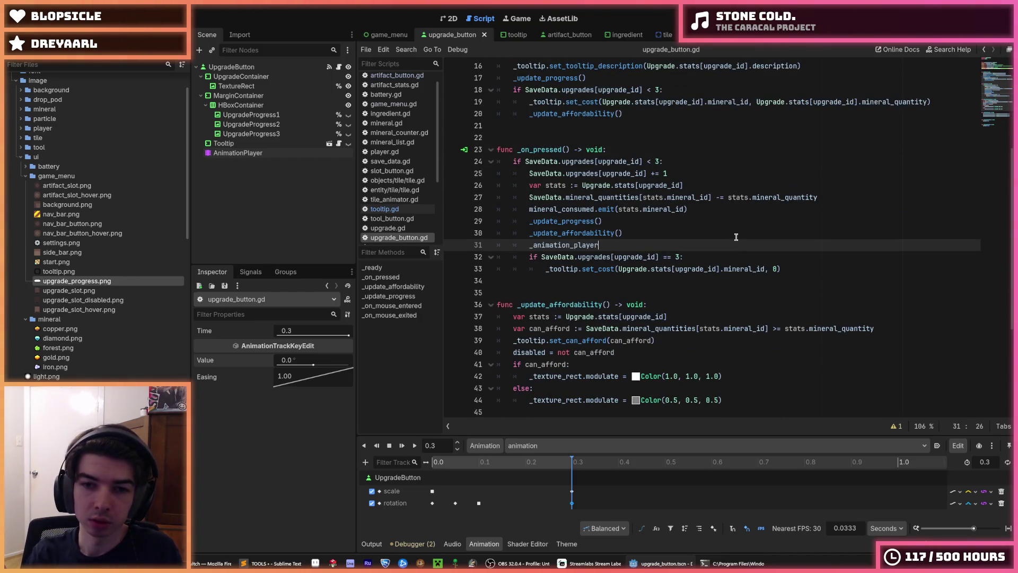
type("ay(\"animati")
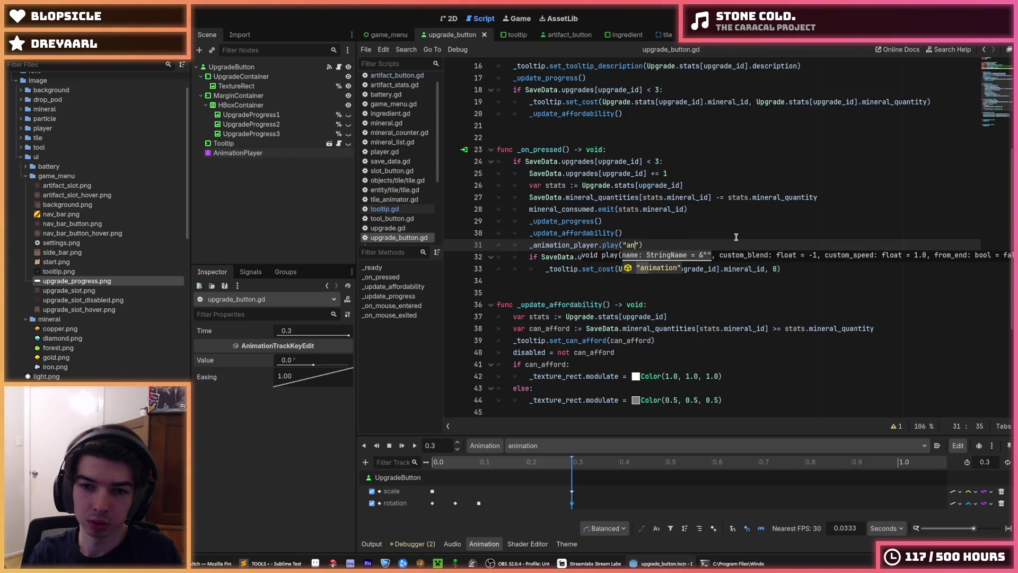
key("alt+Down")
key("alt+Down")
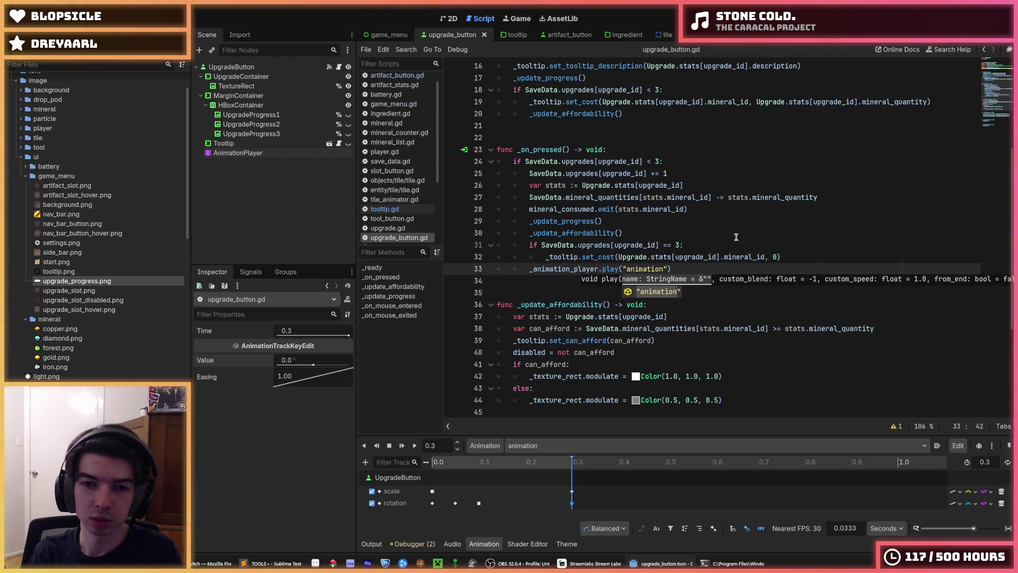
left_click(736, 237)
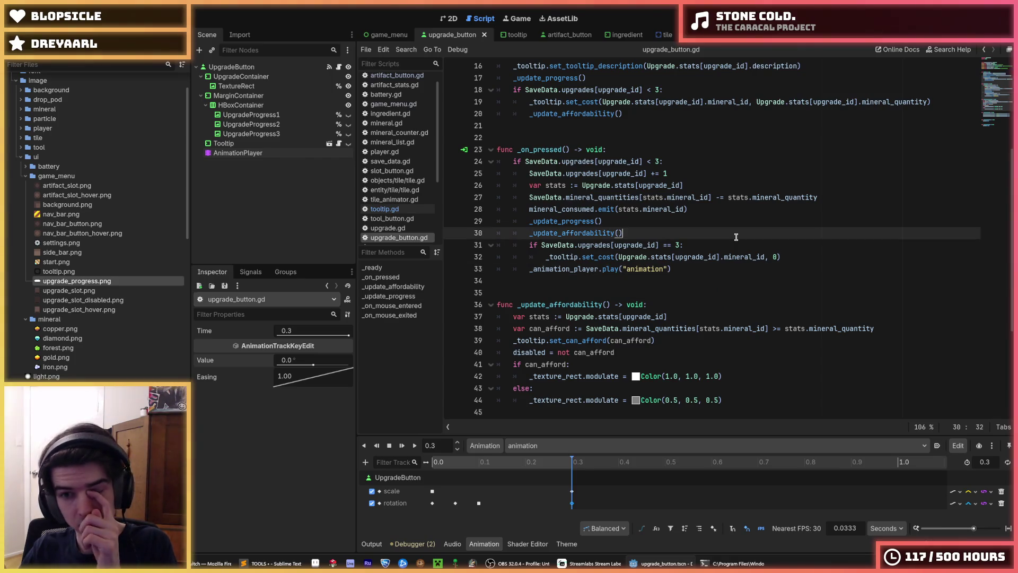
Run the game, buy the first upgrade three times and the second twice, then stop
left_click(384, 36)
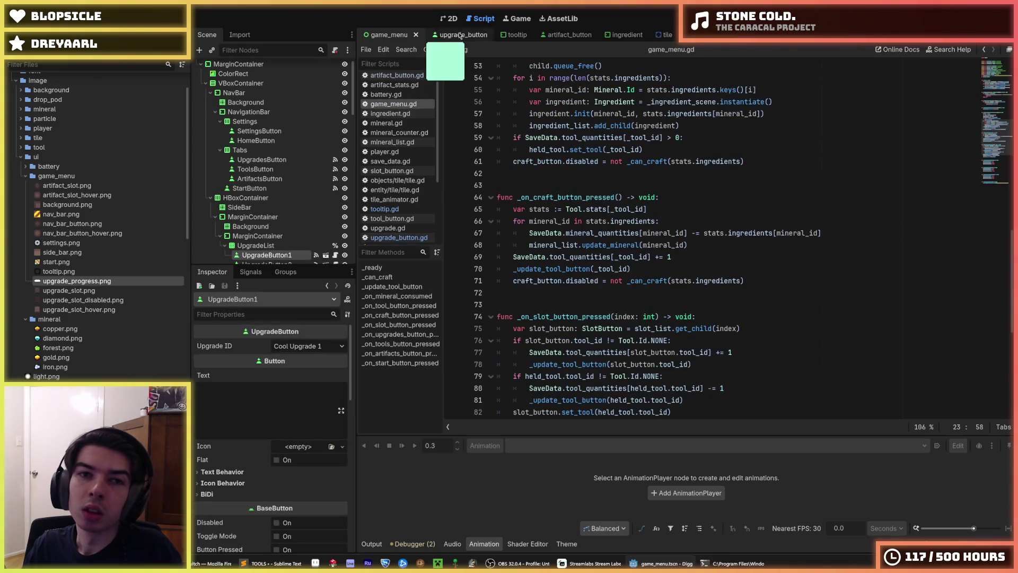
key("F5")
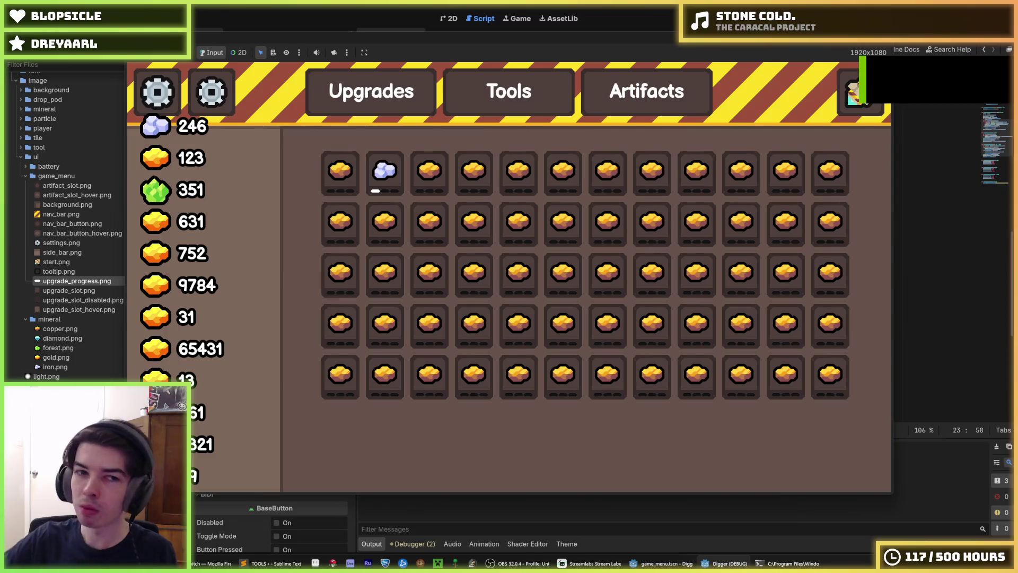
left_click(344, 189)
left_click(344, 189)
left_click(343, 188)
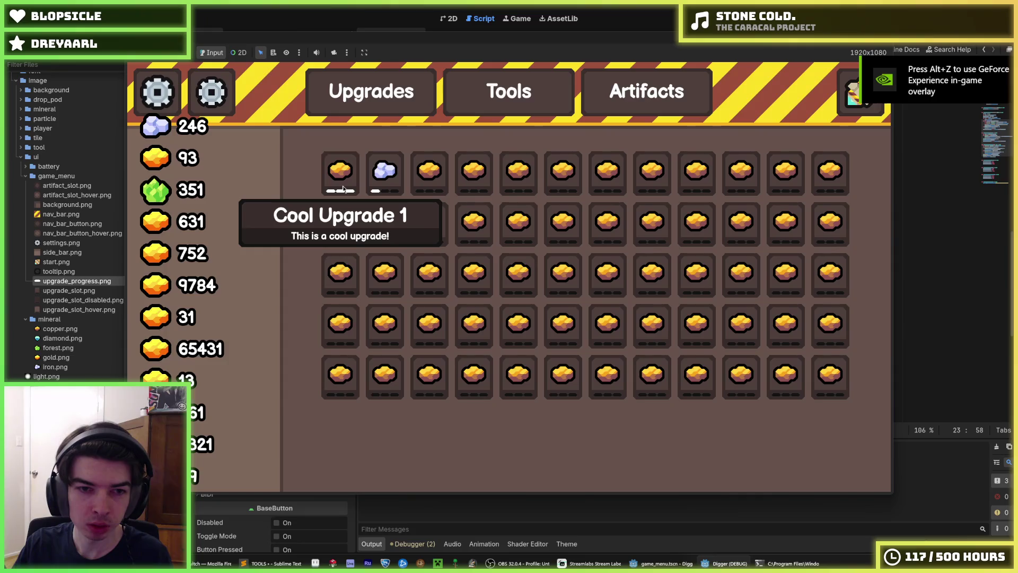
left_click(379, 184)
left_click(379, 184)
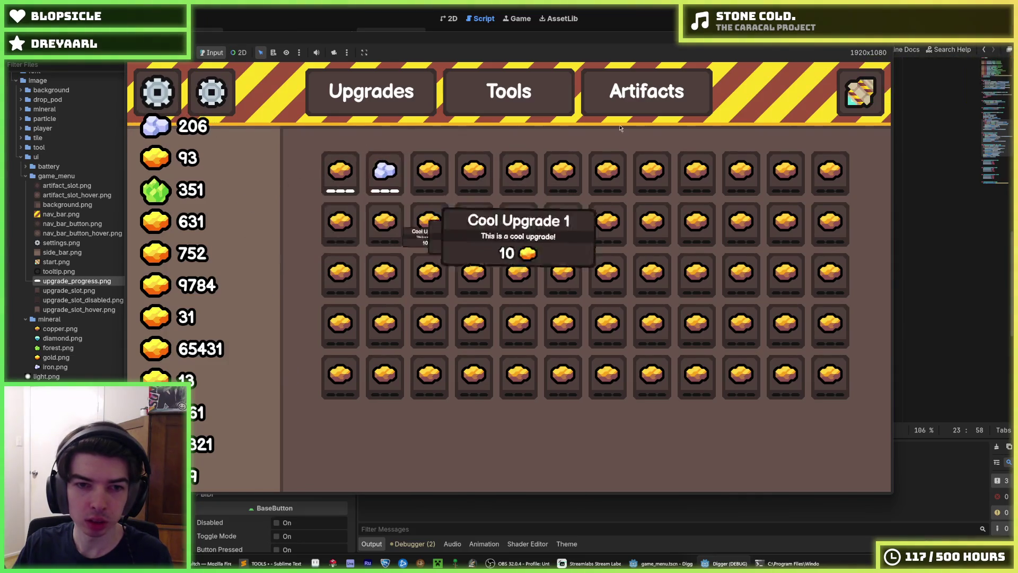
key("F8")
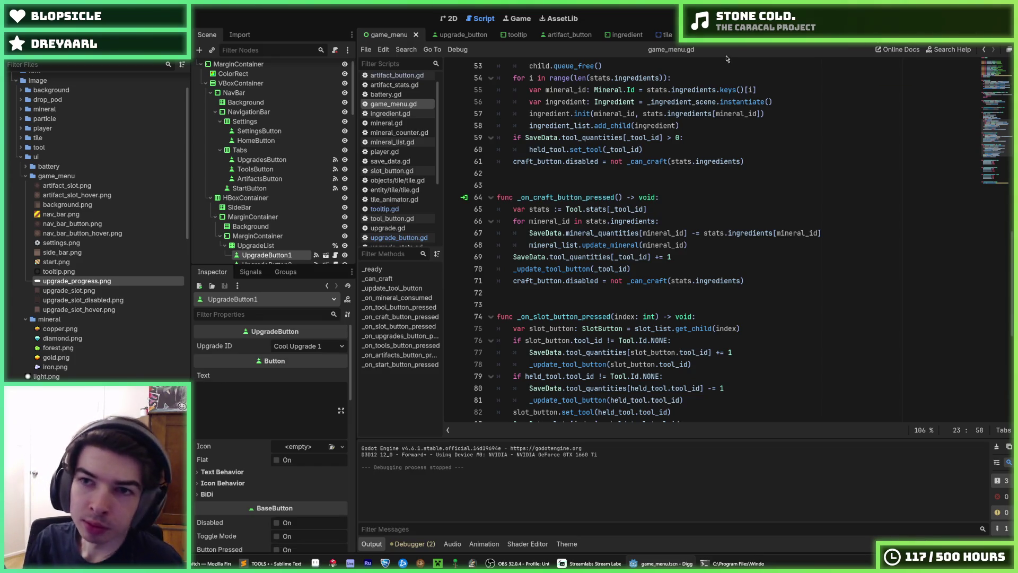
Look over the tooltip script, then inspect upgrade_button's Tooltip, UpgradeContainer and UpgradeButton nodes
left_click(510, 35)
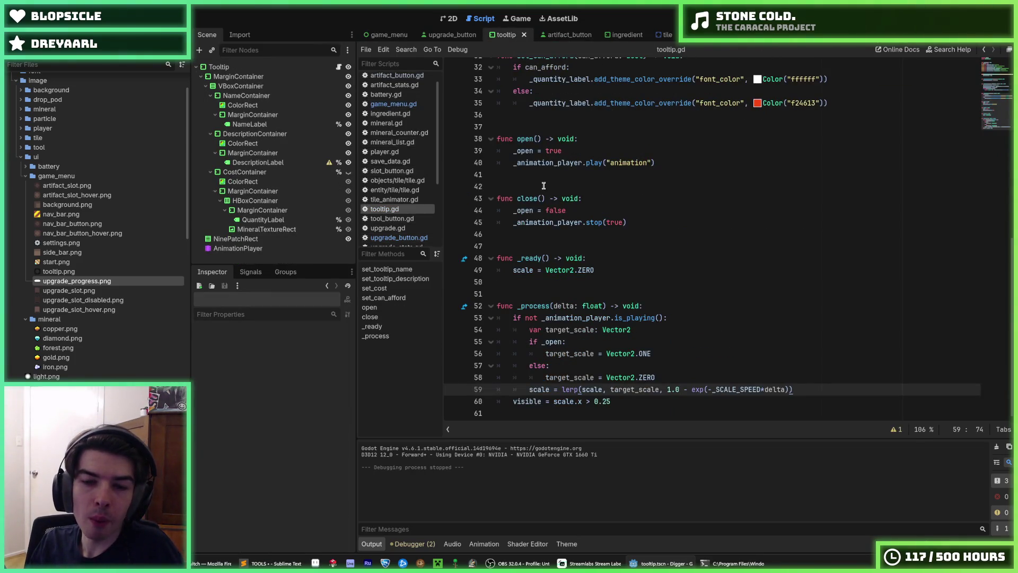
left_click(574, 180)
left_click(448, 21)
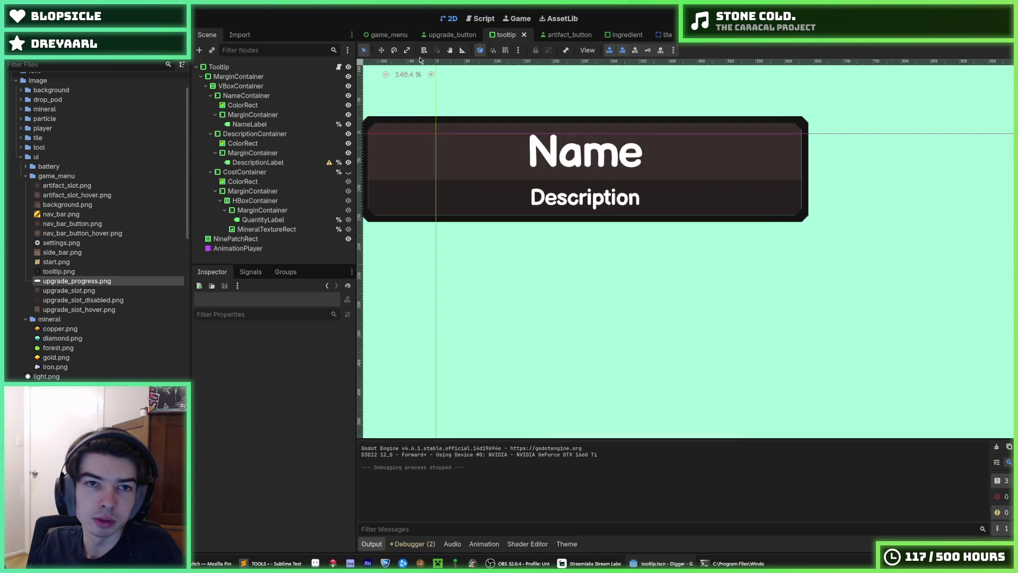
left_click(569, 34)
left_click(452, 34)
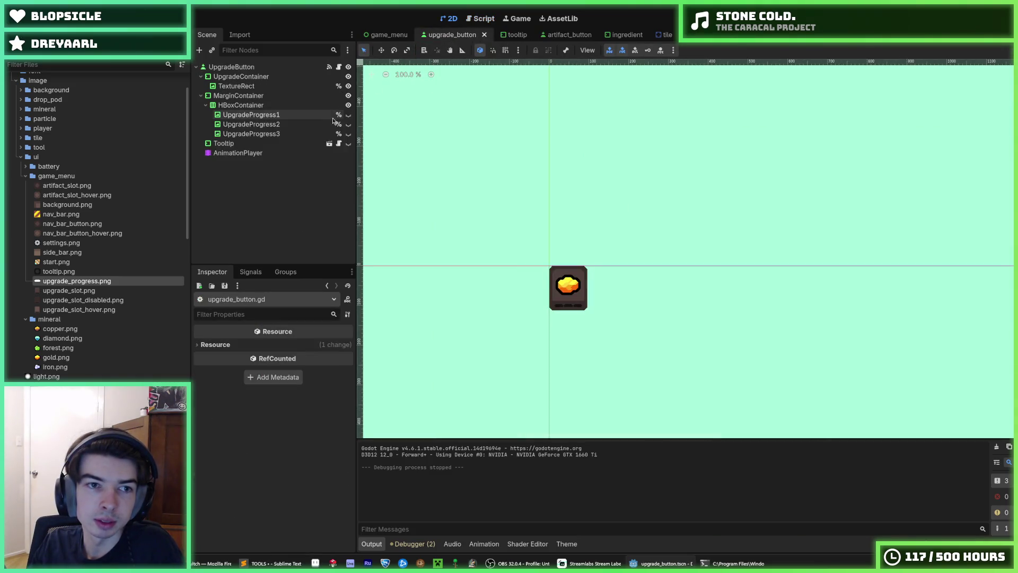
left_click(225, 143)
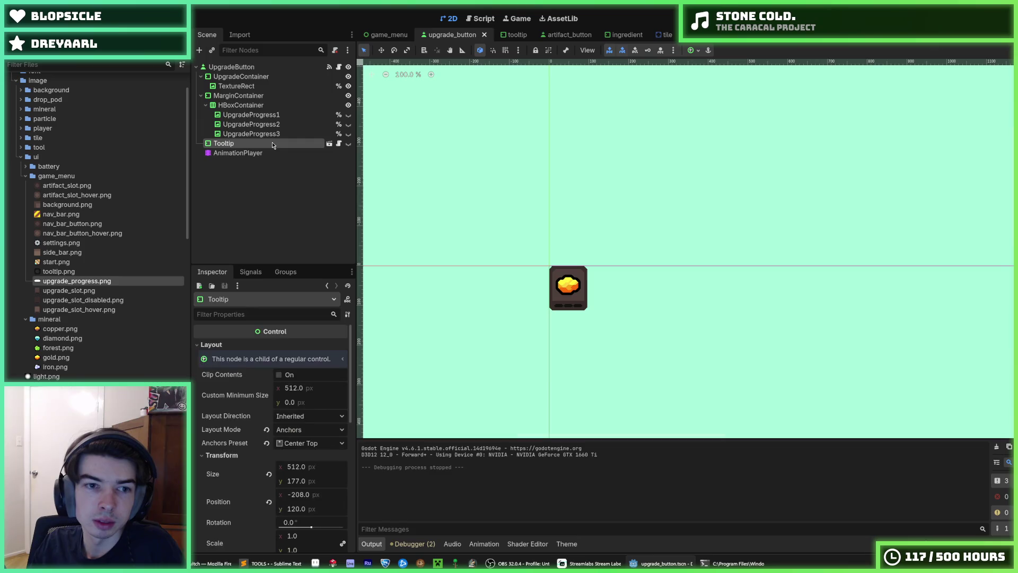
left_click(260, 77)
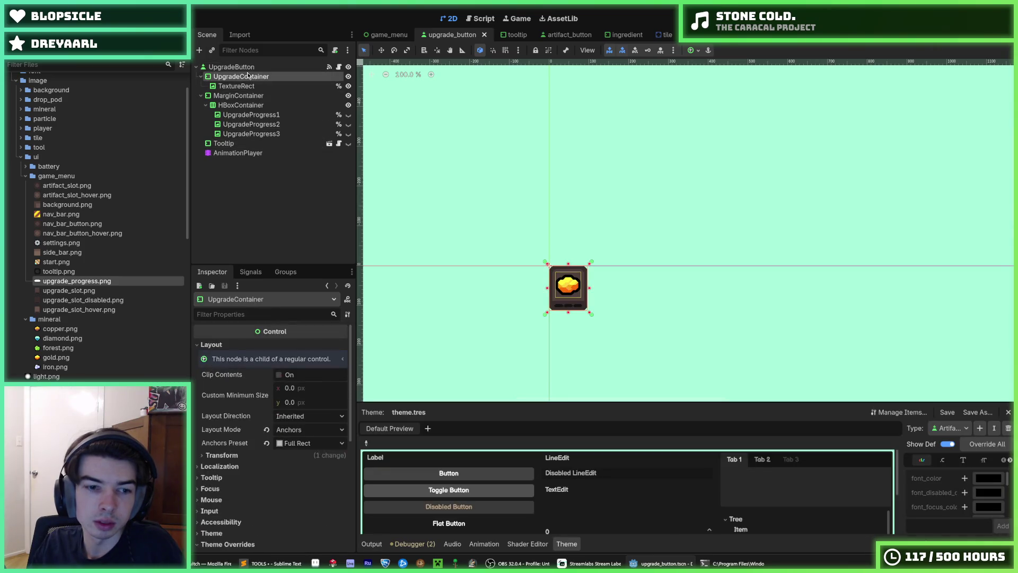
left_click(234, 67)
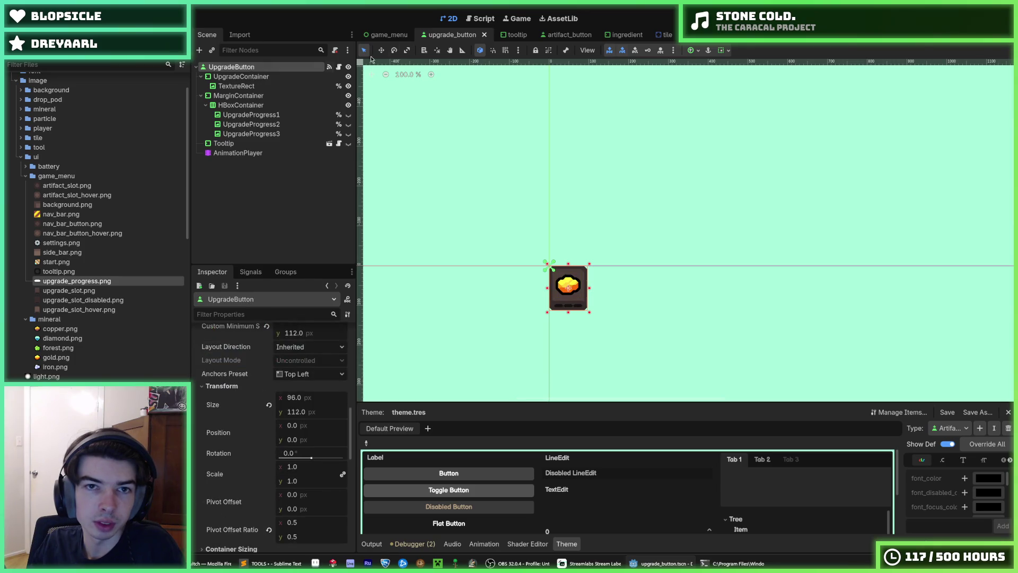
Review the tooltip's scale and rotation tracks, then return to UpgradeButton in upgrade_button
left_click(510, 35)
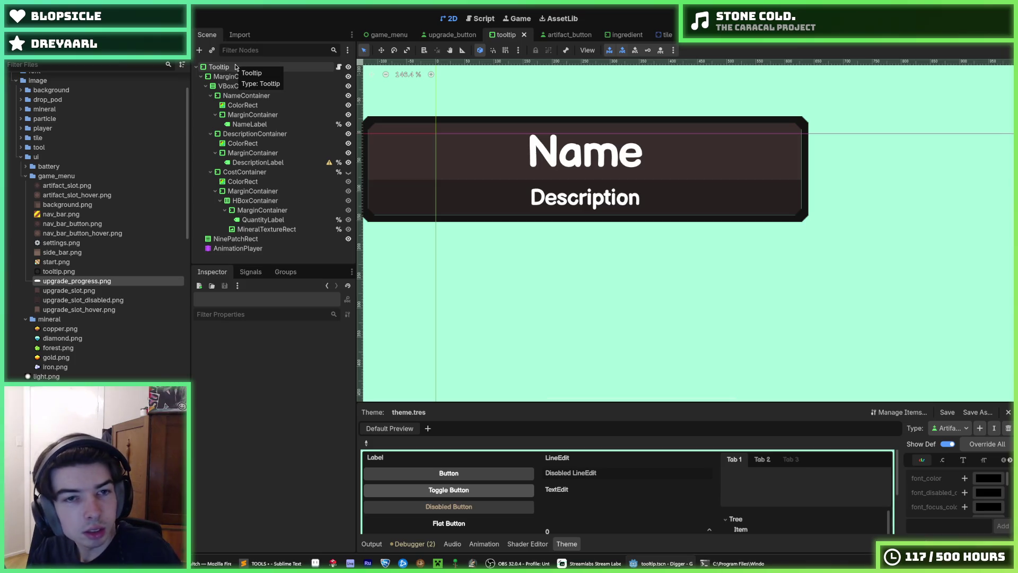
left_click(238, 248)
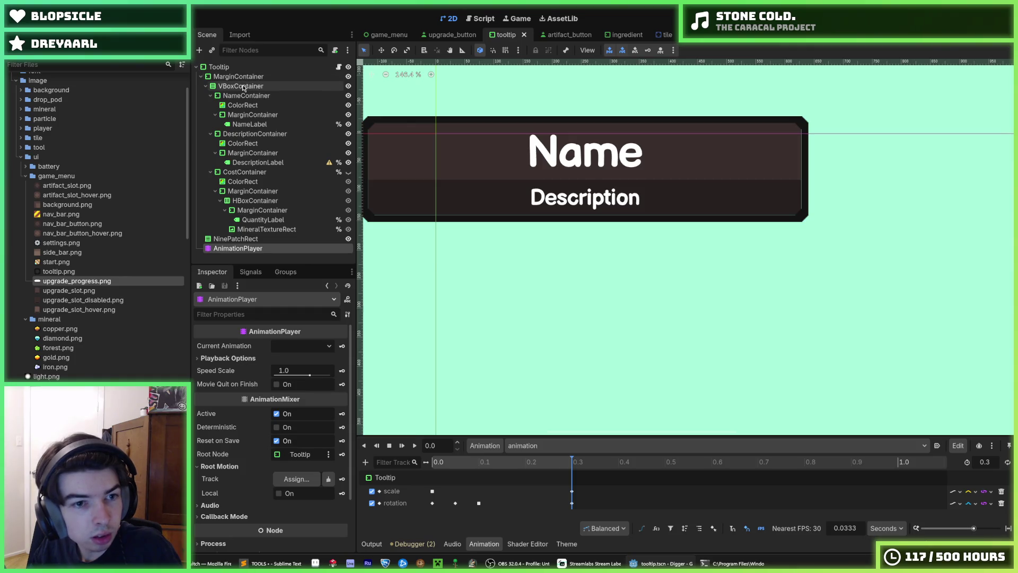
left_click(444, 34)
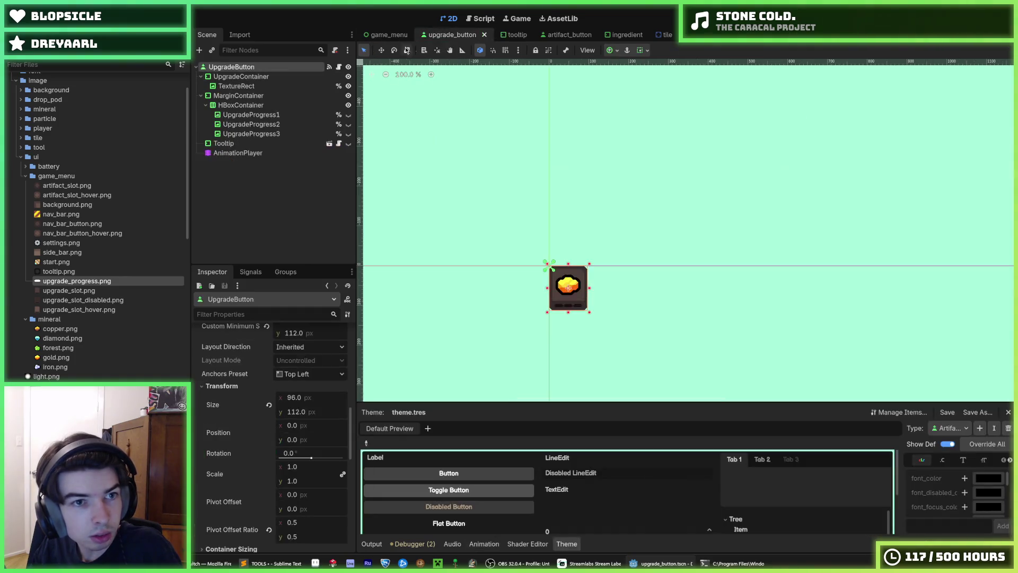
left_click(233, 143)
right_click(230, 68)
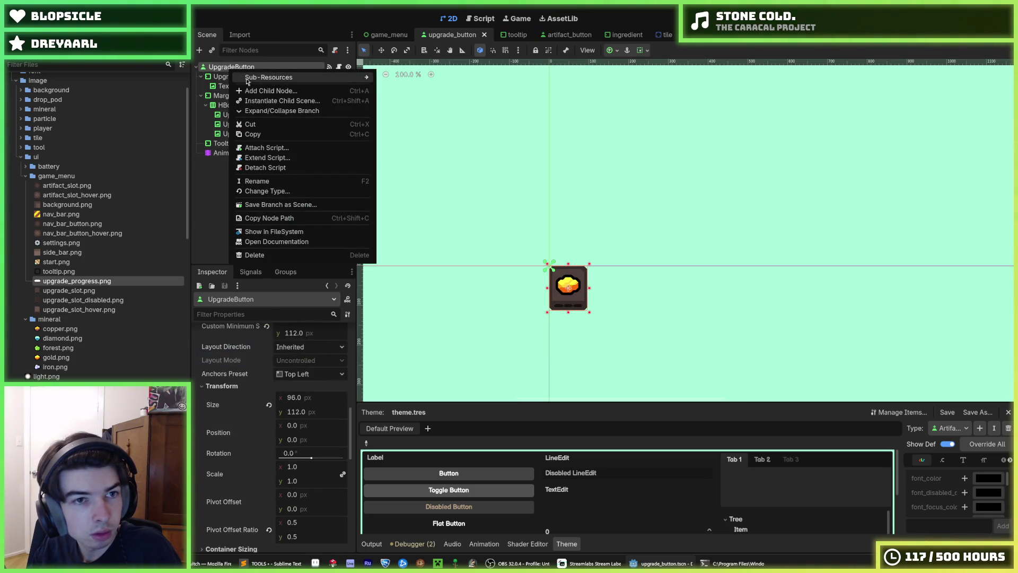
Try wrapping the visuals in a new Control node, then undo it
left_click(247, 78)
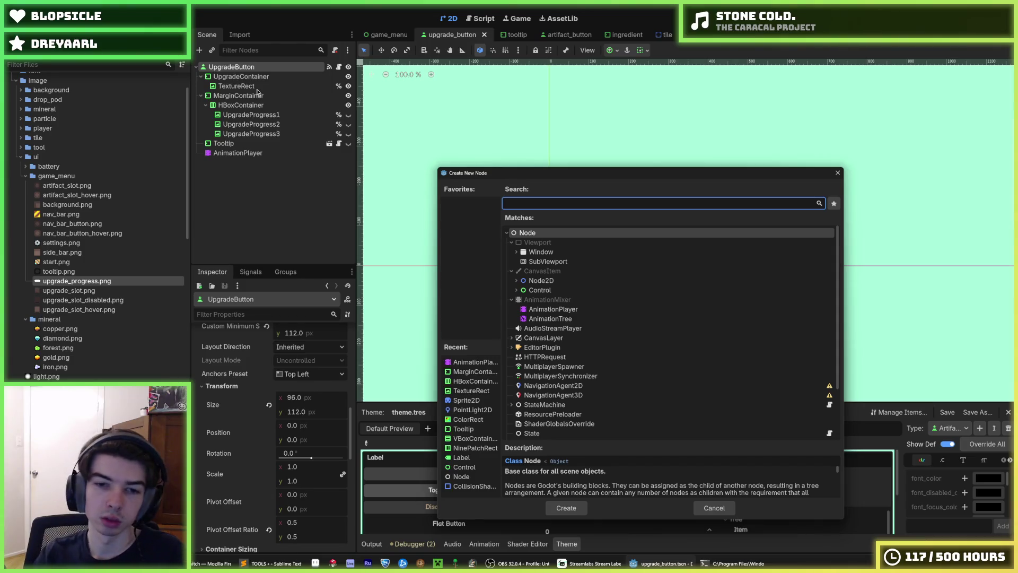
type("A")
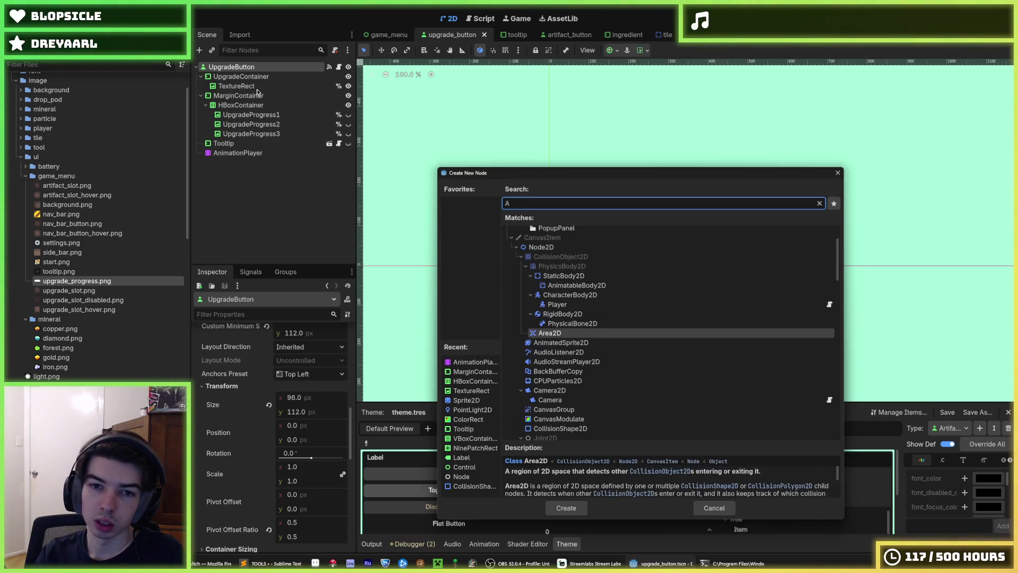
key("BackSpace")
type("control")
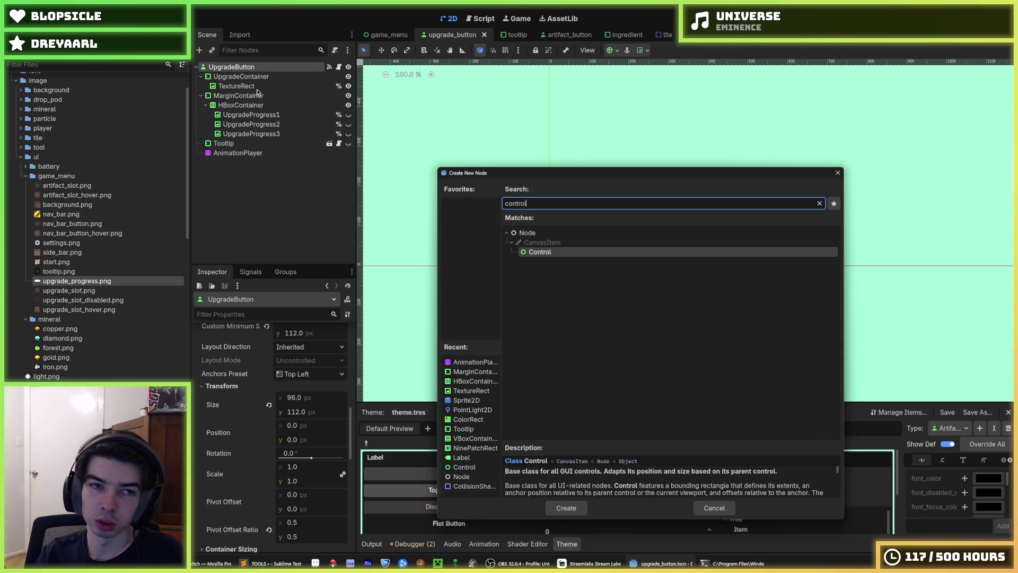
key("Return")
left_click_drag(230, 76, 228, 78)
left_click(532, 195)
scroll(569, 251, "up", 5)
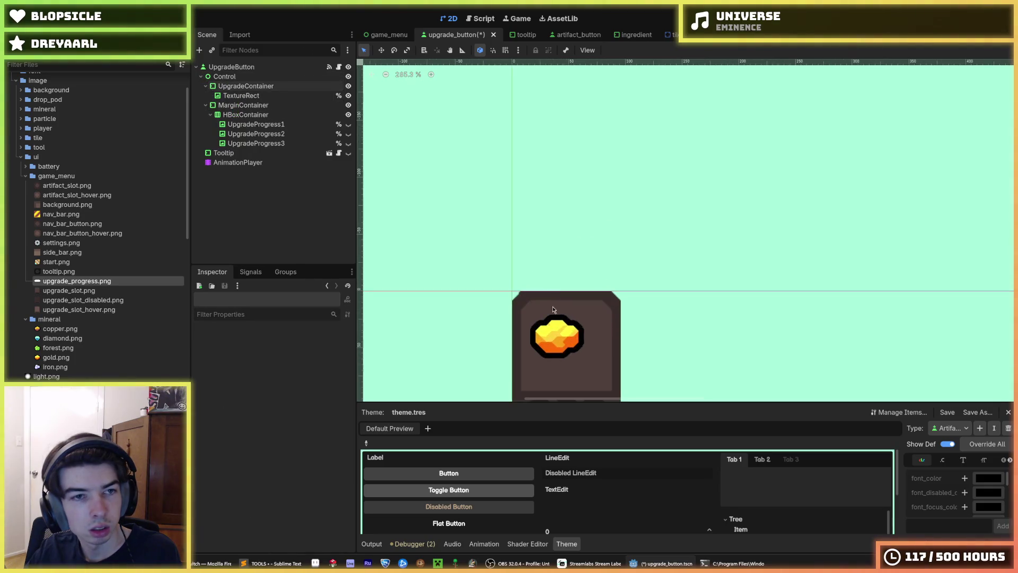
key("ctrl+z")
key("ctrl+z")
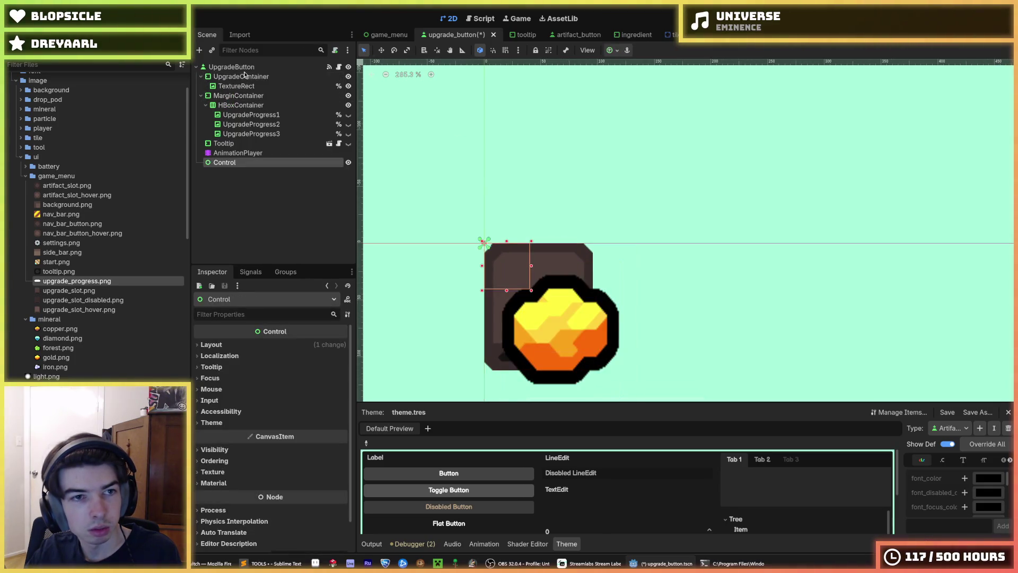
key("ctrl+z")
Add a MarginContainer under UpgradeButton and move UpgradeContainer and MarginContainer into it
right_click(244, 68)
left_click(264, 91)
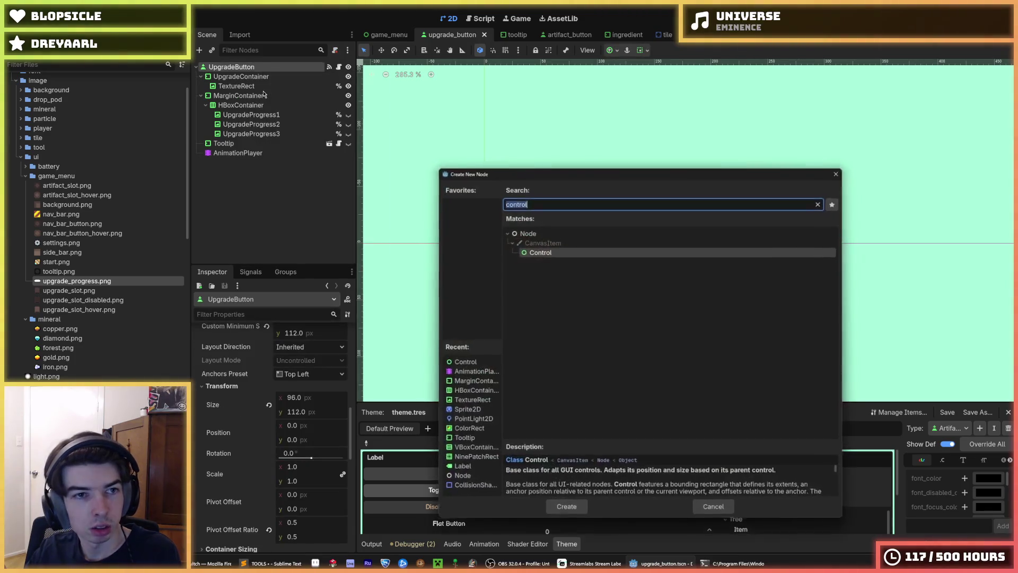
type("margin")
key("Return")
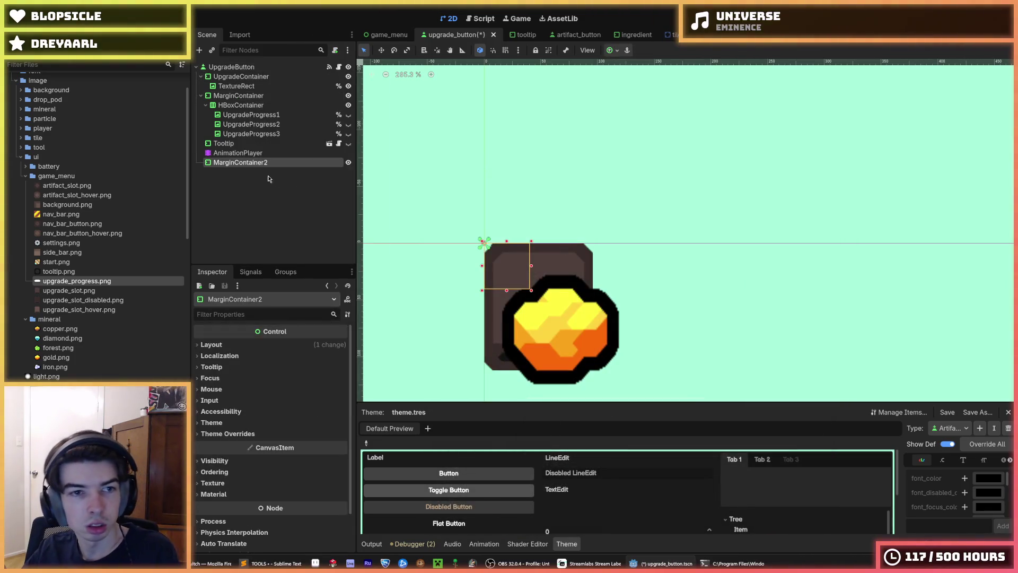
left_click_drag(240, 77, 246, 78)
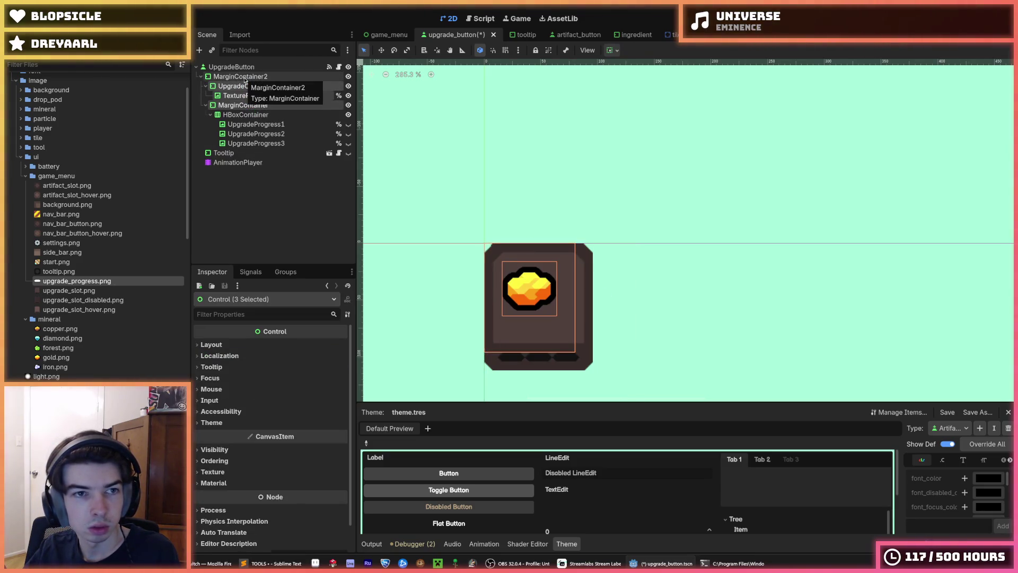
Set the new container's layout mode to anchors with the Full Rect preset
left_click(255, 77)
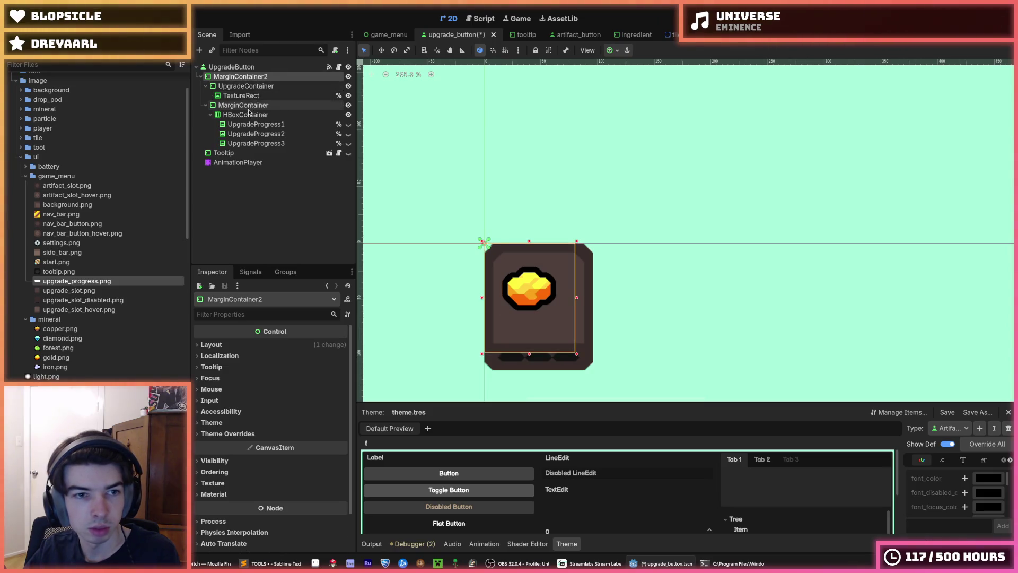
left_click(253, 345)
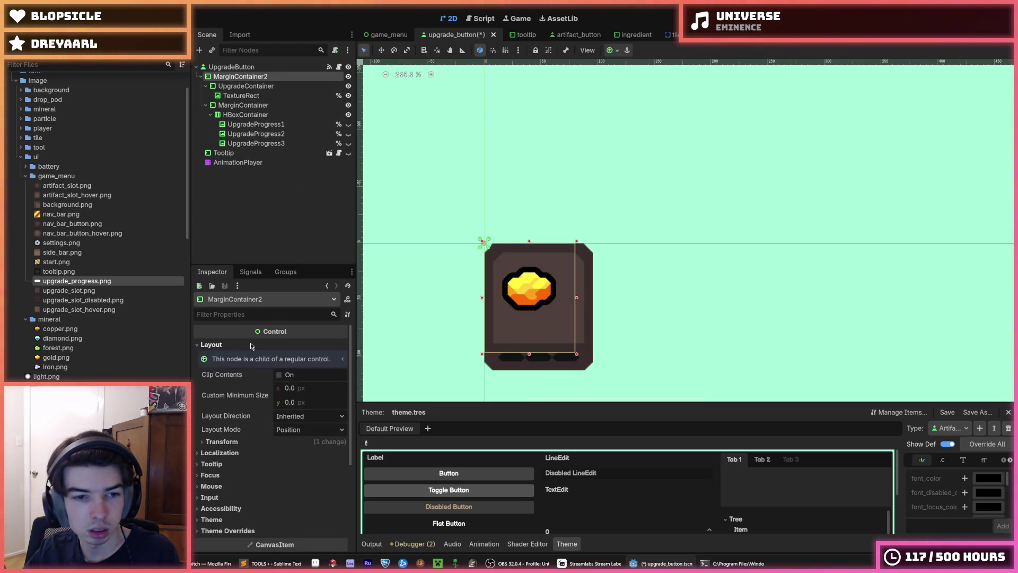
left_click(249, 442)
left_click(249, 441)
left_click(249, 453)
left_click(255, 452)
left_click(231, 67)
left_click(240, 76)
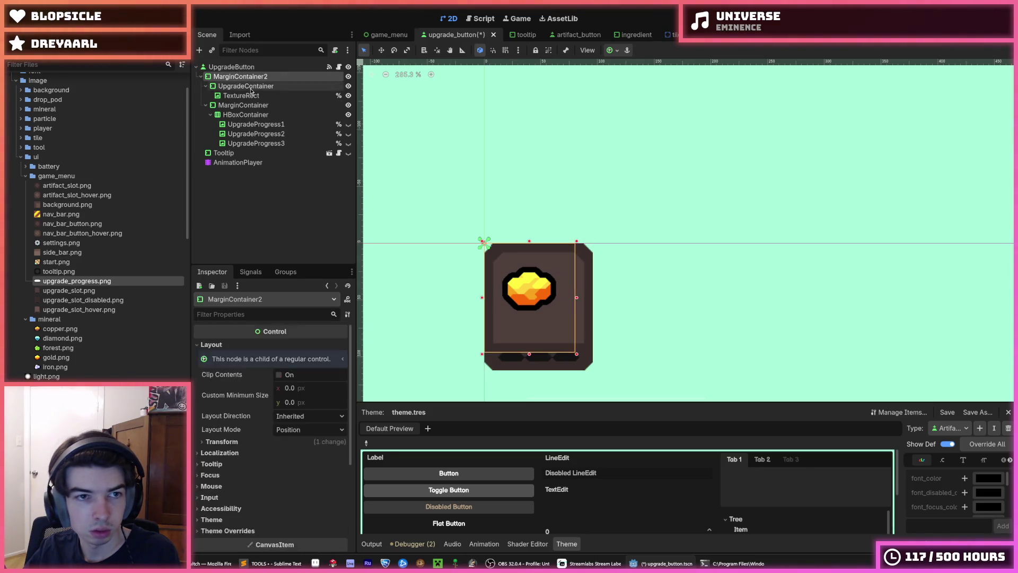
left_click(243, 87)
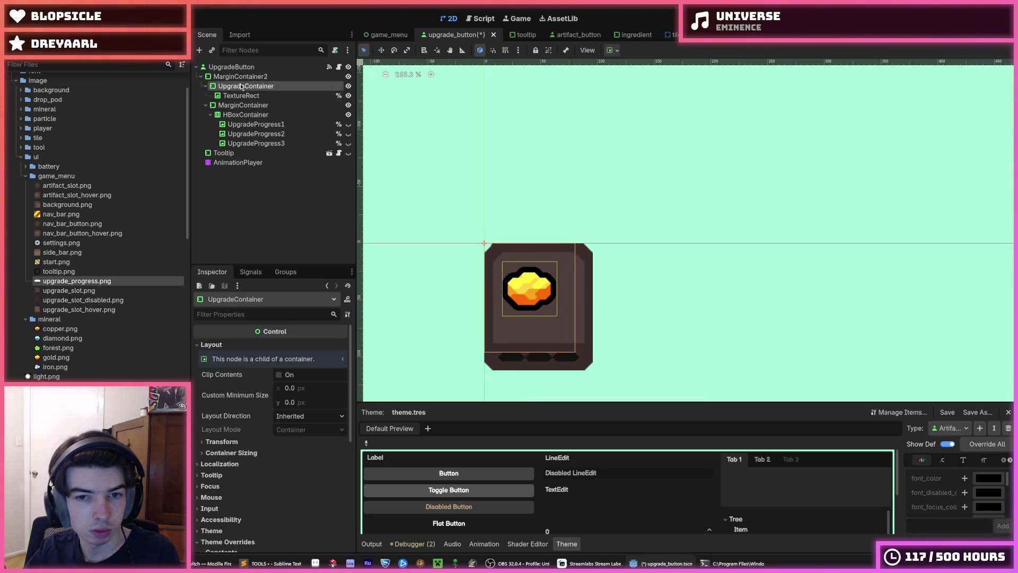
left_click(244, 76)
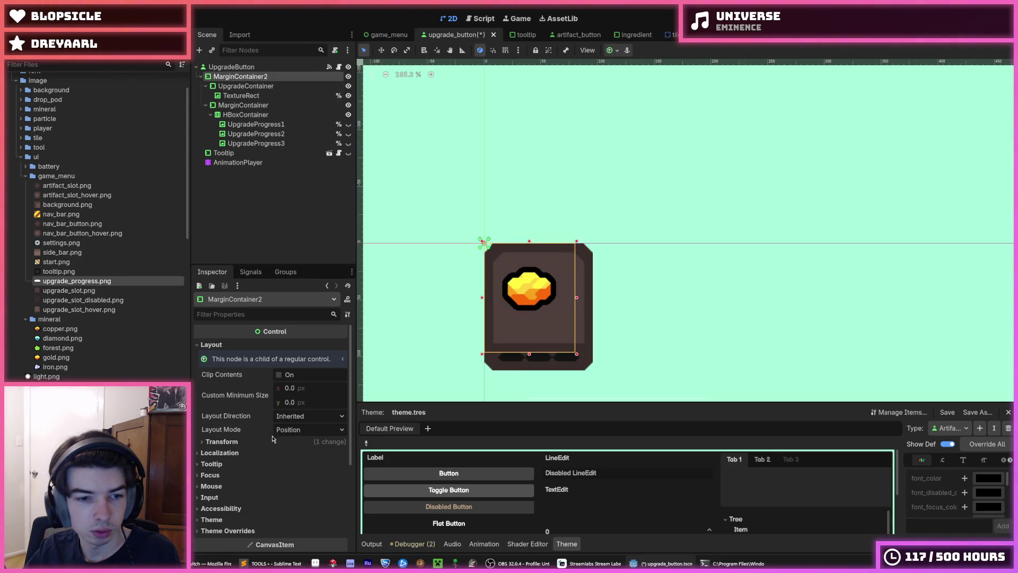
left_click(311, 429)
left_click(296, 447)
left_click(297, 443)
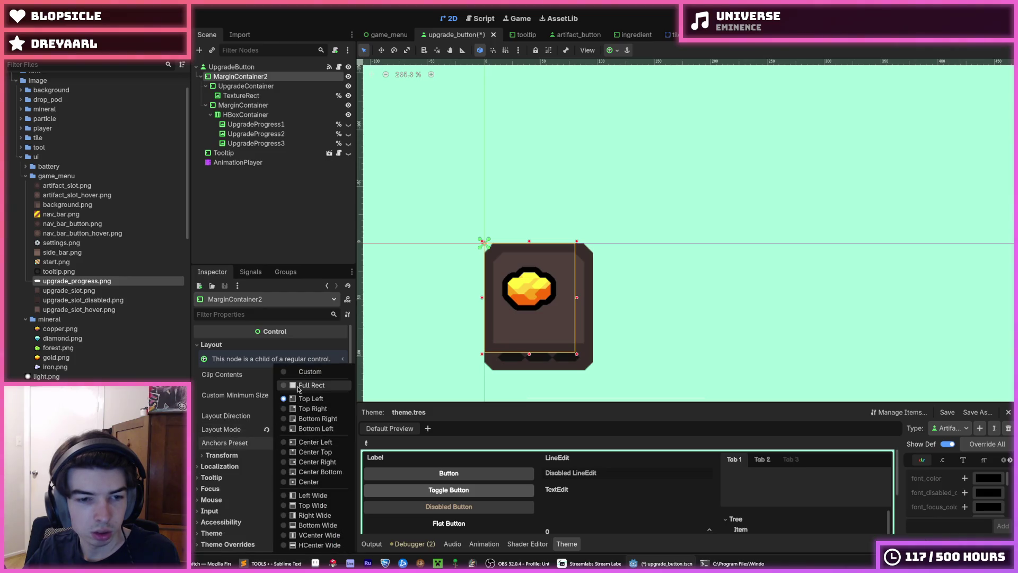
left_click(311, 386)
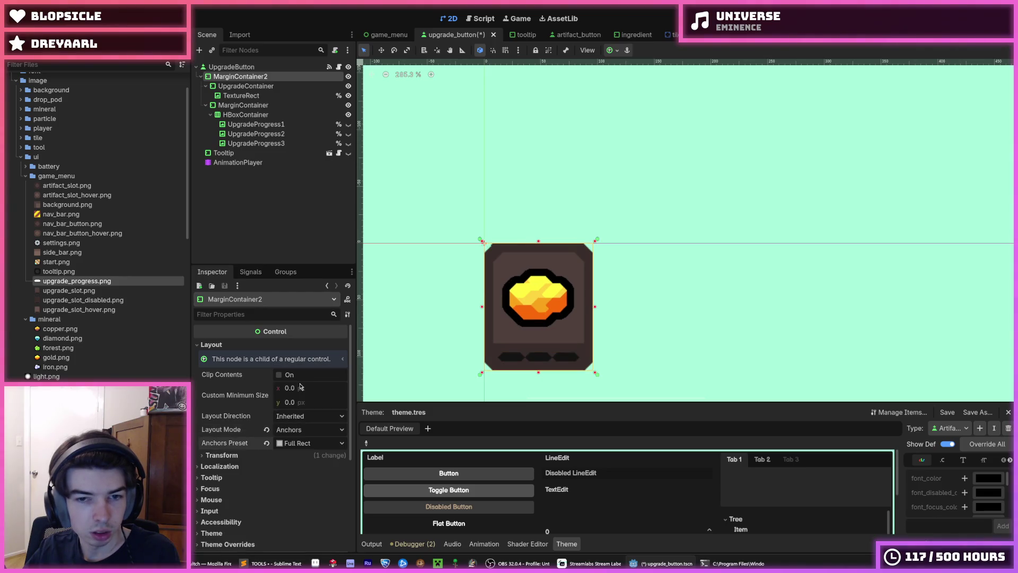
Rename the wrapping container to Animatable
double_click(277, 78)
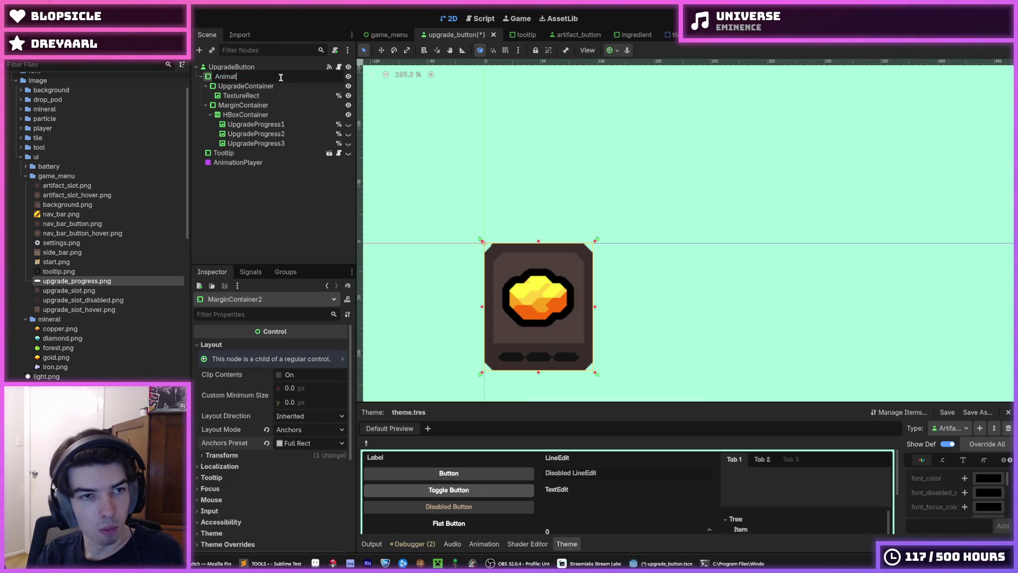
type("le")
key("Return")
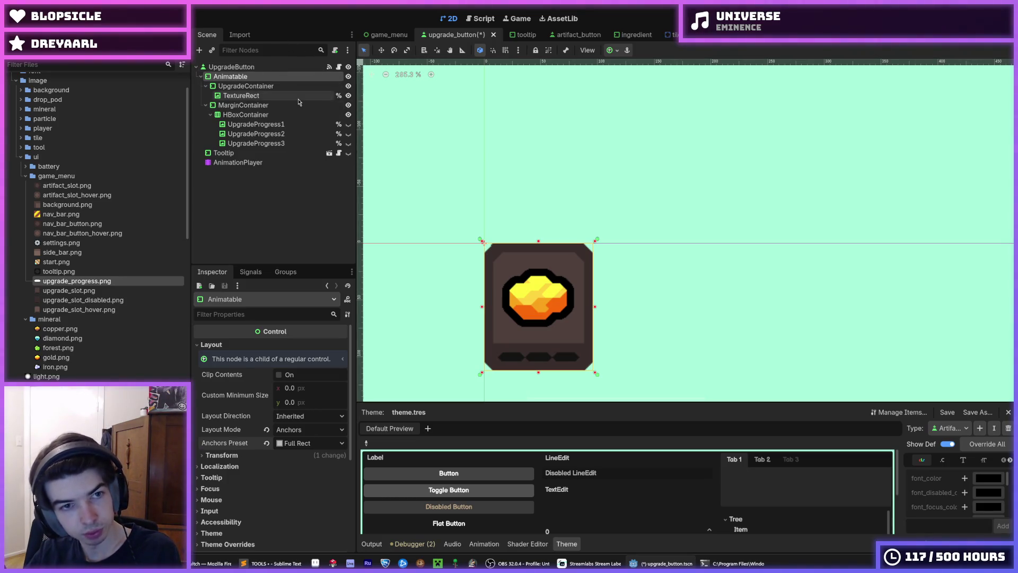
left_click(226, 154)
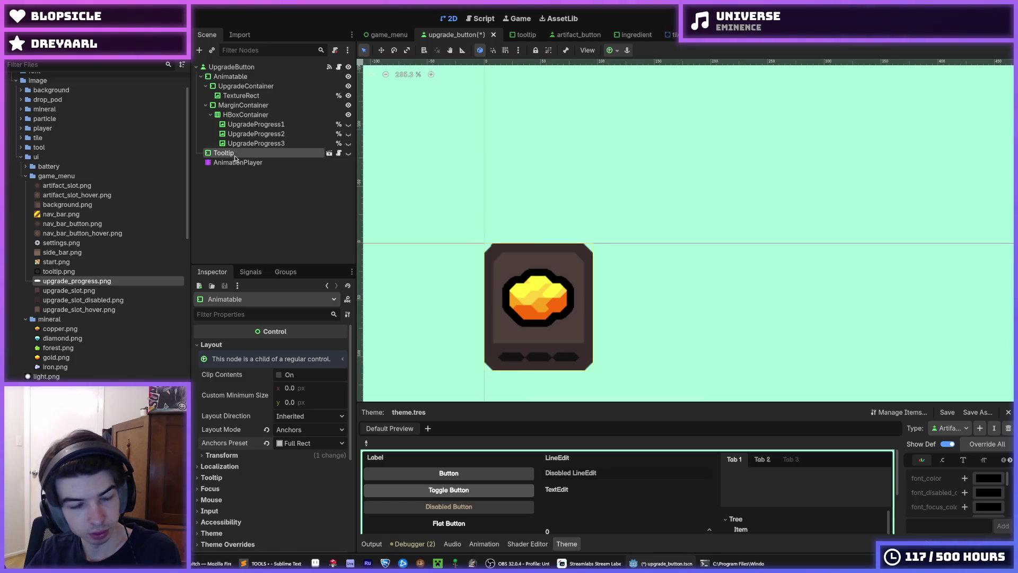